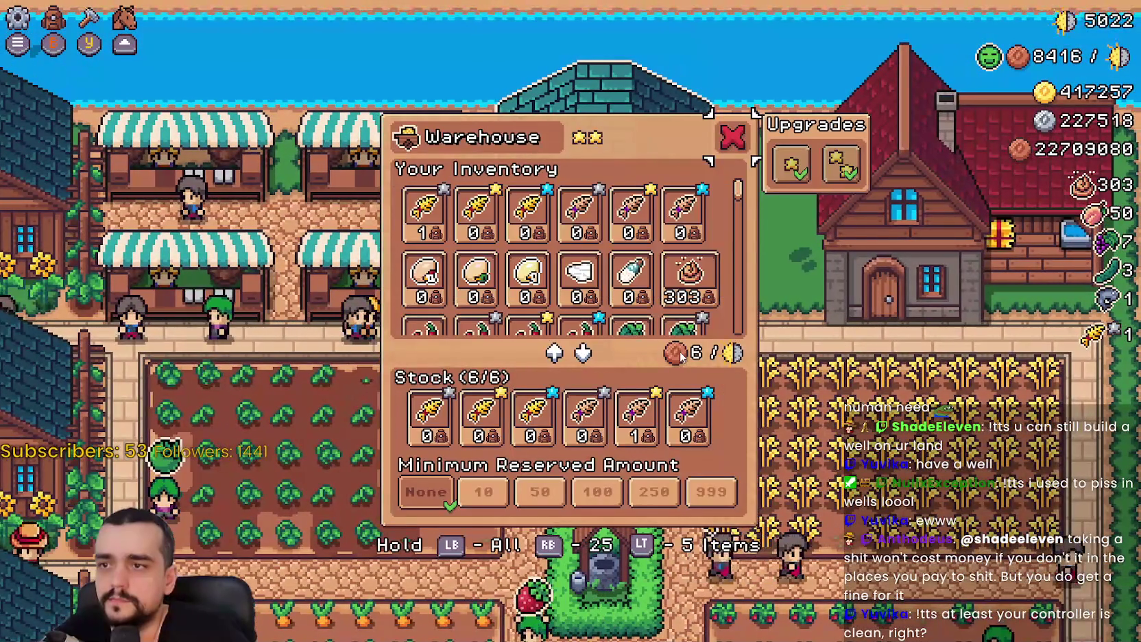
Close the Warehouse panel and ride around the farm on horseback
key("Escape")
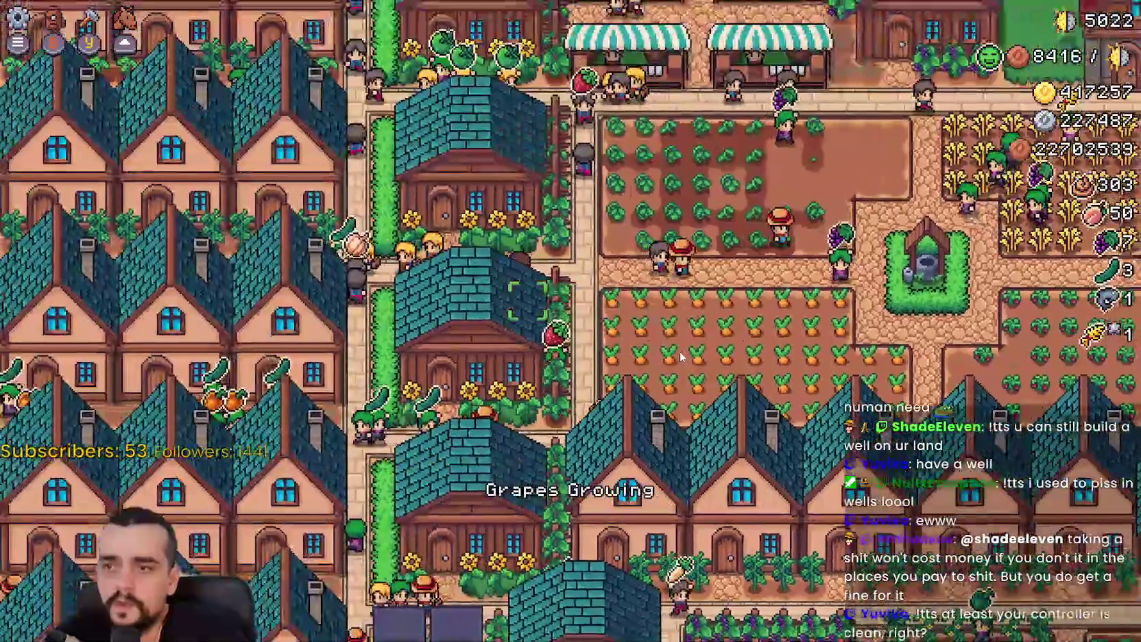
scroll(680, 351, "up", 3)
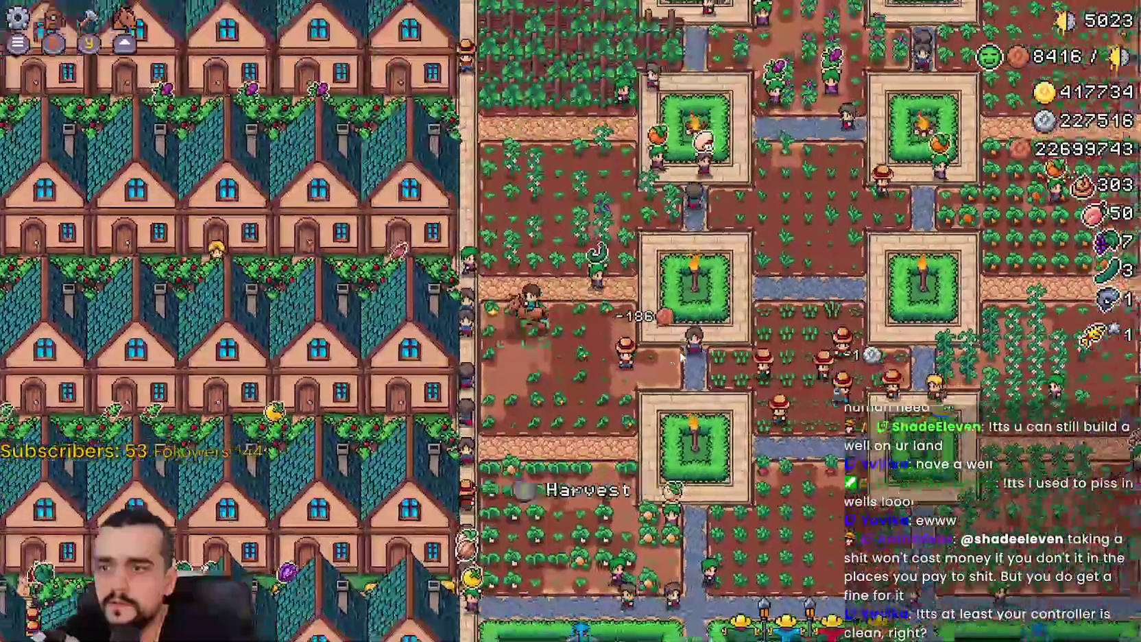
scroll(681, 355, "down", 5)
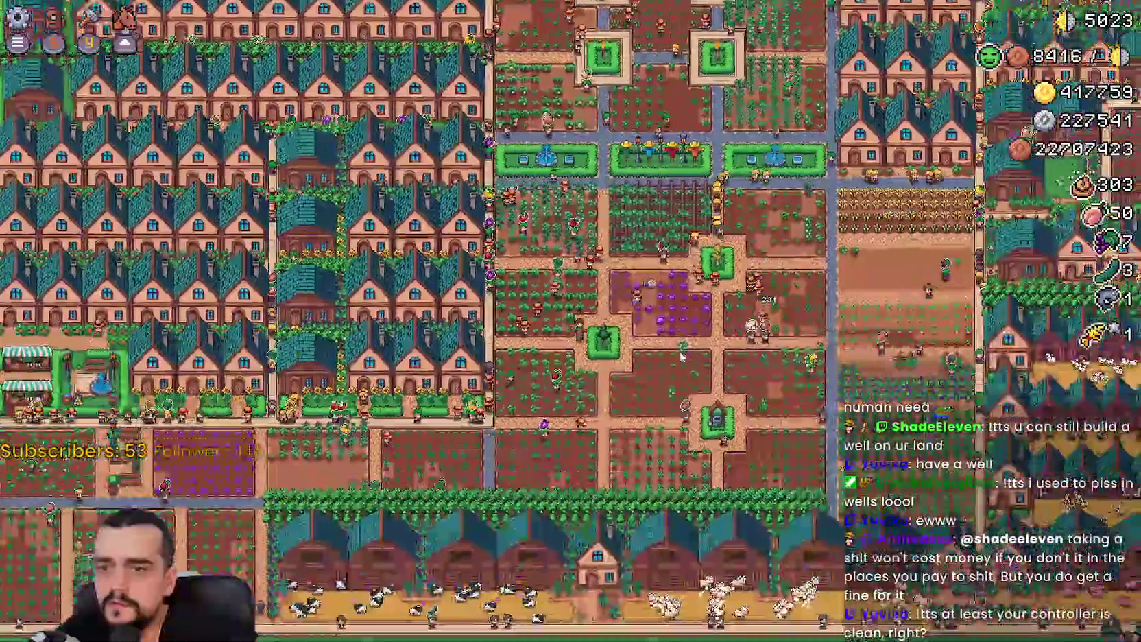
scroll(681, 354, "up", 5)
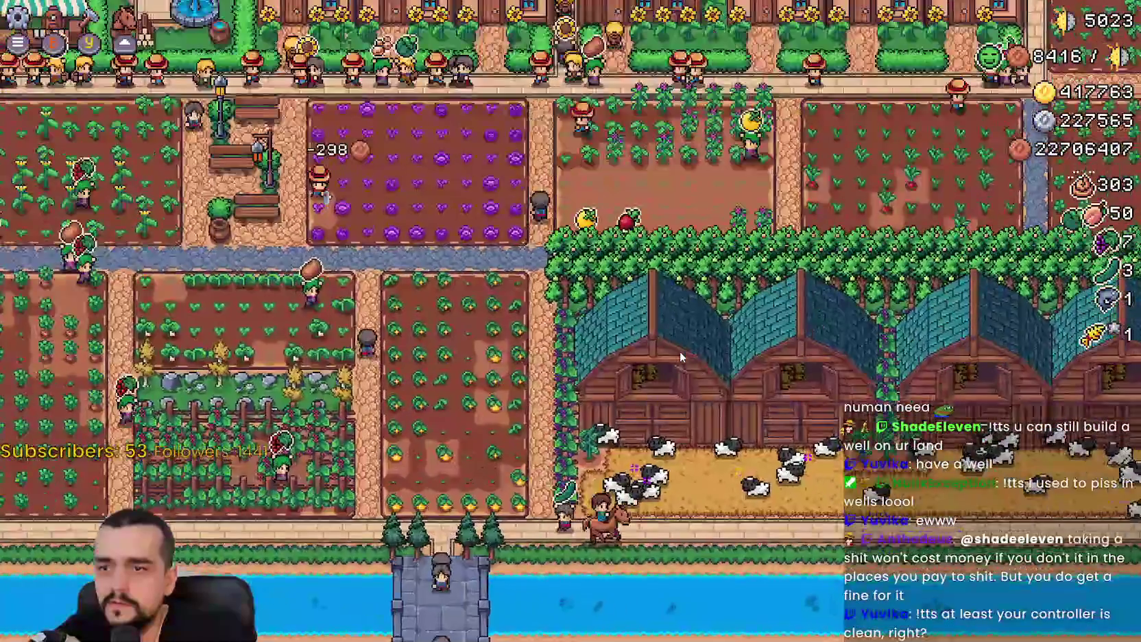
scroll(680, 352, "up", 5)
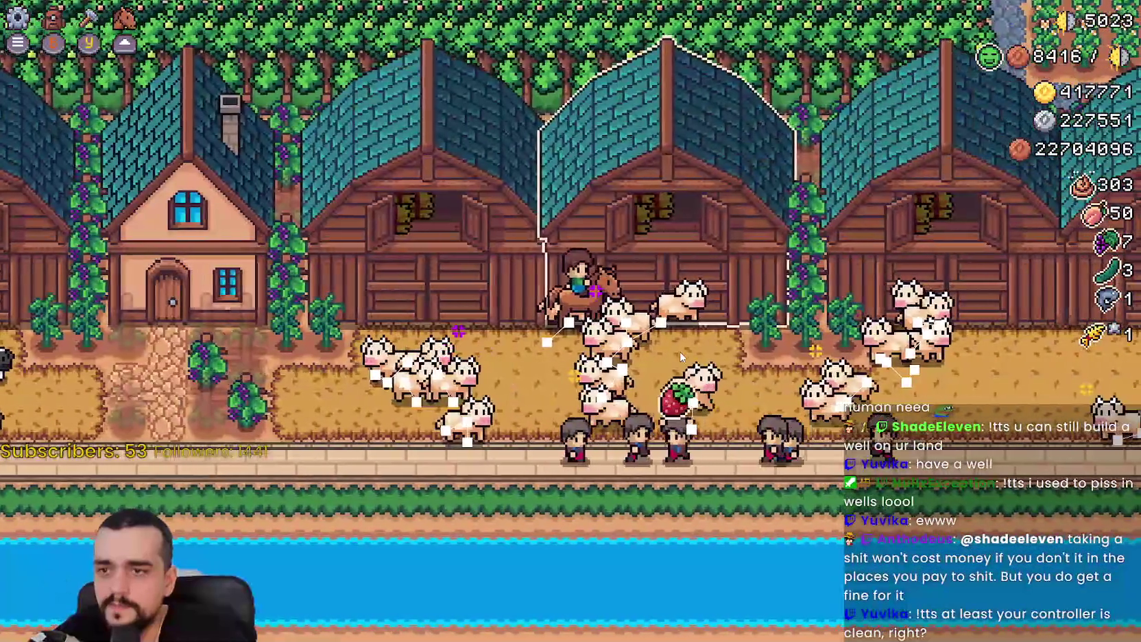
Open and close the Barn's animal shop, then ride up into the goose row
key("e")
key("Escape")
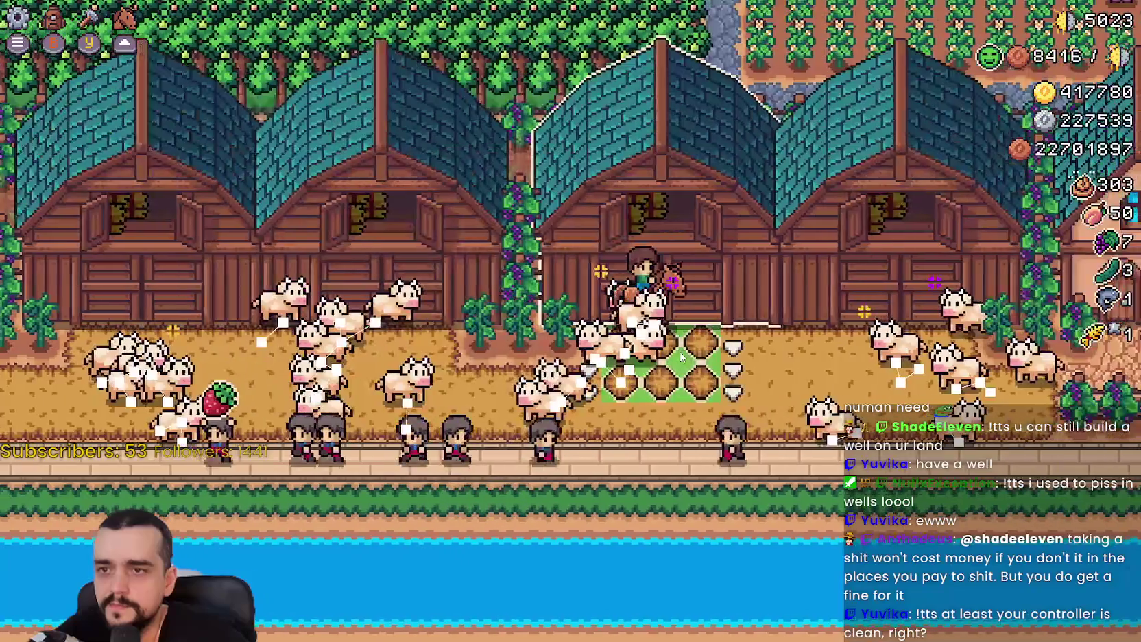
scroll(680, 357, "down", 3)
key("w")
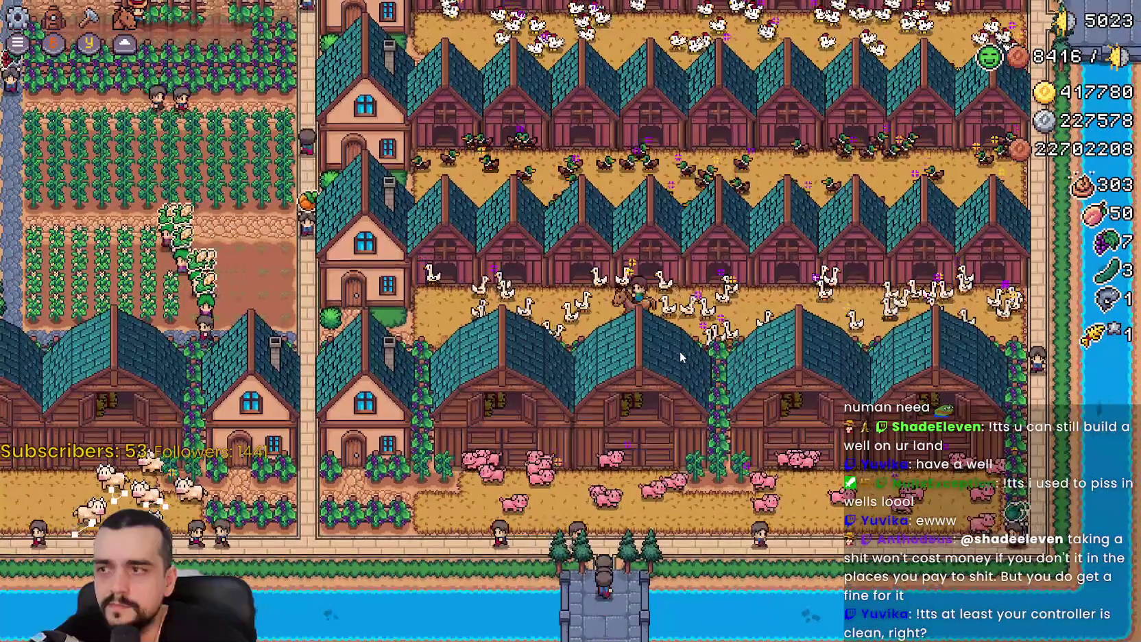
Open Stats & Inventory and browse the herd stats page
key("a")
key("i")
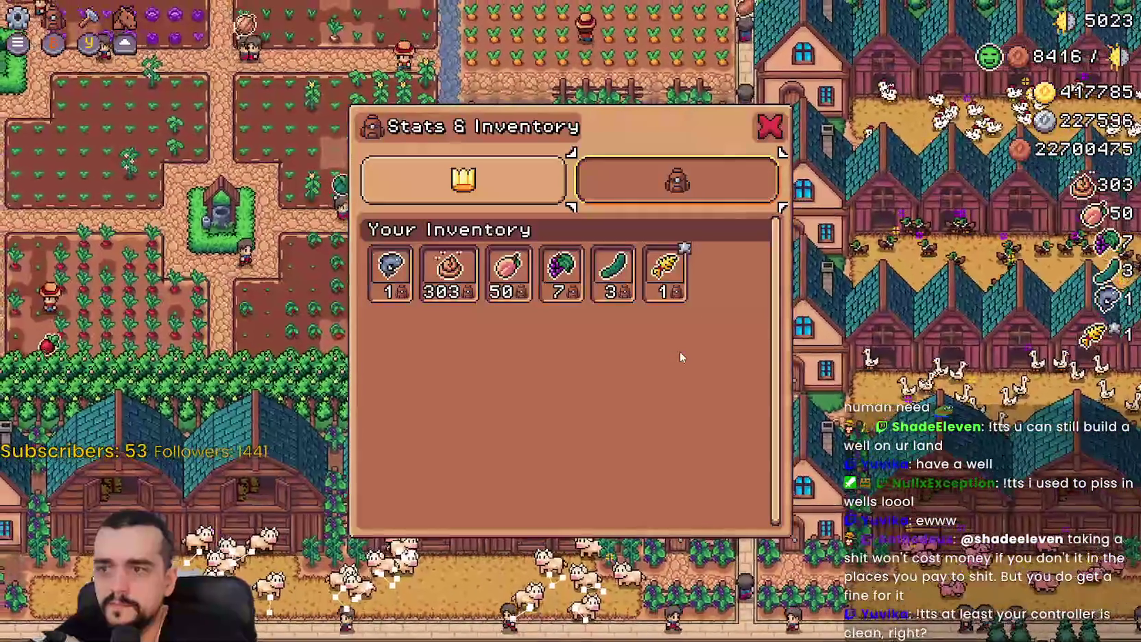
key("a")
key("d")
key("s")
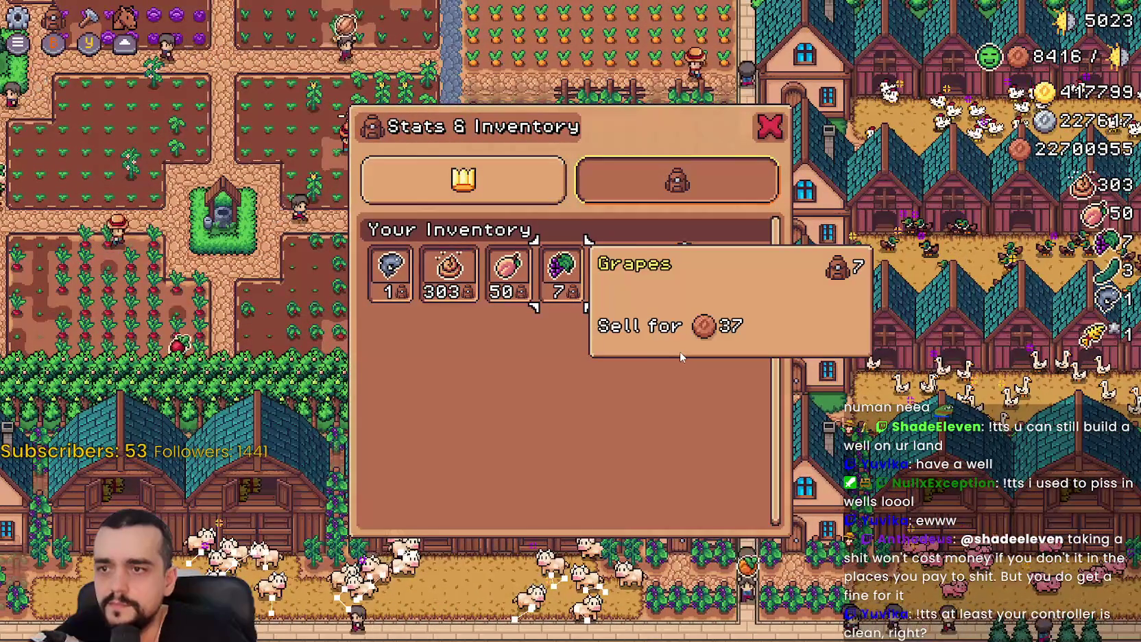
key("w")
key("a")
scroll(679, 351, "down", 3)
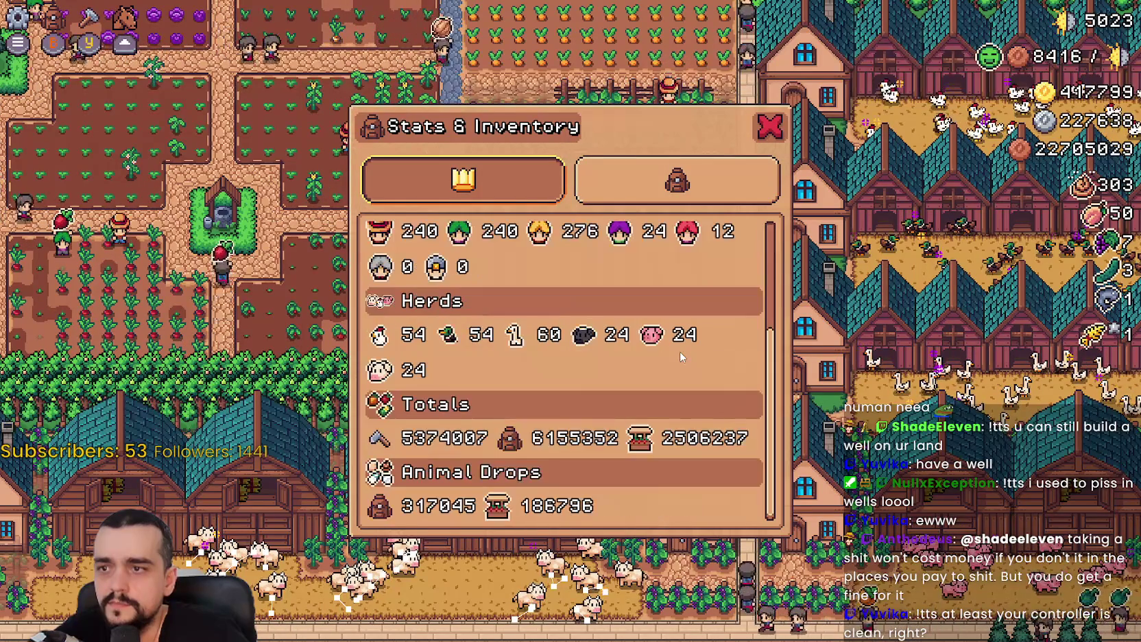
Check the Grapes, Cucumber and Wheat sell prices, then close the window
key("d")
key("s")
key("d")
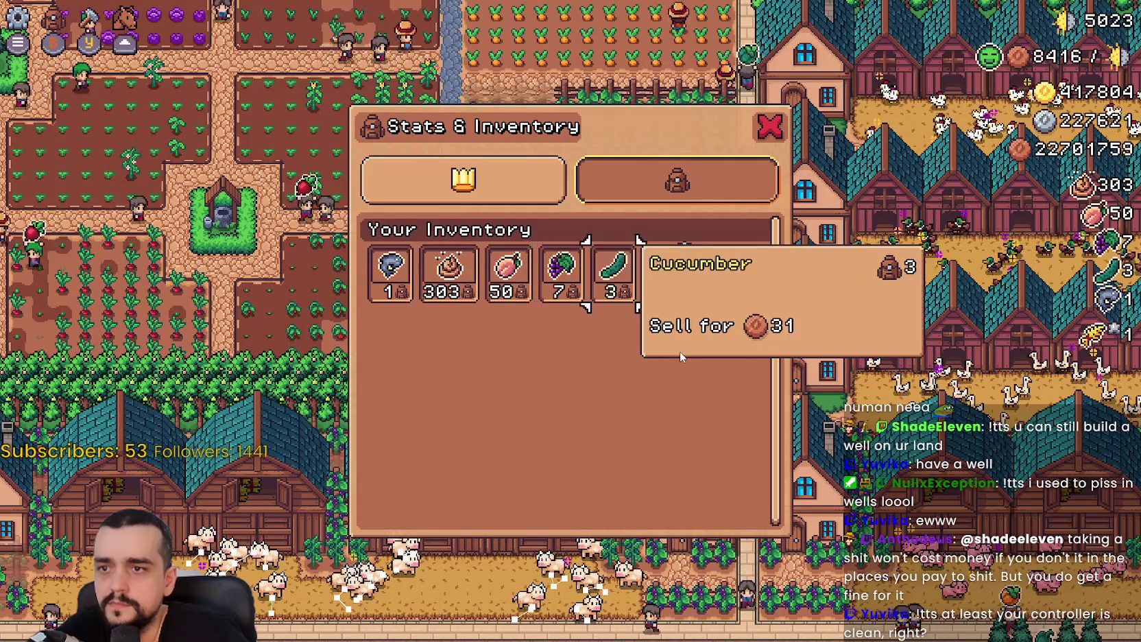
key("d")
key("w")
key("Escape")
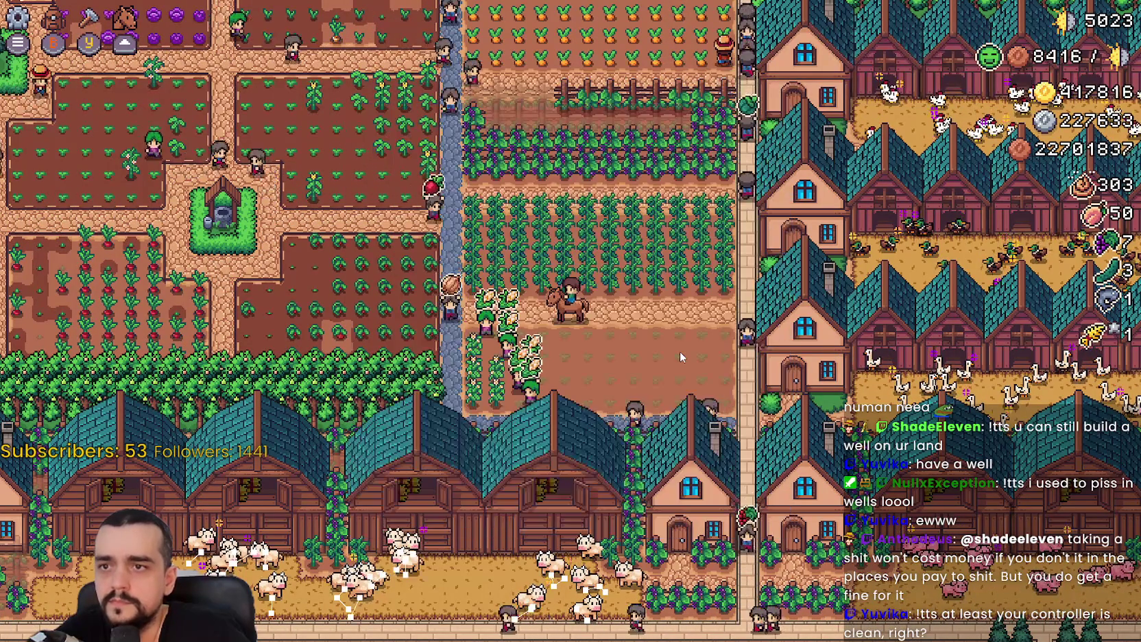
key("a")
key("a")
Open and close the Crafting panel and Stats & Inventory, then ride toward the fields
key("c")
key("Escape")
key("i")
key("Escape")
key("w")
key("w")
Toggle Crafting and Inventory again and ride up to the lower market stall
key("c")
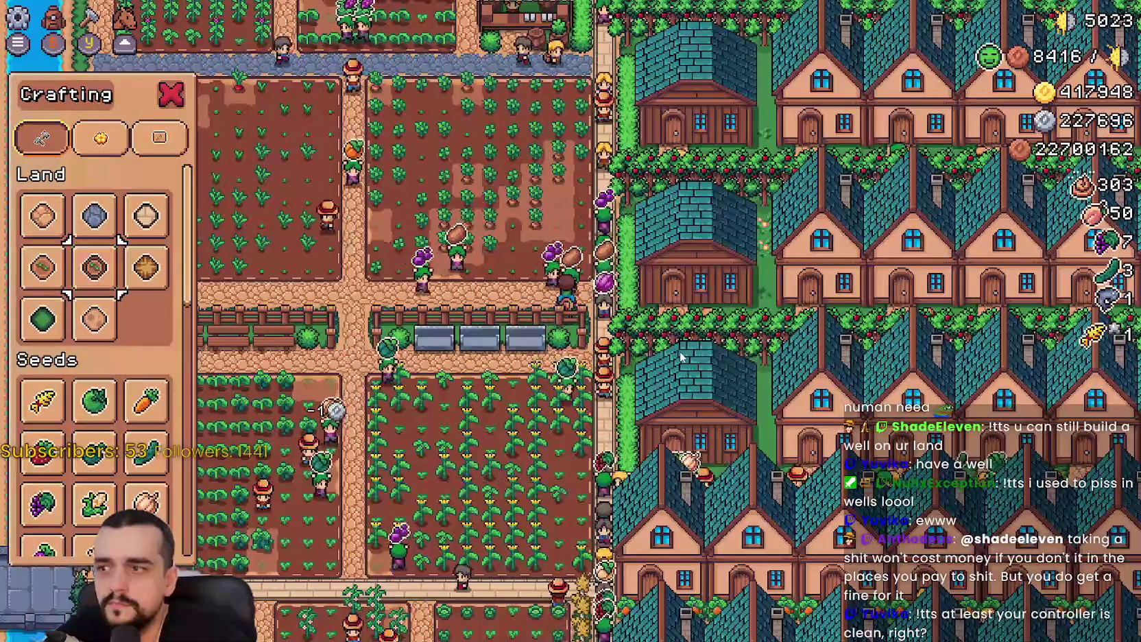
key("Escape")
key("i")
key("Escape")
key("w")
key("w")
key("a")
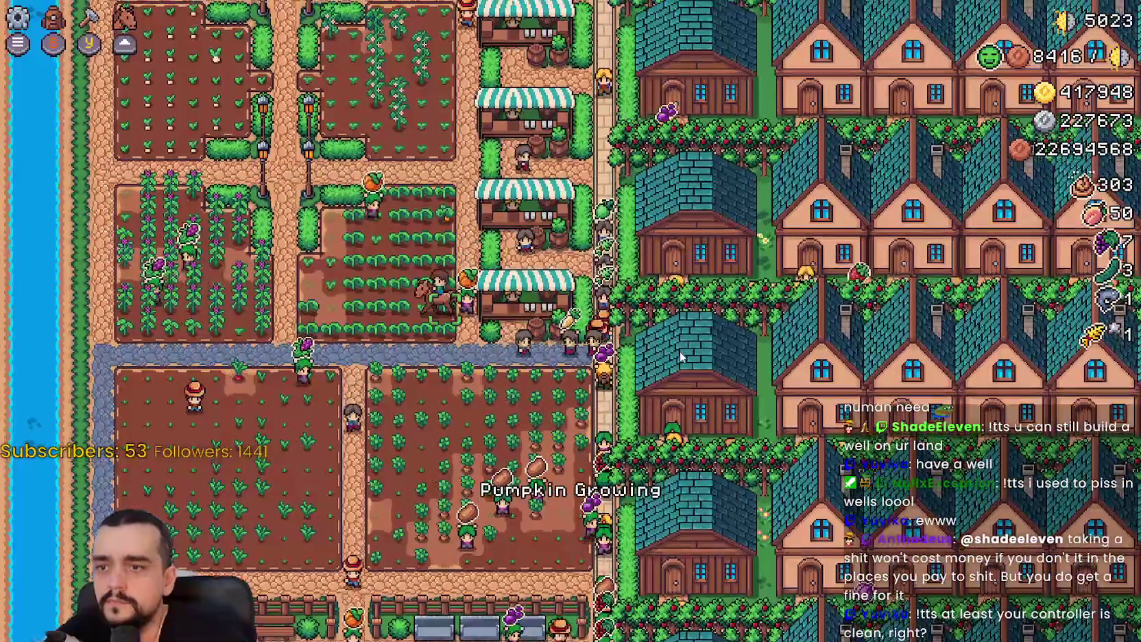
key("d")
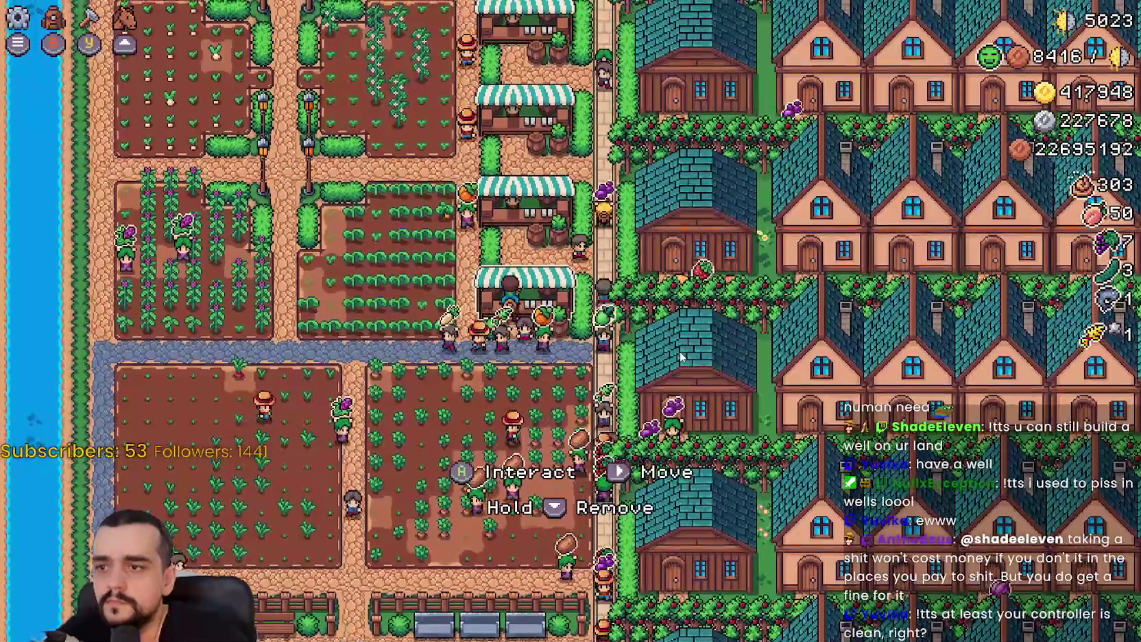
Open and close the Market selling screen at two stalls along the market street
key("e")
key("Escape")
key("w")
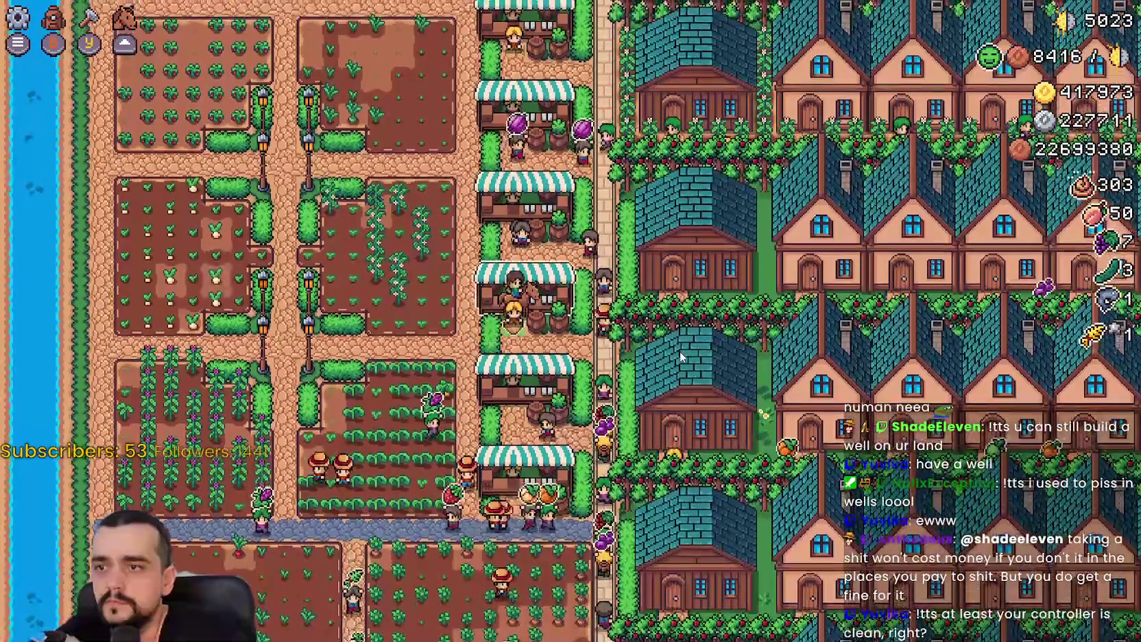
key("e")
key("Escape")
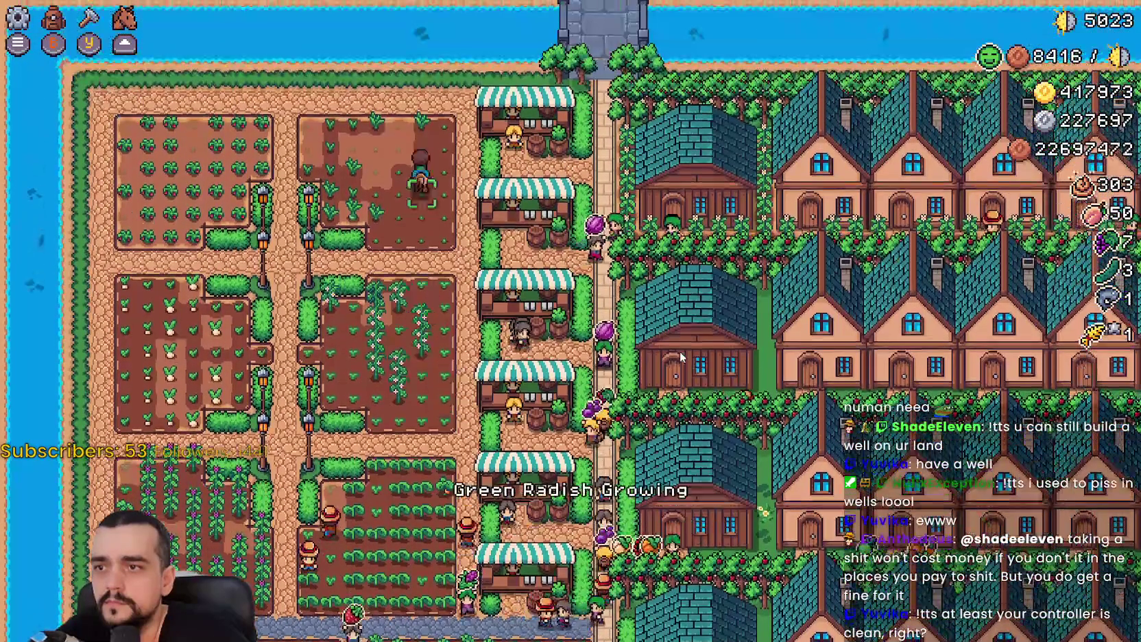
Ride along the houses, dismount, and walk left past the market stalls
key("d")
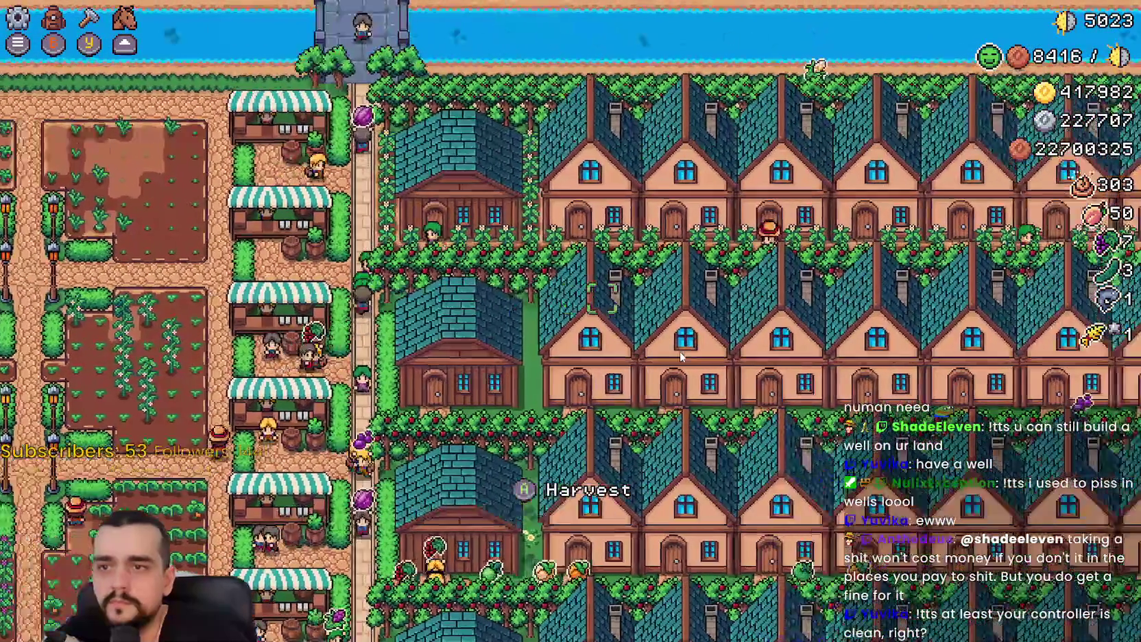
key("a")
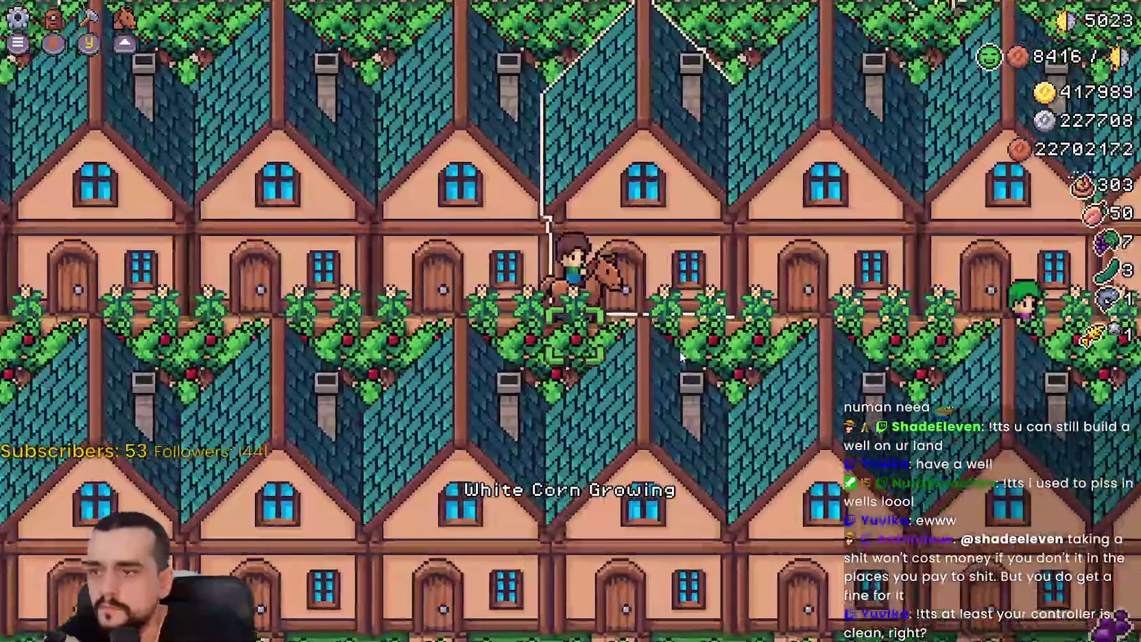
key("a")
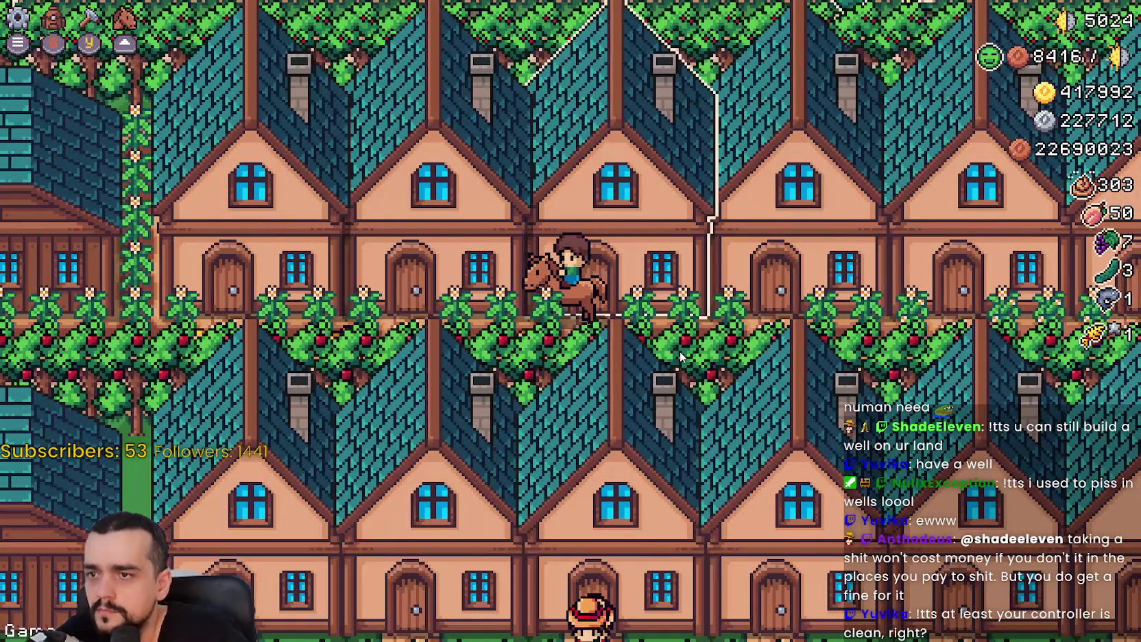
scroll(681, 356, "up", 3)
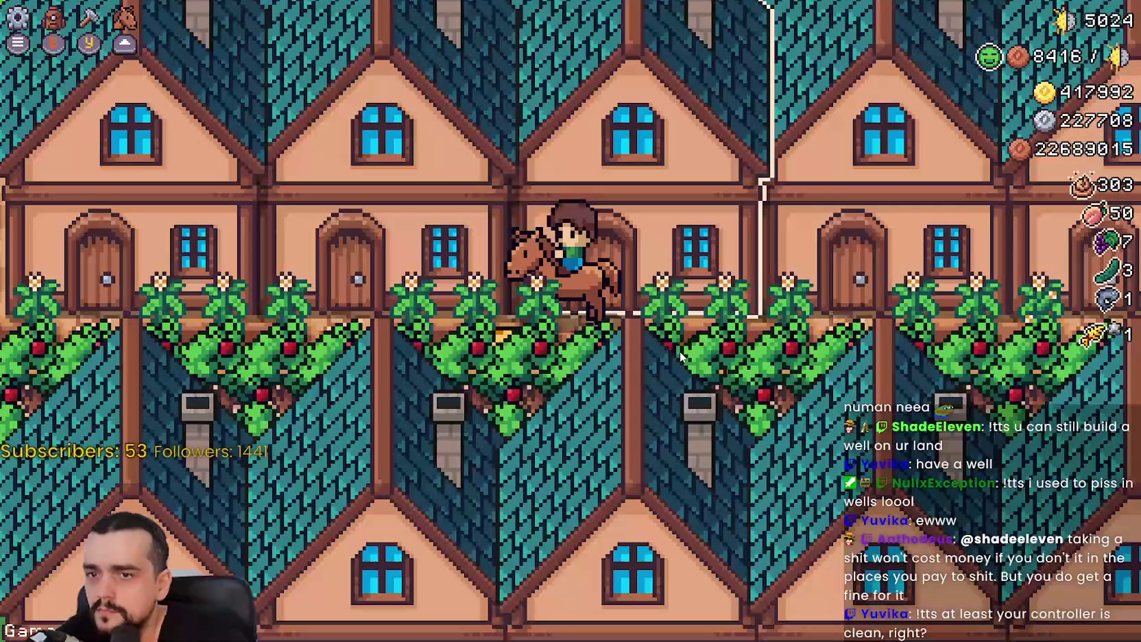
key("s")
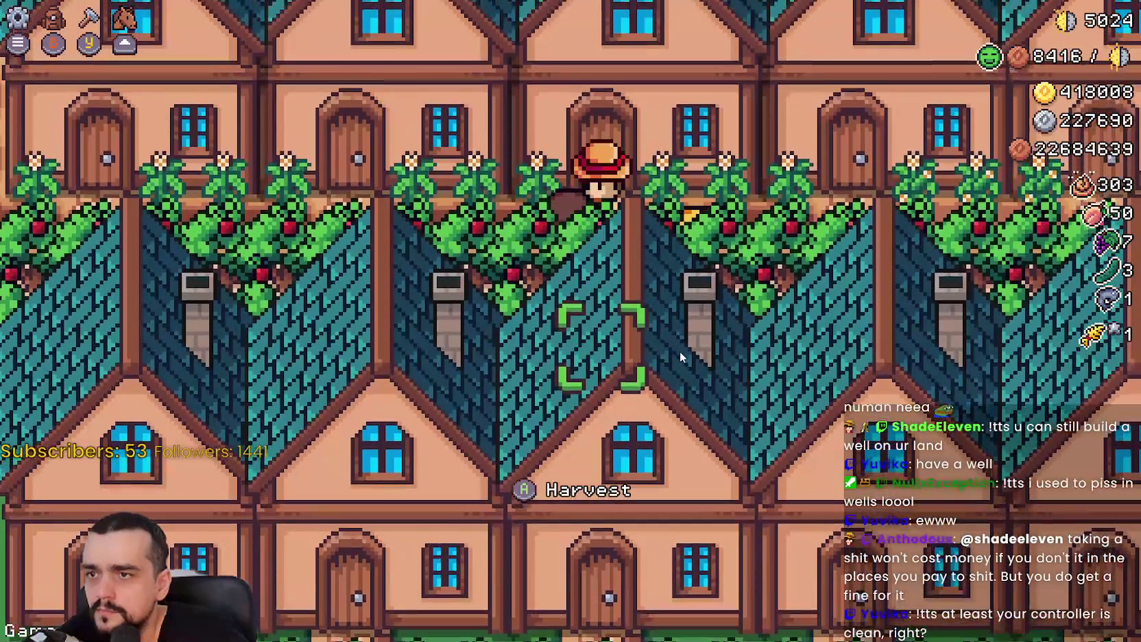
key("a")
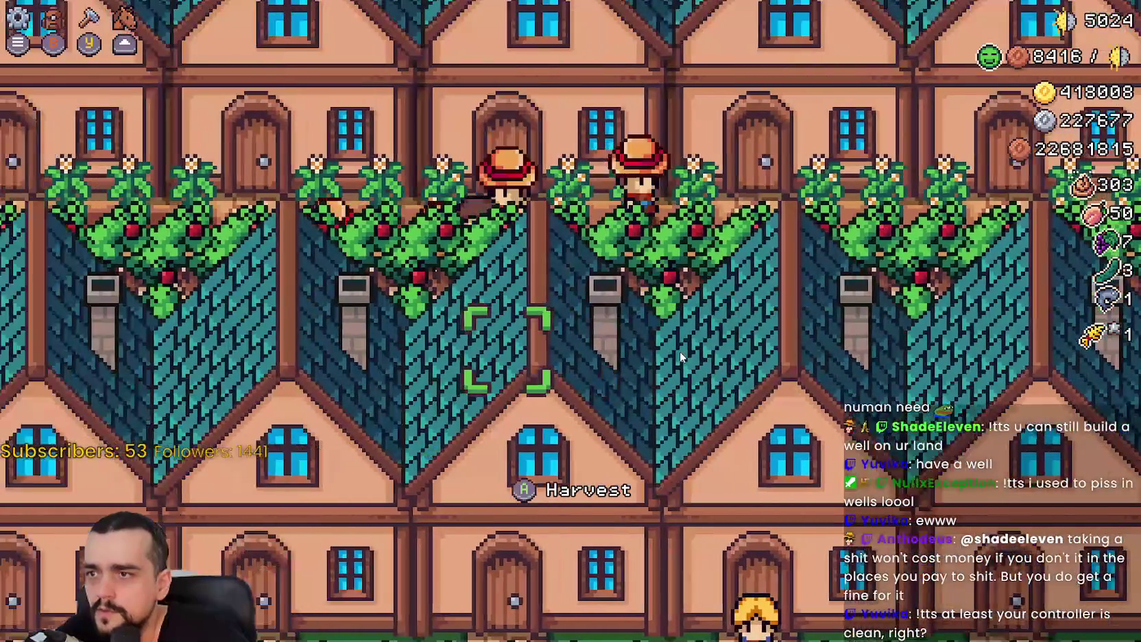
key("a")
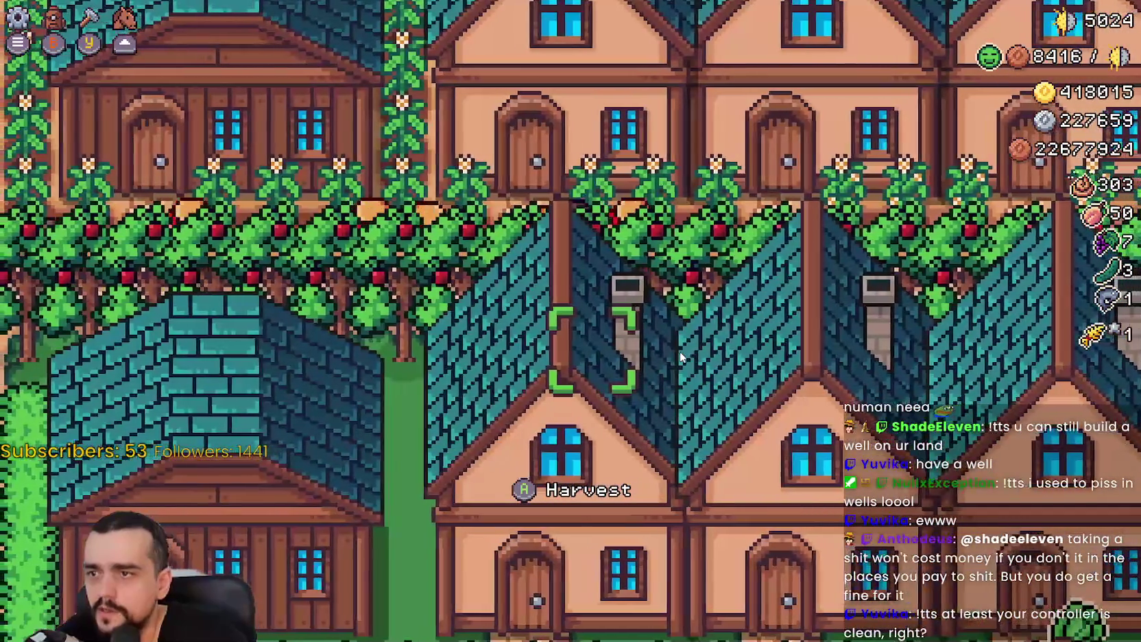
key("a")
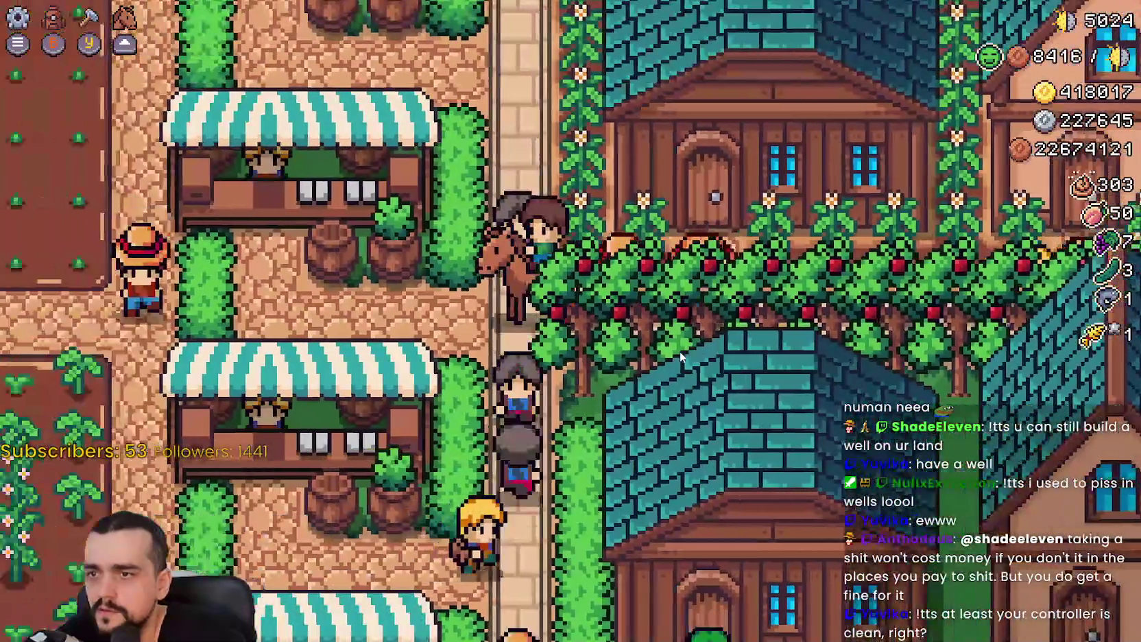
Ride right through the houses and down to the campfire crop plots
key("d")
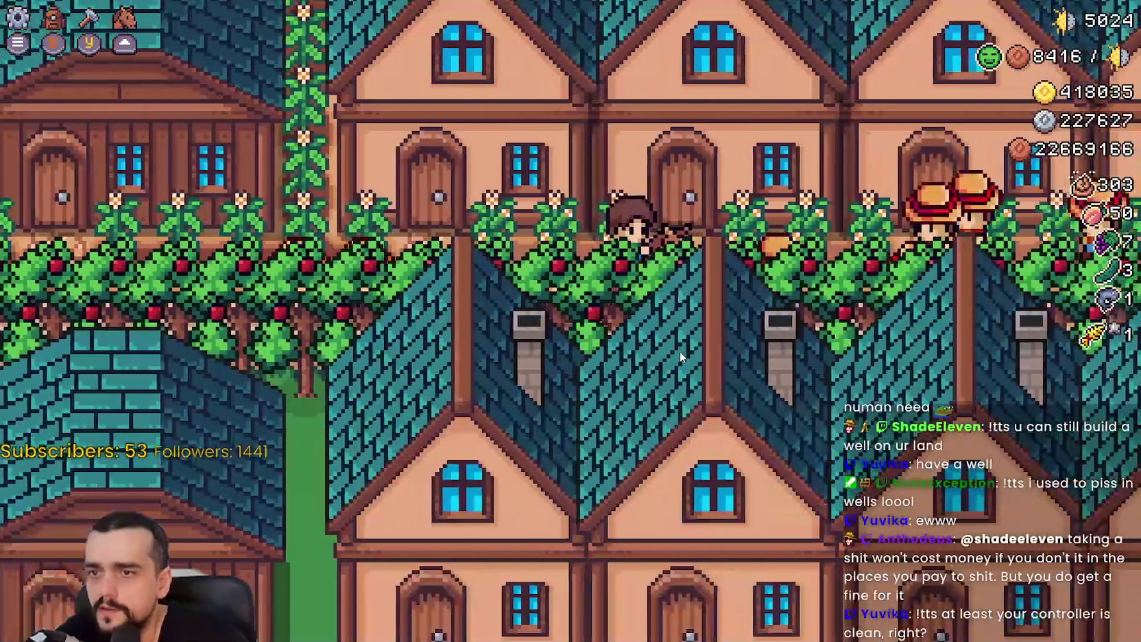
key("d")
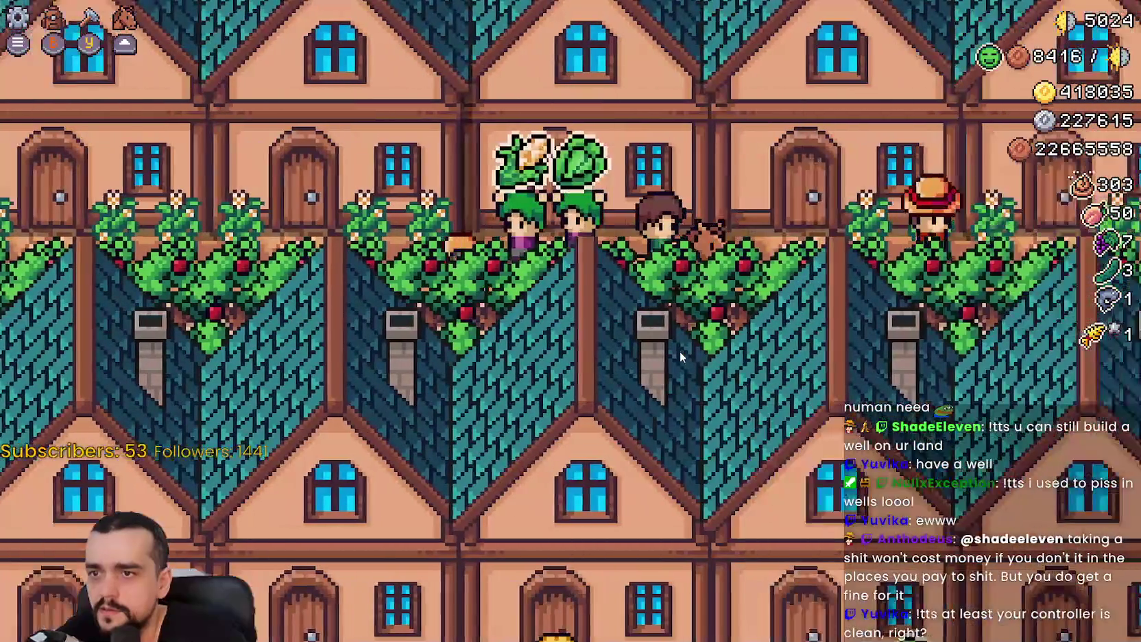
key("d")
key("s")
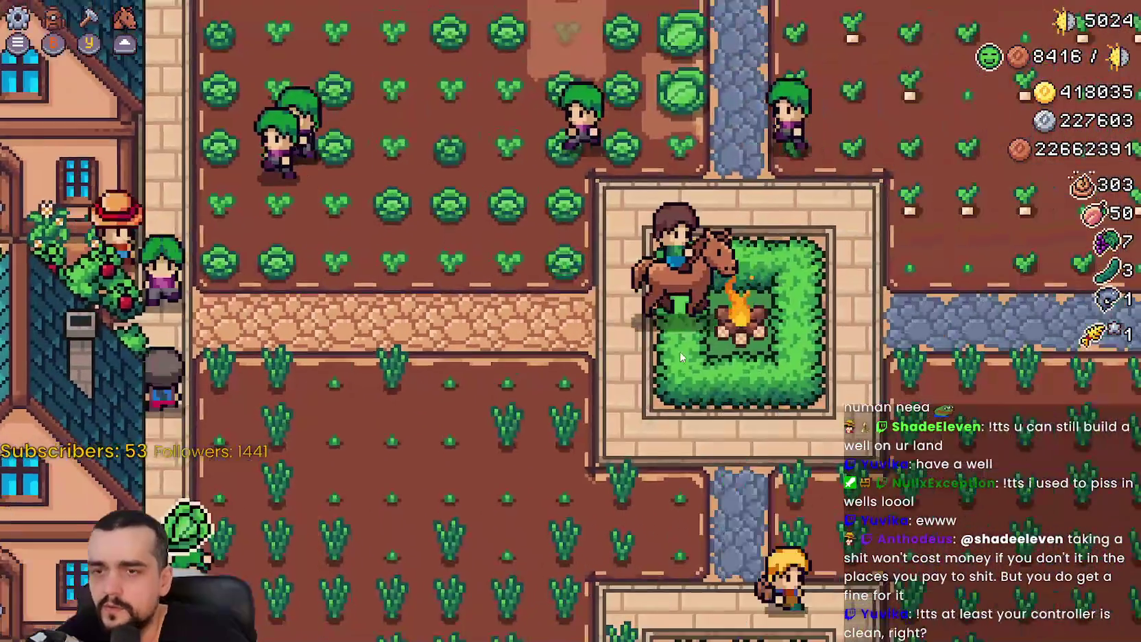
key("w")
key("d")
key("s")
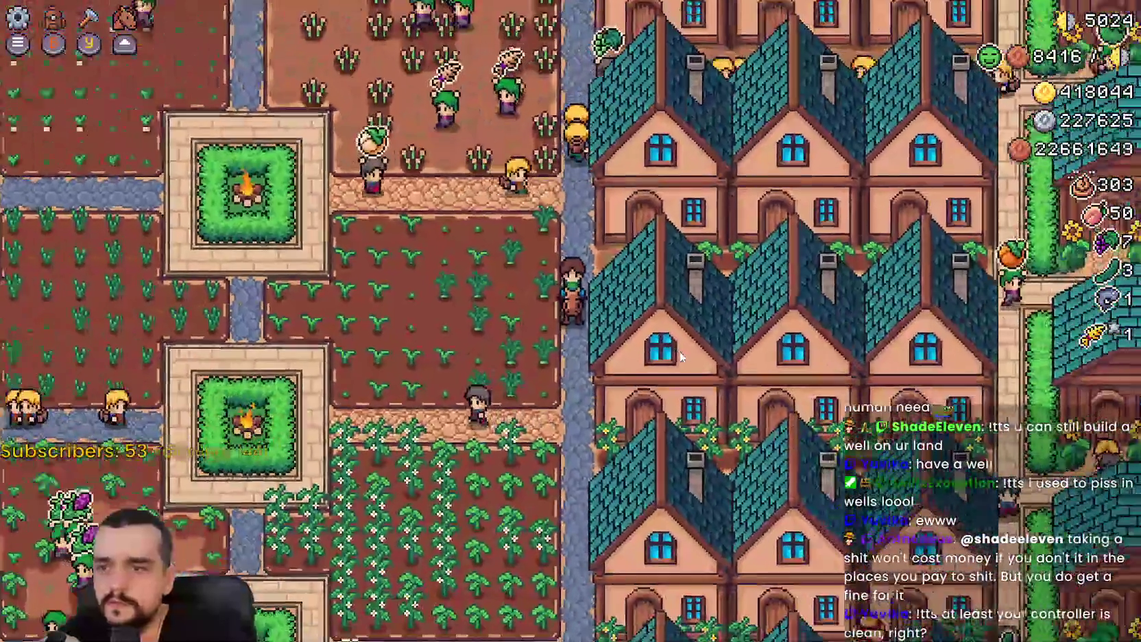
scroll(681, 356, "down", 2)
Ride over the farm plots while zooming and panning the camera toward the river
key("d")
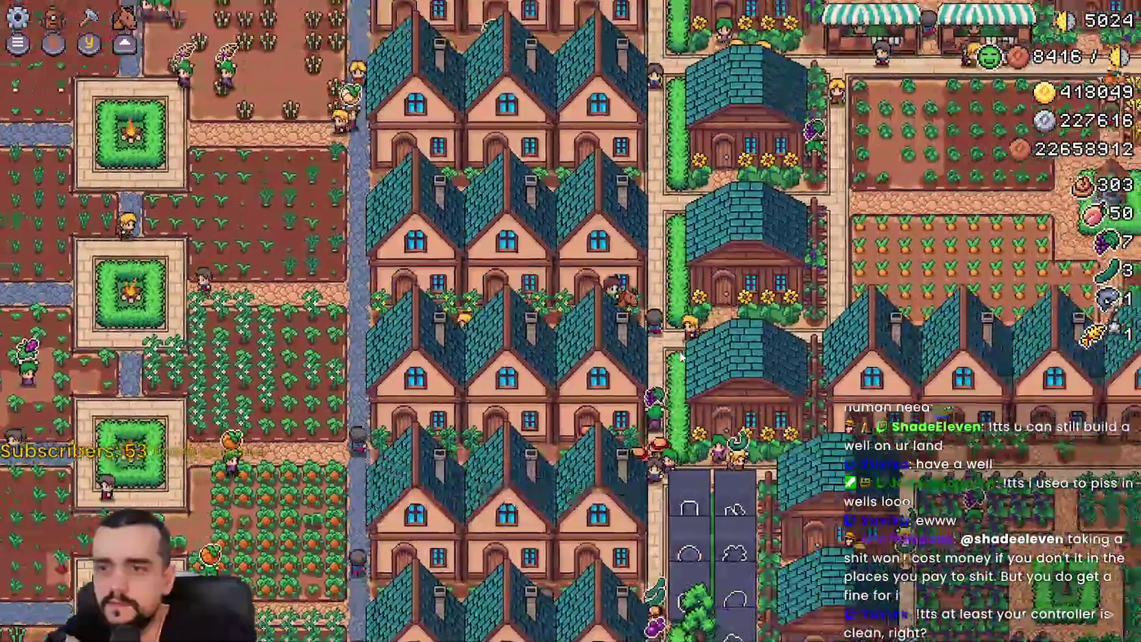
key("a")
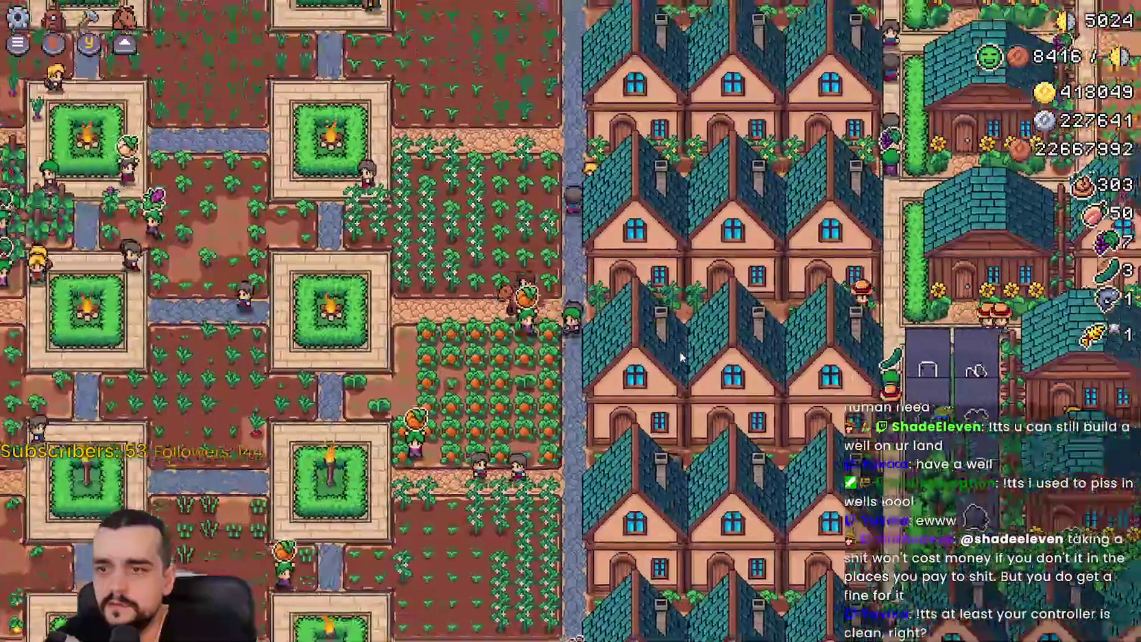
scroll(681, 357, "up", 2)
scroll(681, 356, "down", 2)
key("d")
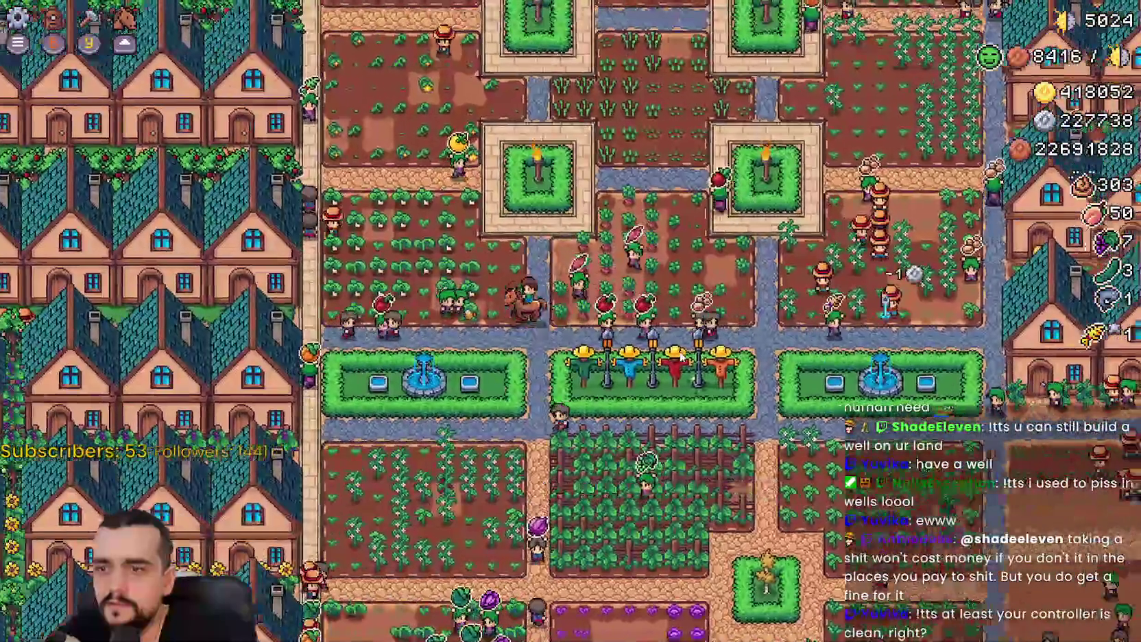
scroll(681, 357, "up", 2)
scroll(681, 357, "down", 2)
key("s")
scroll(681, 356, "up", 2)
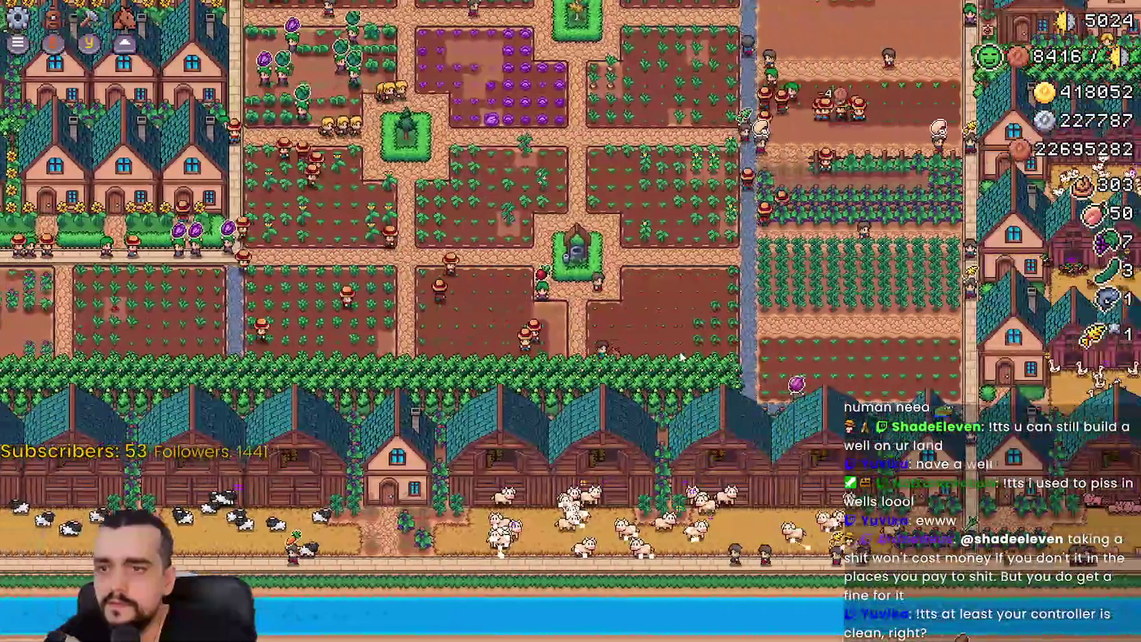
scroll(681, 357, "down", 3)
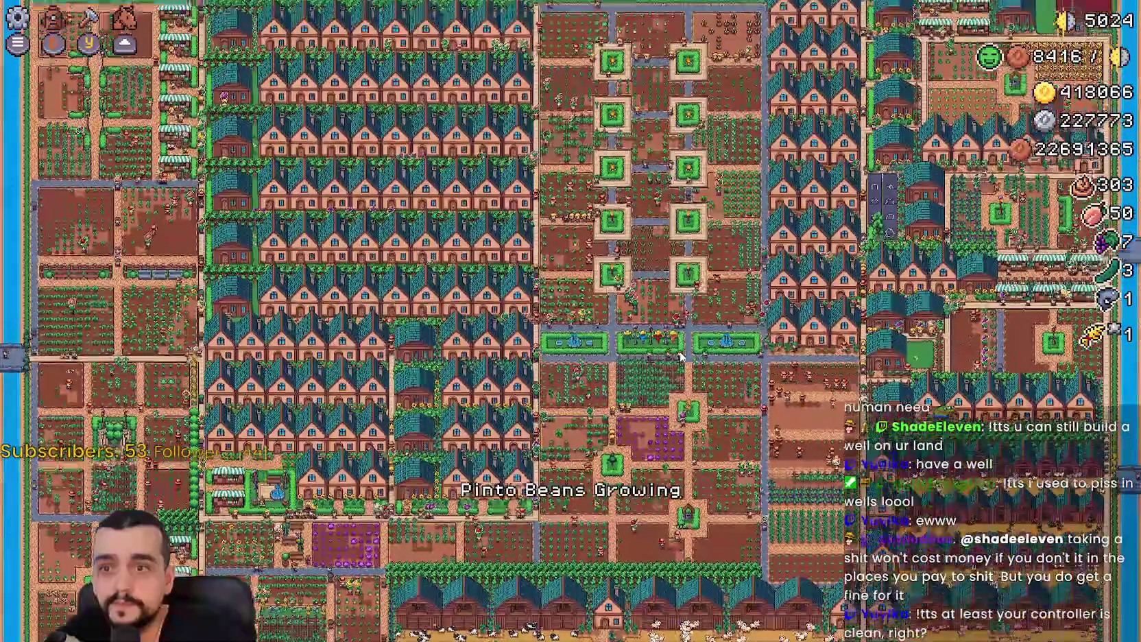
scroll(681, 357, "up", 3)
scroll(681, 357, "up", 1)
key("w")
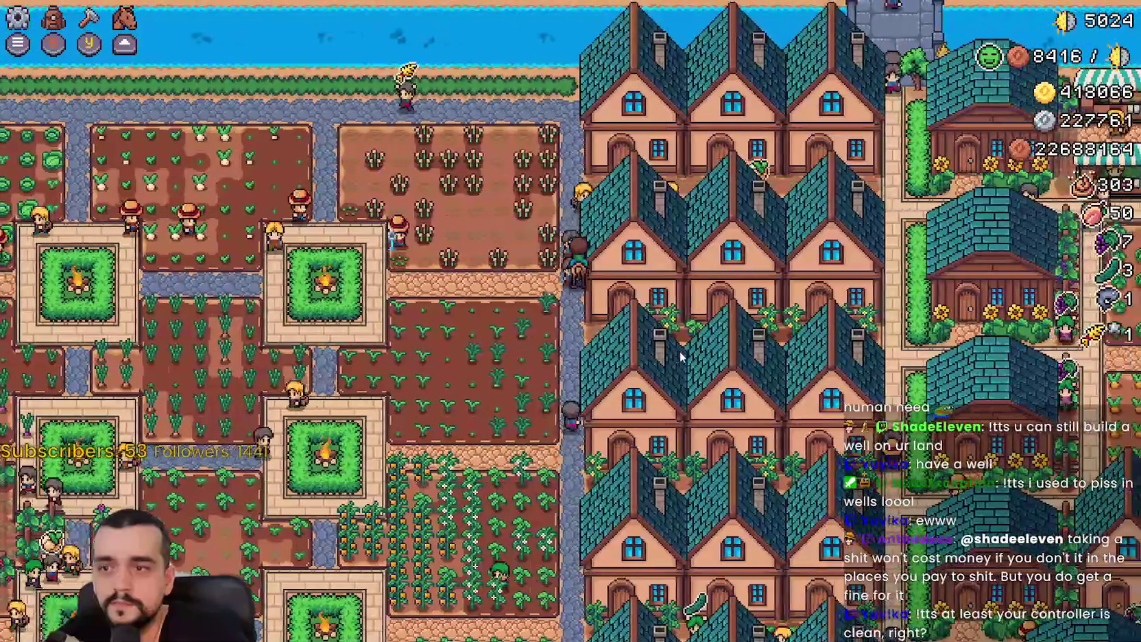
Pause and quit the game, returning to the Godot 2D workspace
key("Escape")
key("Down")
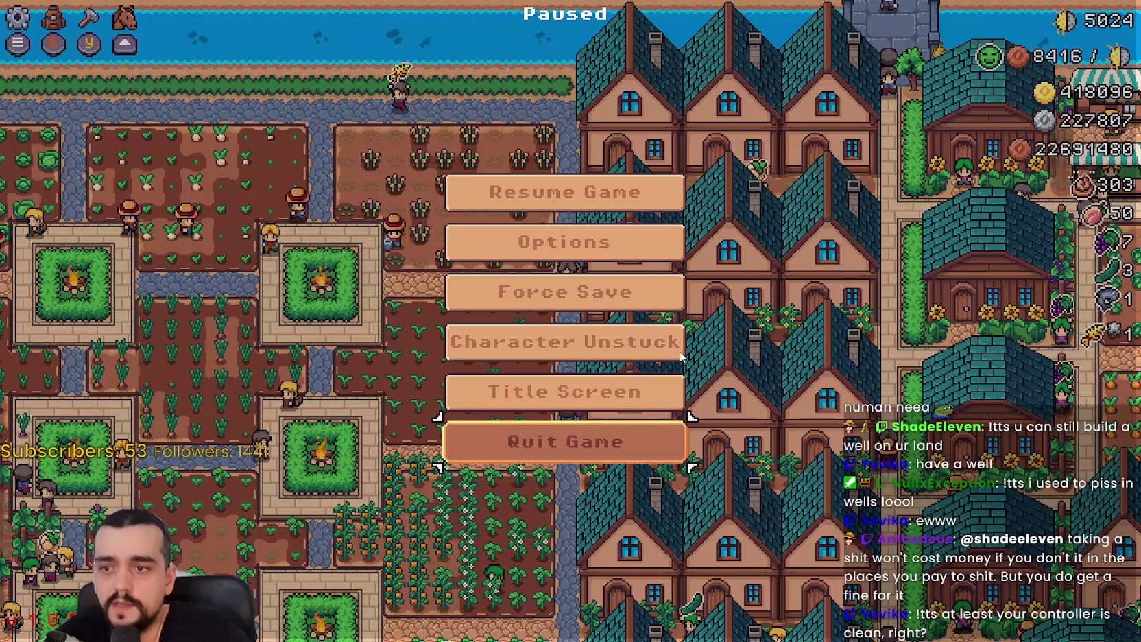
key("Return")
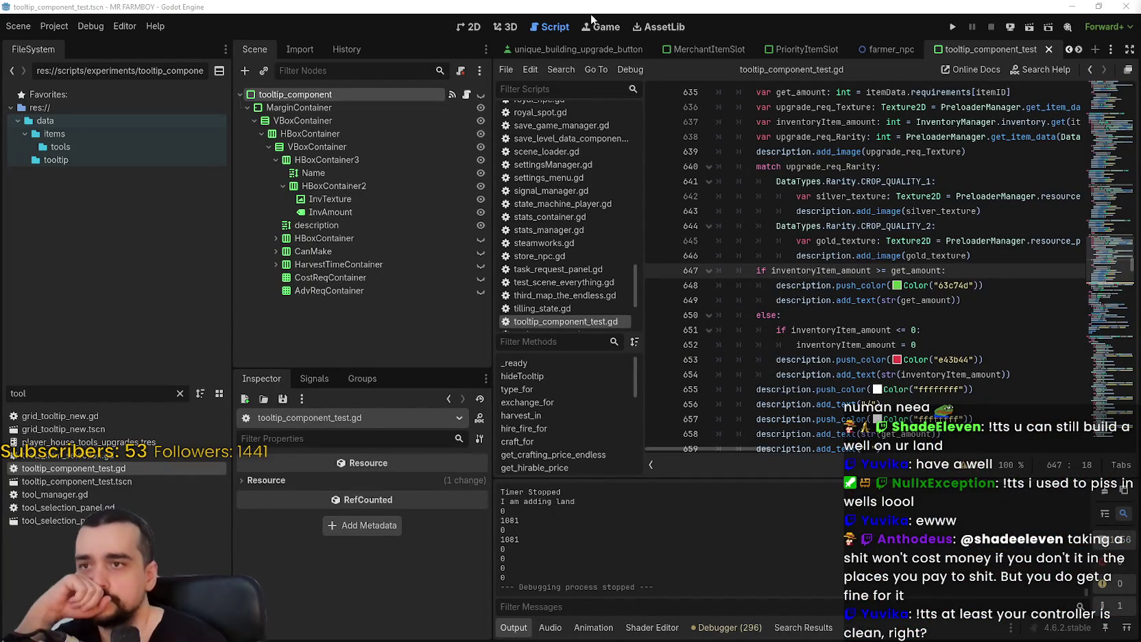
left_click(480, 27)
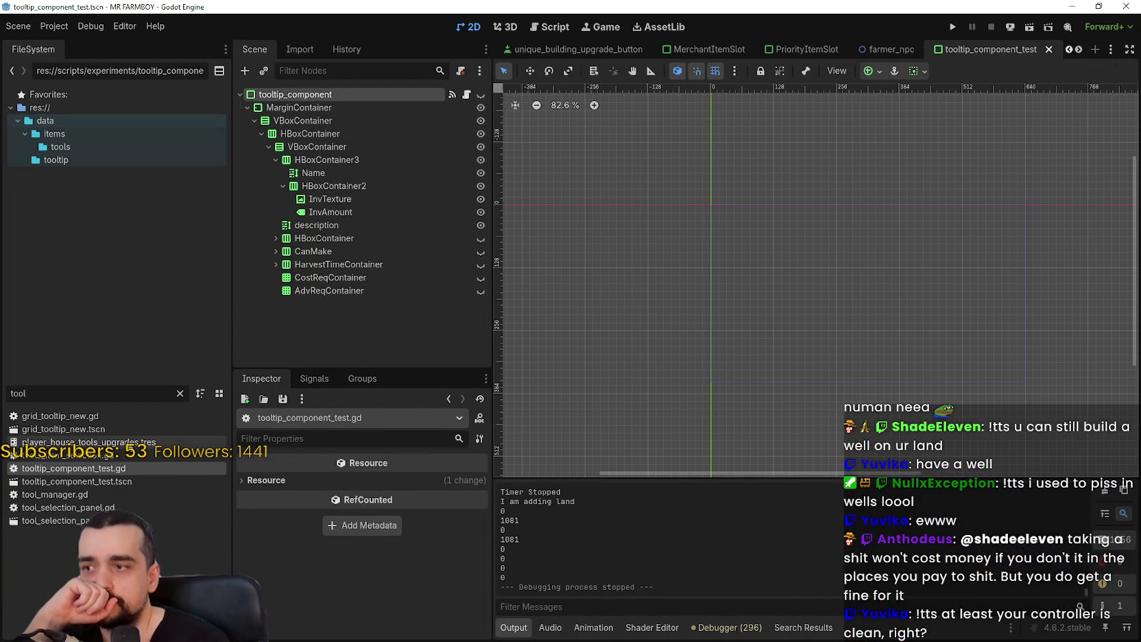
Clear the FileSystem filter, search 'test', and bring up test_scene_everything
left_click(179, 393)
type("test")
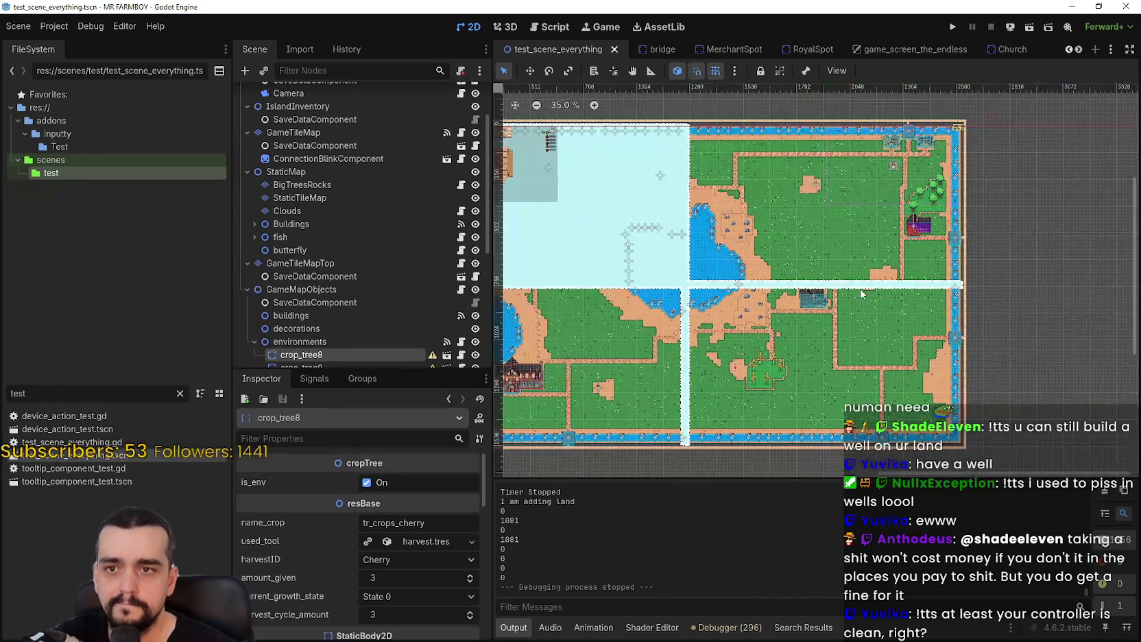
scroll(907, 219, "up", 5)
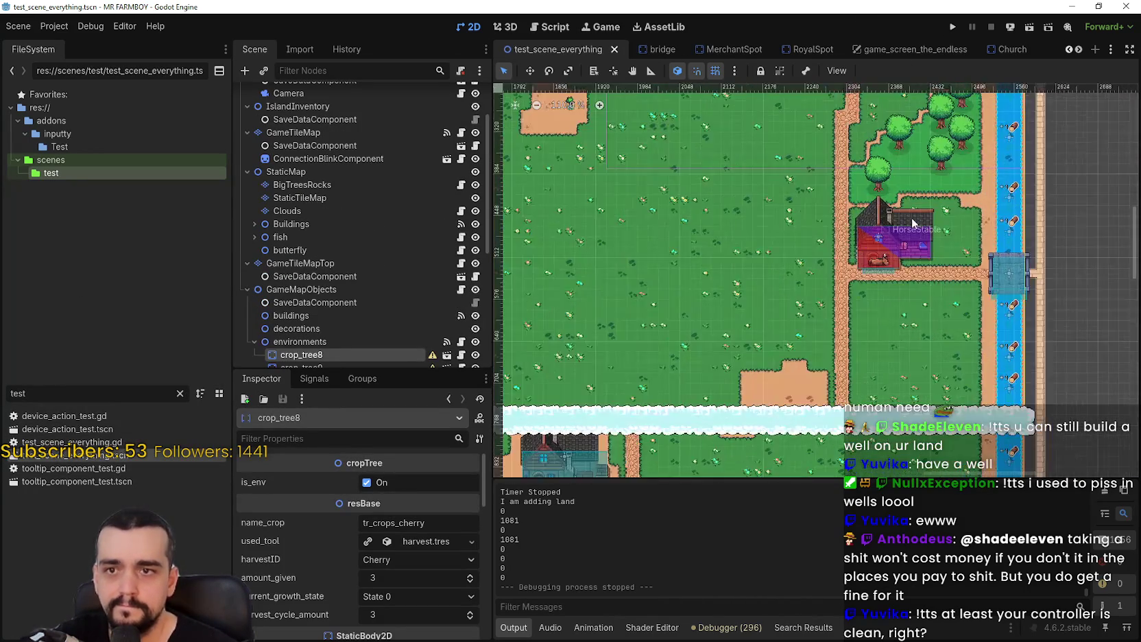
scroll(907, 220, "up", 2)
scroll(891, 230, "up", 9)
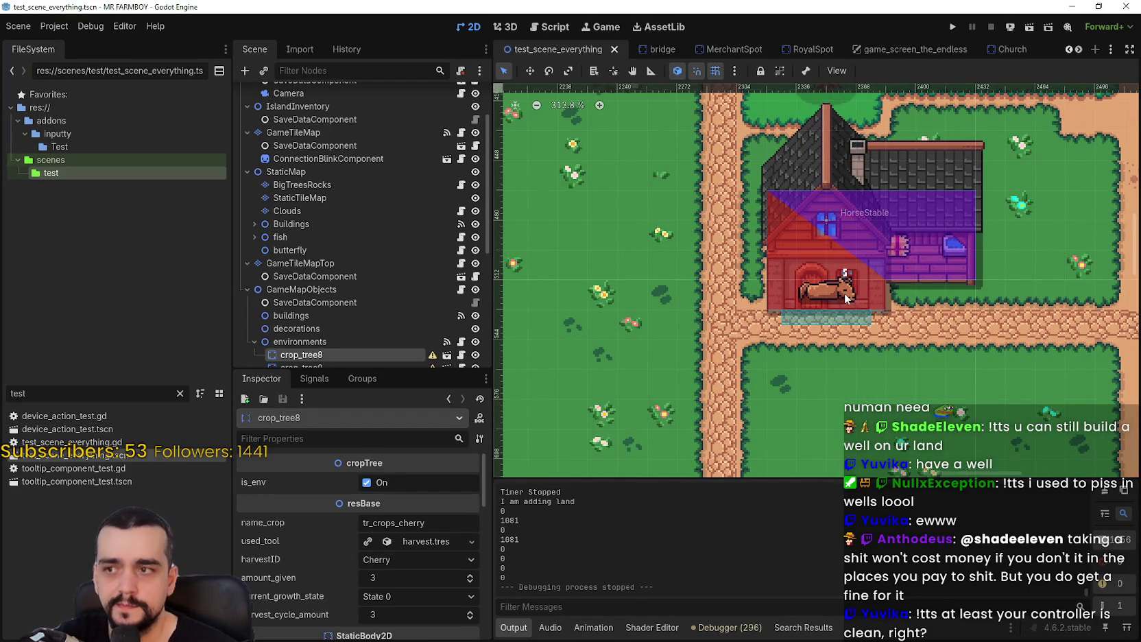
scroll(846, 297, "down", 13)
Center the map on the river and road crossing, then select the HorseStable
mouse_move(829, 319)
left_mouse_down()
mouse_move(819, 345)
mouse_move(828, 257)
left_mouse_up()
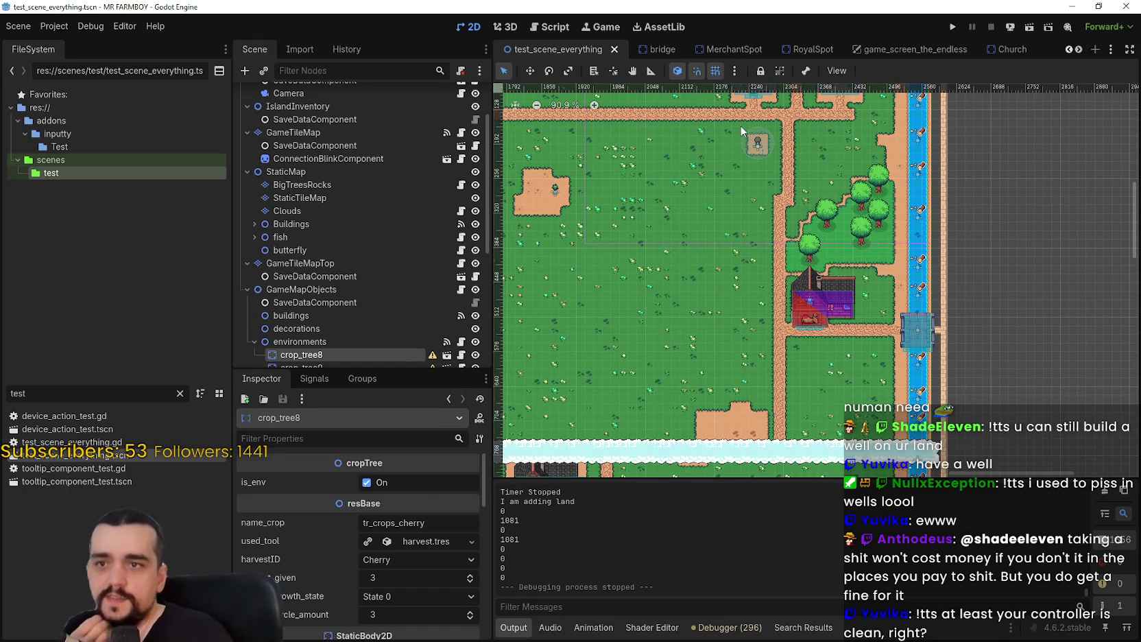
scroll(742, 175, "up", 1)
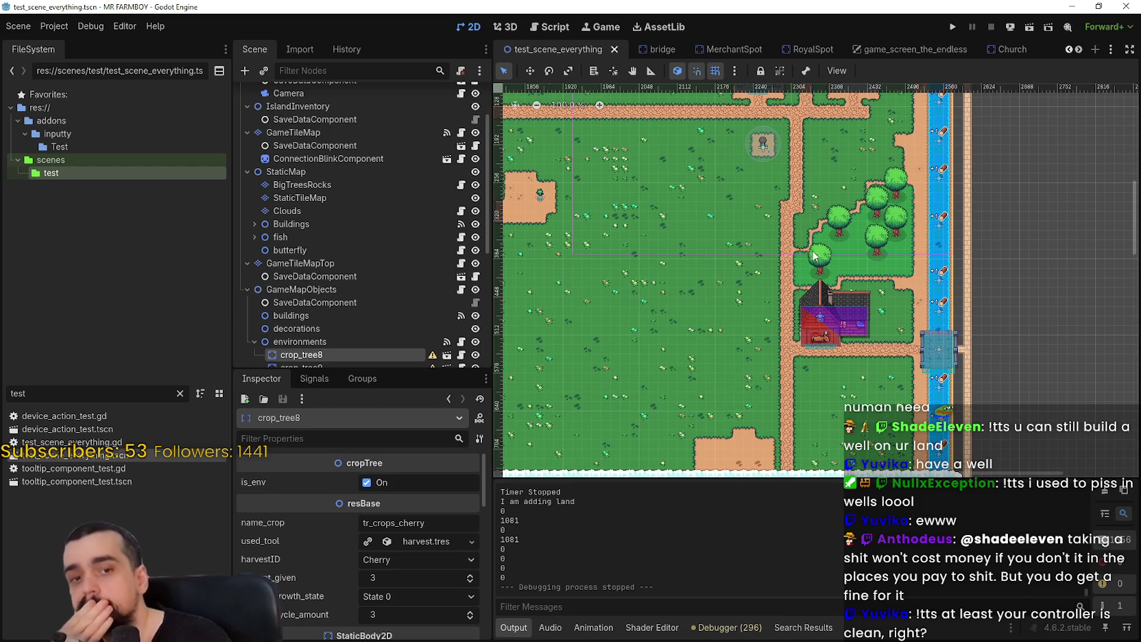
left_click_drag(792, 240, 762, 358)
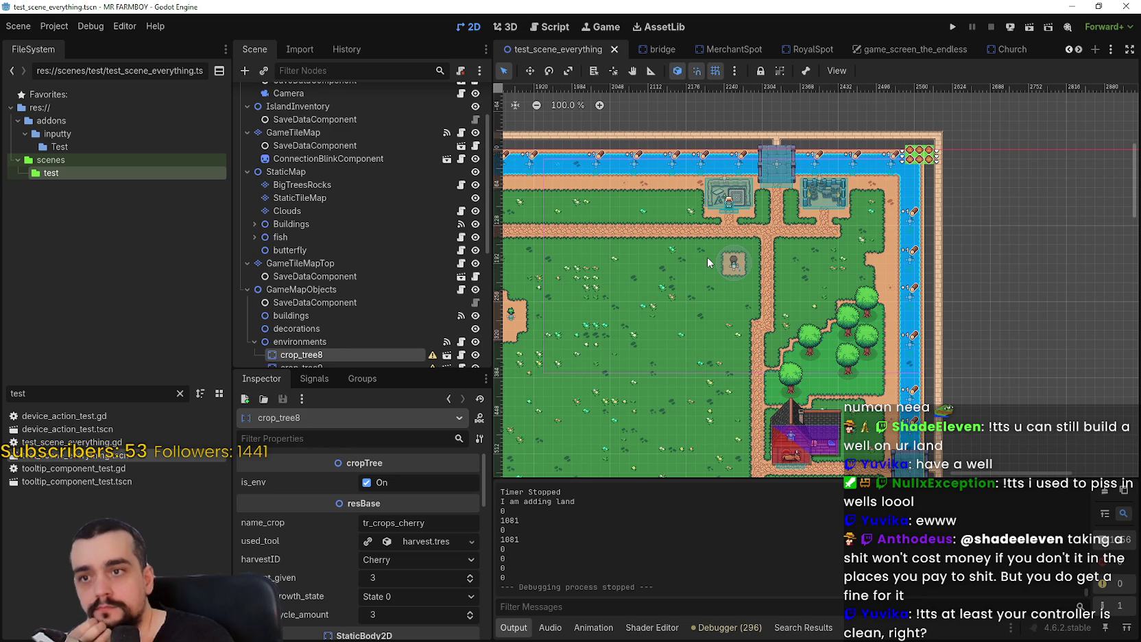
scroll(799, 391, "down", 5)
scroll(799, 391, "up", 3)
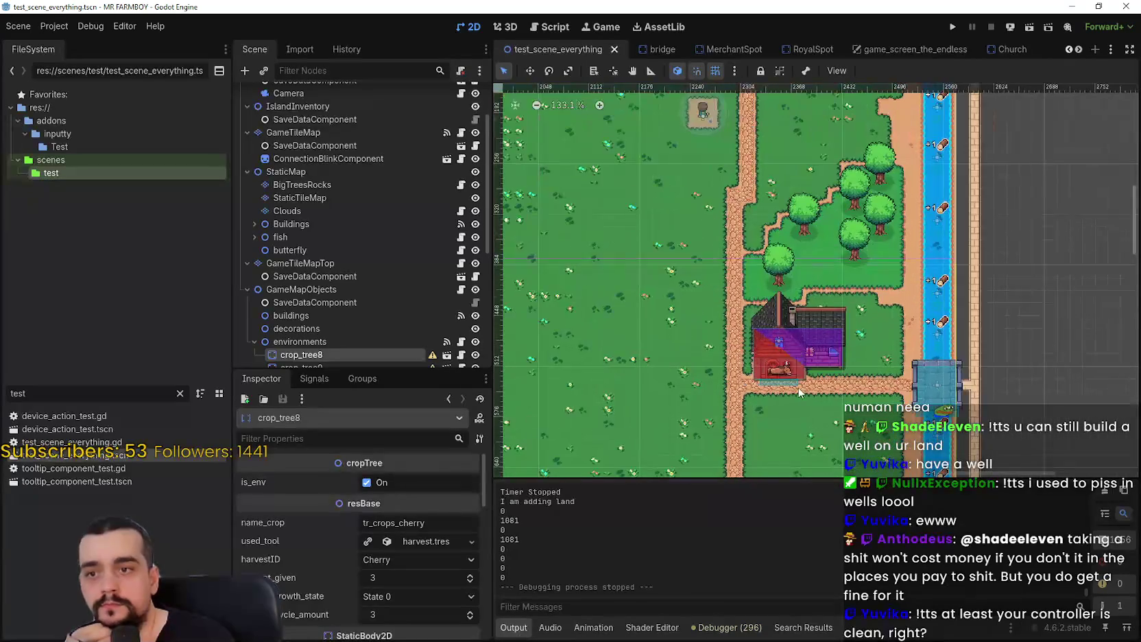
left_click_drag(683, 206, 671, 312)
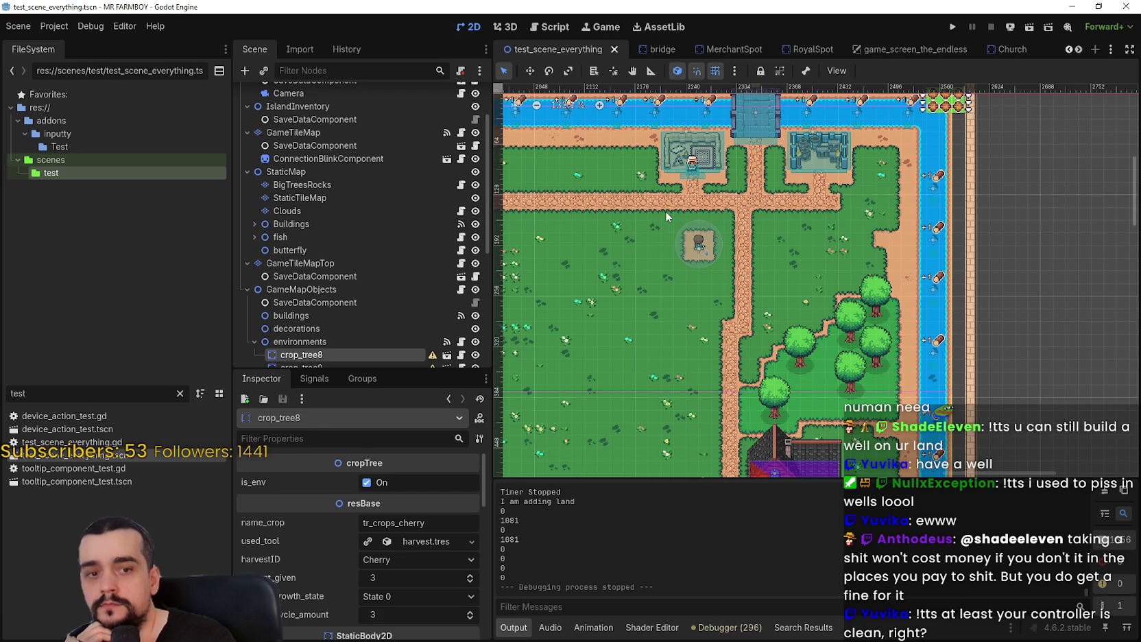
scroll(665, 210, "up", 1)
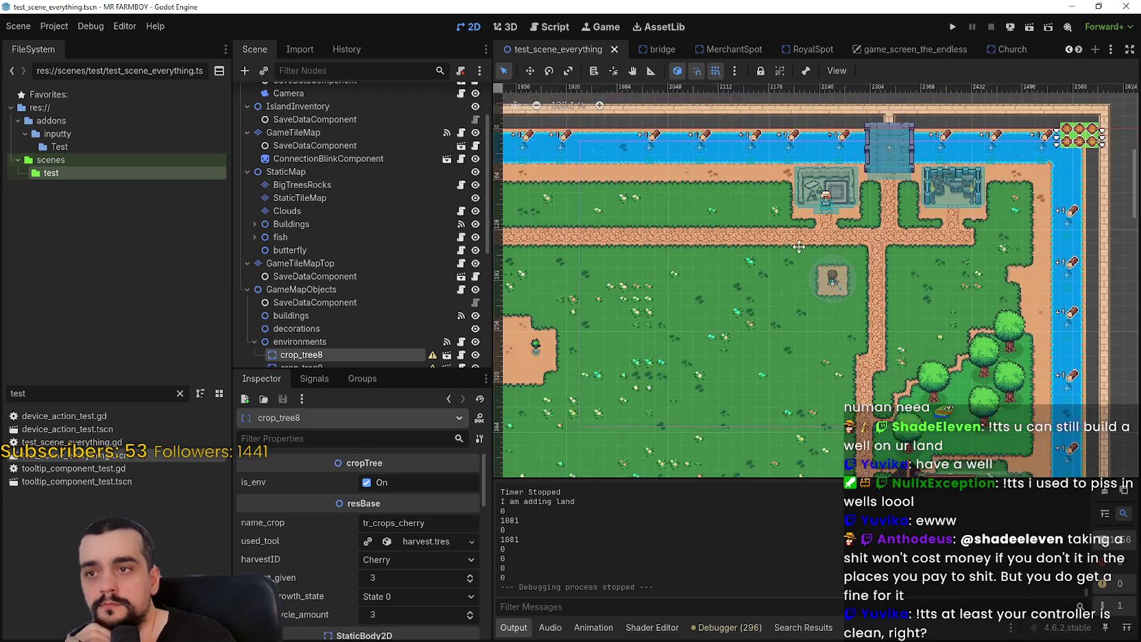
mouse_move(757, 293)
left_mouse_down()
mouse_move(837, 305)
mouse_move(971, 237)
mouse_move(759, 285)
left_mouse_up()
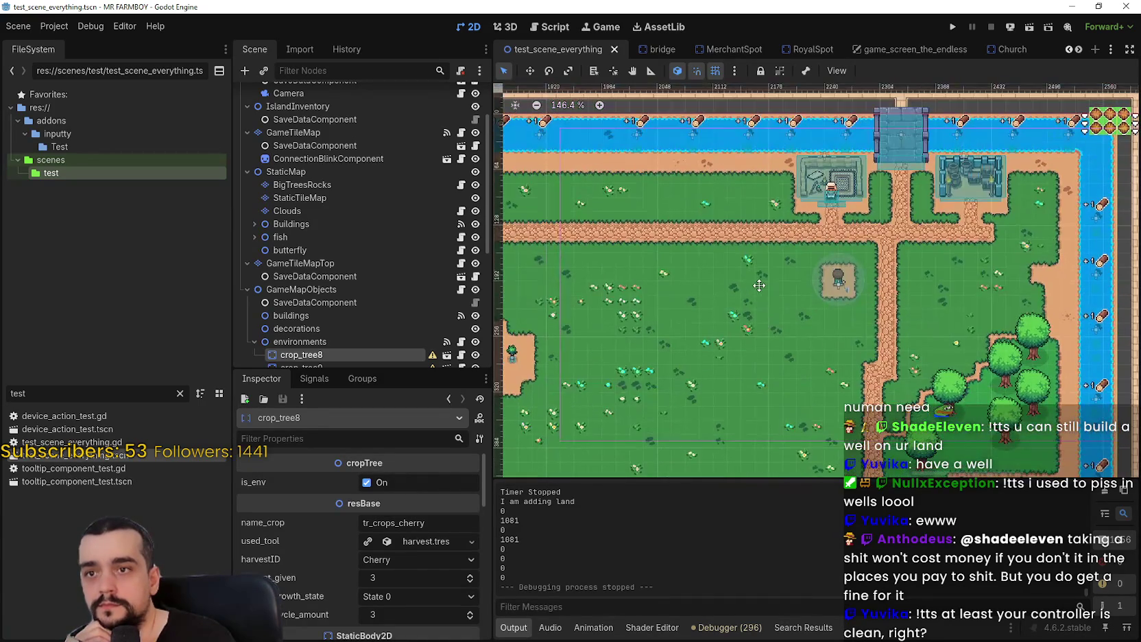
scroll(759, 285, "up", 3)
scroll(823, 343, "down", 5)
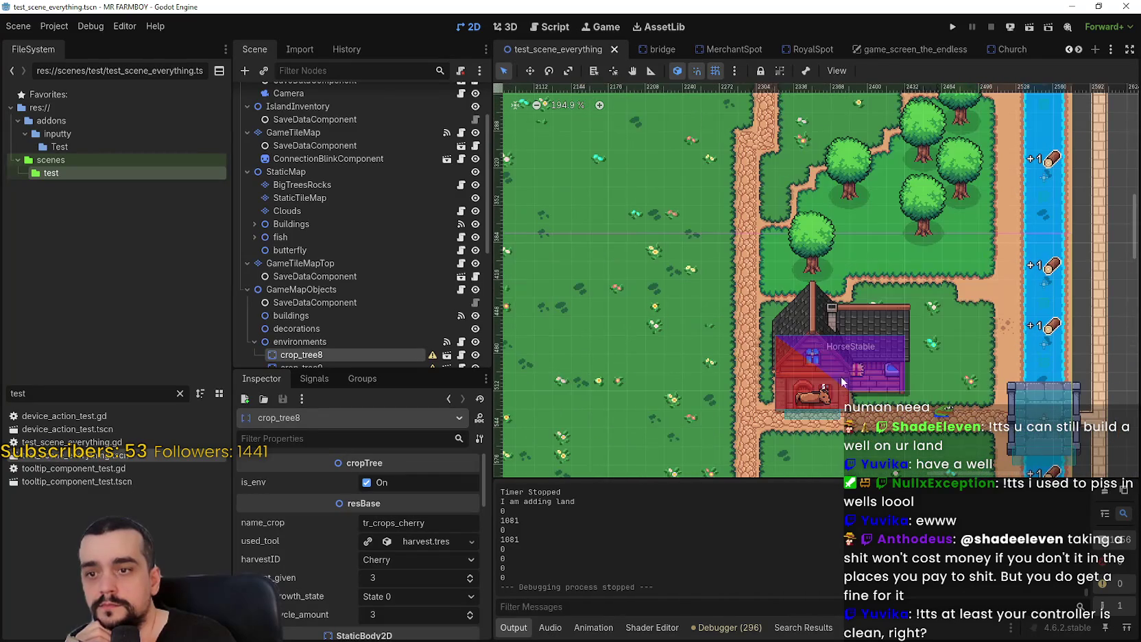
left_click(873, 364)
Drag the HorseStable up-left onto the road corner below the river
scroll(731, 315, "down", 2)
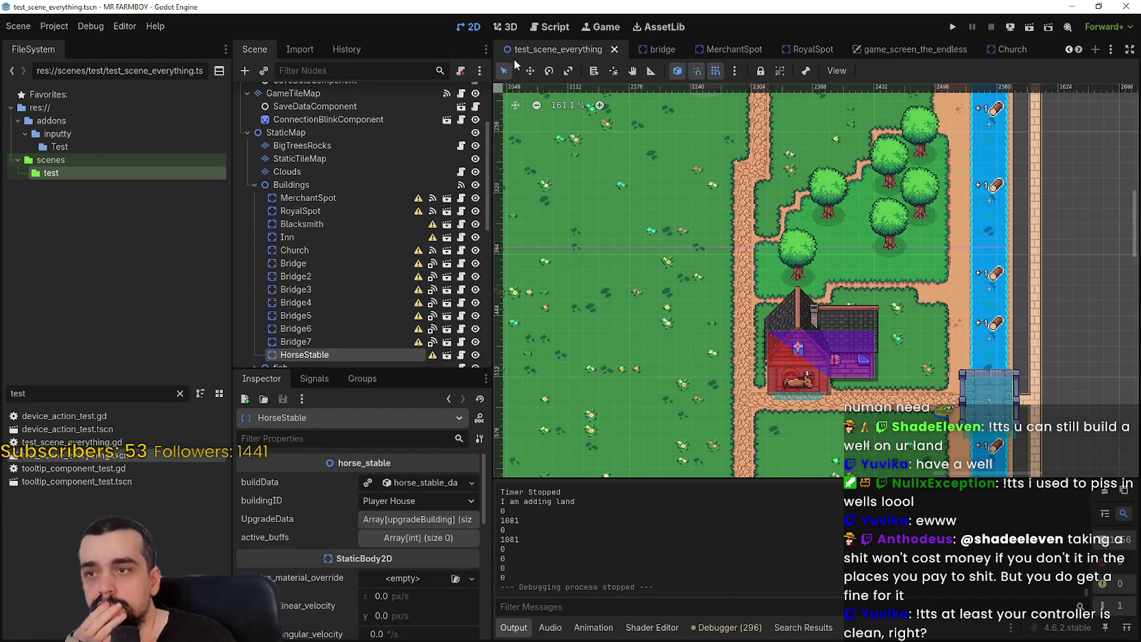
mouse_move(835, 361)
left_mouse_down()
mouse_move(657, 194)
mouse_move(816, 427)
mouse_move(741, 261)
mouse_move(732, 204)
left_mouse_up()
left_click_drag(735, 200, 701, 204)
scroll(753, 196, "up", 6)
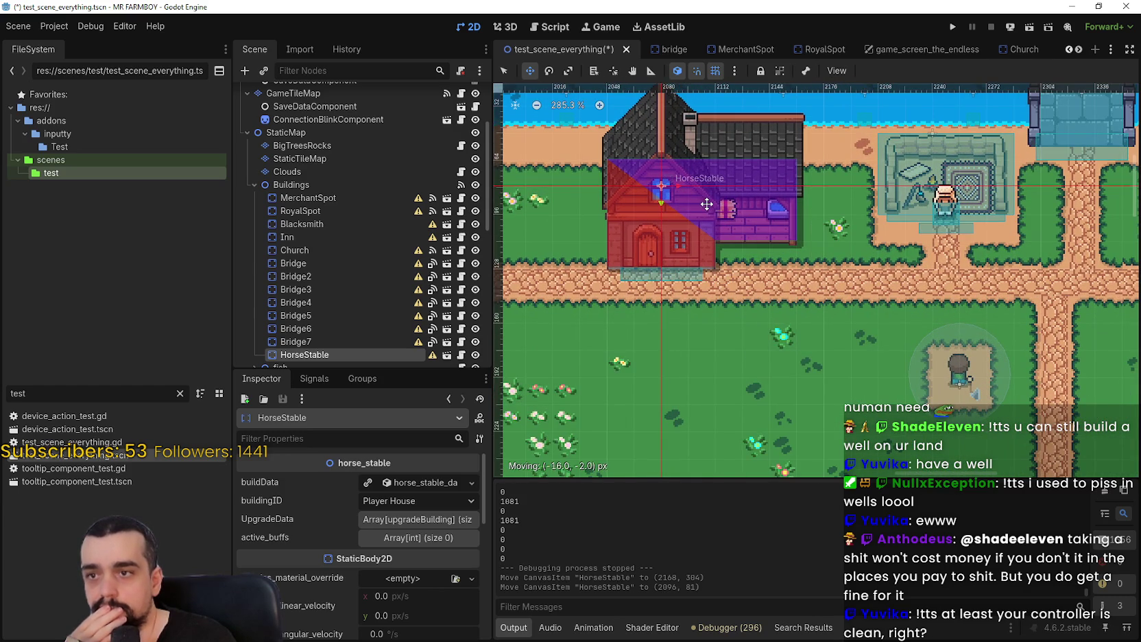
scroll(752, 200, "up", 3)
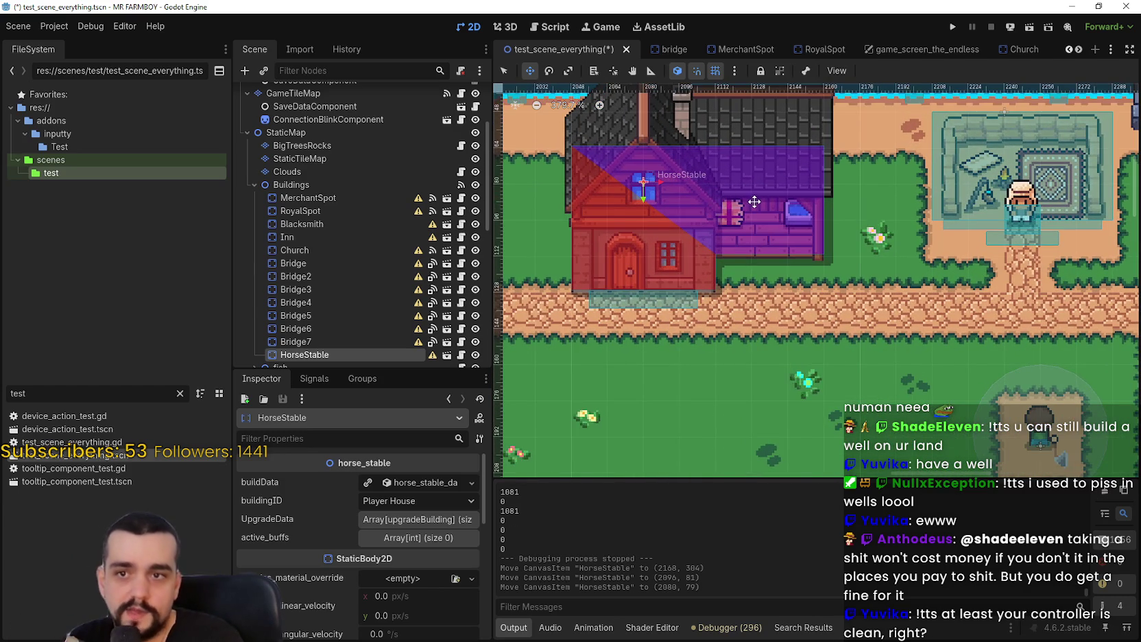
scroll(727, 238, "up", 4)
scroll(724, 267, "up", 3)
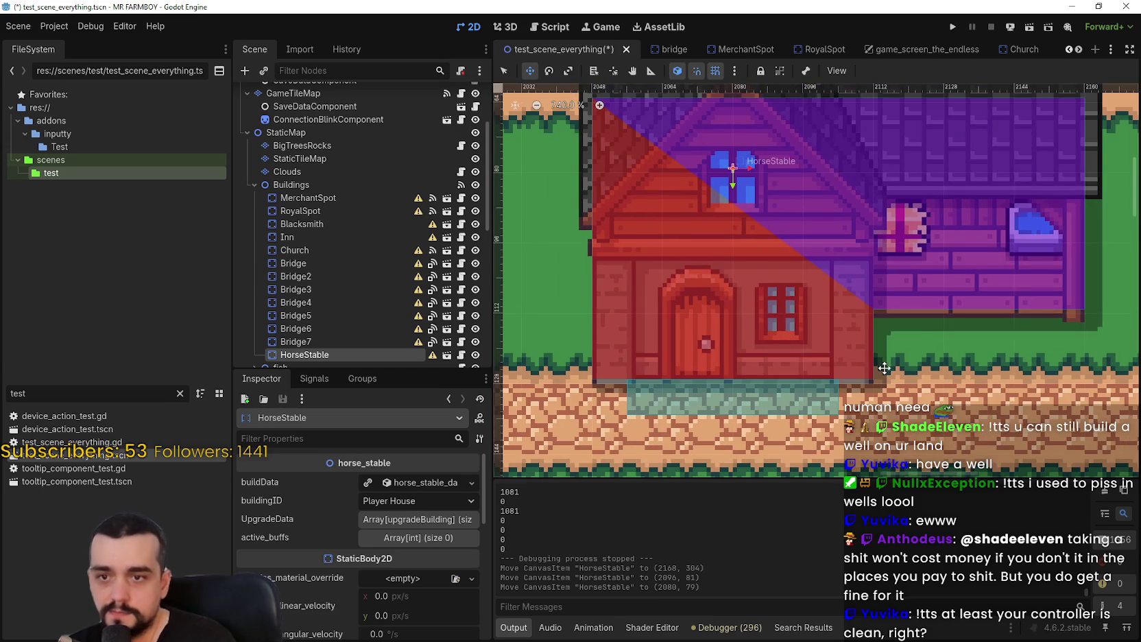
scroll(884, 368, "up", 8)
scroll(811, 374, "down", 7)
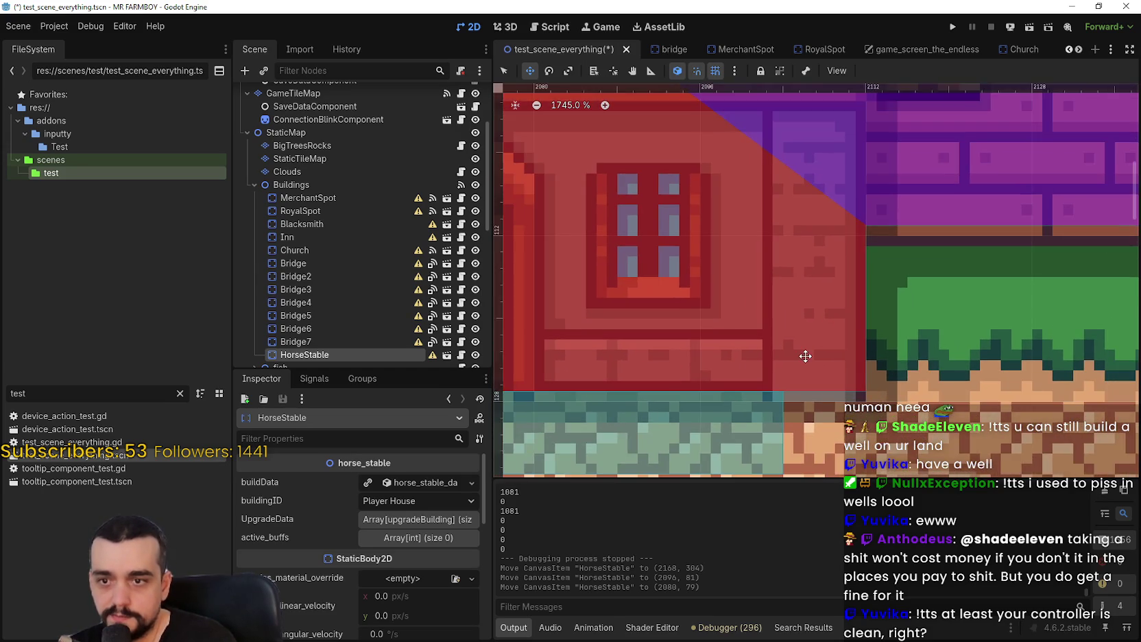
scroll(792, 322, "down", 3)
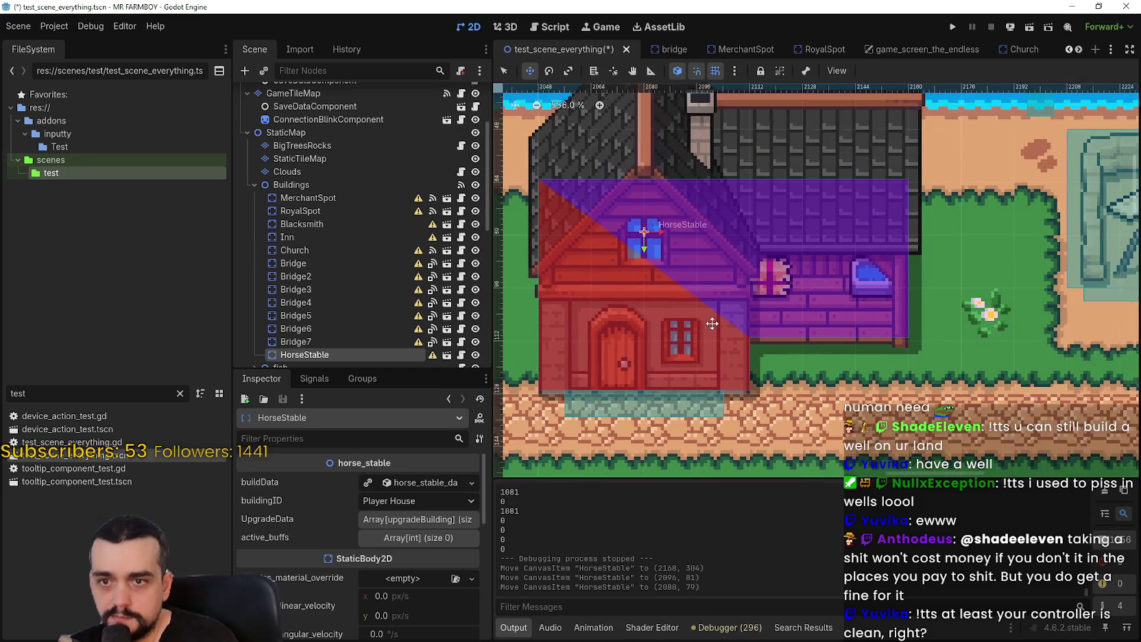
scroll(698, 324, "up", 13)
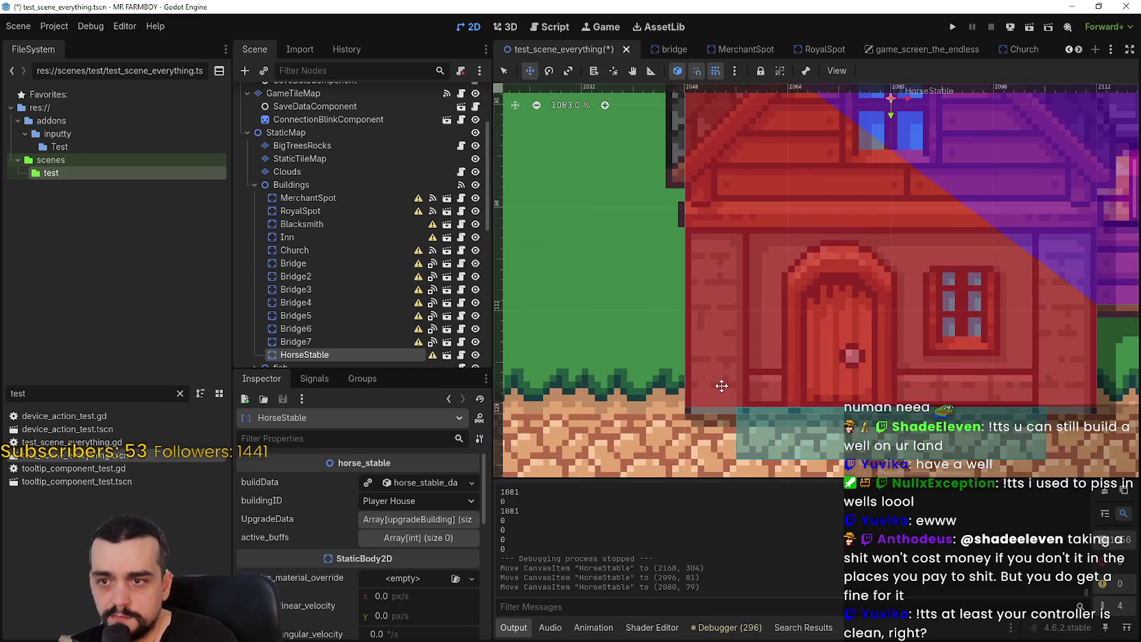
Nudge the HorseStable down one pixel to settle it at (2080, 80)
left_click_drag(816, 321, 857, 215)
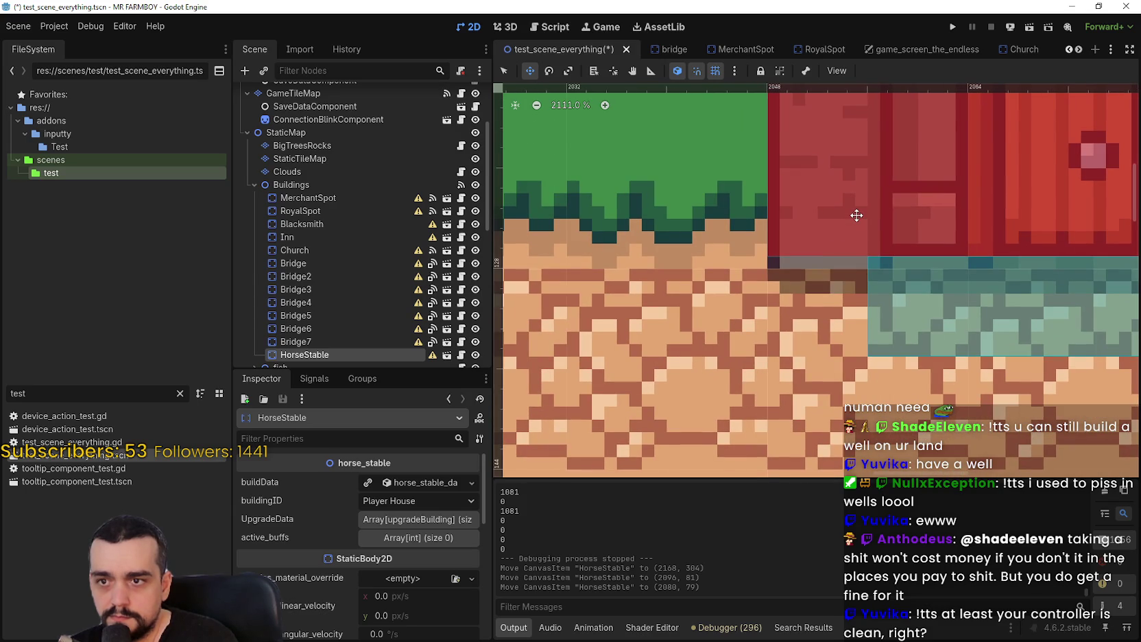
scroll(814, 267, "down", 5)
scroll(815, 260, "up", 3)
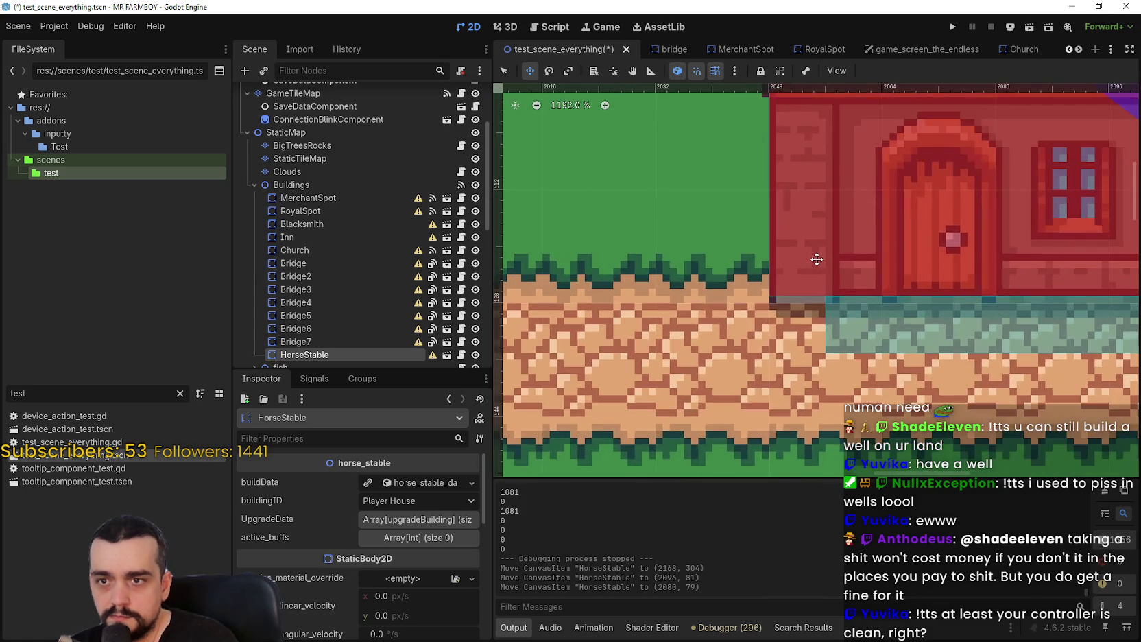
scroll(667, 267, "up", 7)
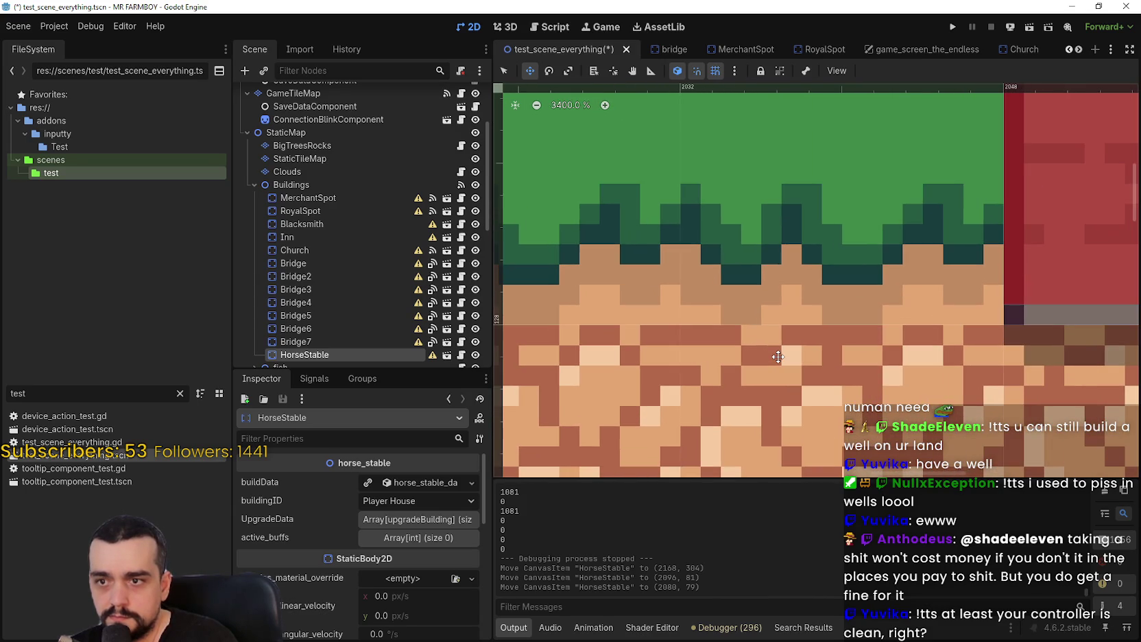
left_click_drag(988, 264, 988, 270)
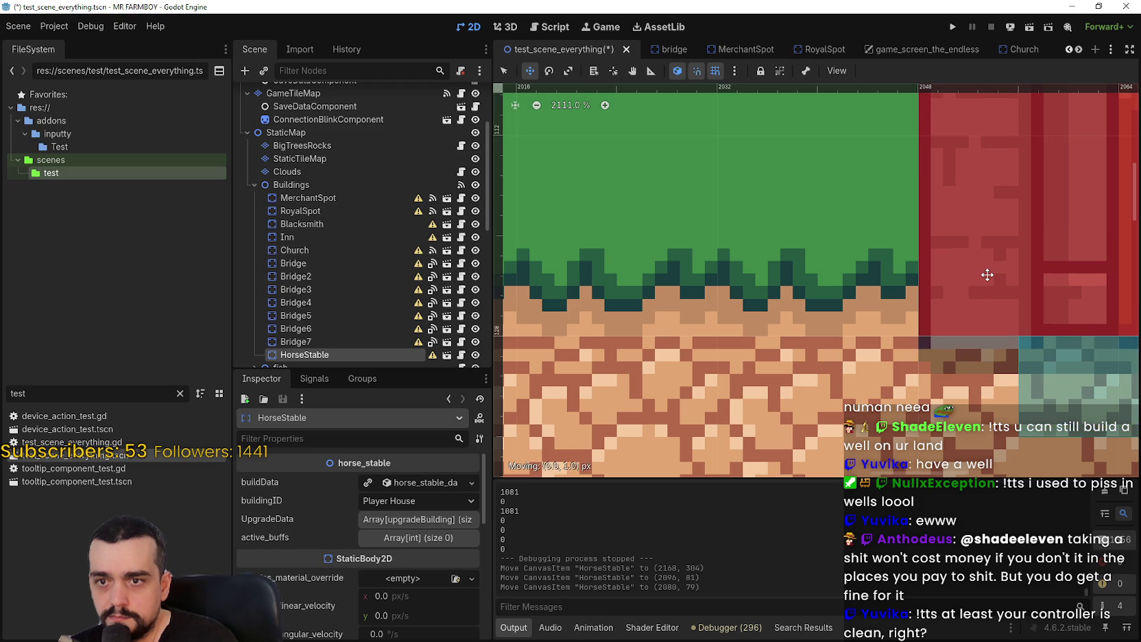
scroll(968, 275, "down", 5)
scroll(965, 282, "down", 6)
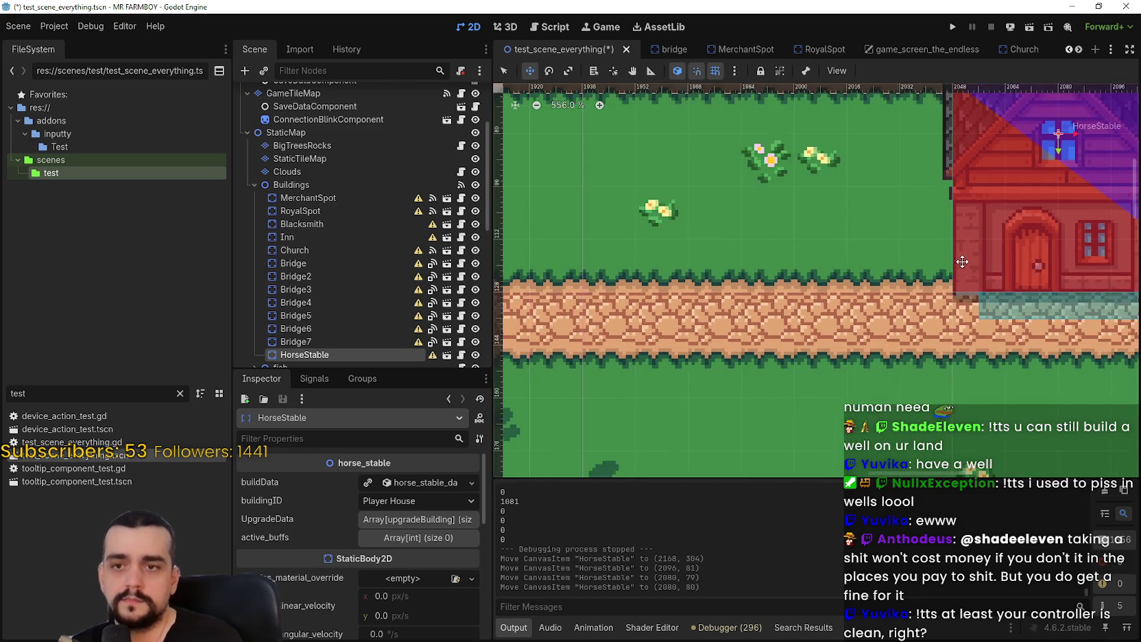
Scroll over to the horse's sandy pen and switch to Select mode
scroll(865, 278, "right", 5)
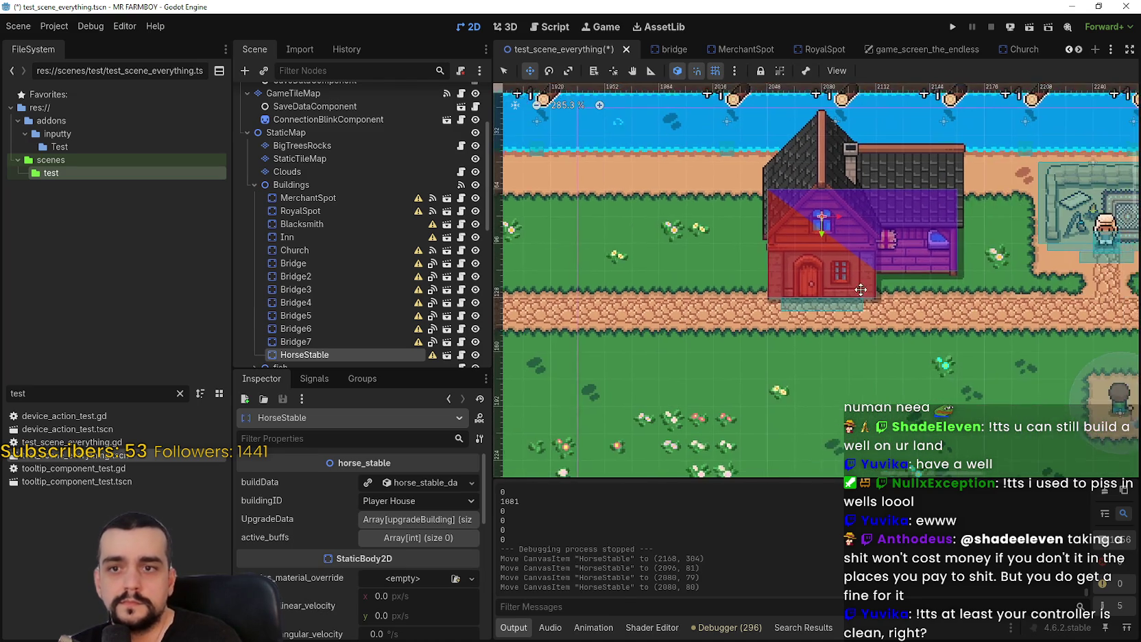
scroll(803, 337, "up", 1)
scroll(802, 338, "up", 1)
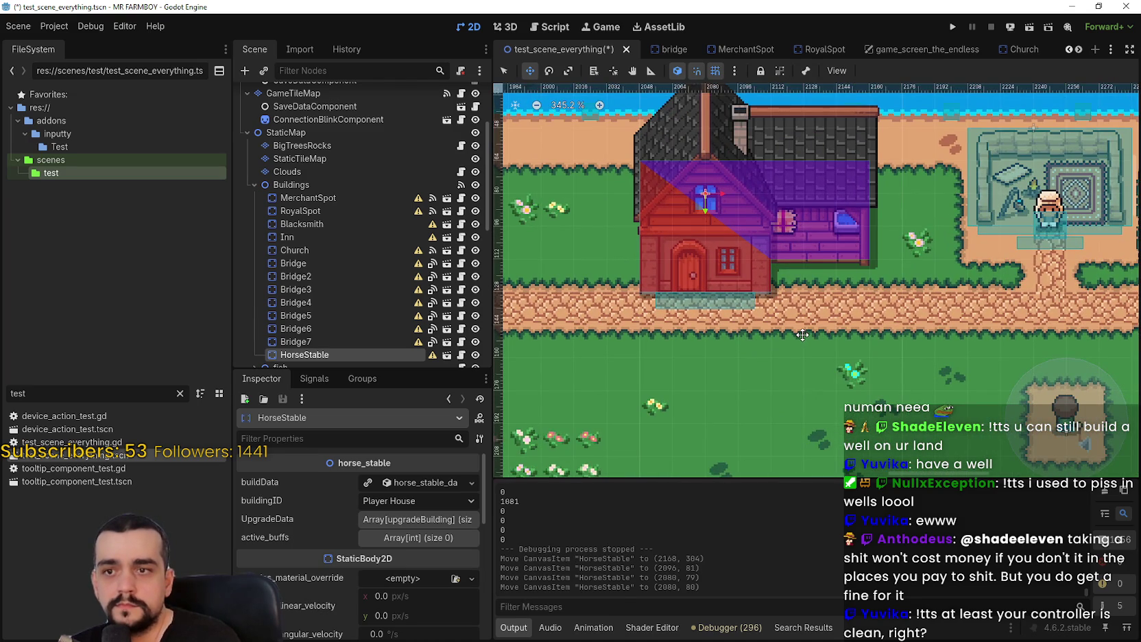
scroll(802, 335, "down", 3)
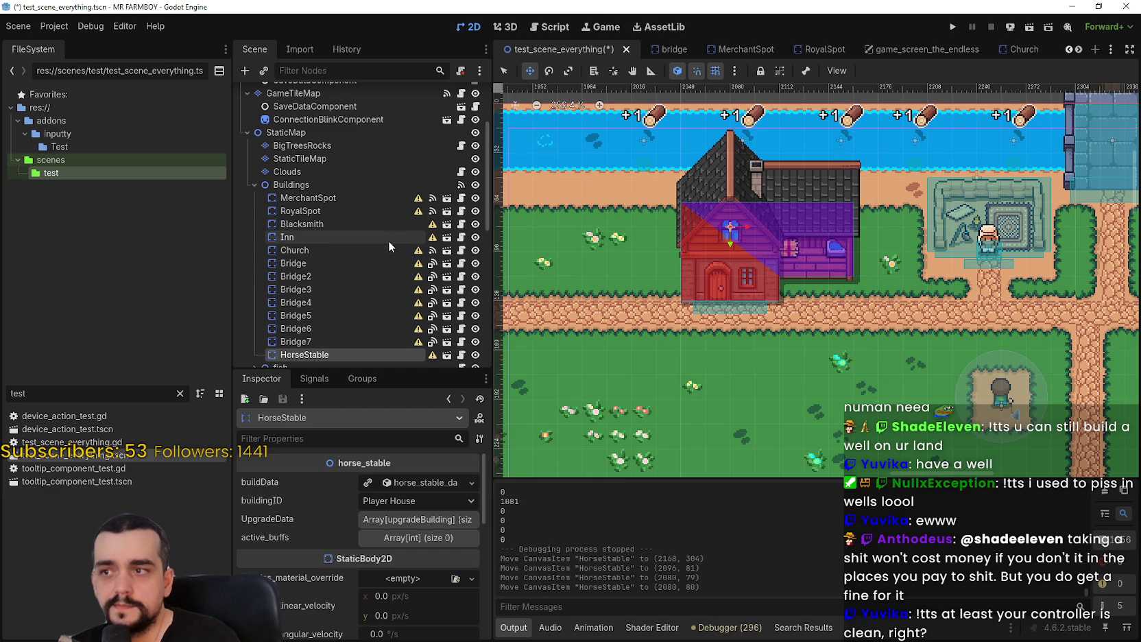
scroll(760, 302, "down", 8)
scroll(795, 223, "down", 1)
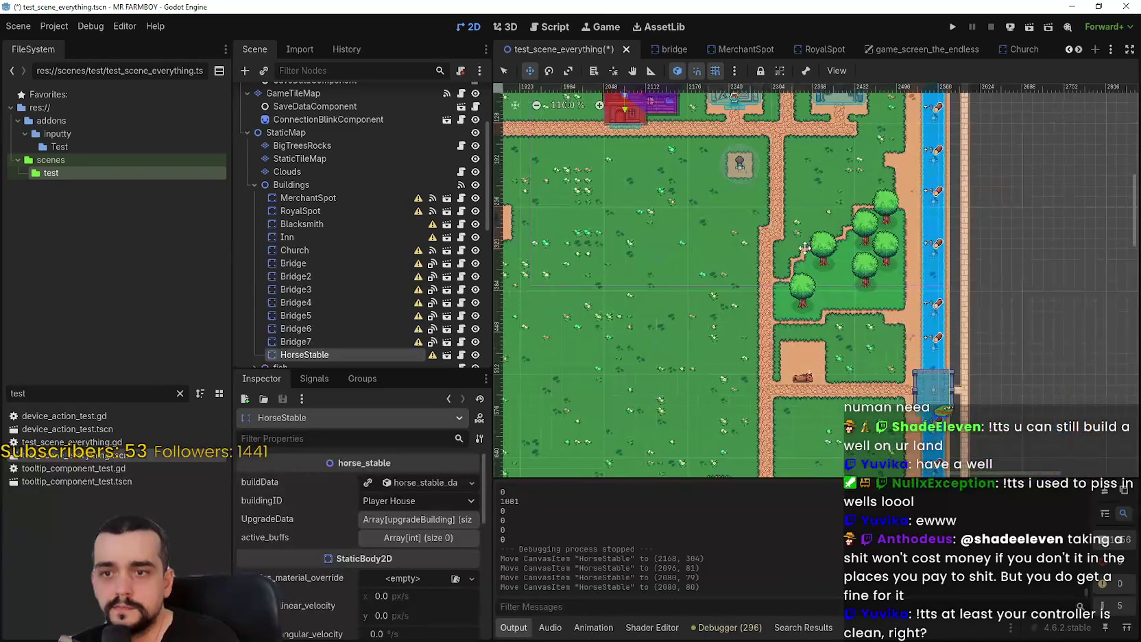
scroll(824, 391, "up", 4)
left_click(503, 72)
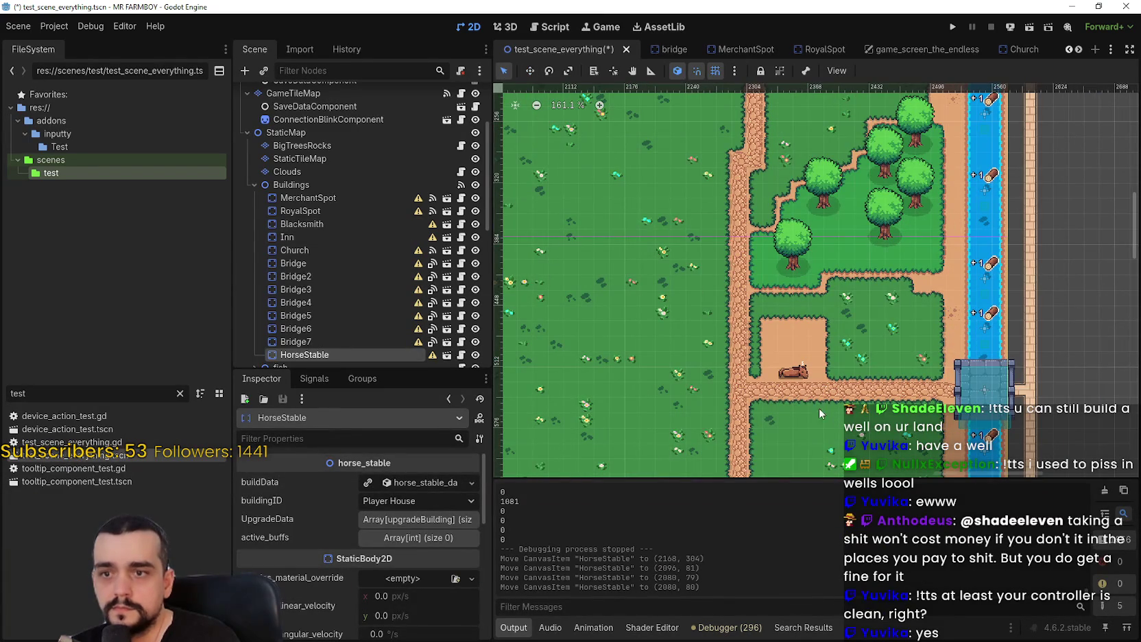
Select the sleeping Horse and move it inside the HorseStable
left_click(800, 375)
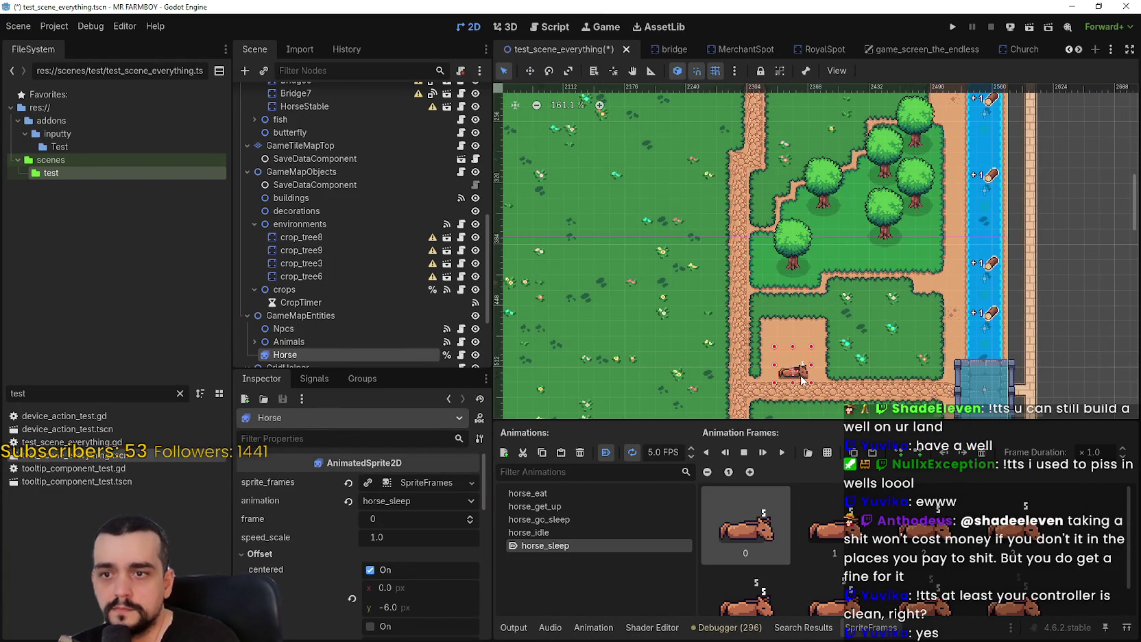
left_click(527, 73)
mouse_move(803, 371)
left_mouse_down()
mouse_move(817, 187)
mouse_move(834, 175)
left_mouse_up()
scroll(810, 240, "up", 1)
scroll(817, 187, "up", 9)
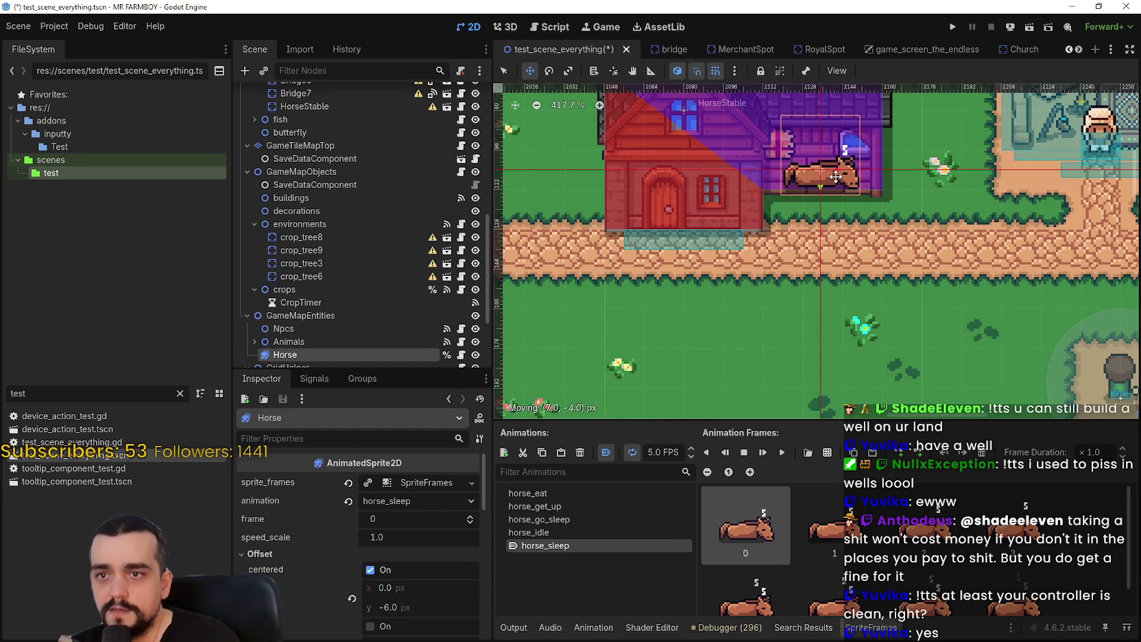
scroll(834, 182, "down", 4)
Save the test_scene_everything scene with Ctrl+S
key("ctrl+s")
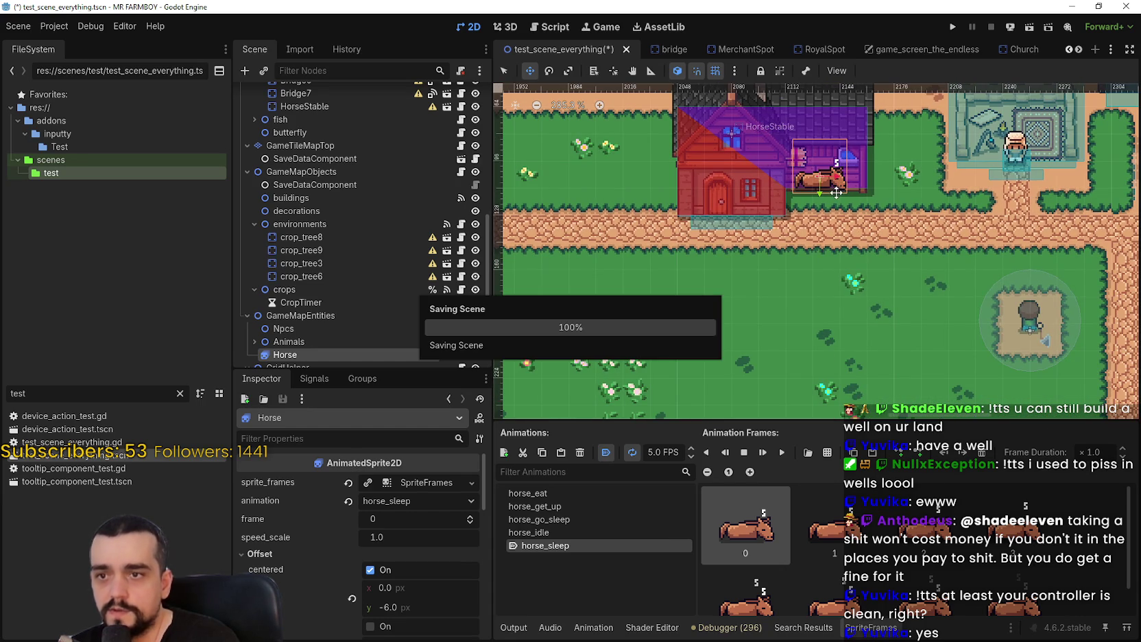
scroll(865, 247, "down", 12)
scroll(960, 314, "up", 6)
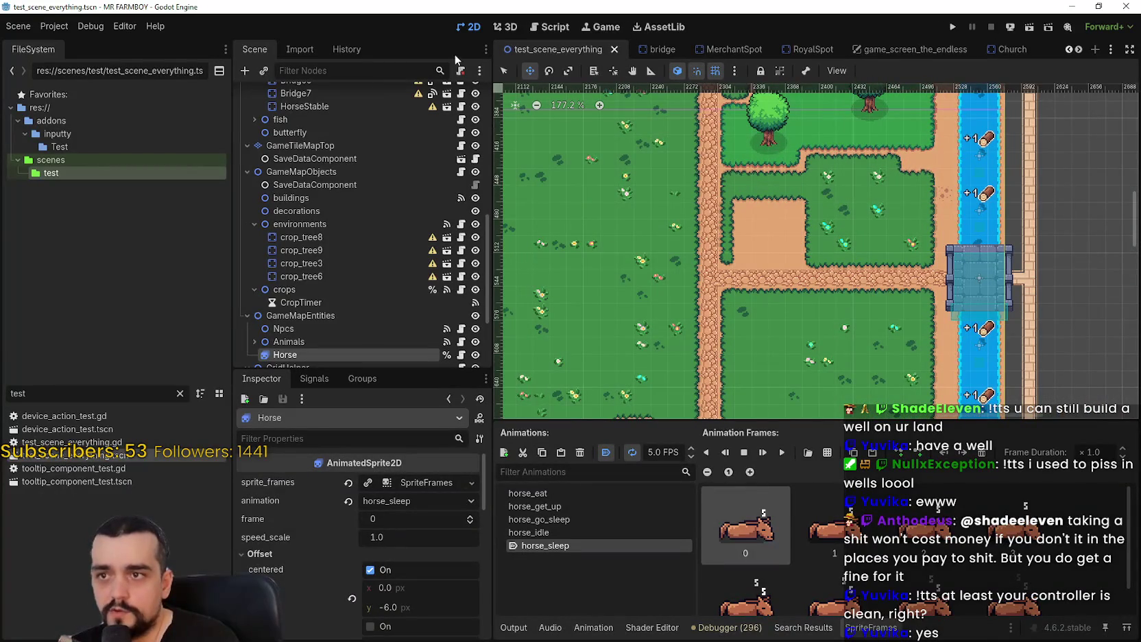
scroll(368, 259, "up", 5)
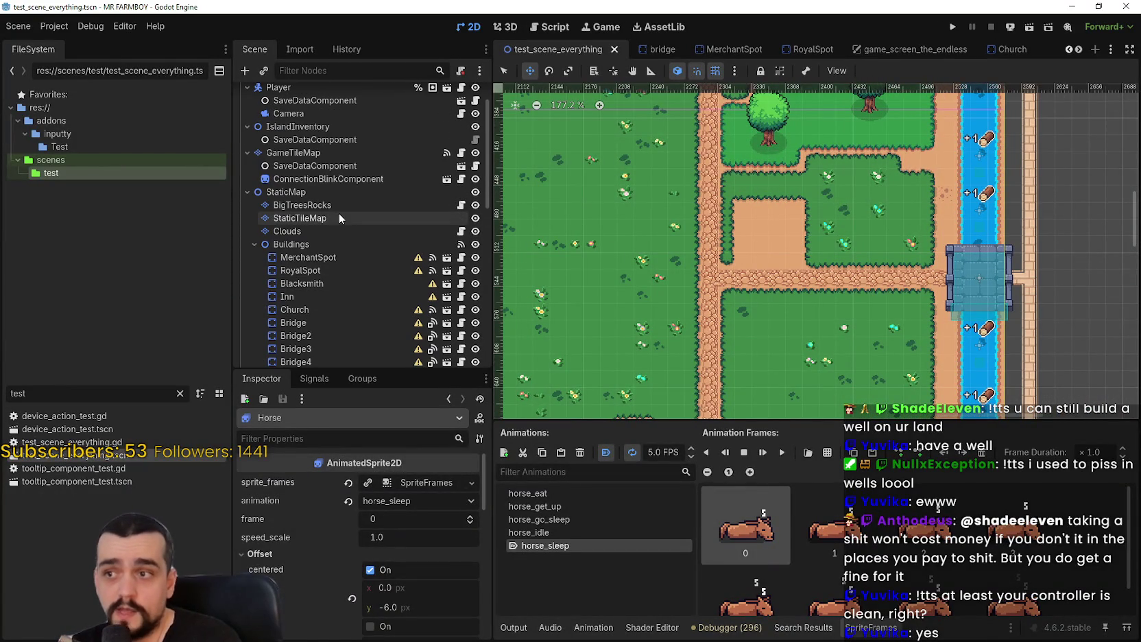
Select the GameTileMap layer and choose the grass terrain for painting
left_click(340, 218)
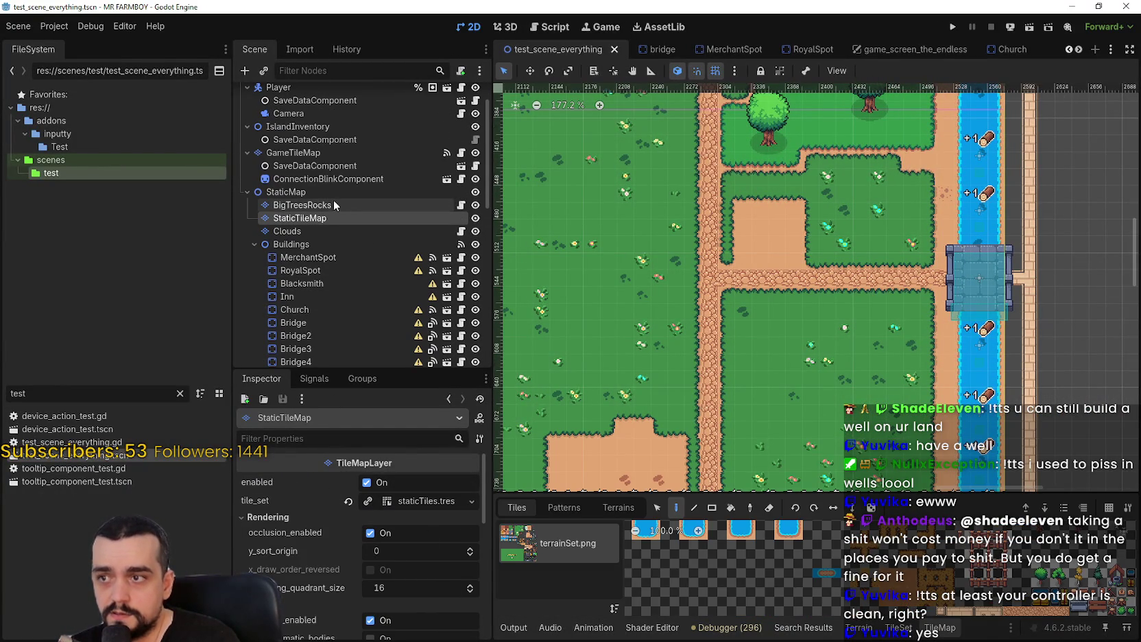
left_click(299, 154)
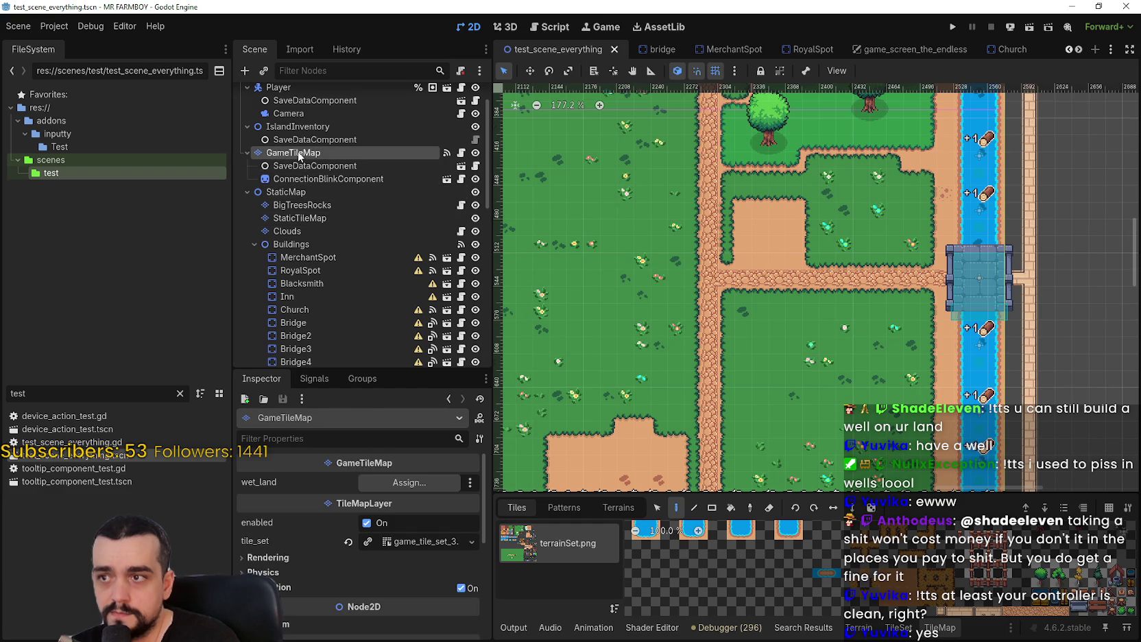
left_click(899, 628)
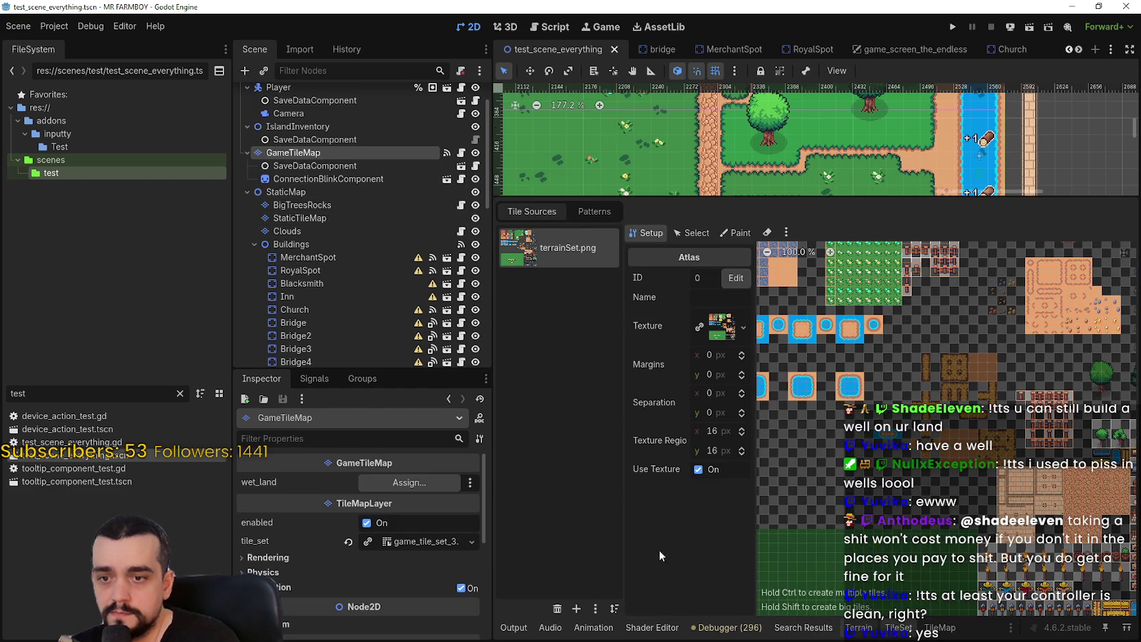
left_click(941, 627)
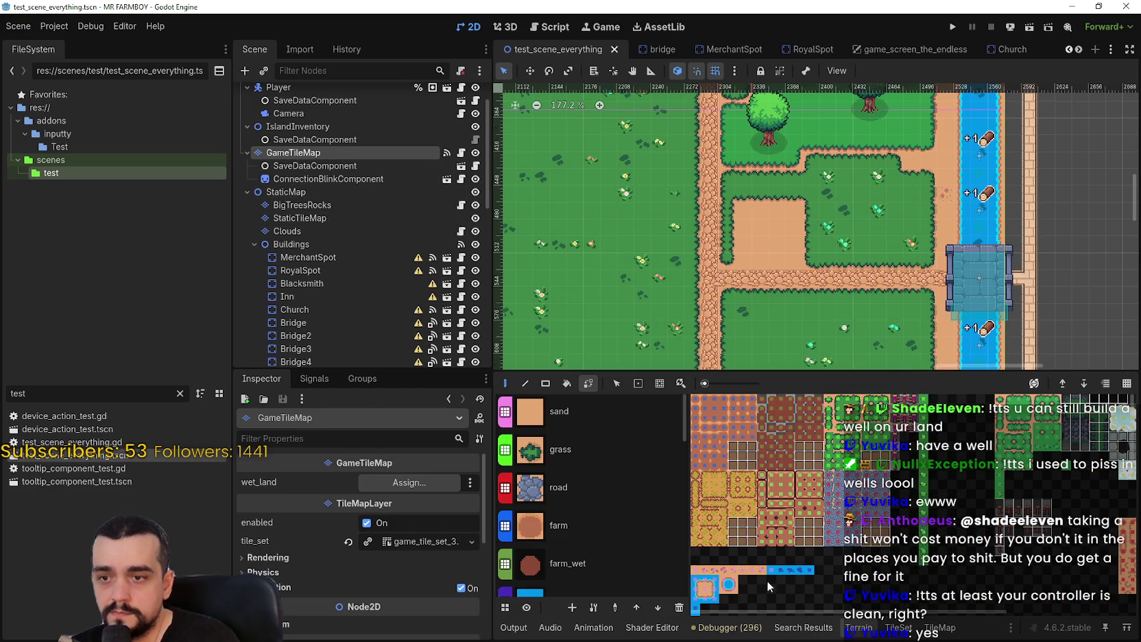
left_click(573, 452)
scroll(885, 268, "up", 5)
Paint grass over the whole sand pen below the stable
left_click(731, 229)
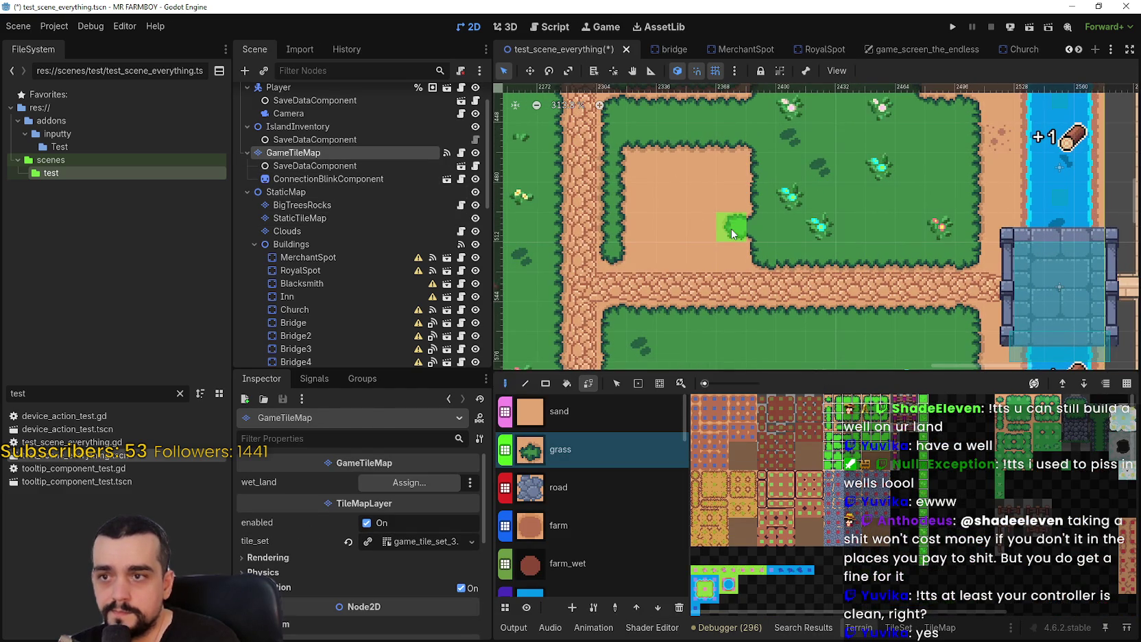
mouse_move(698, 222)
left_mouse_down()
mouse_move(729, 197)
mouse_move(791, 207)
mouse_move(740, 195)
mouse_move(747, 162)
left_mouse_up()
mouse_move(717, 256)
left_mouse_down()
mouse_move(679, 164)
mouse_move(637, 226)
mouse_move(642, 165)
left_mouse_up()
scroll(635, 205, "down", 5)
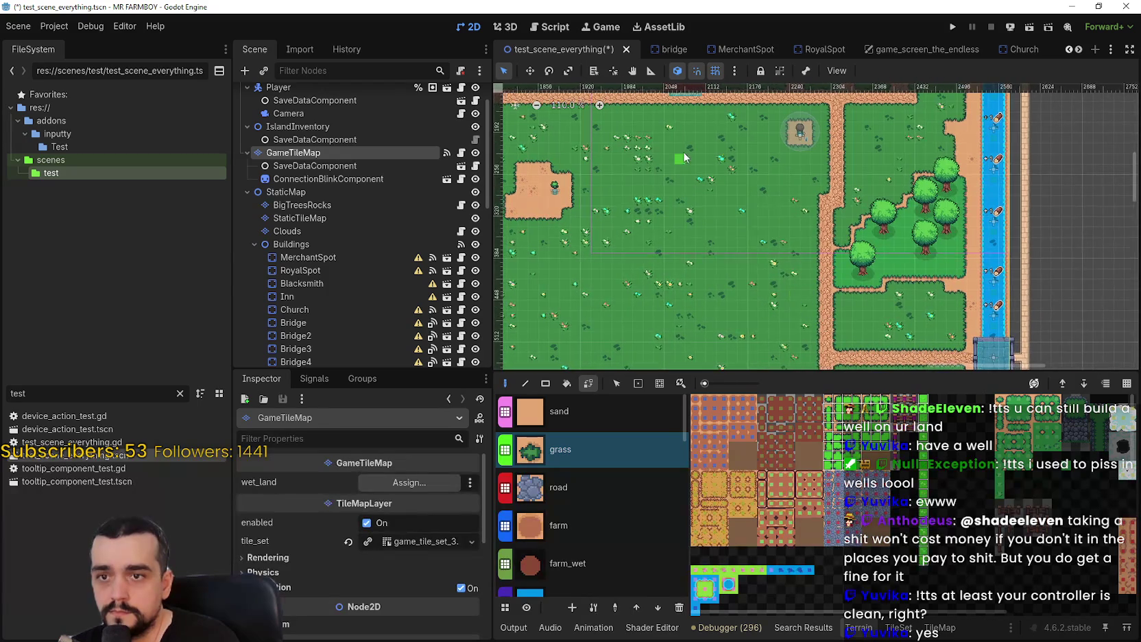
scroll(775, 206, "up", 5)
scroll(766, 155, "down", 5)
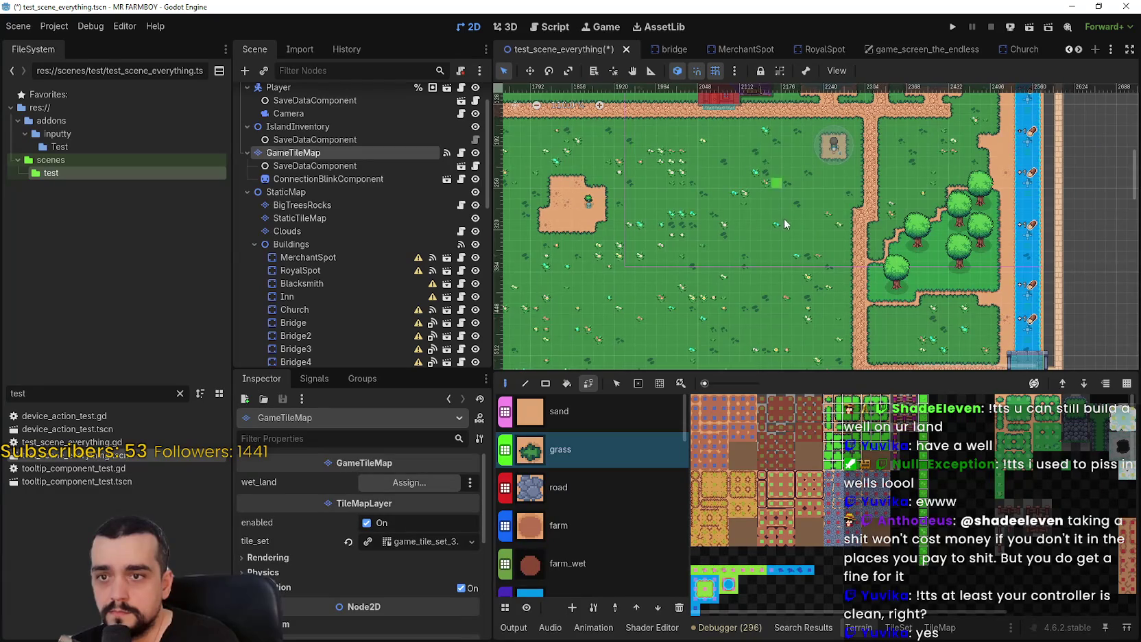
scroll(783, 207, "down", 1)
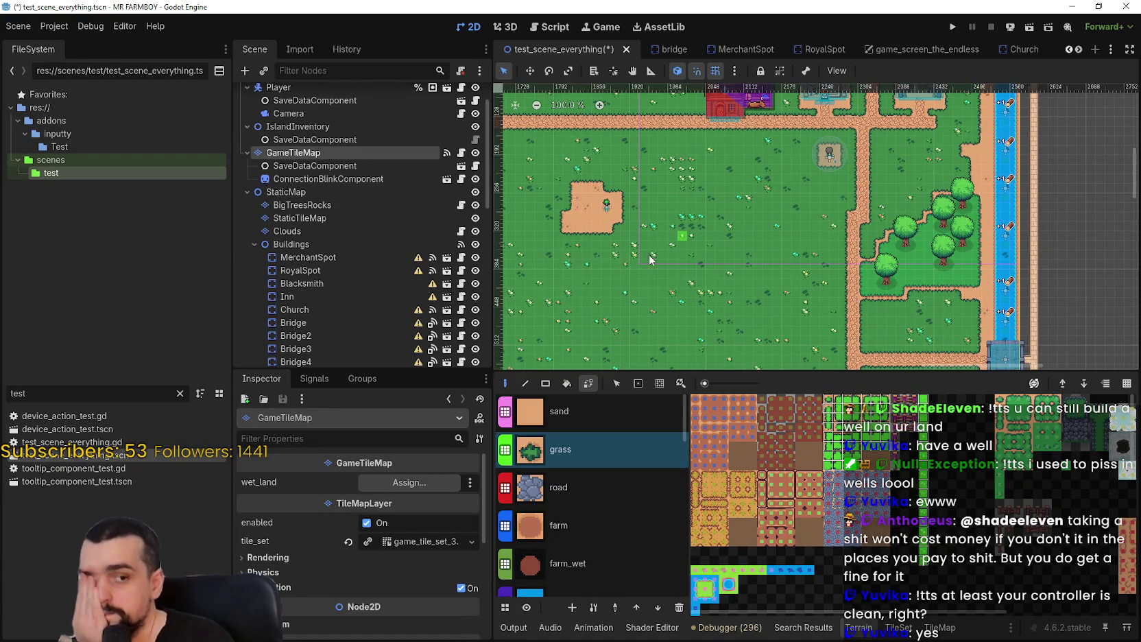
scroll(776, 240, "left", 7)
scroll(960, 198, "down", 2)
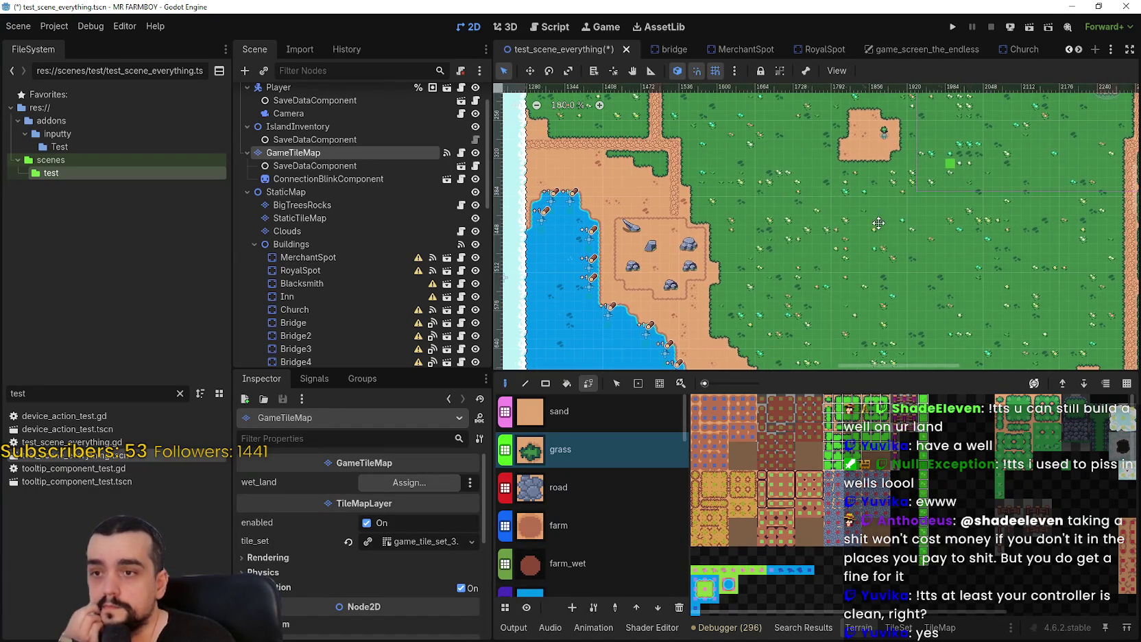
scroll(950, 185, "up", 3)
scroll(950, 185, "right", 5)
scroll(921, 264, "up", 2)
scroll(921, 264, "up", 4)
scroll(920, 265, "right", 3)
Choose the sand terrain for painting
left_click(597, 411)
scroll(748, 212, "up", 2)
scroll(732, 236, "up", 3)
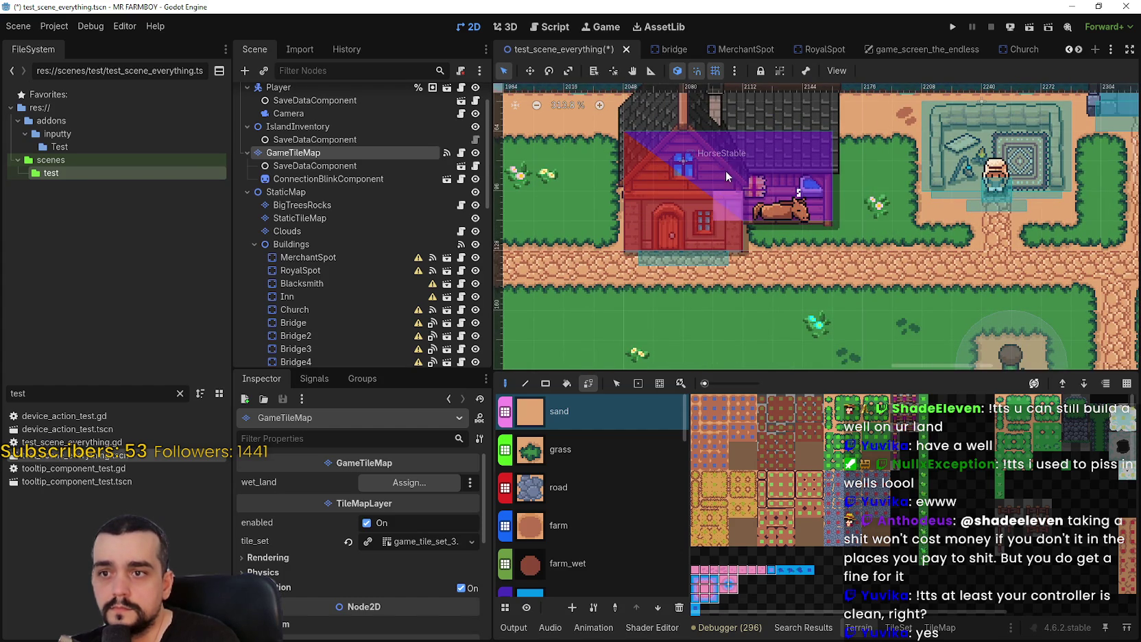
Paint sand just right of the stable, reselect grass terrain, and save the scene
left_click(834, 165)
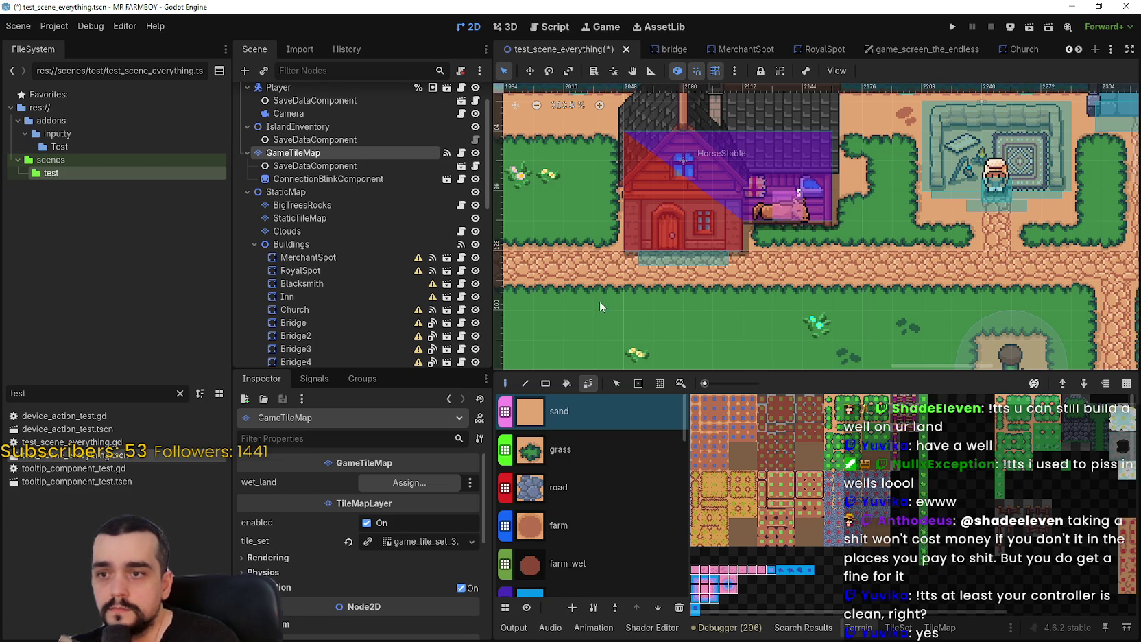
left_click(549, 454)
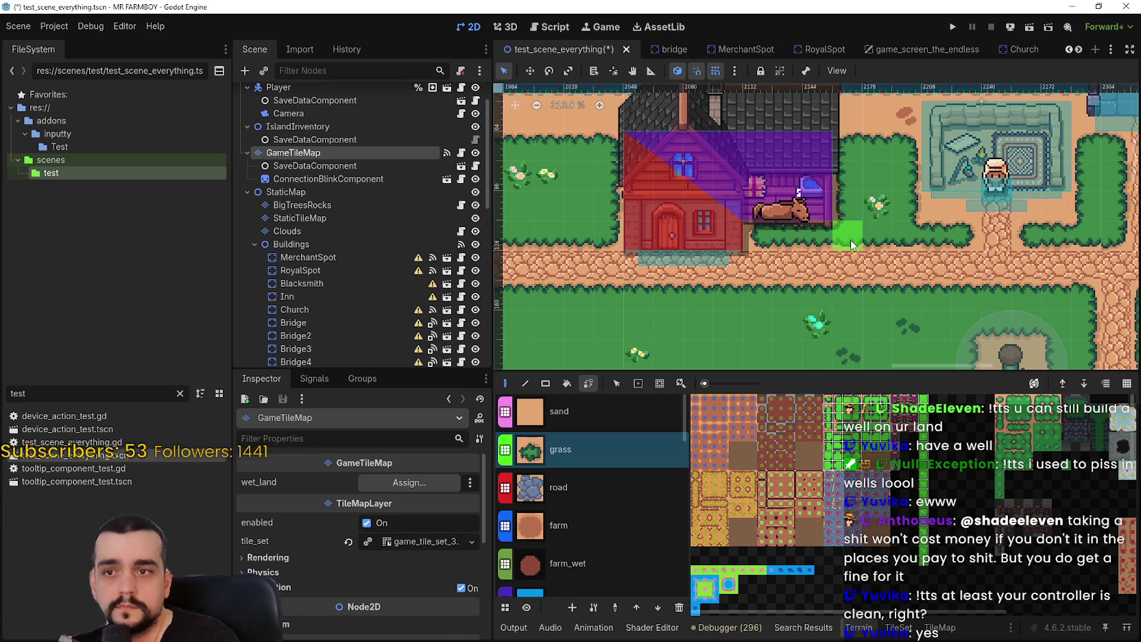
scroll(853, 240, "down", 3)
key("ctrl+s")
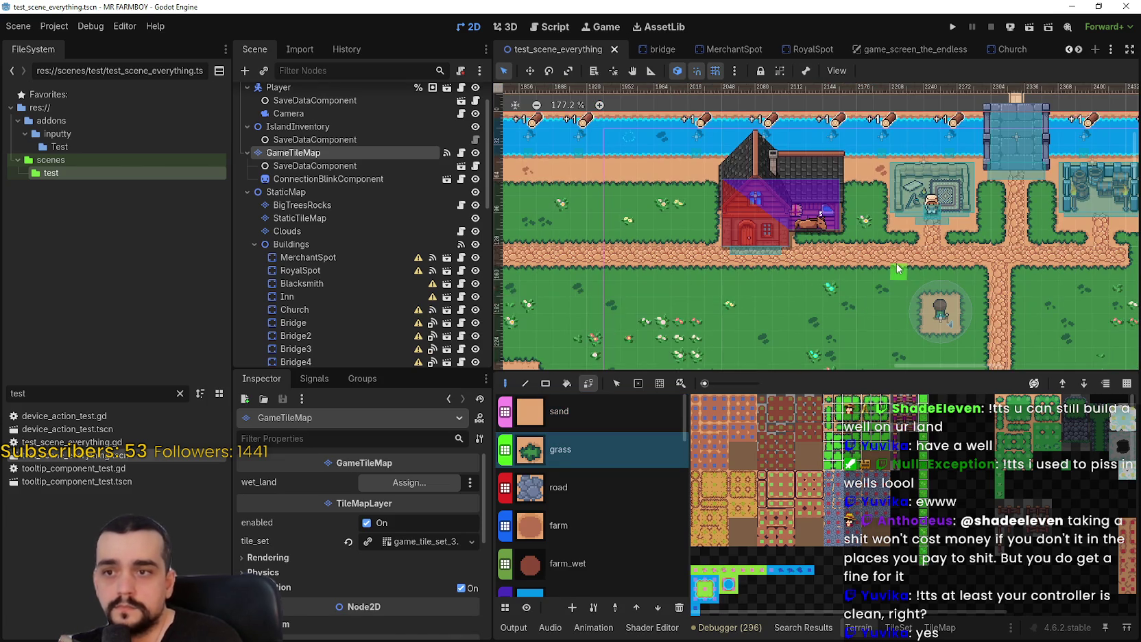
Scroll up the Scene dock and select the Player node
scroll(884, 282, "down", 3)
scroll(970, 295, "up", 4)
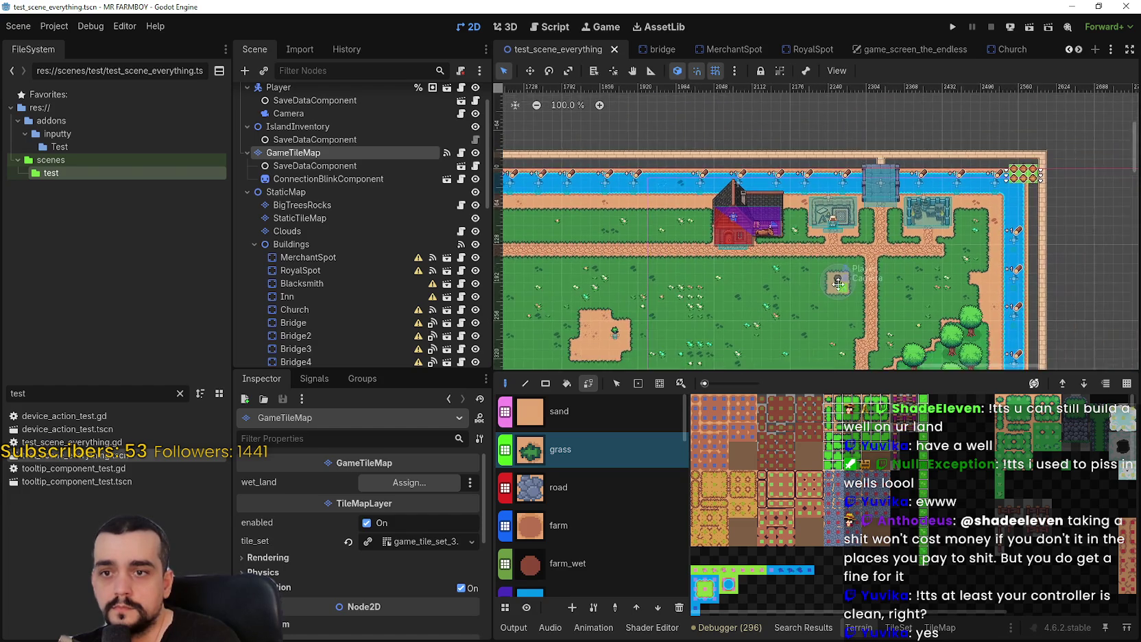
scroll(792, 269, "up", 2)
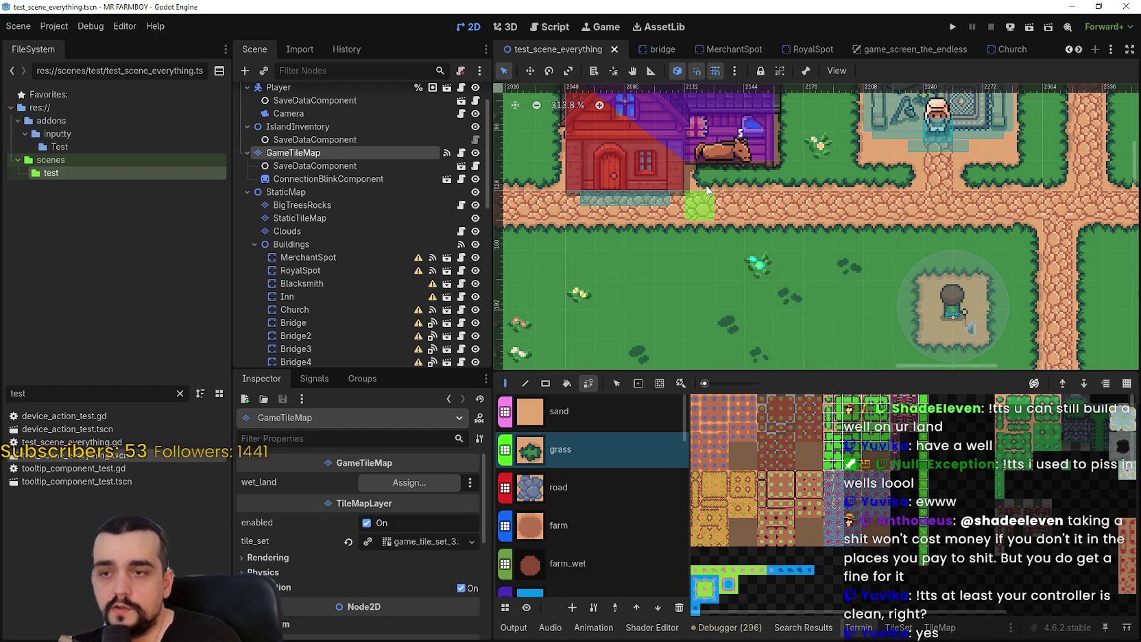
scroll(747, 240, "down", 2)
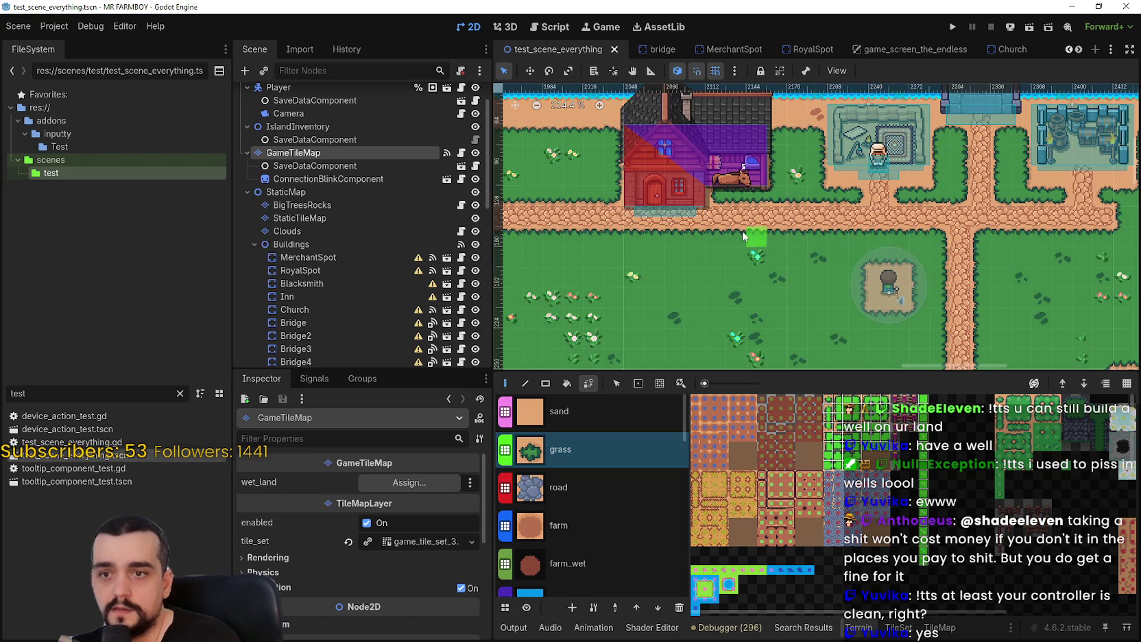
scroll(734, 230, "up", 2)
scroll(720, 226, "down", 2)
scroll(756, 271, "up", 2)
scroll(753, 242, "down", 2)
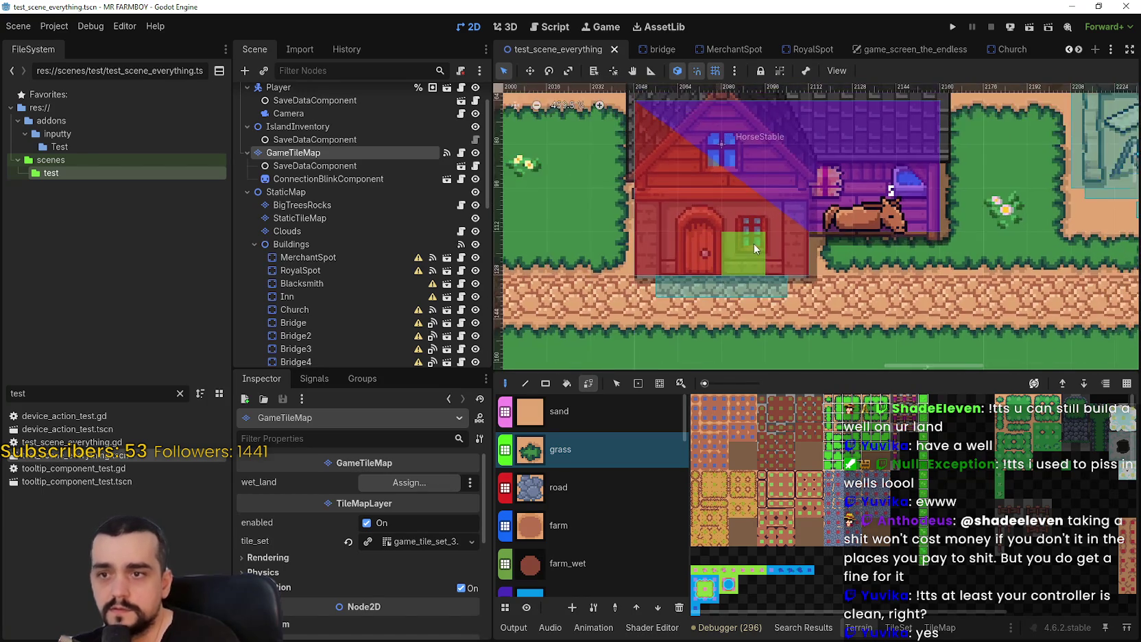
scroll(755, 145, "down", 1)
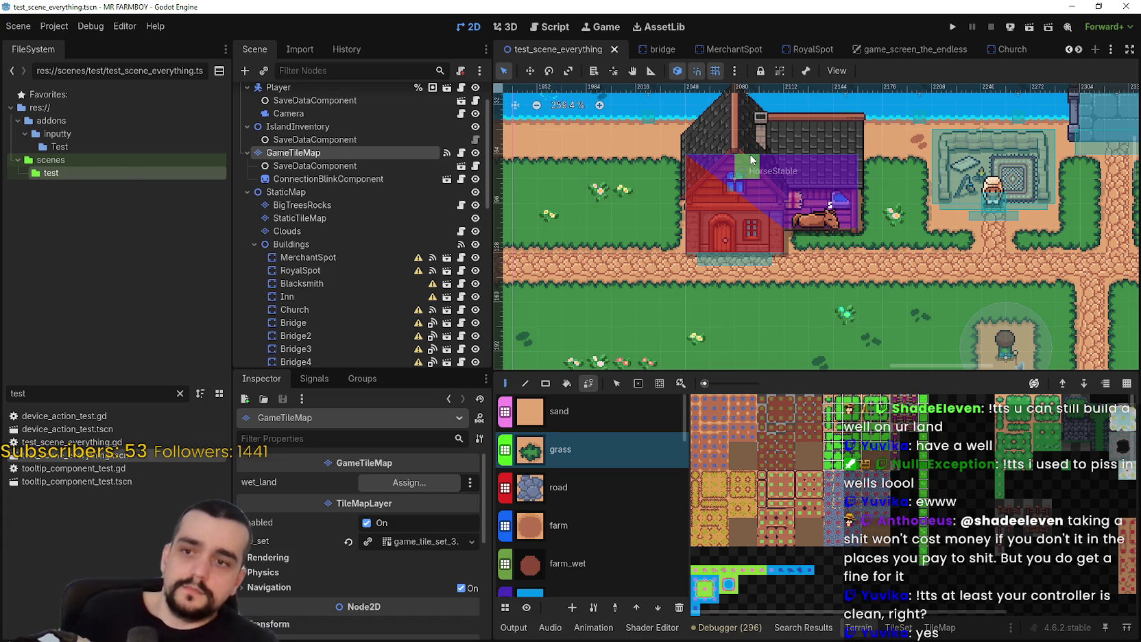
scroll(762, 206, "down", 4)
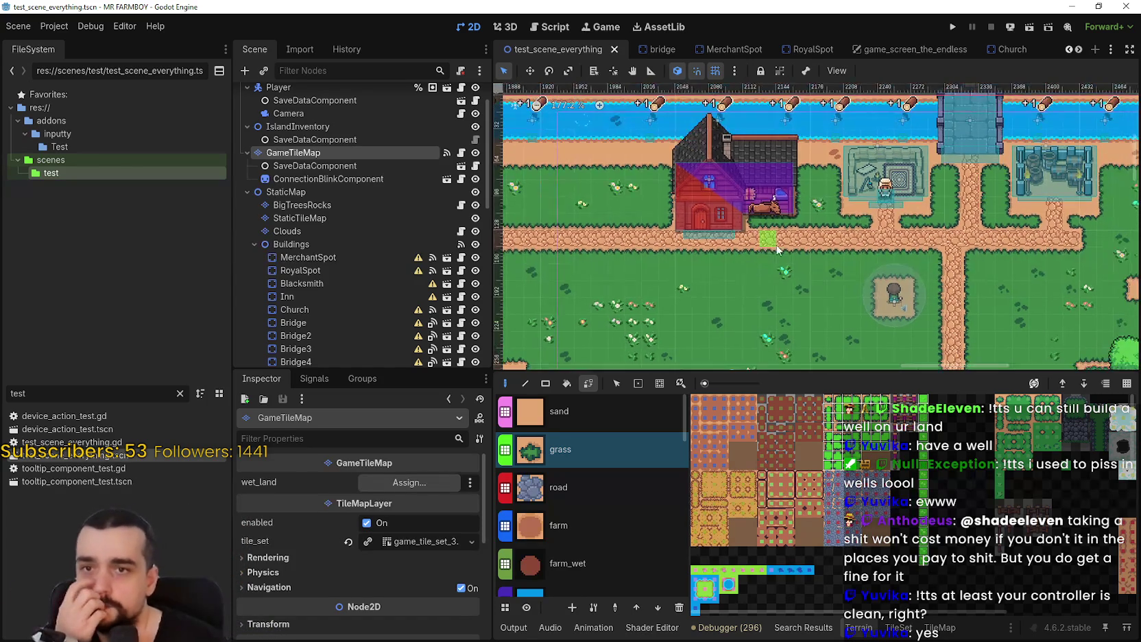
scroll(838, 289, "up", 2)
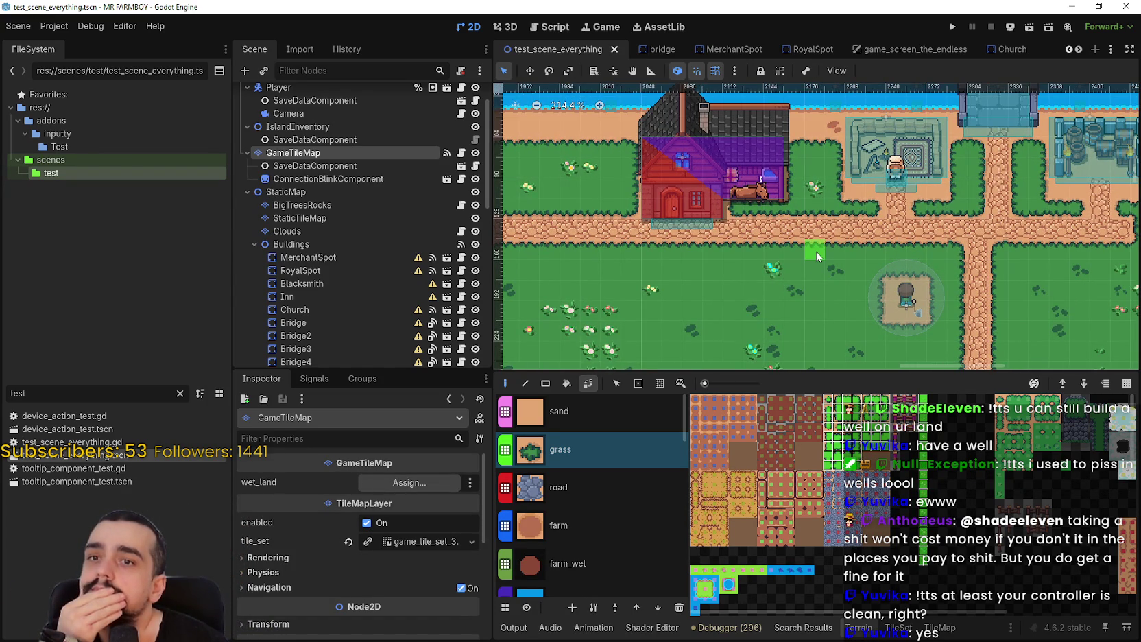
scroll(935, 313, "right", 2)
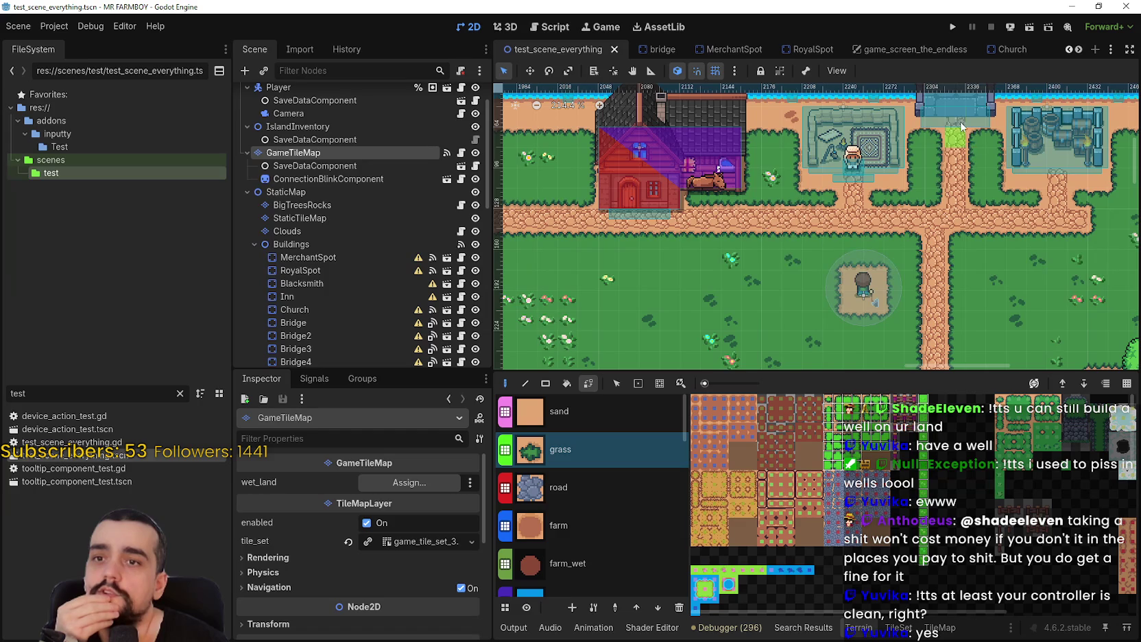
scroll(912, 199, "down", 3)
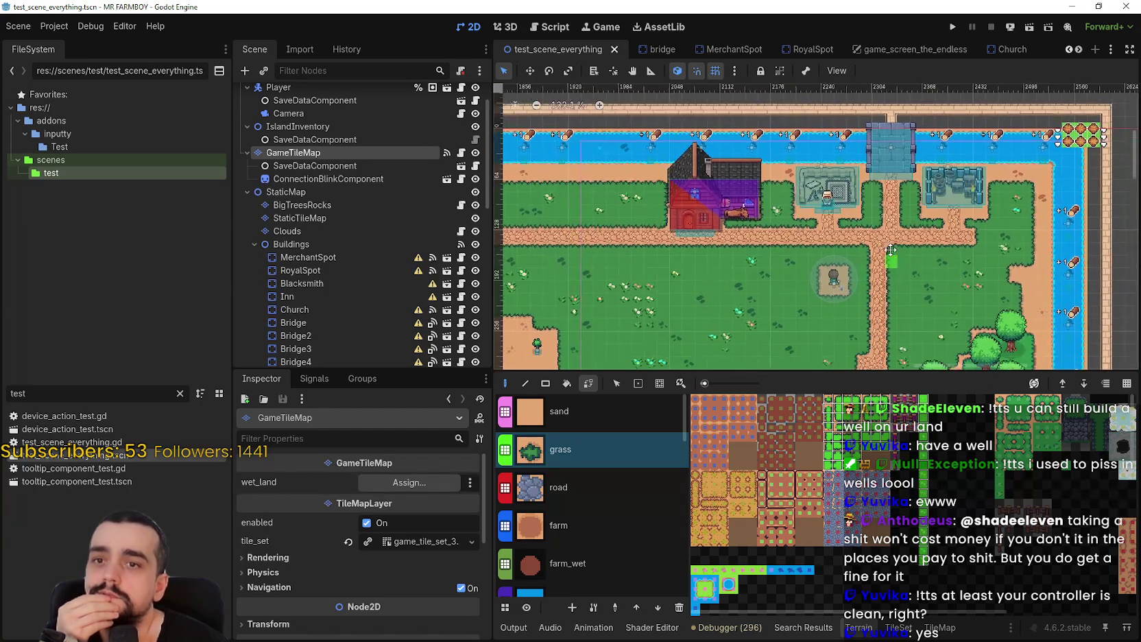
scroll(858, 240, "up", 4)
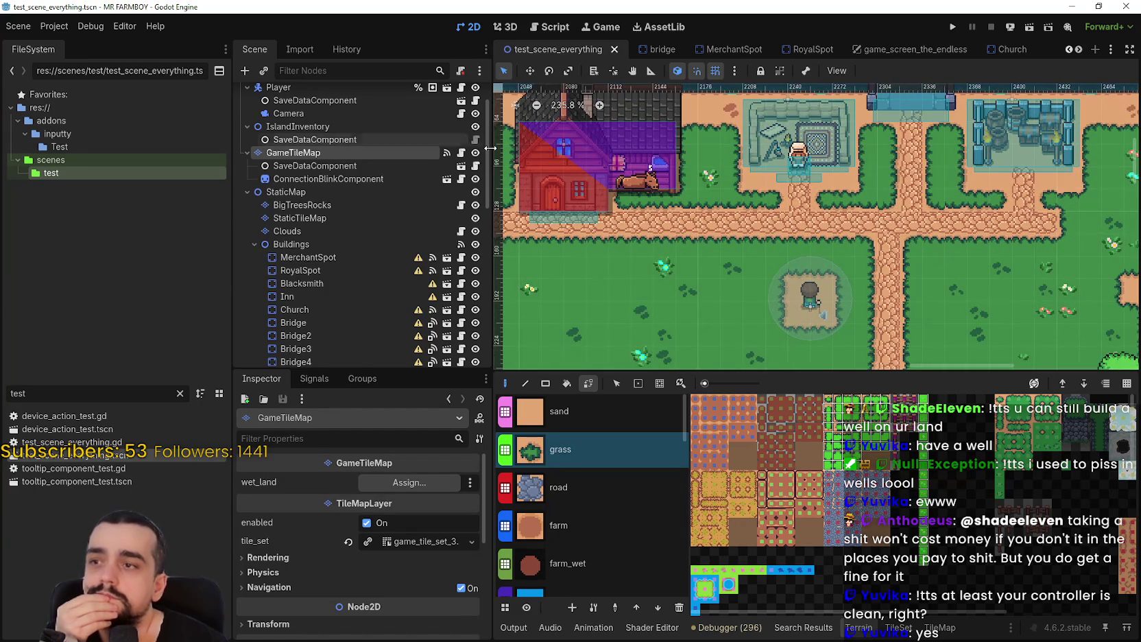
scroll(377, 268, "up", 2)
left_click(307, 134)
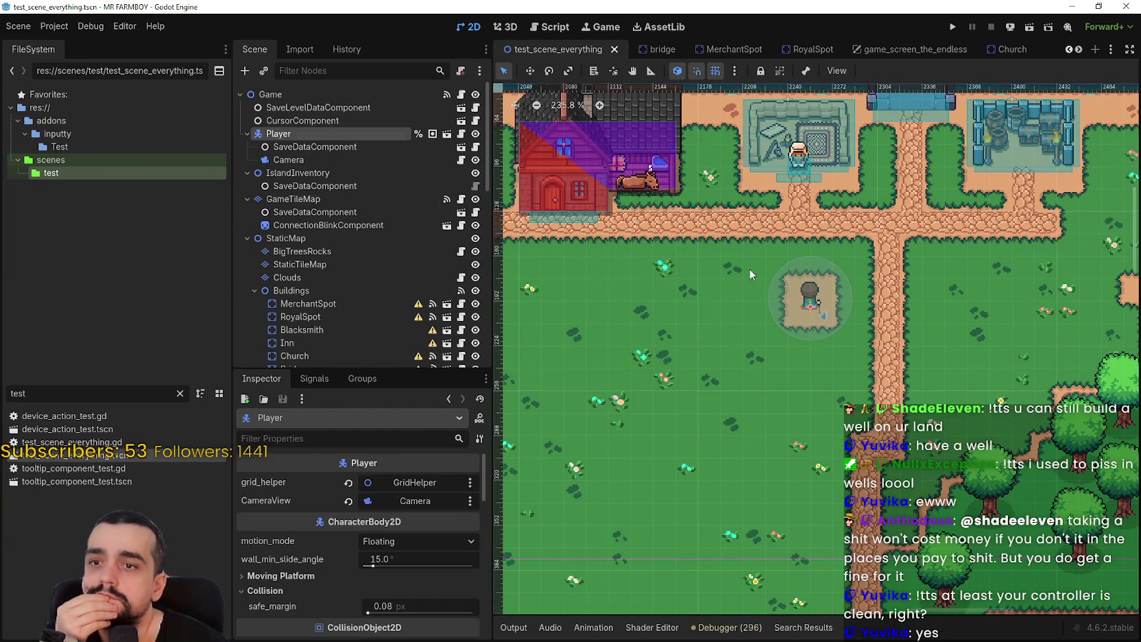
Move the Player onto the path below the top bridge, nudge it one pixel left, and save
left_click(532, 71)
left_click_drag(792, 314, 909, 133)
scroll(914, 219, "up", 6)
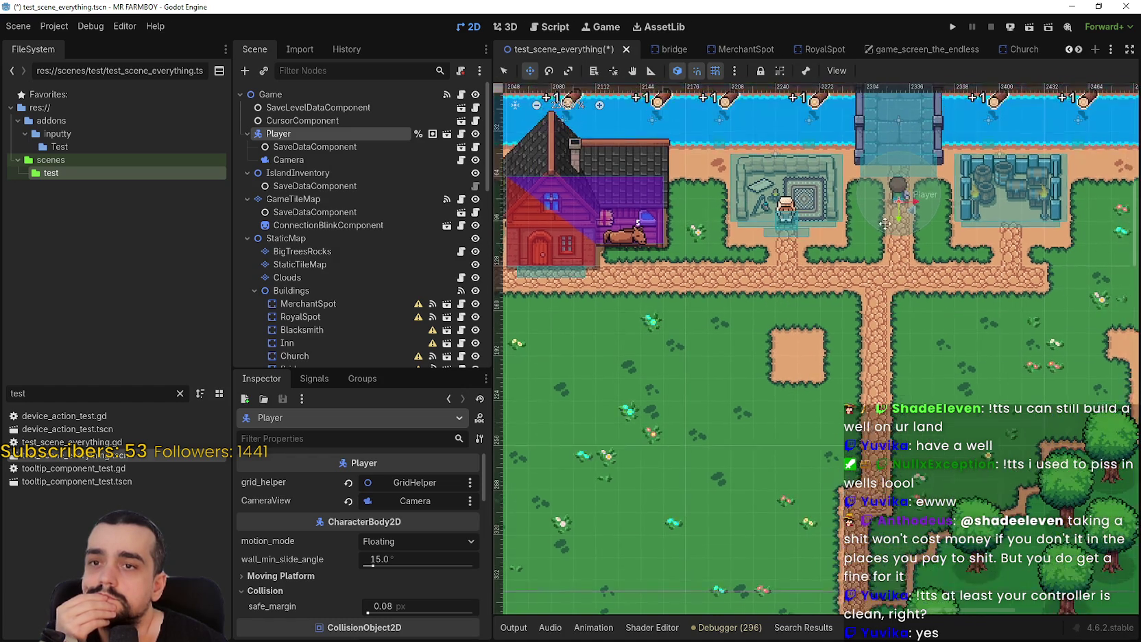
left_click_drag(927, 159, 925, 158)
scroll(919, 206, "down", 5)
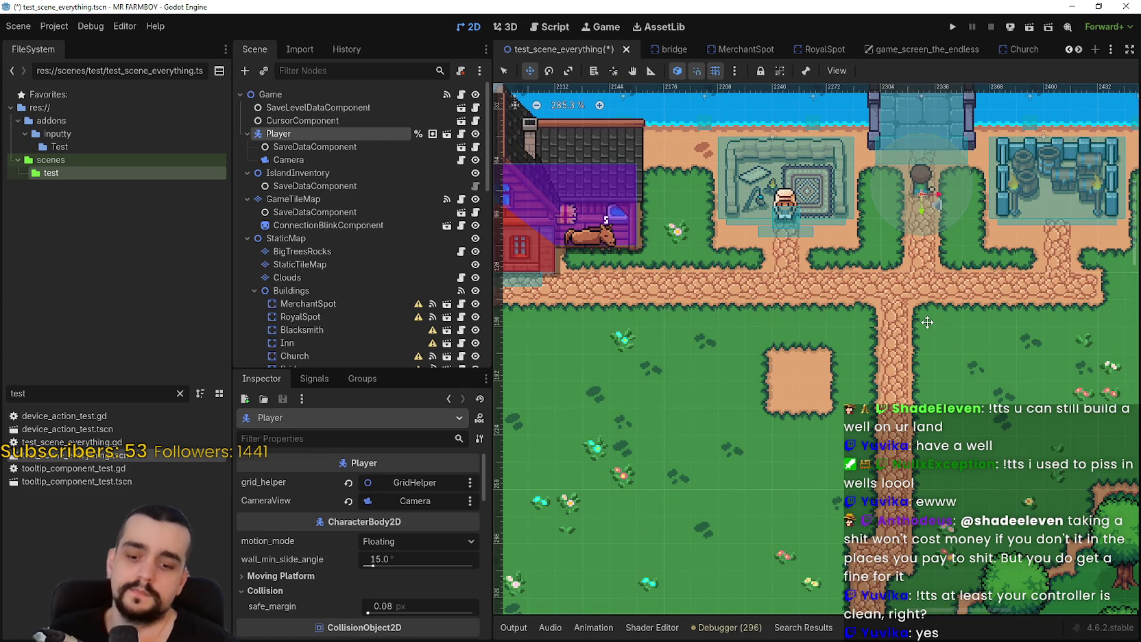
key("ctrl+s")
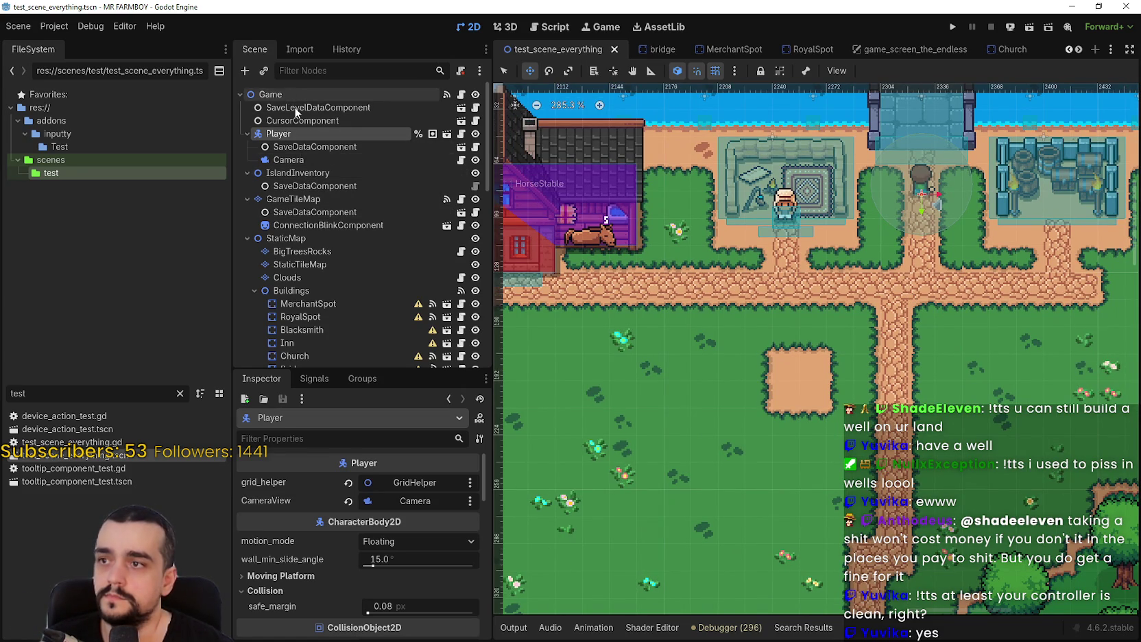
Select GameTileMap, choose grass terrain, paint a grass cell on the field, and save
left_click(292, 198)
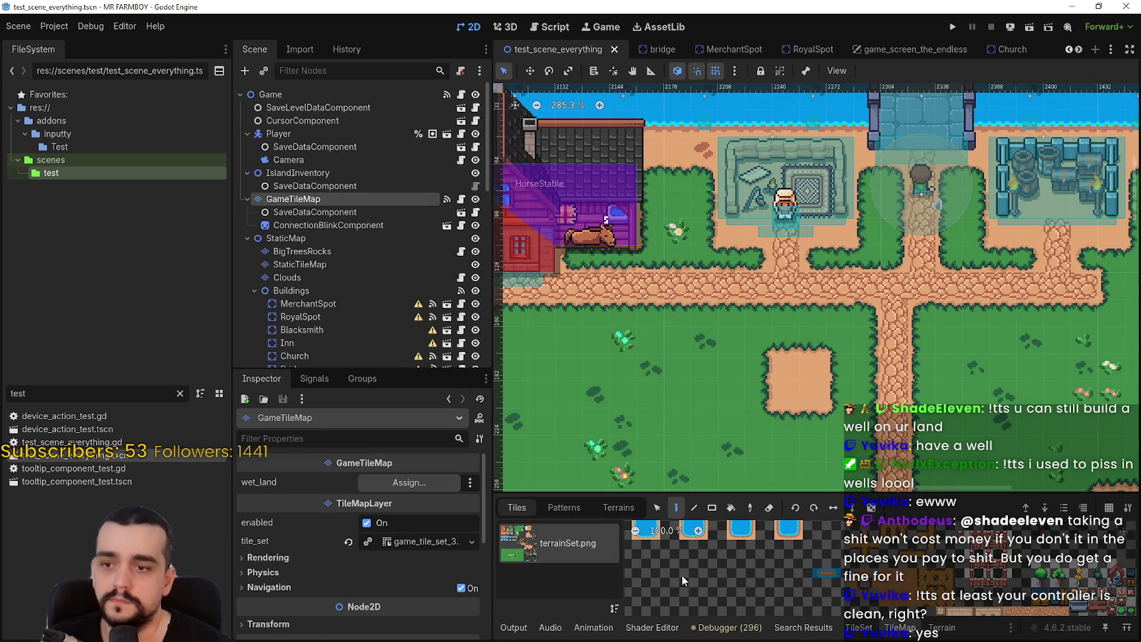
left_click(859, 628)
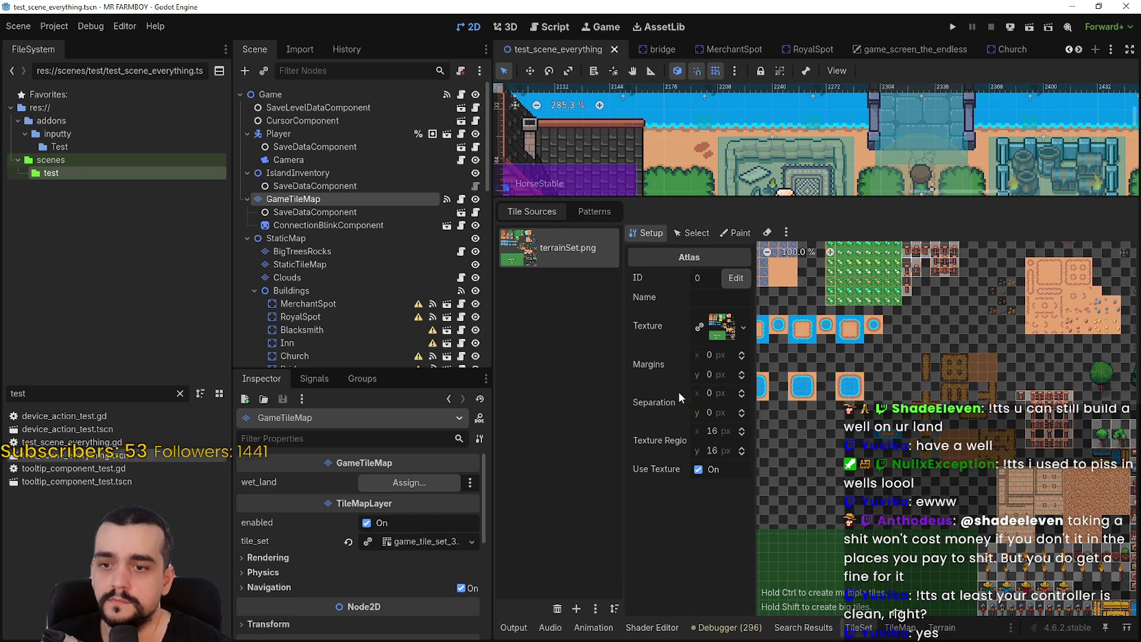
left_click(946, 624)
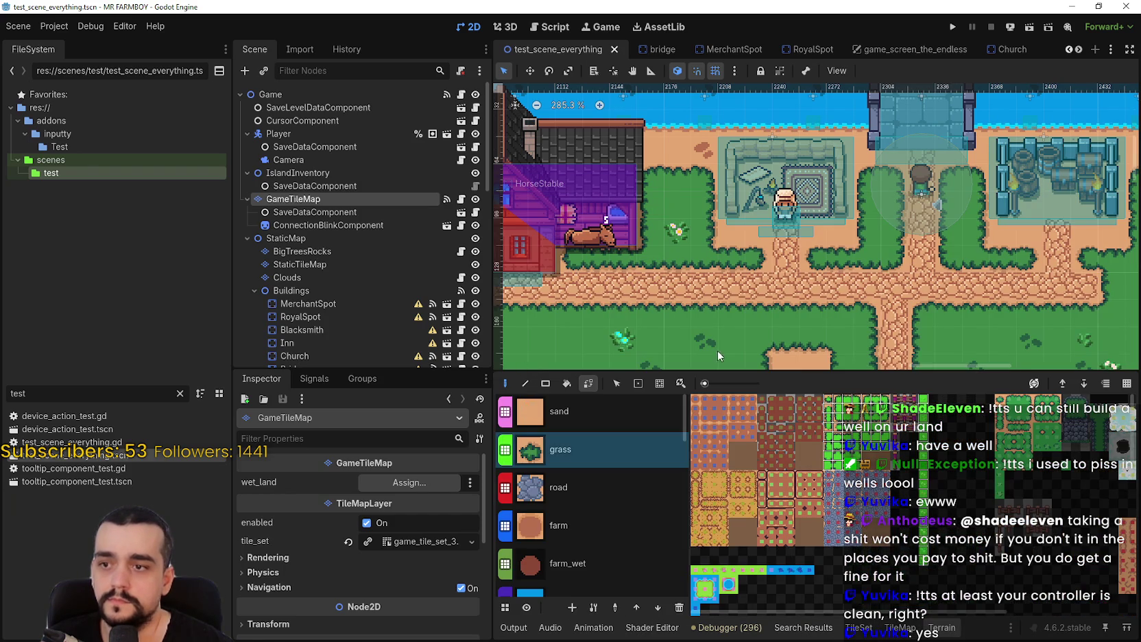
left_click(561, 449)
scroll(789, 275, "down", 3)
left_click(850, 234)
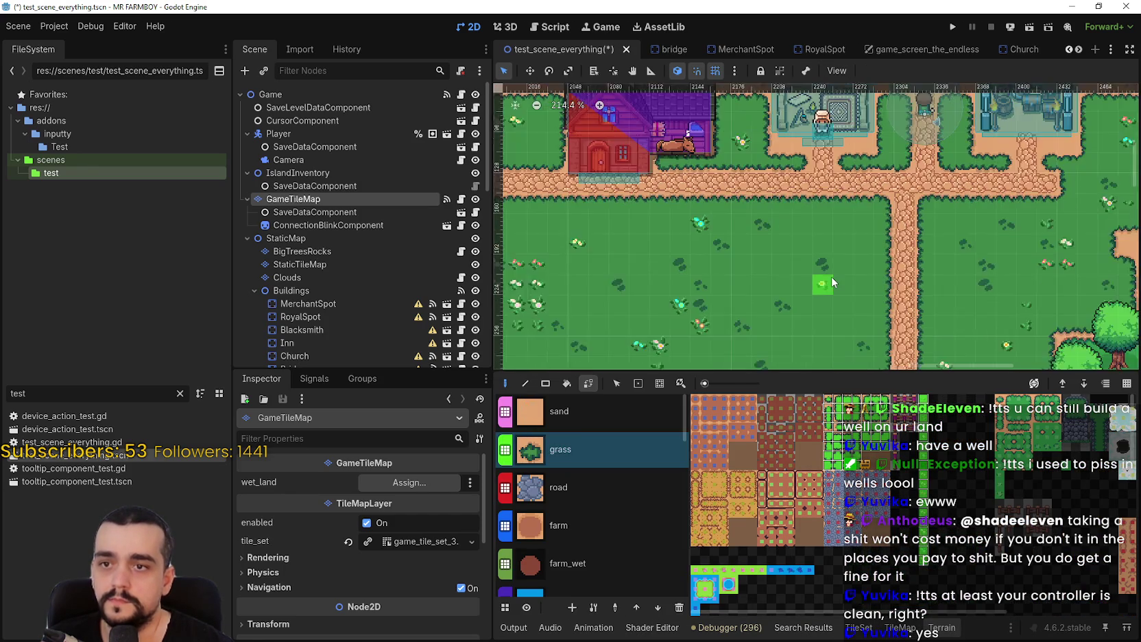
scroll(831, 276, "down", 5)
key("ctrl+s")
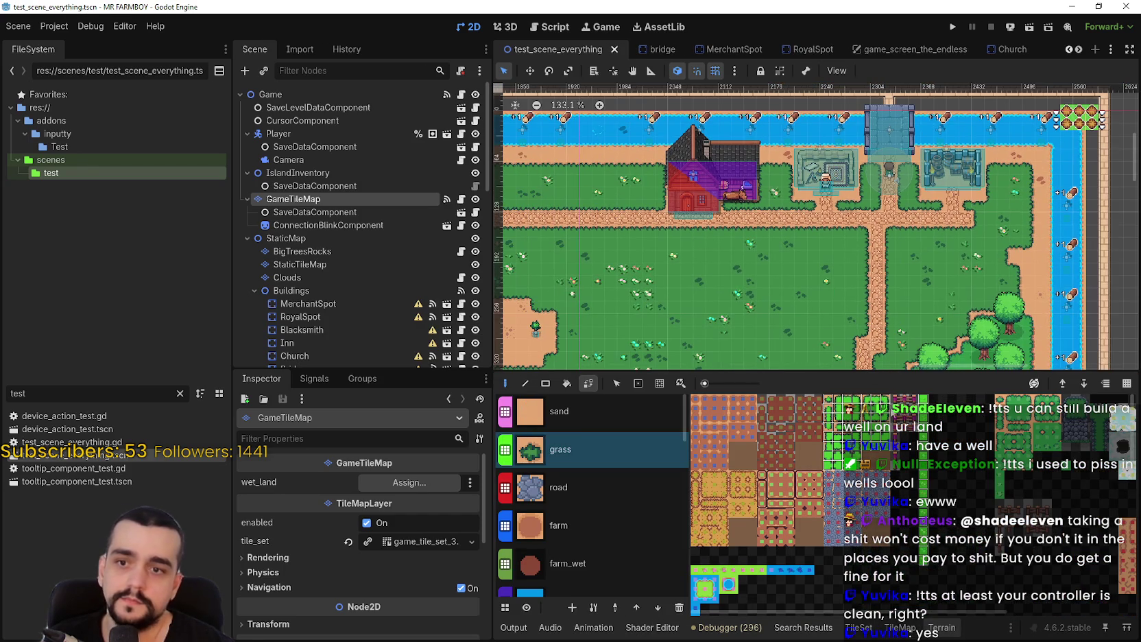
Shrink the terrain panel, pan toward the lake, save again, and clear the FileSystem filter
left_click_drag(876, 372, 876, 463)
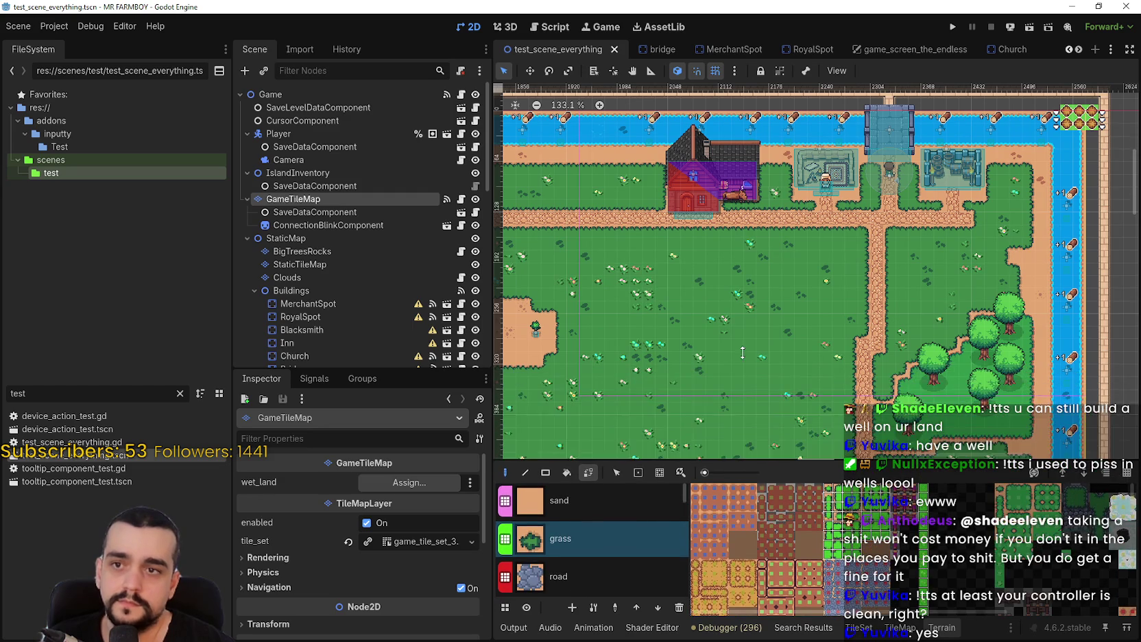
scroll(802, 271, "down", 1)
scroll(803, 271, "down", 2)
mouse_move(840, 352)
left_mouse_down()
mouse_move(865, 237)
mouse_move(826, 327)
left_mouse_up()
scroll(833, 305, "up", 1)
key("ctrl+s")
scroll(833, 304, "up", 1)
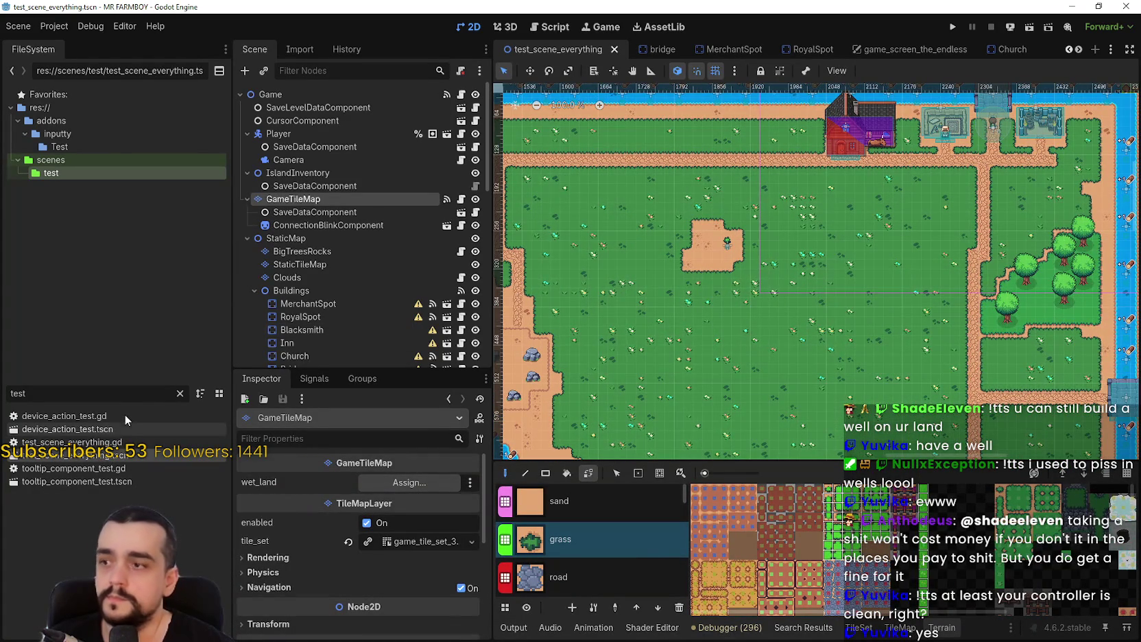
left_click(179, 393)
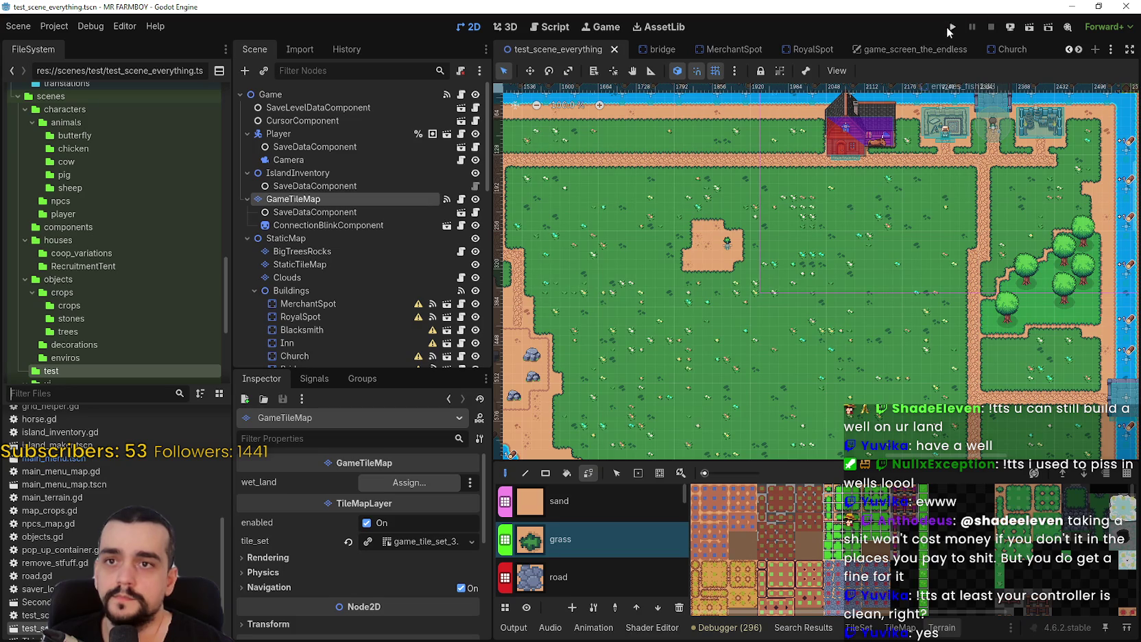
Run the game with F6 and open the saved-games list on the title screen
key("F6")
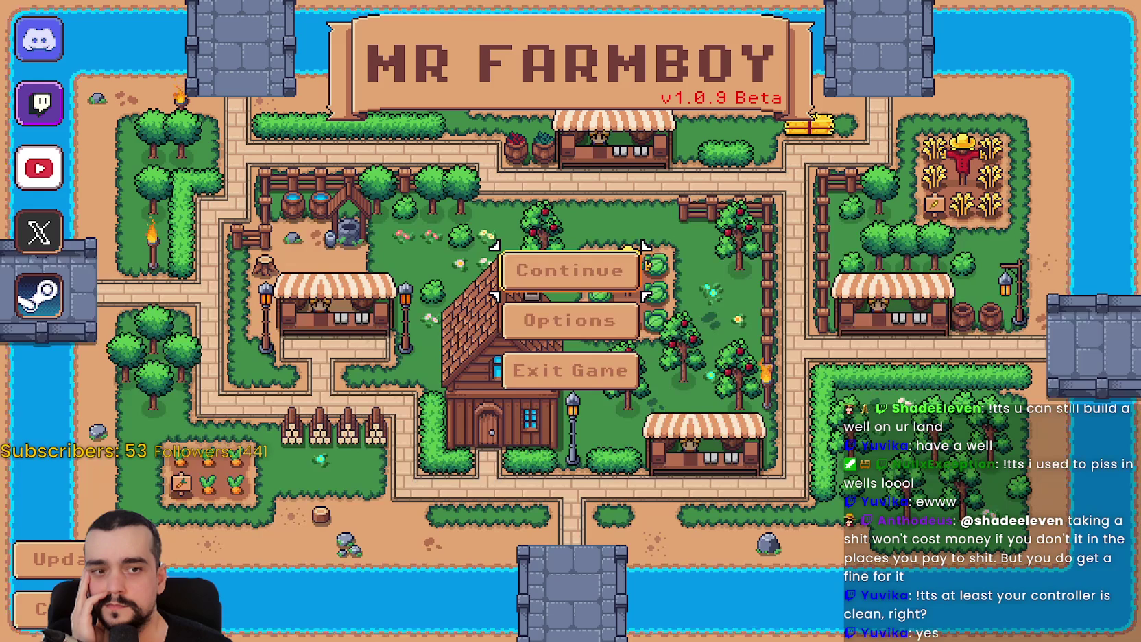
left_click(530, 273)
left_click(473, 229)
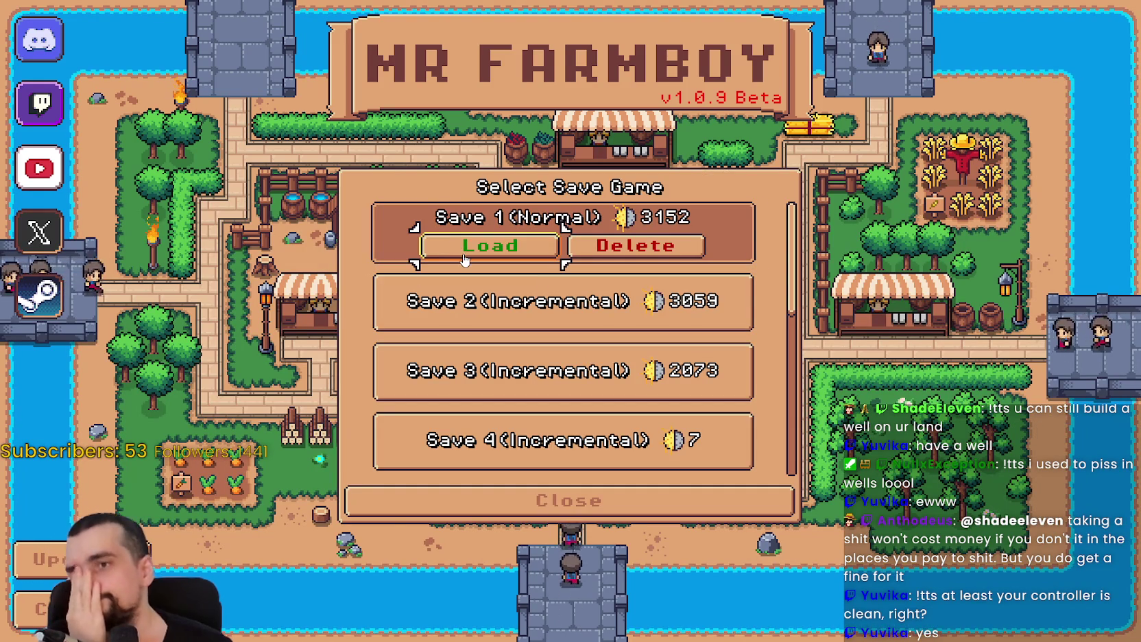
left_click(516, 253)
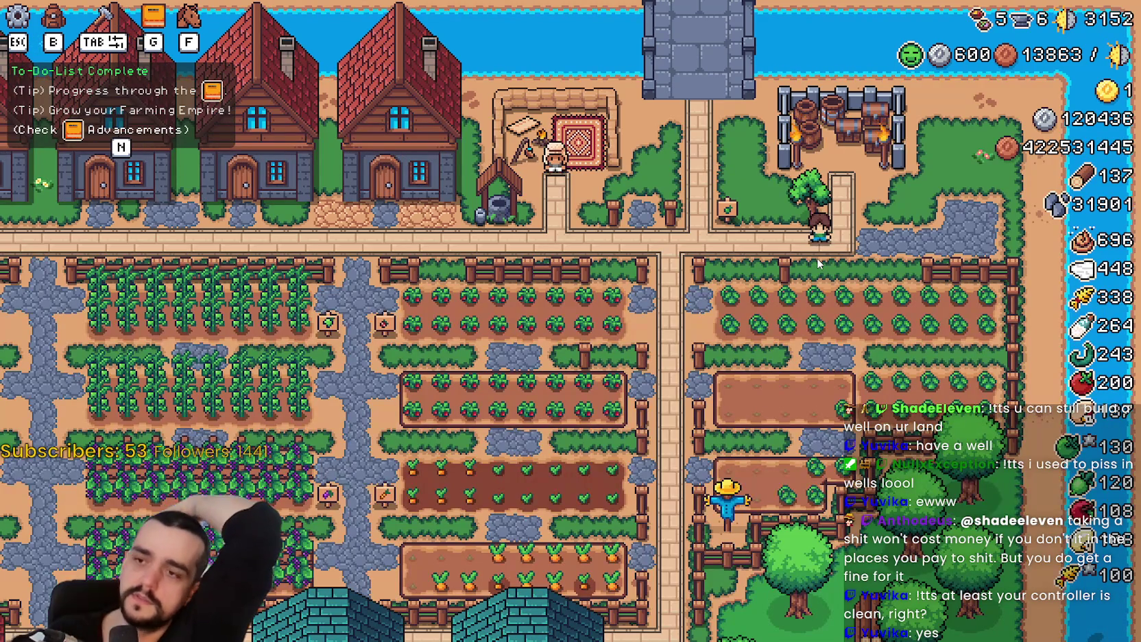
scroll(810, 278, "down", 5)
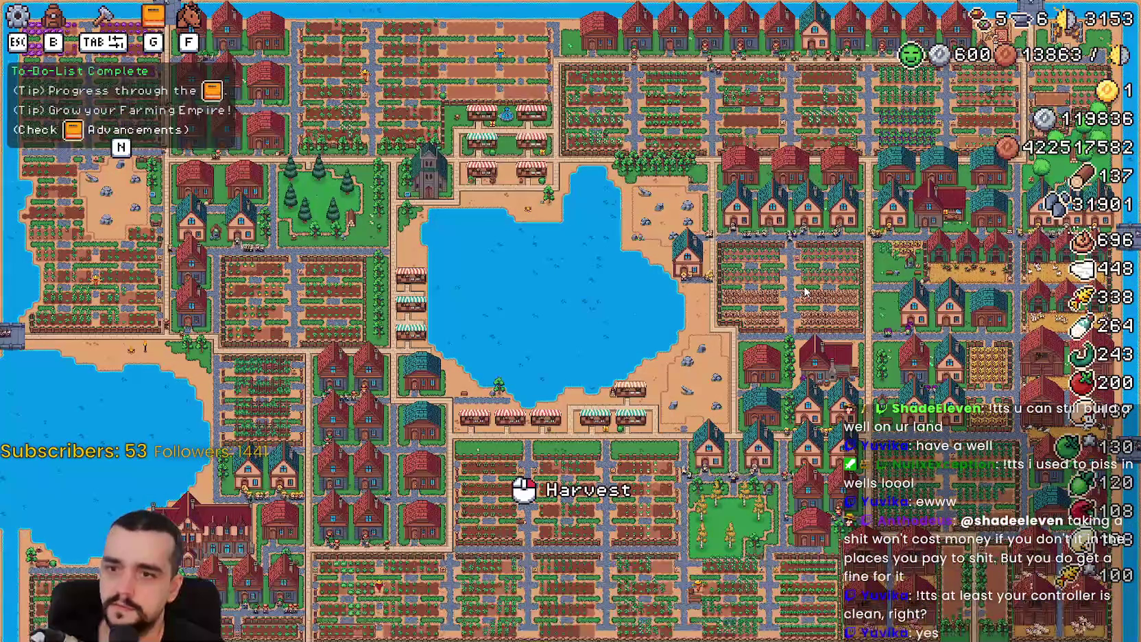
scroll(836, 398, "up", 5)
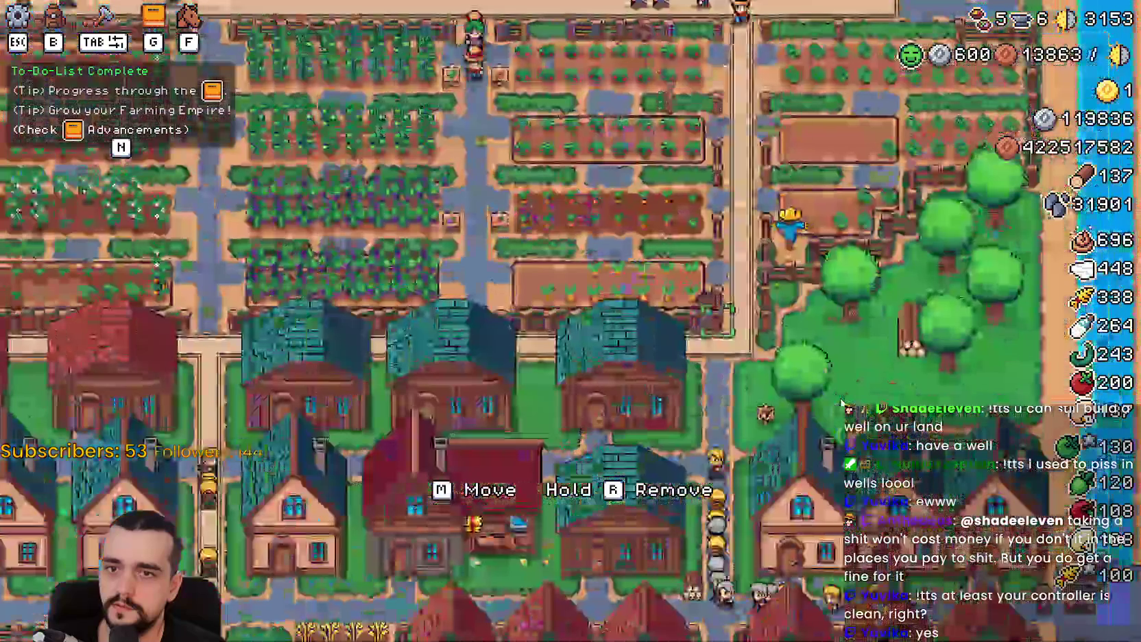
key("Escape")
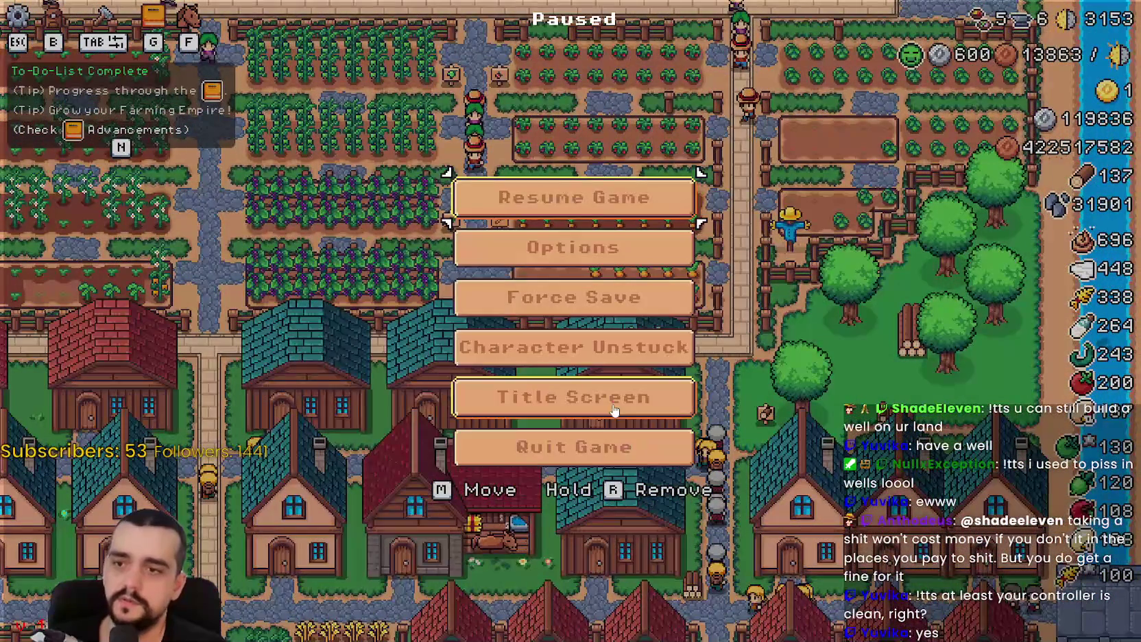
key("Return")
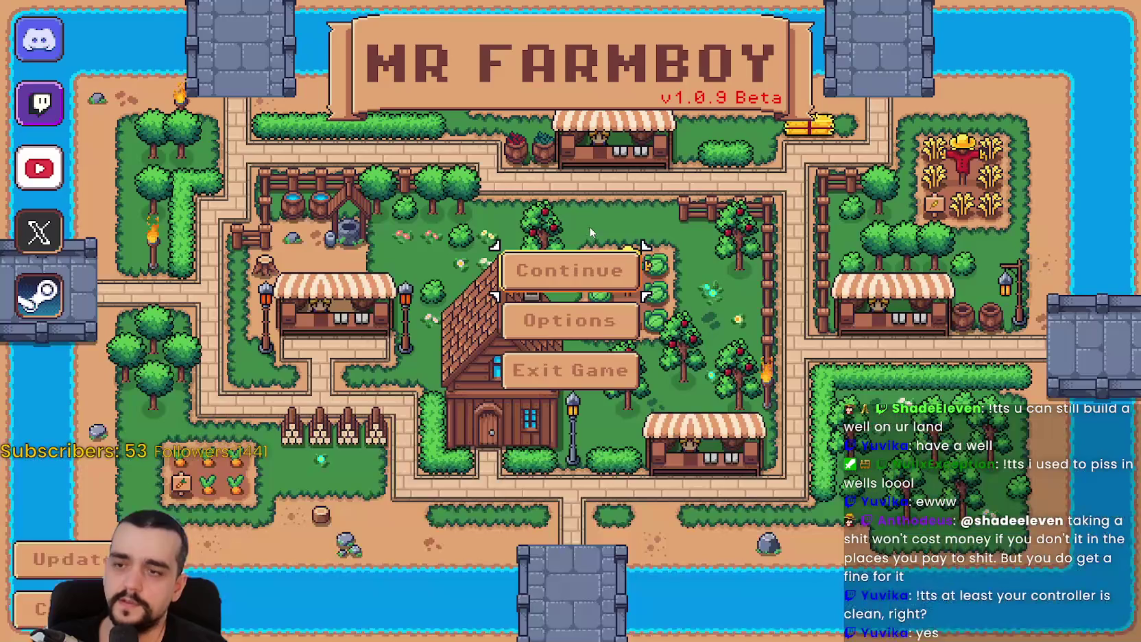
left_click(604, 267)
scroll(640, 349, "down", 3)
left_click(590, 334)
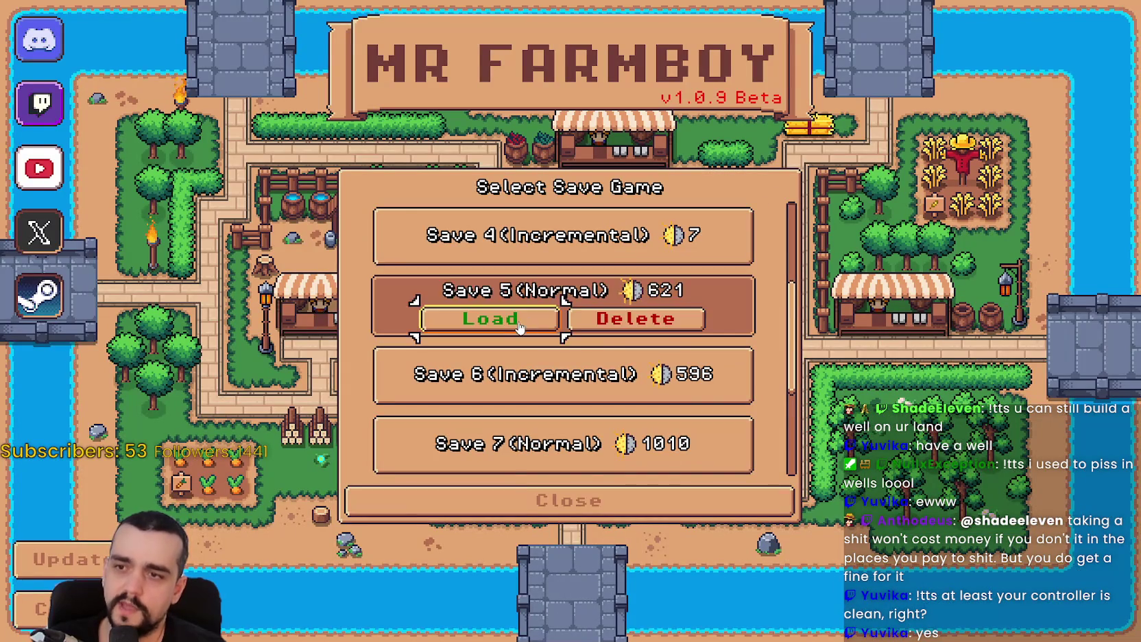
left_click(490, 319)
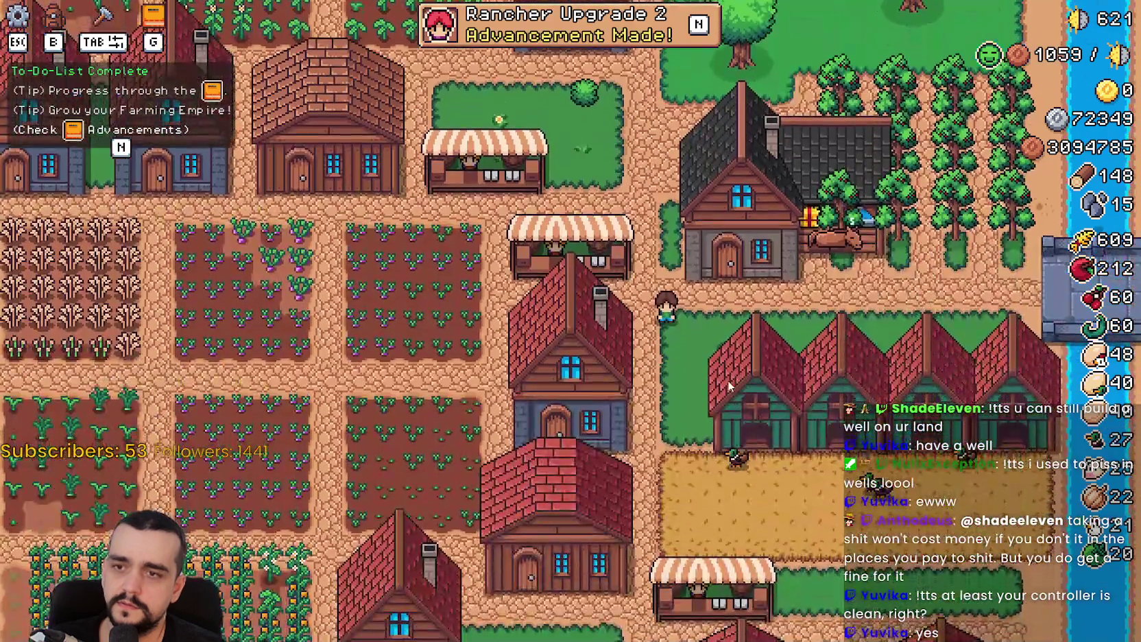
scroll(729, 386, "down", 5)
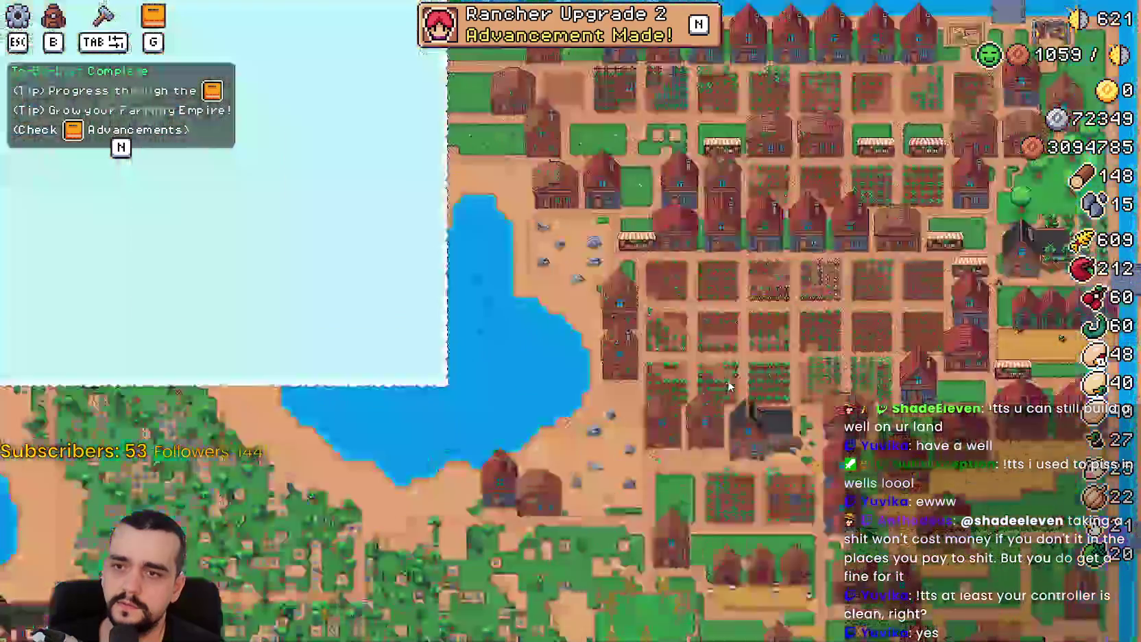
scroll(872, 360, "up", 6)
key("w")
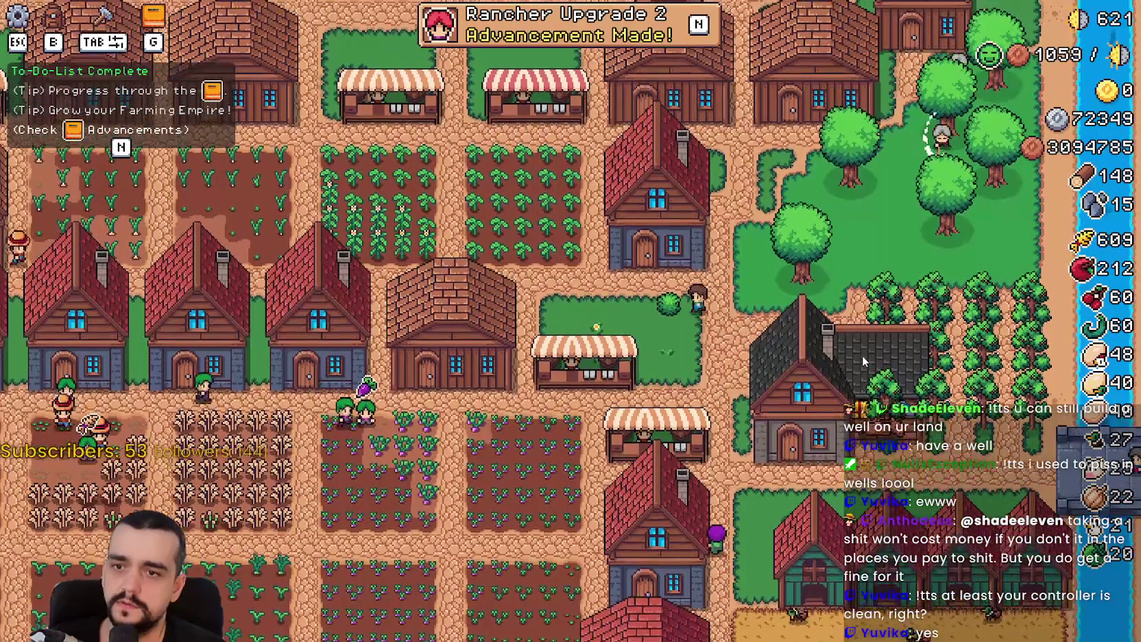
scroll(866, 361, "down", 3)
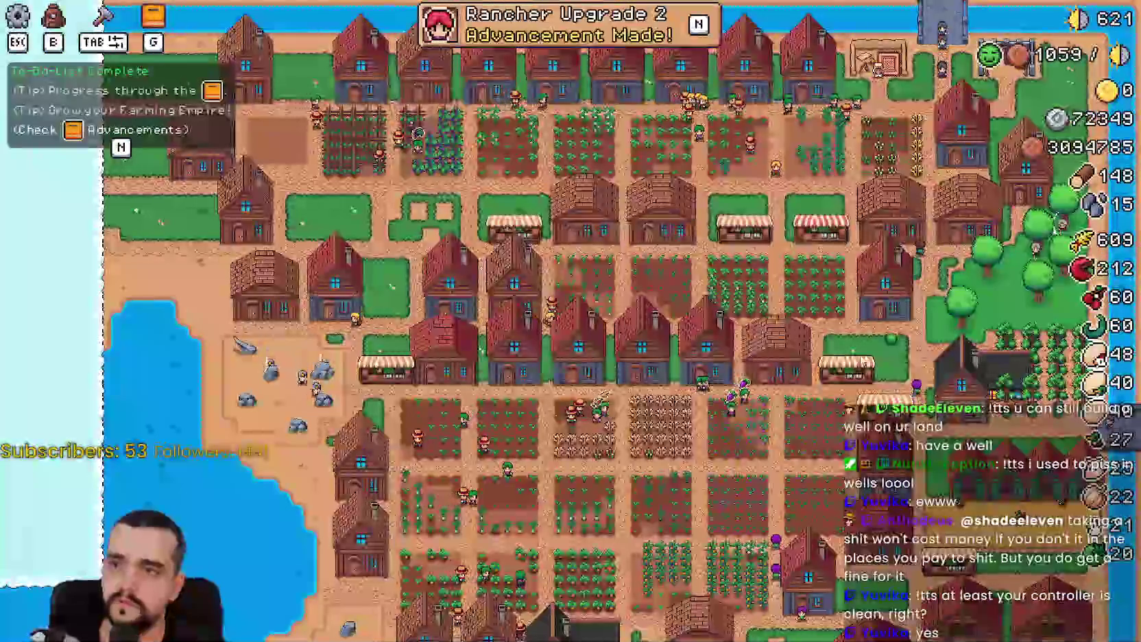
key("Escape")
left_click(659, 396)
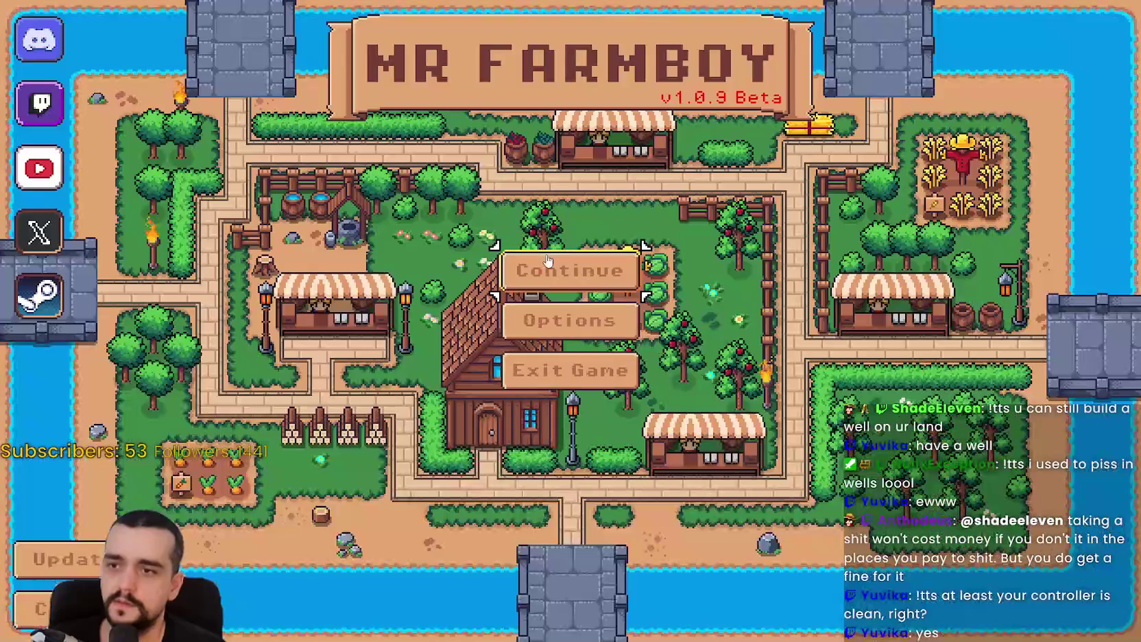
Open the saved games list and delete Save 4
left_click(566, 268)
scroll(635, 398, "down", 3)
scroll(640, 411, "up", 2)
scroll(640, 411, "down", 2)
left_click(603, 364)
scroll(602, 371, "up", 4)
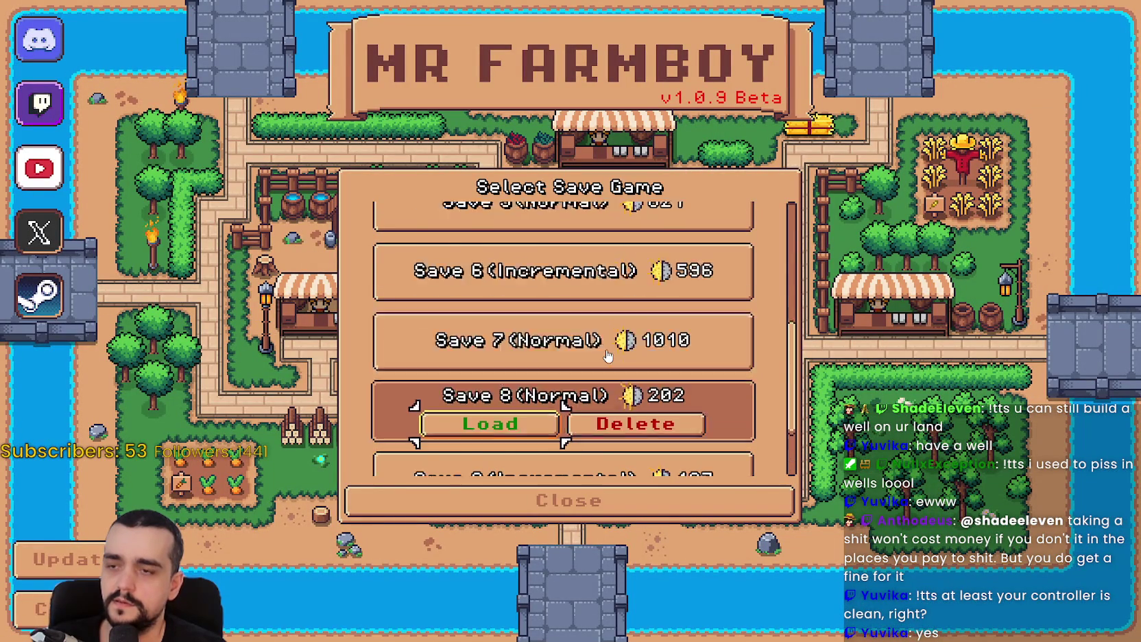
left_click(577, 291)
left_click(606, 283)
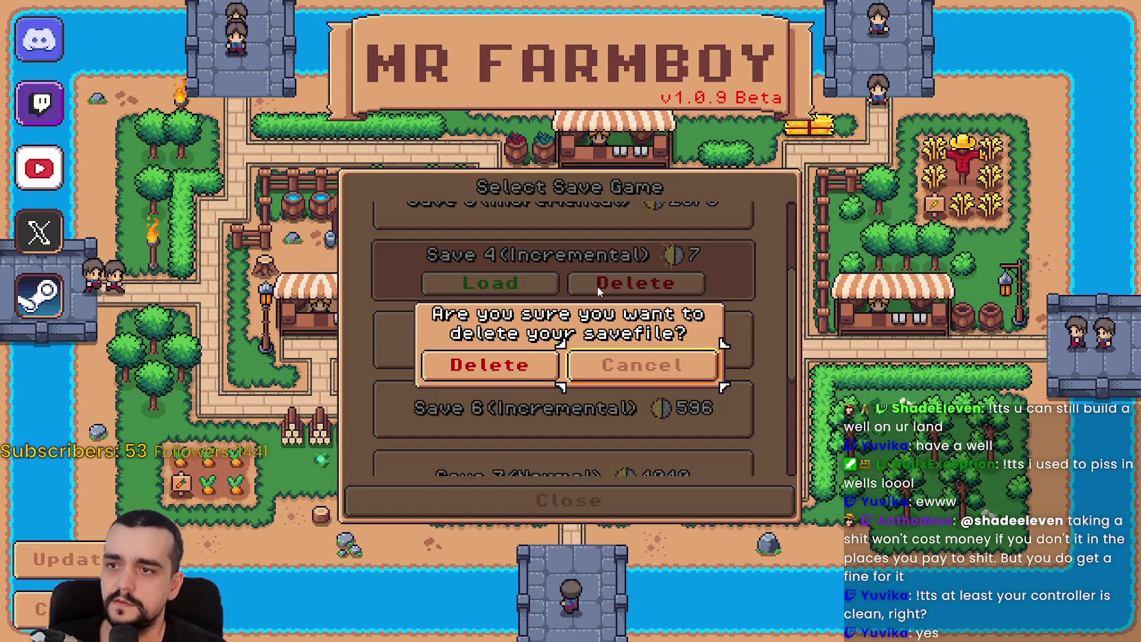
left_click(489, 364)
Create a new save with Balanced Economy and King's Task (Recommended) mode
left_click(635, 245)
left_click(590, 384)
left_click(754, 384)
left_click(312, 375)
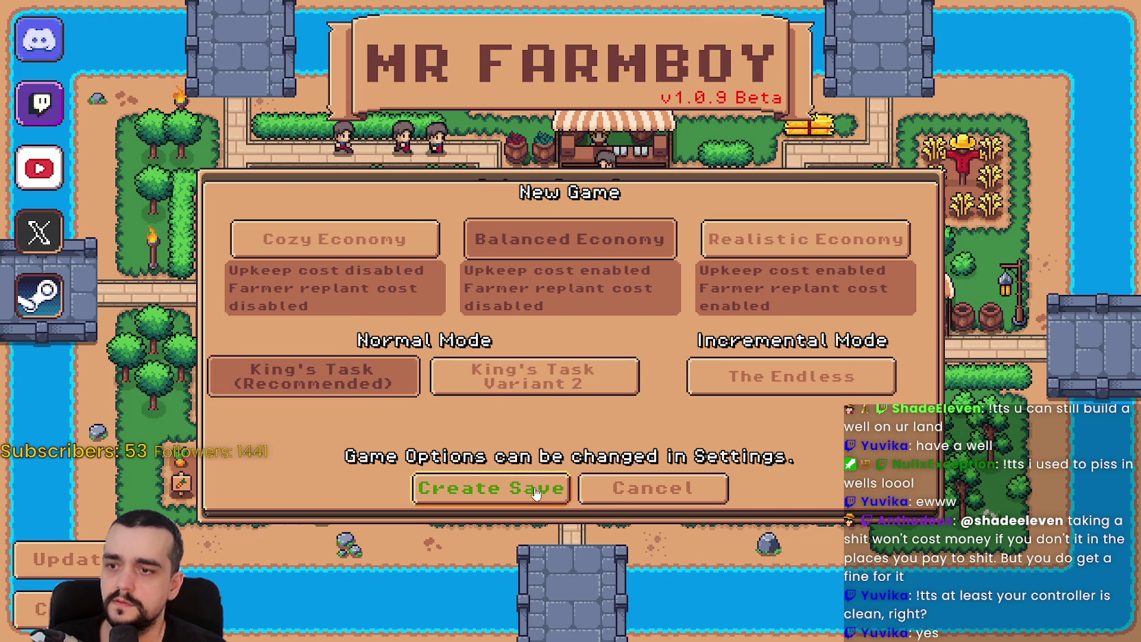
left_click(489, 488)
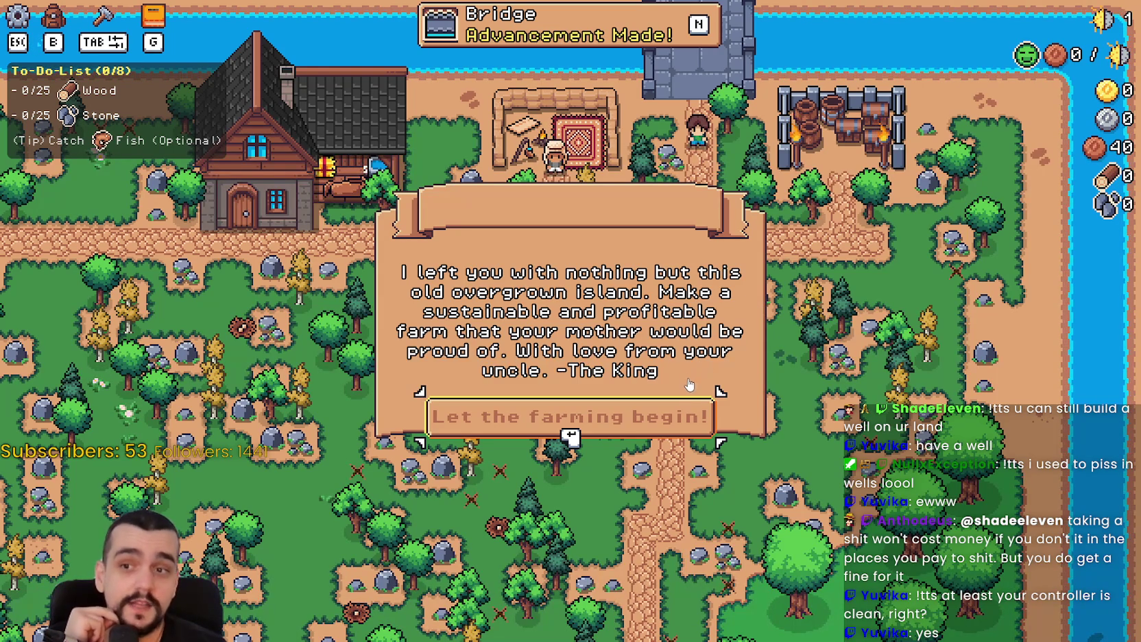
Start playing, glance at advancements, and walk to the Player House to view its dialog
left_click(656, 411)
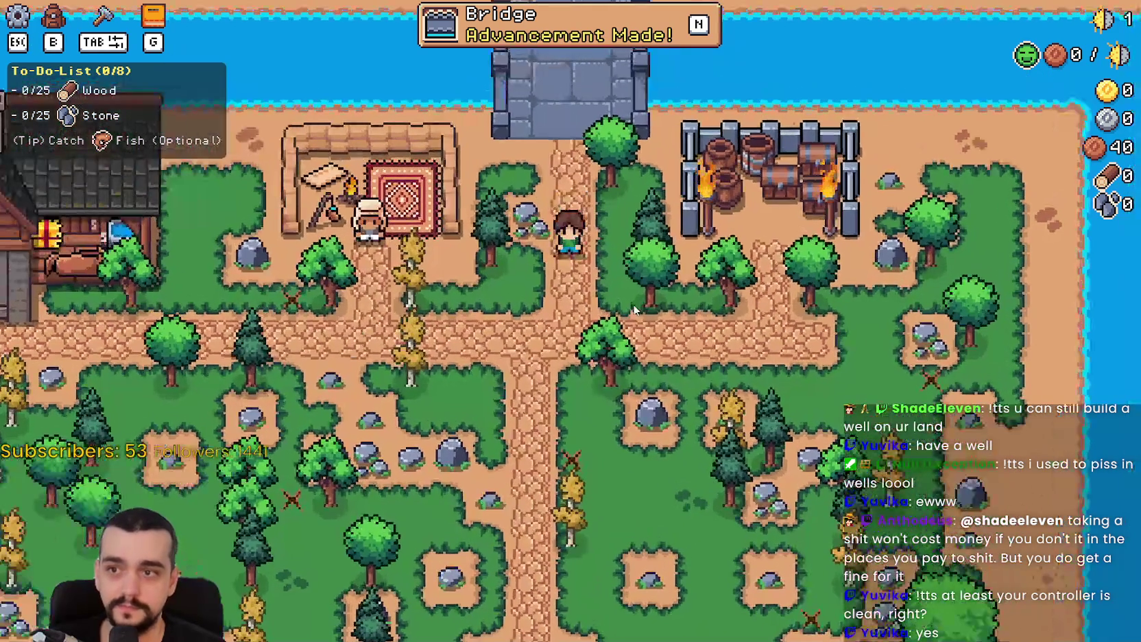
key("n")
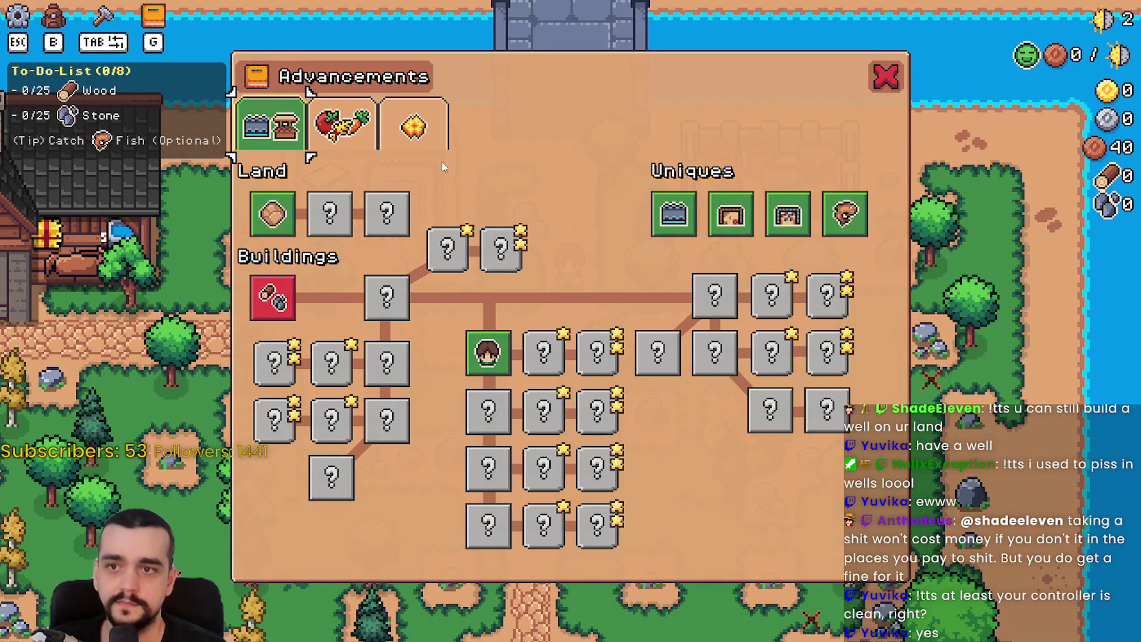
left_click(885, 76)
key("a")
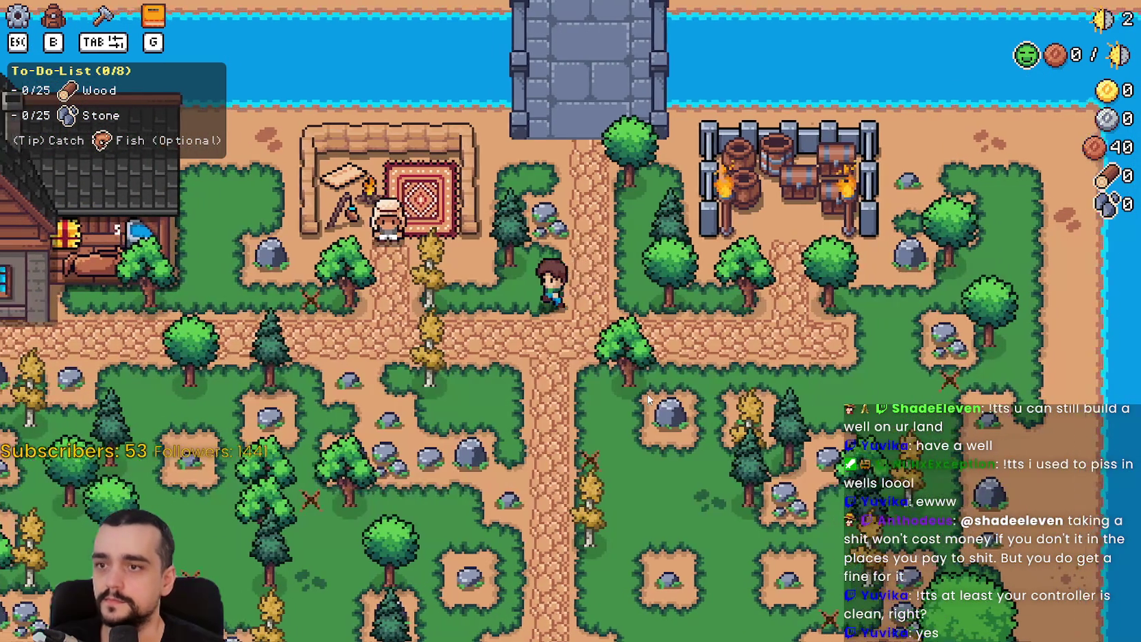
key("a")
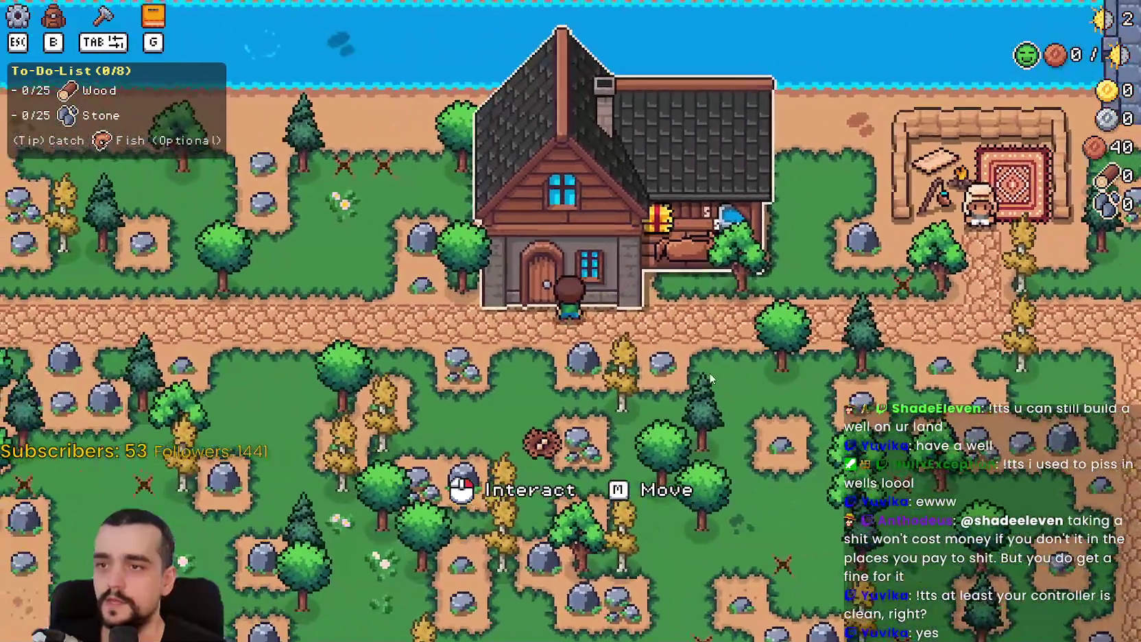
left_click(688, 358)
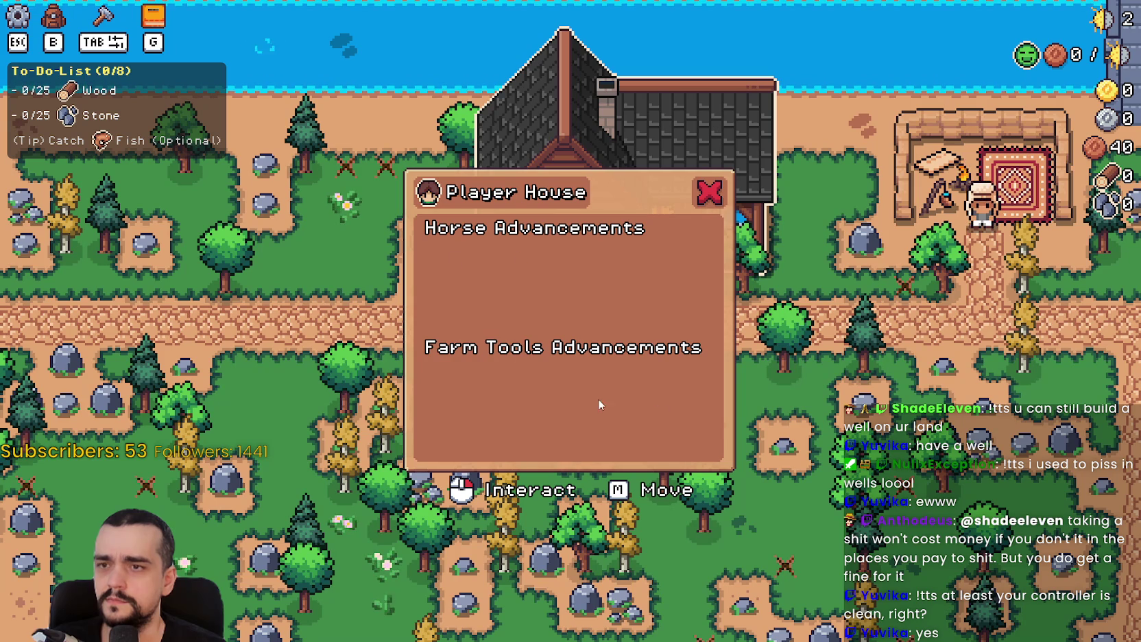
left_click(722, 199)
left_click(713, 407)
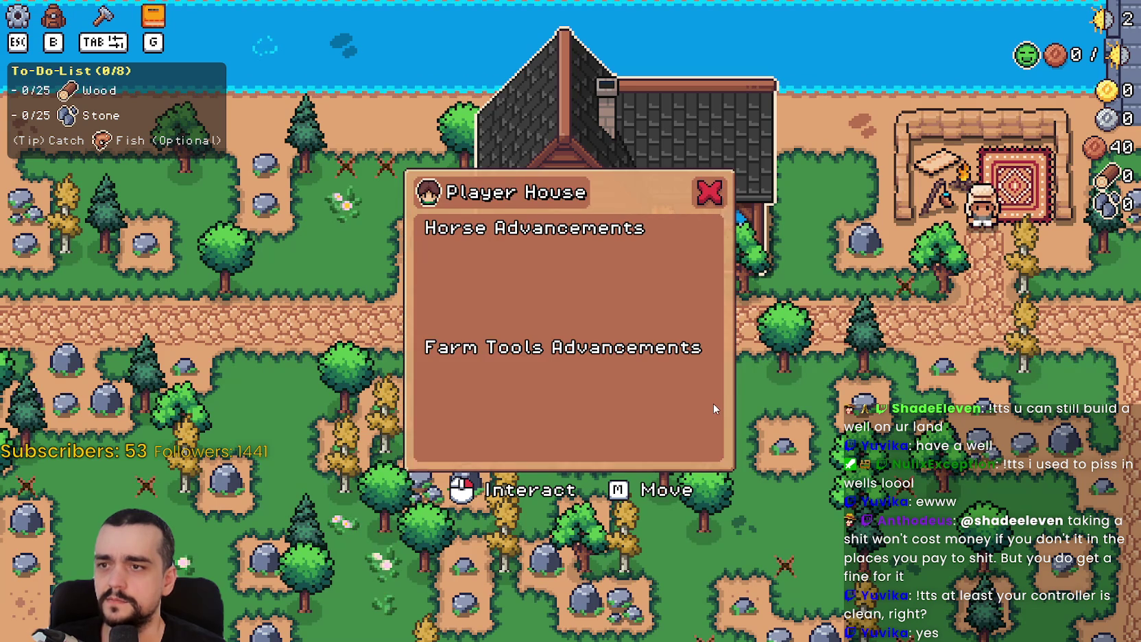
Chop the tree beside the house for wood, then recheck the Player House advancements
key("d")
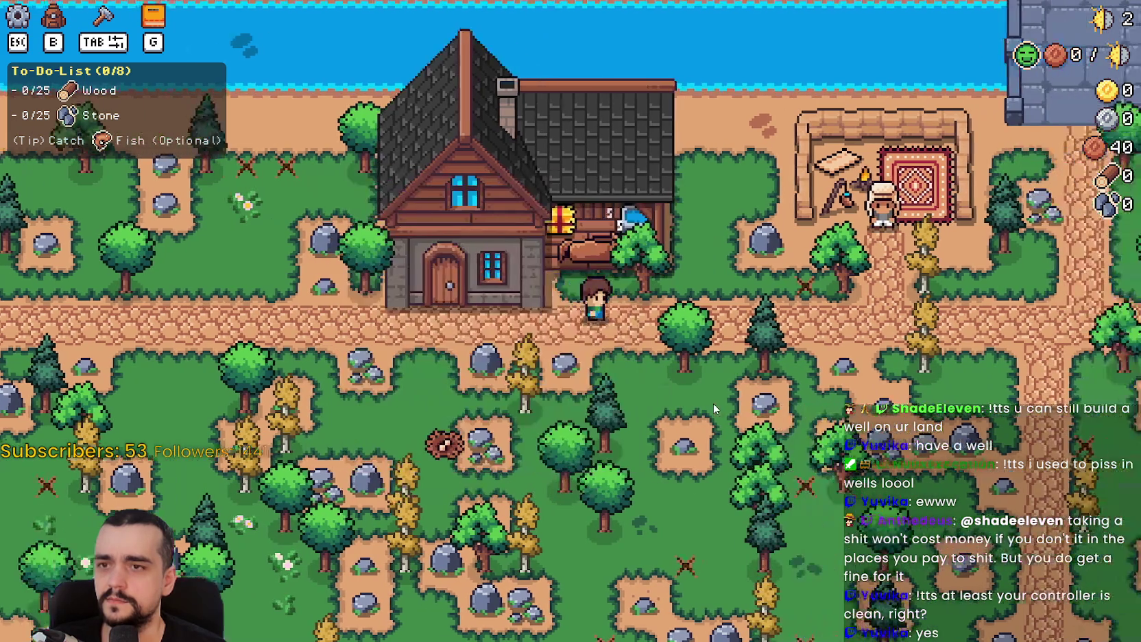
key("w")
left_click(713, 404)
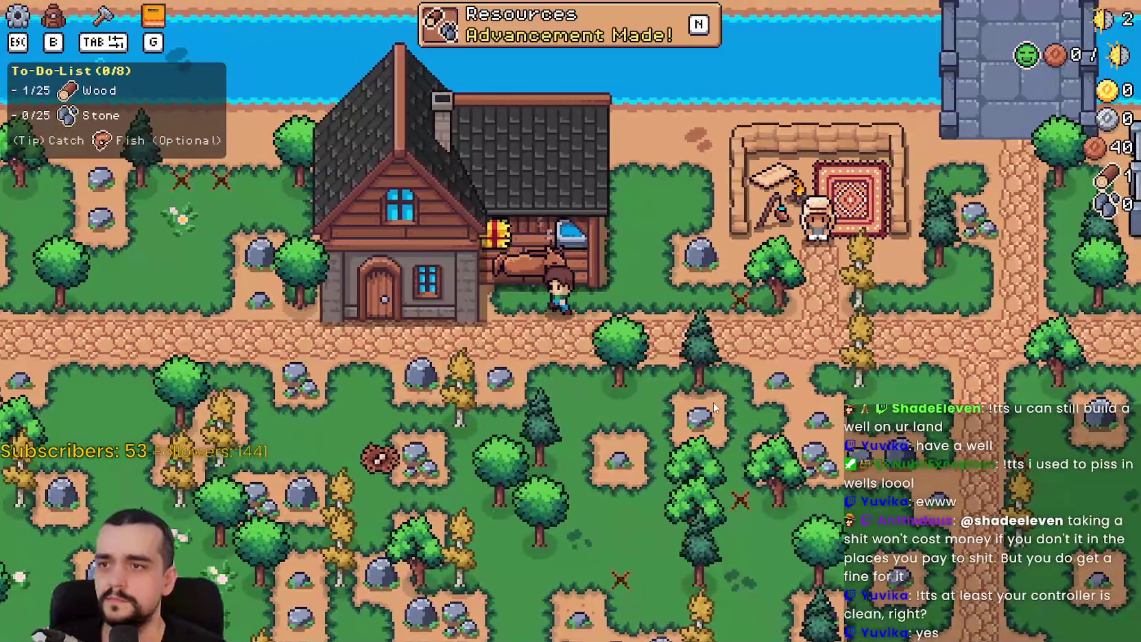
key("a")
left_click(713, 399)
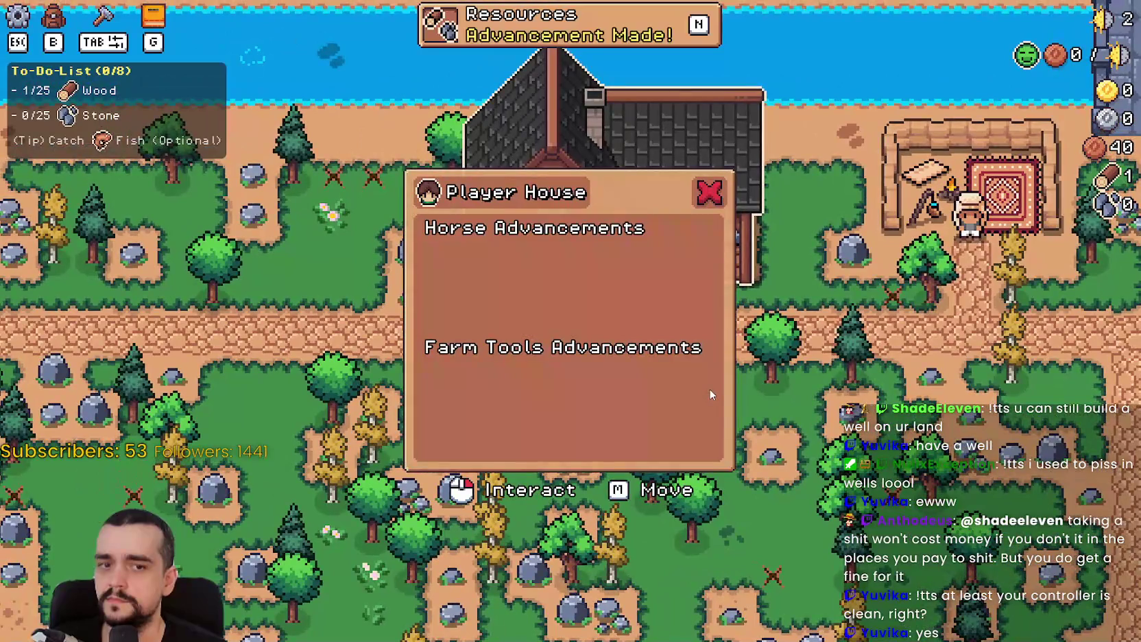
key("a")
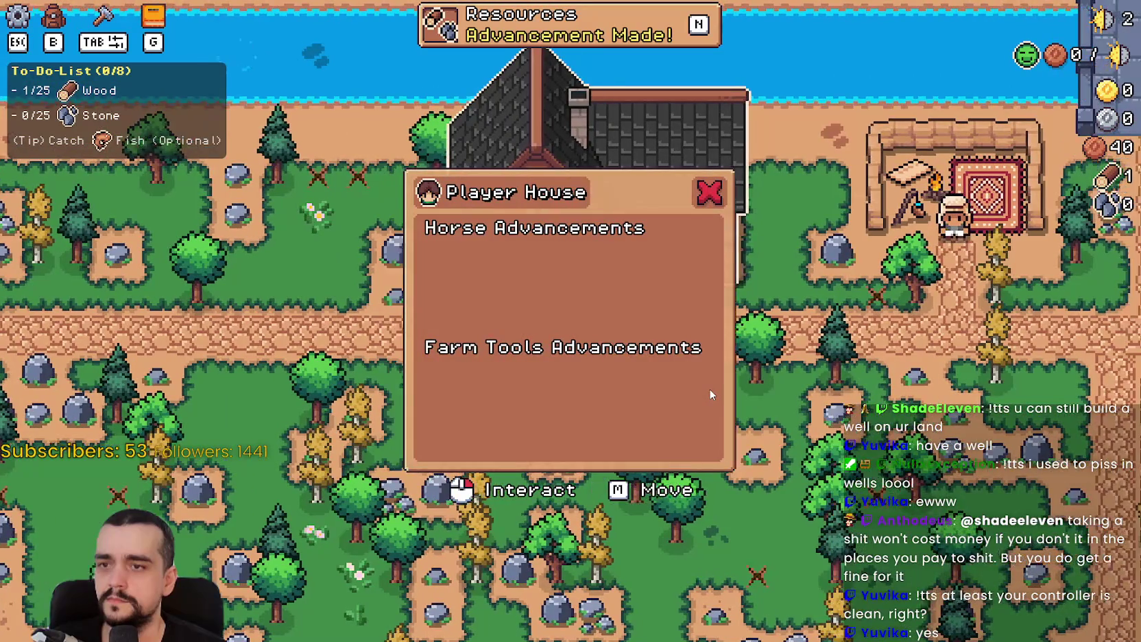
left_click(709, 388)
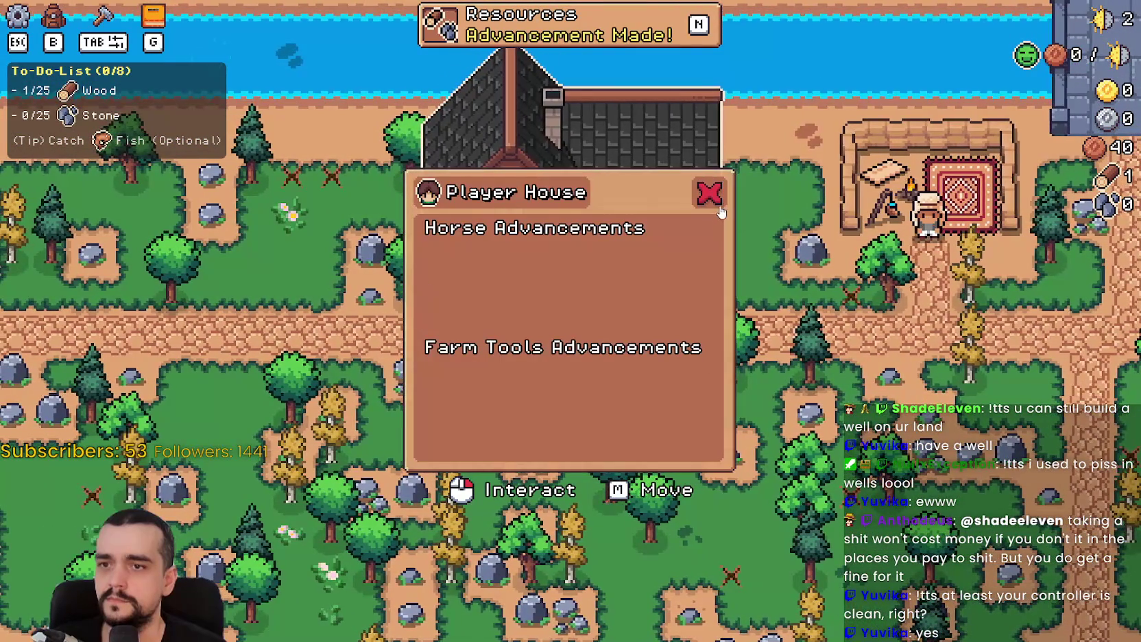
left_click(709, 194)
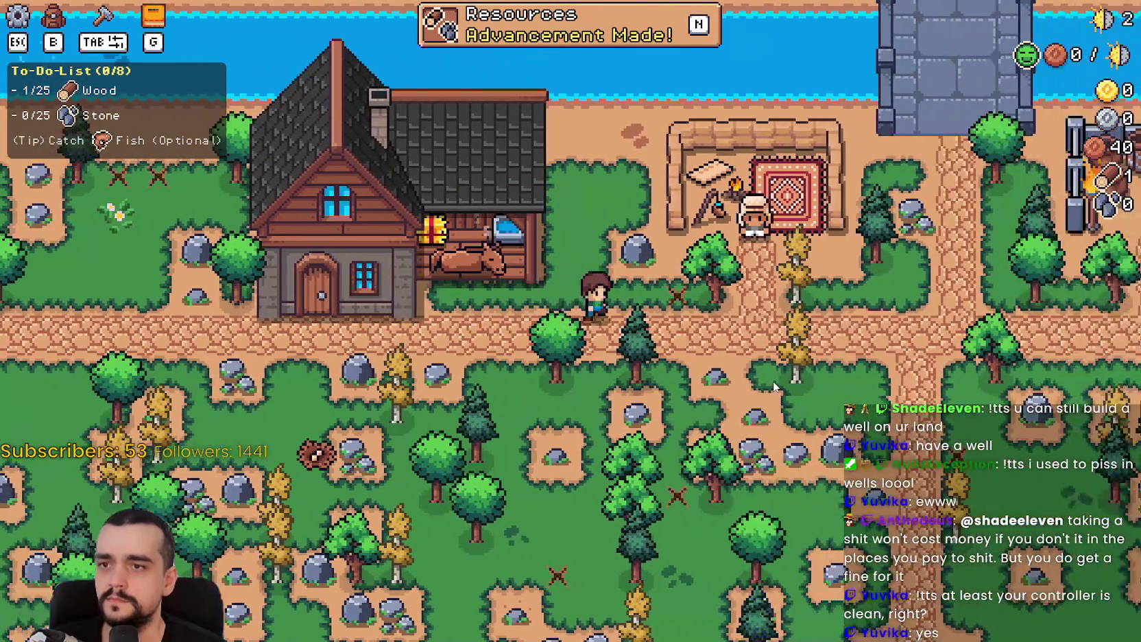
Mine a nearby rock for stone, then check the house dialog and advancements overview
key("d")
left_click(773, 380)
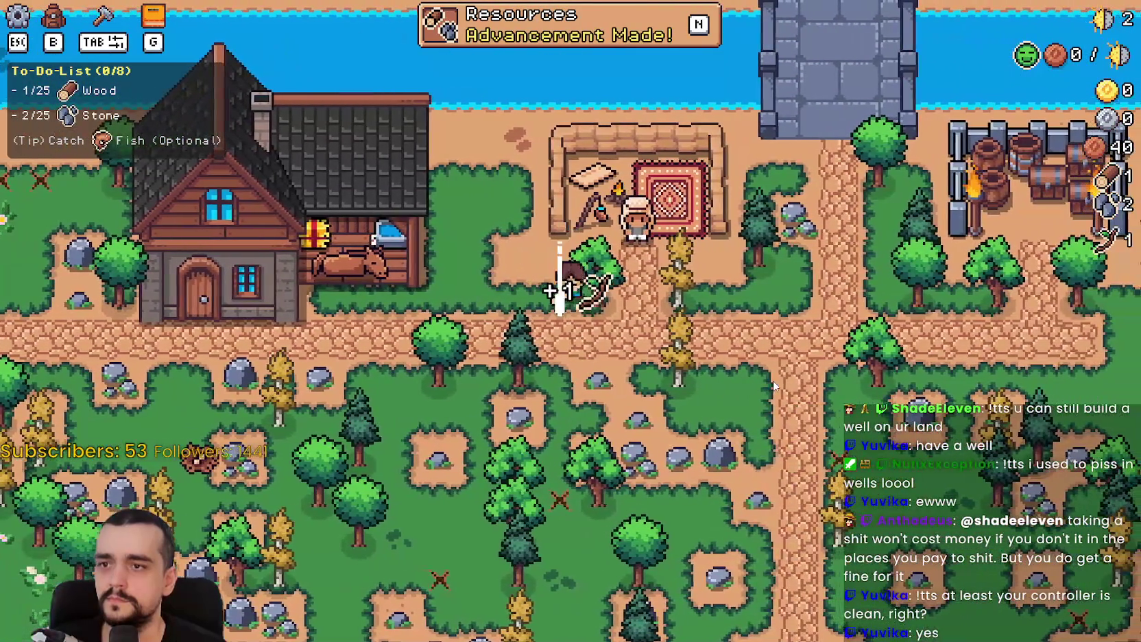
key("a")
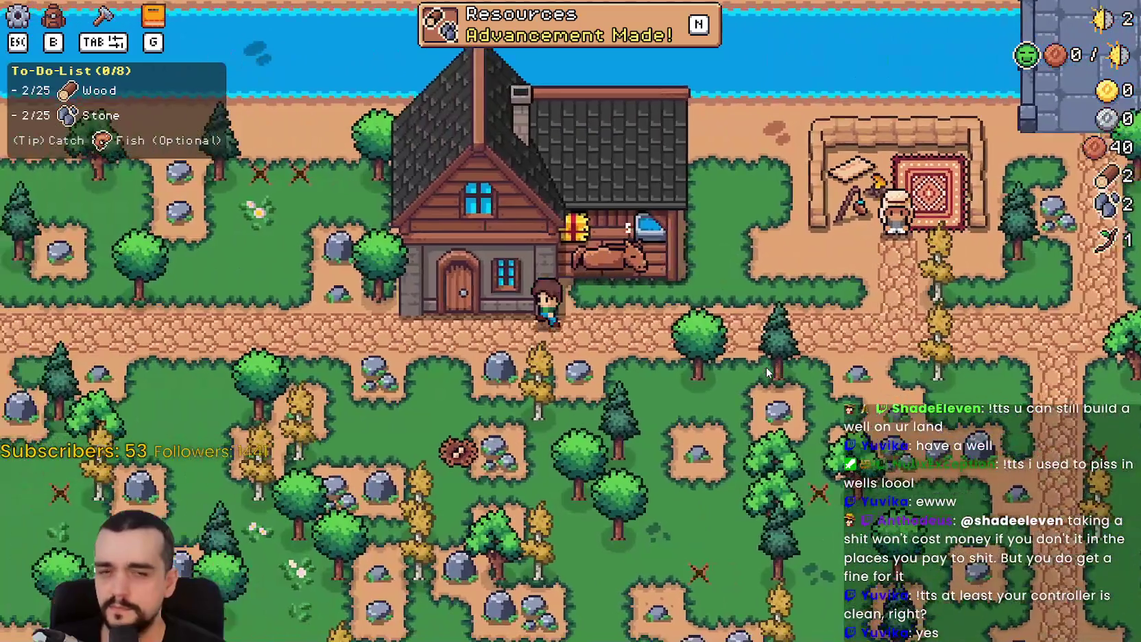
key("e")
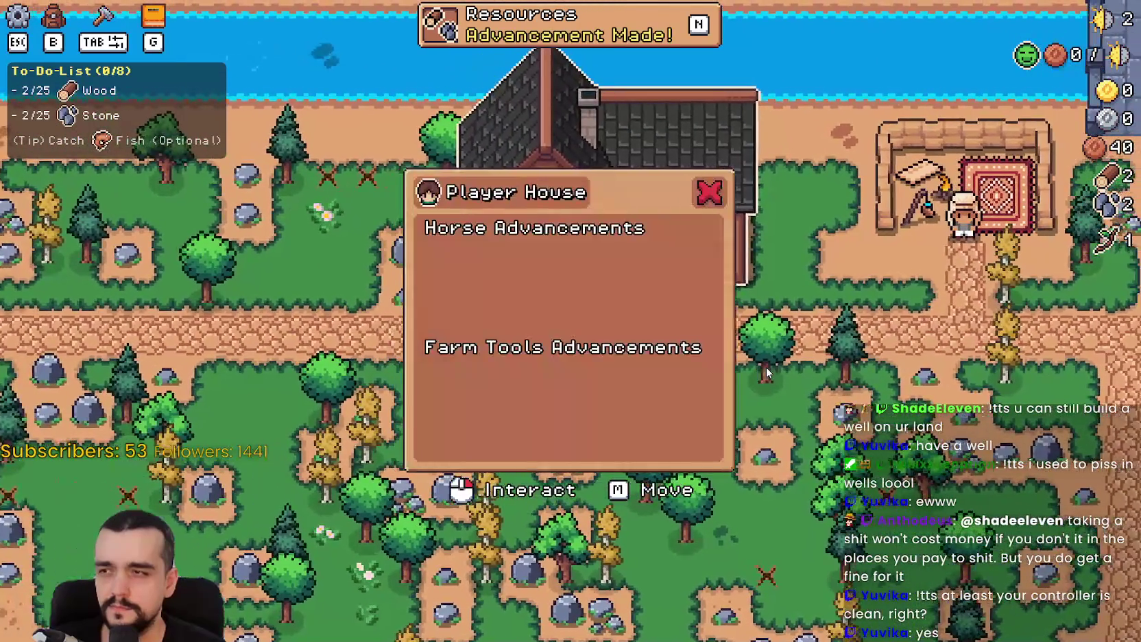
key("d")
key("g")
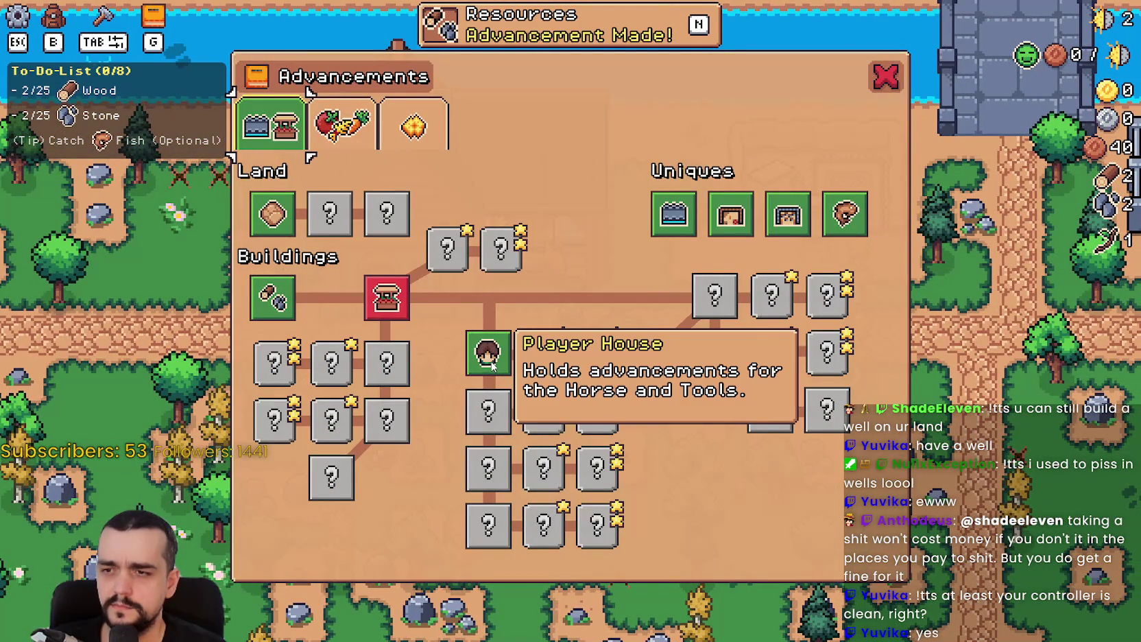
key("g")
Walk to the market, open and close the merchant's selling menu, and roam the road
key("d")
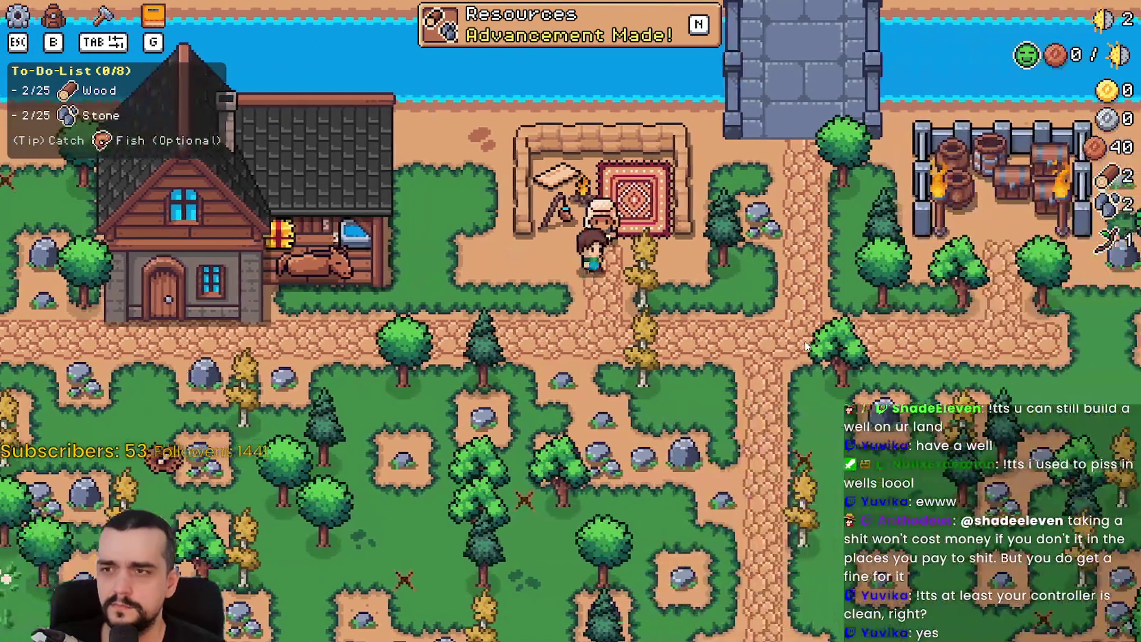
key("e")
key("Escape")
scroll(763, 342, "down", 5)
scroll(762, 342, "up", 3)
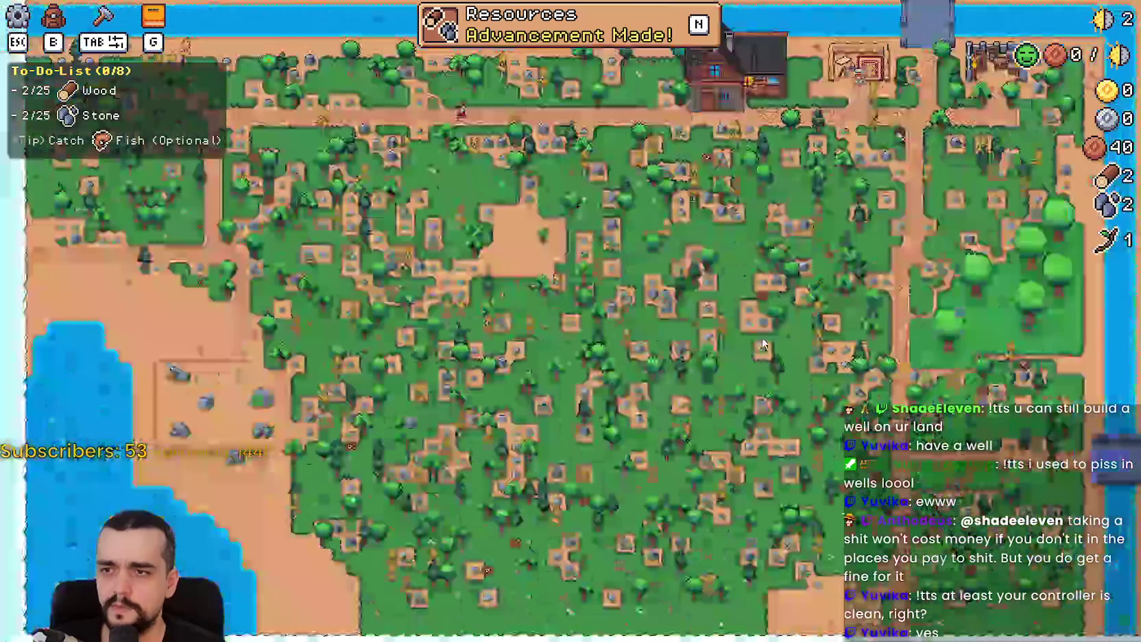
key("s")
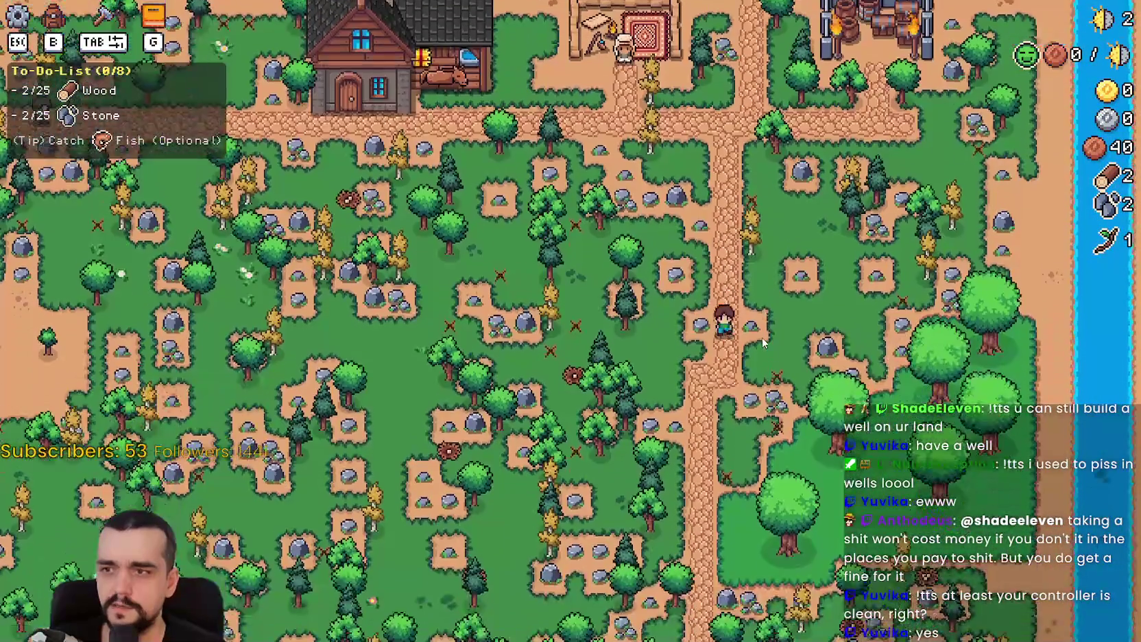
key("w")
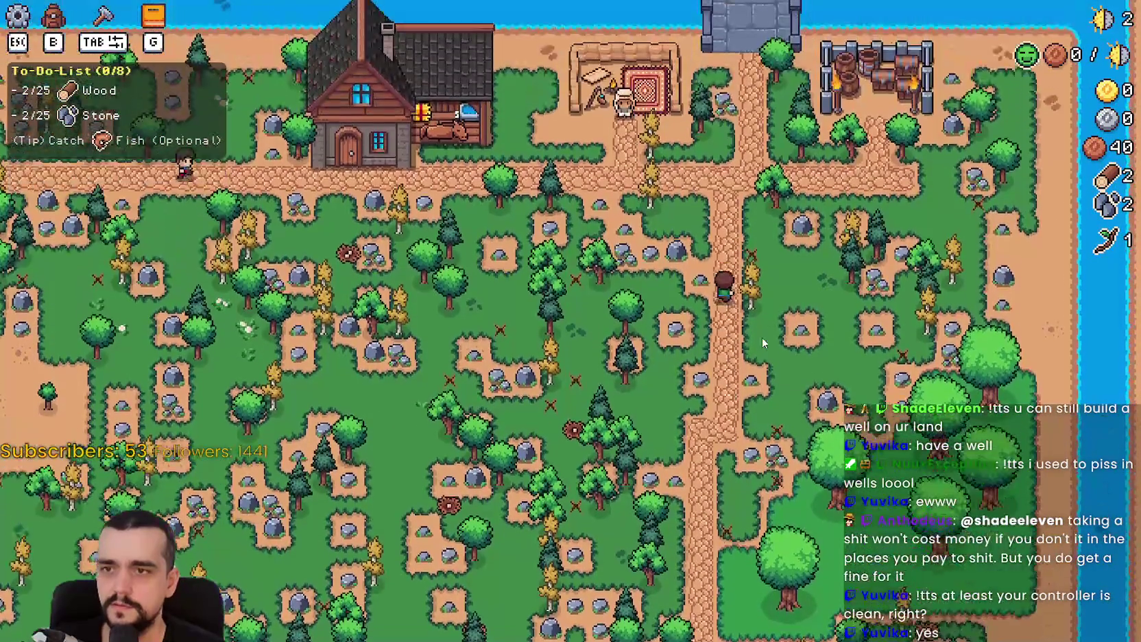
scroll(769, 312, "up", 3)
key("a")
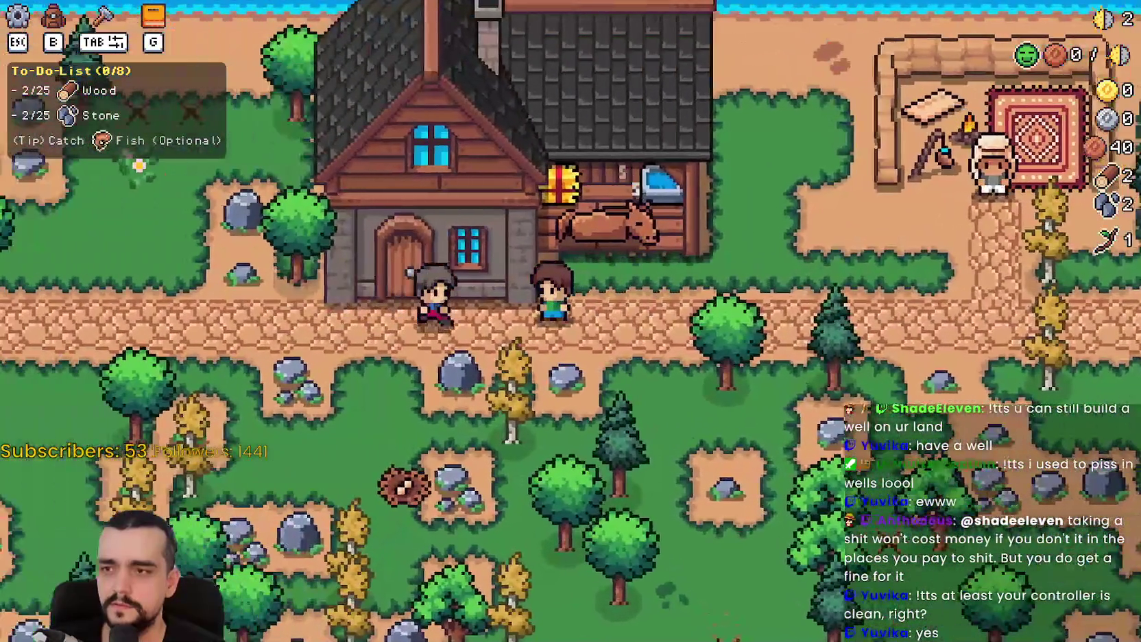
key("d")
key("F8")
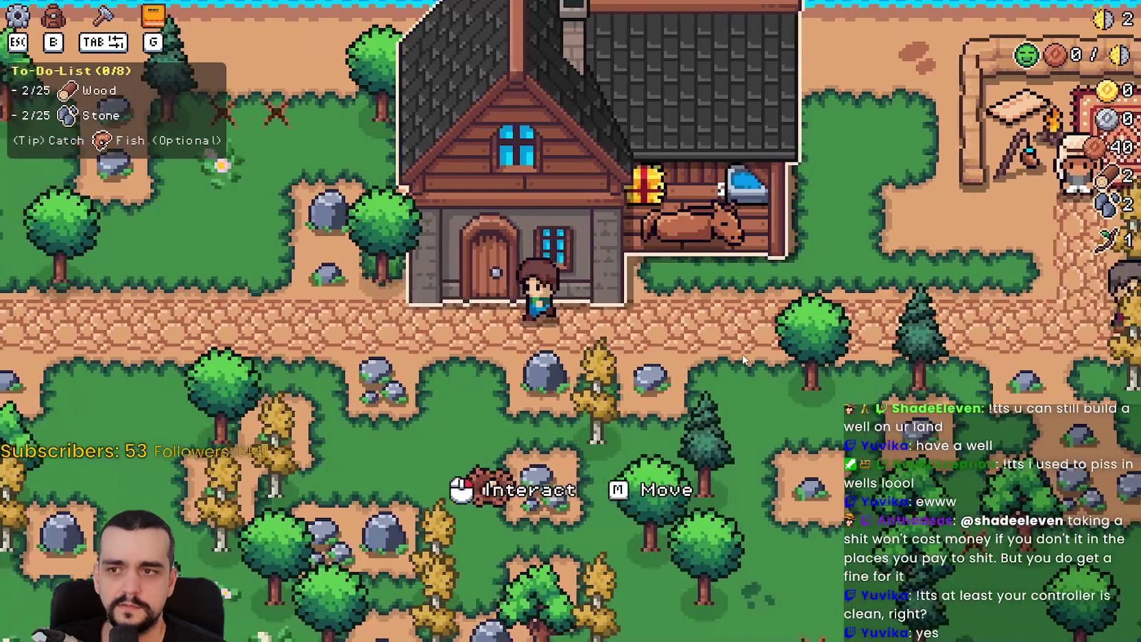
Open the Player House menu, gather more wood and stone, then switch back to Godot
left_click(742, 354)
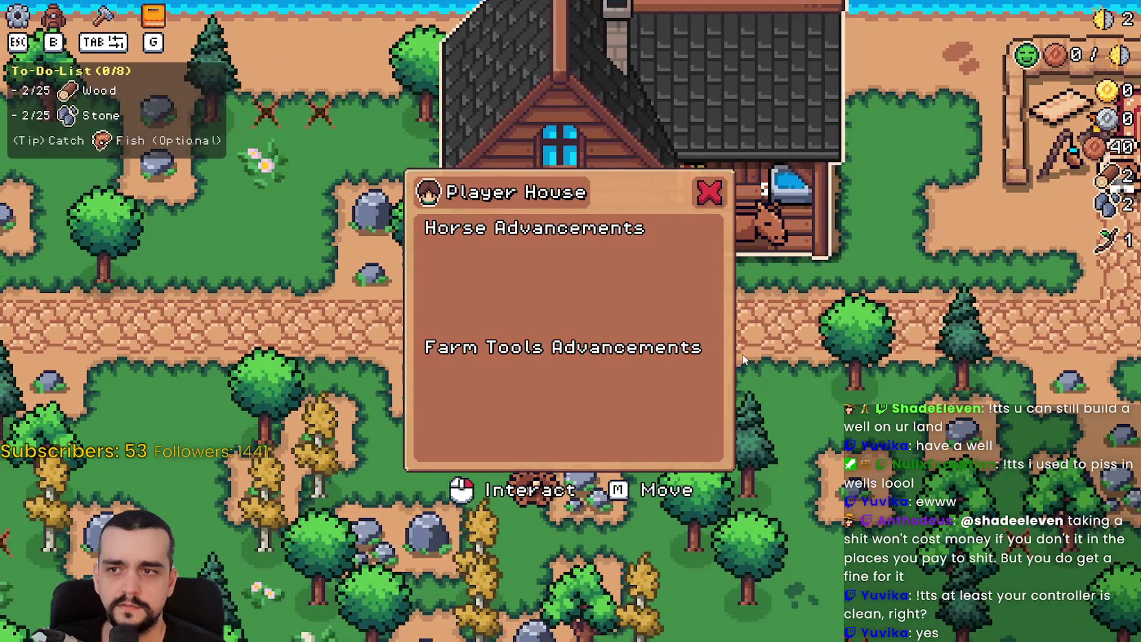
left_click(700, 192)
key("a")
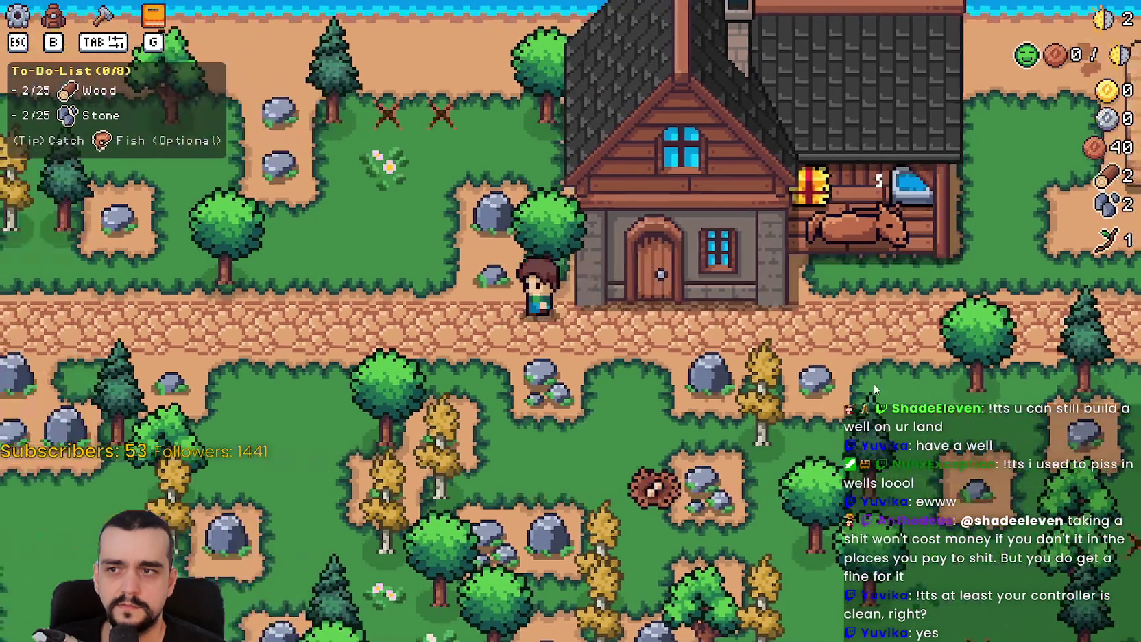
key("w")
left_click(895, 388)
key("s")
key("d")
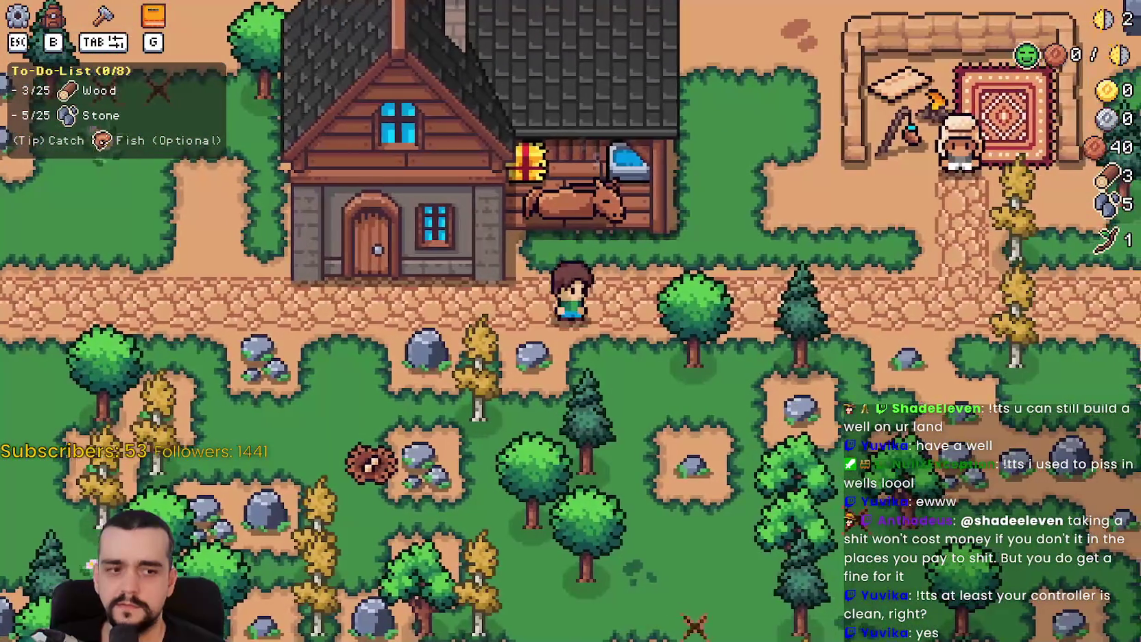
key("alt+Tab")
scroll(438, 226, "down", 5)
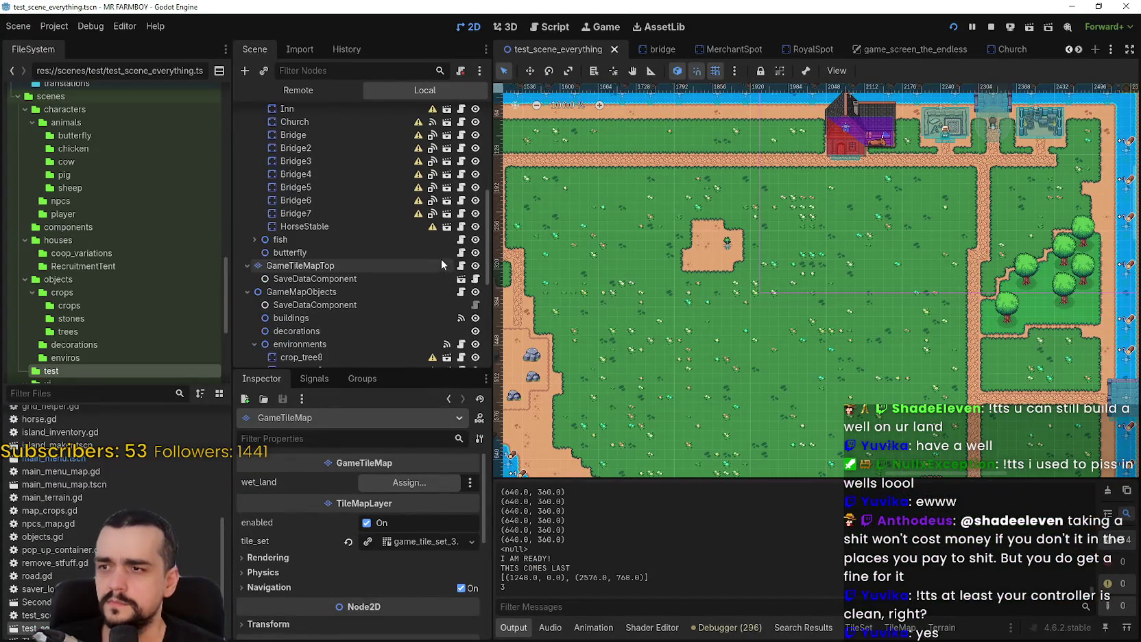
Select HorseStable, filter the FileSystem by 'game_s', and open game_screen.tscn
left_click(260, 221)
scroll(421, 294, "down", 5)
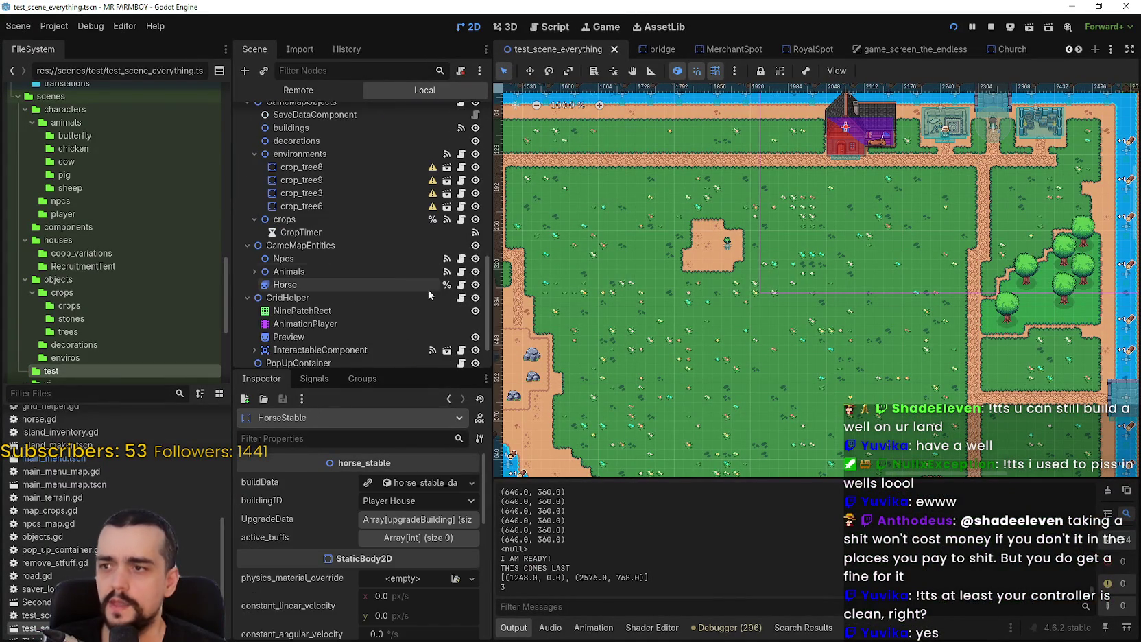
scroll(405, 300, "down", 1)
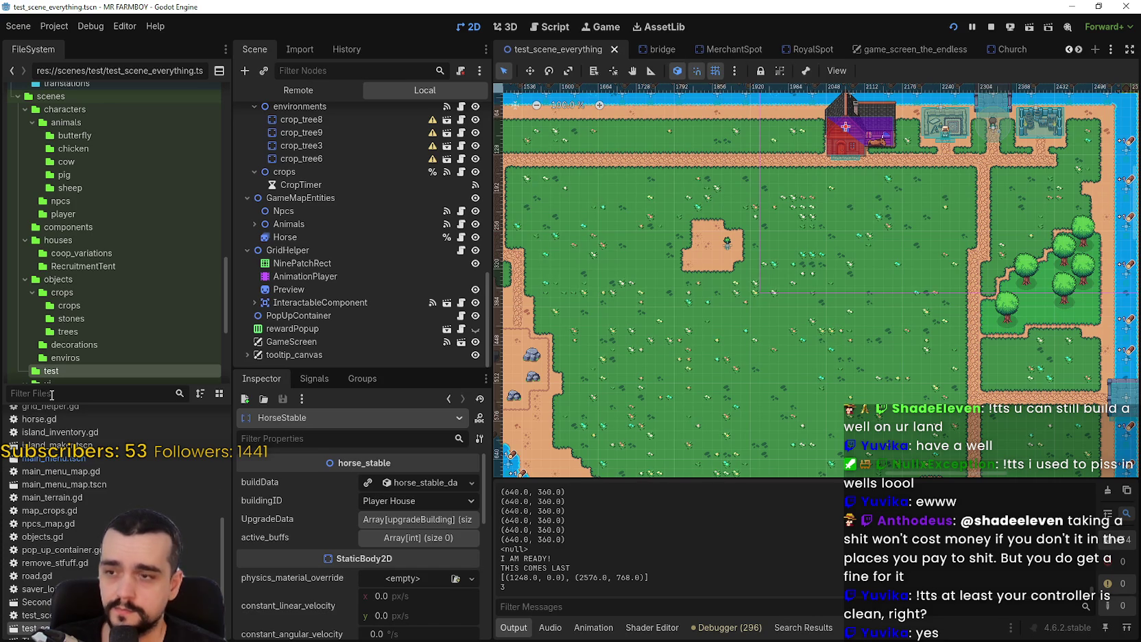
type("ga")
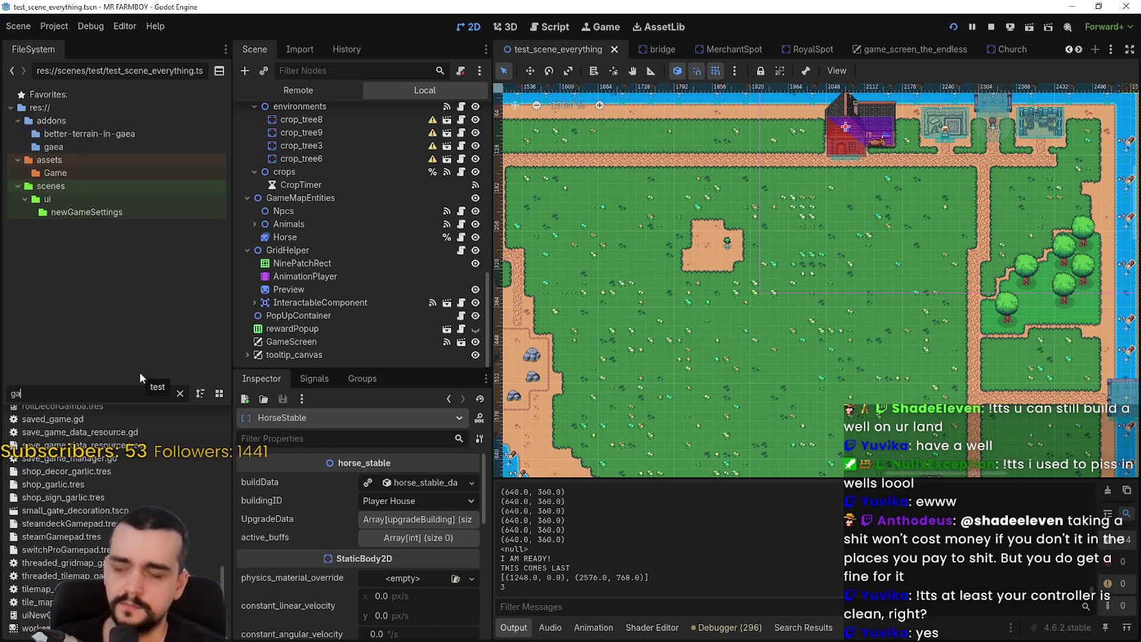
type("me_s")
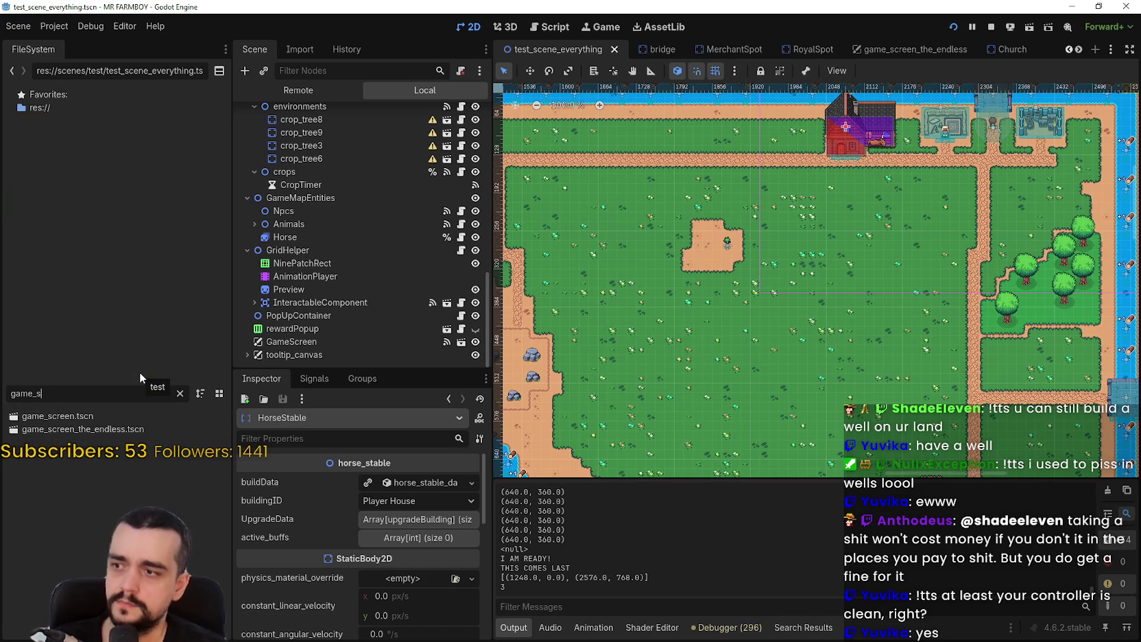
double_click(57, 416)
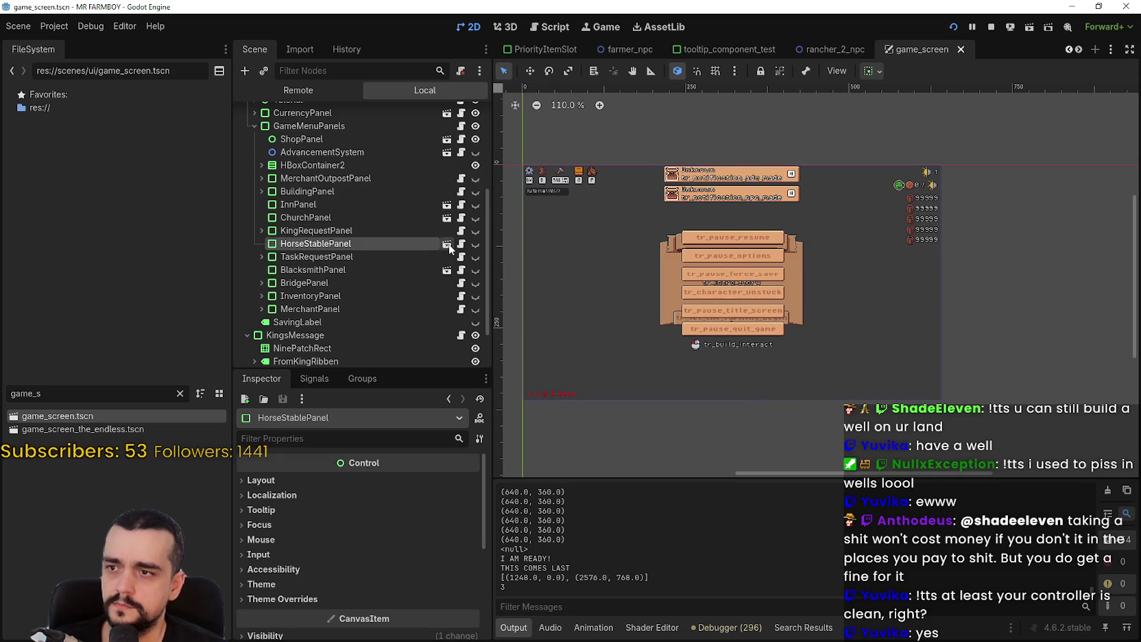
Open the horse stable panel and scroll through the HorseUnlock properties in the Inspector
left_click(446, 244)
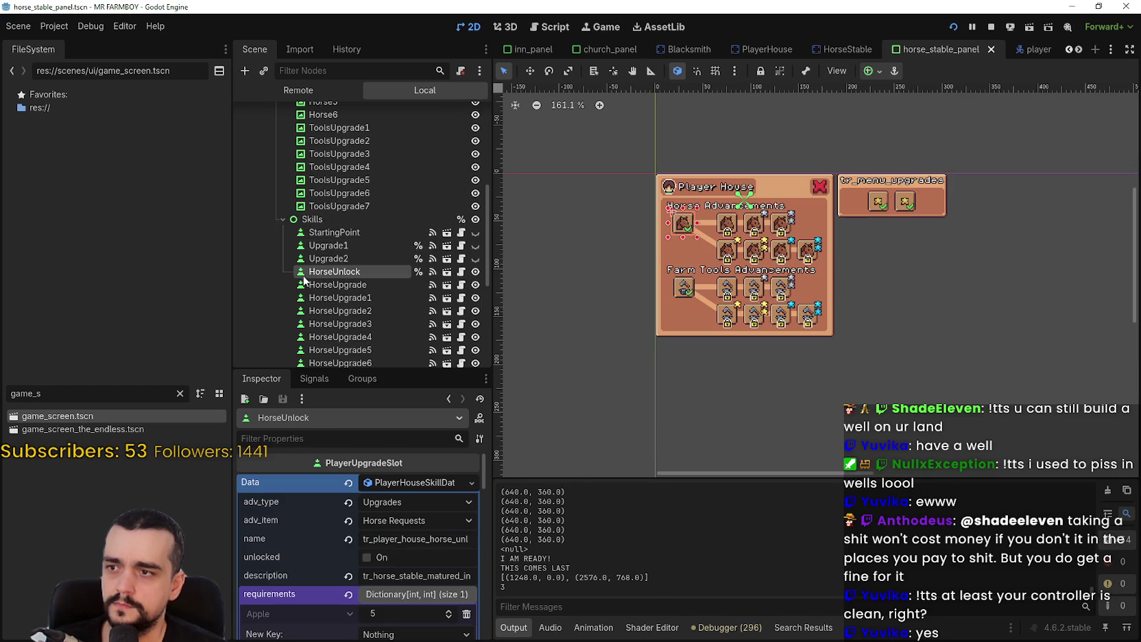
scroll(350, 269, "down", 3)
scroll(408, 611, "down", 2)
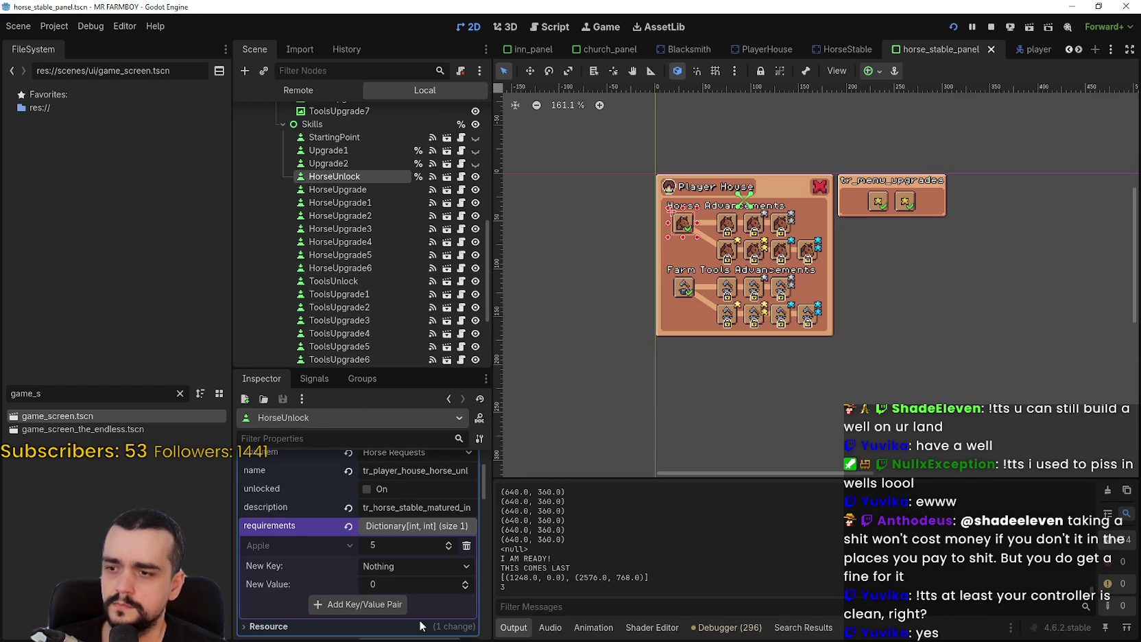
scroll(426, 620, "up", 1)
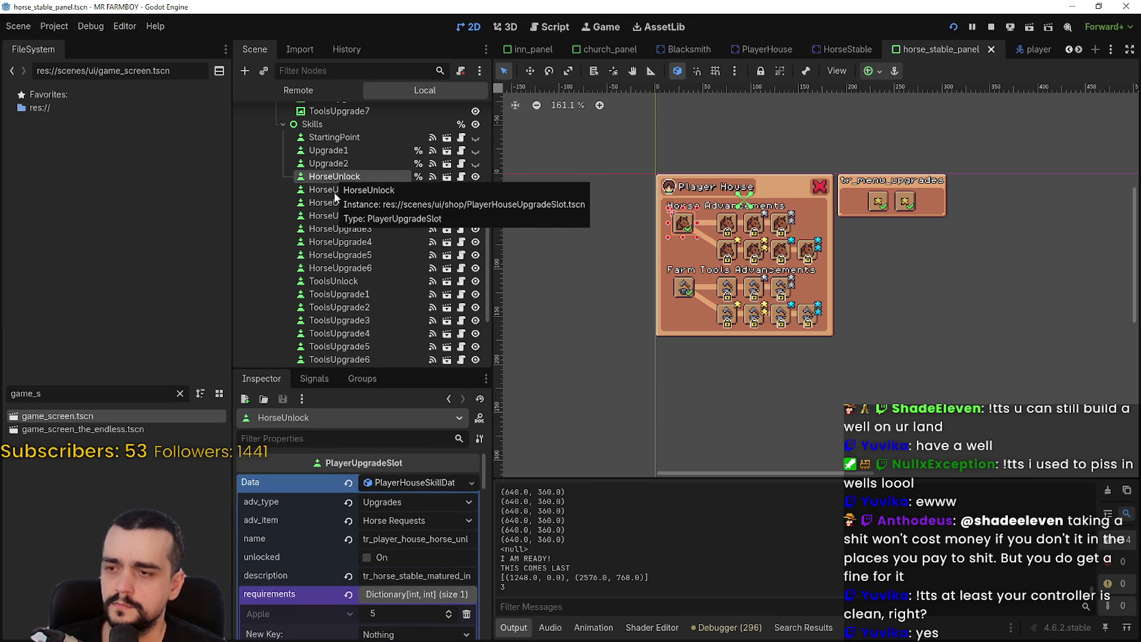
scroll(321, 572, "down", 2)
scroll(412, 624, "down", 1)
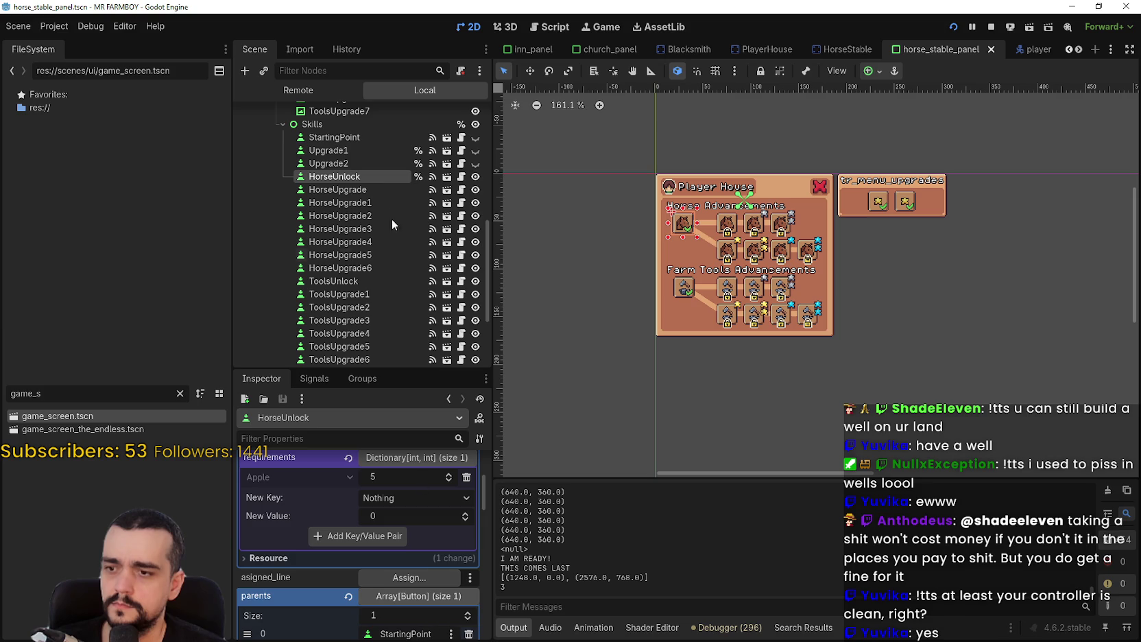
Jump to the parent StartingPoint and expand then collapse its requirements Dictionary
left_click(469, 632)
scroll(442, 618, "down", 3)
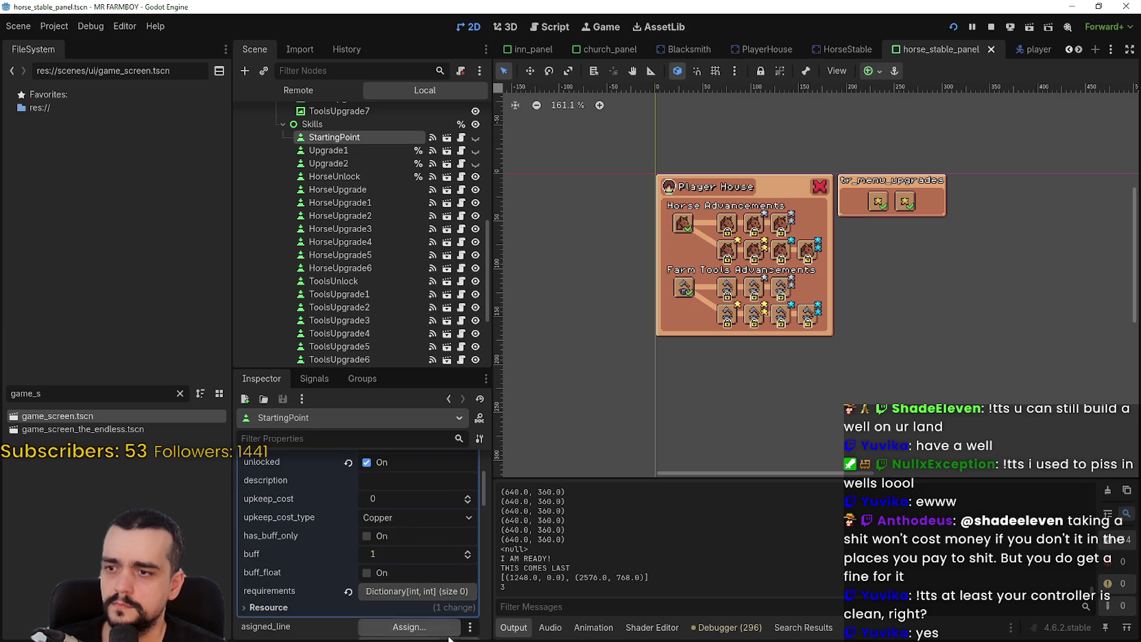
left_click(431, 593)
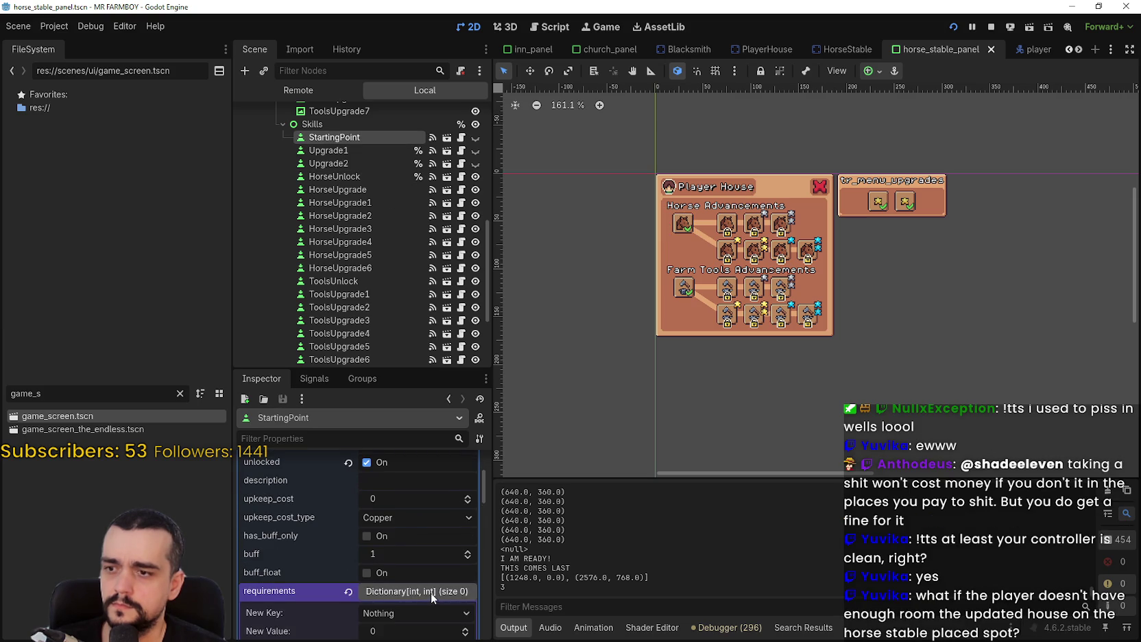
left_click(430, 592)
scroll(431, 593, "up", 3)
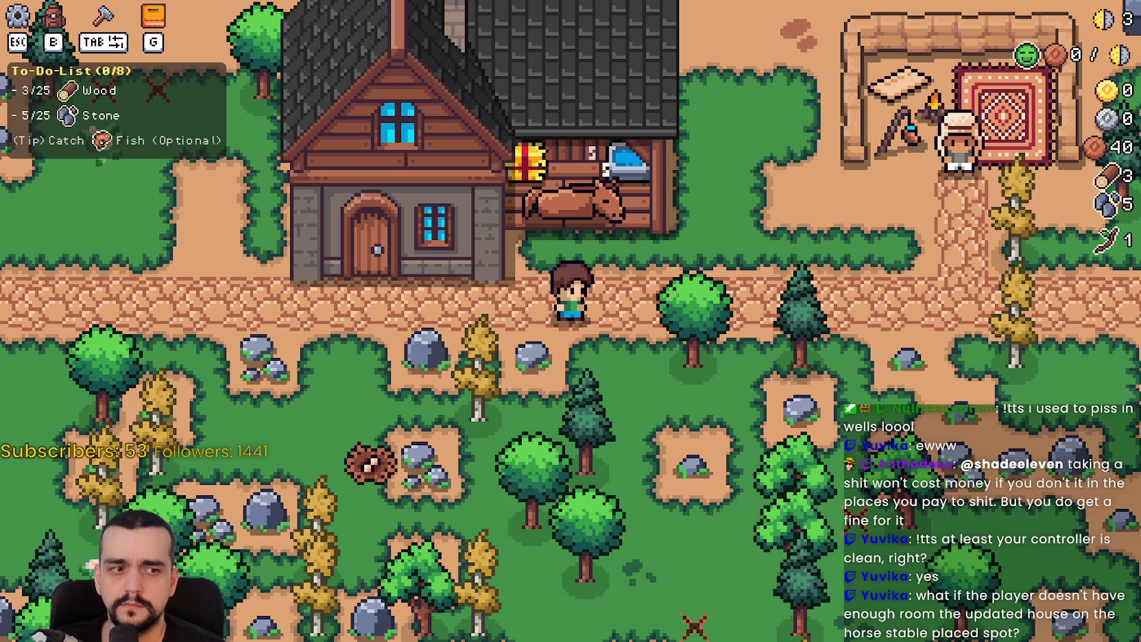
Walk the farmer over to the tree and chop it for wood
key("d")
left_click(576, 368)
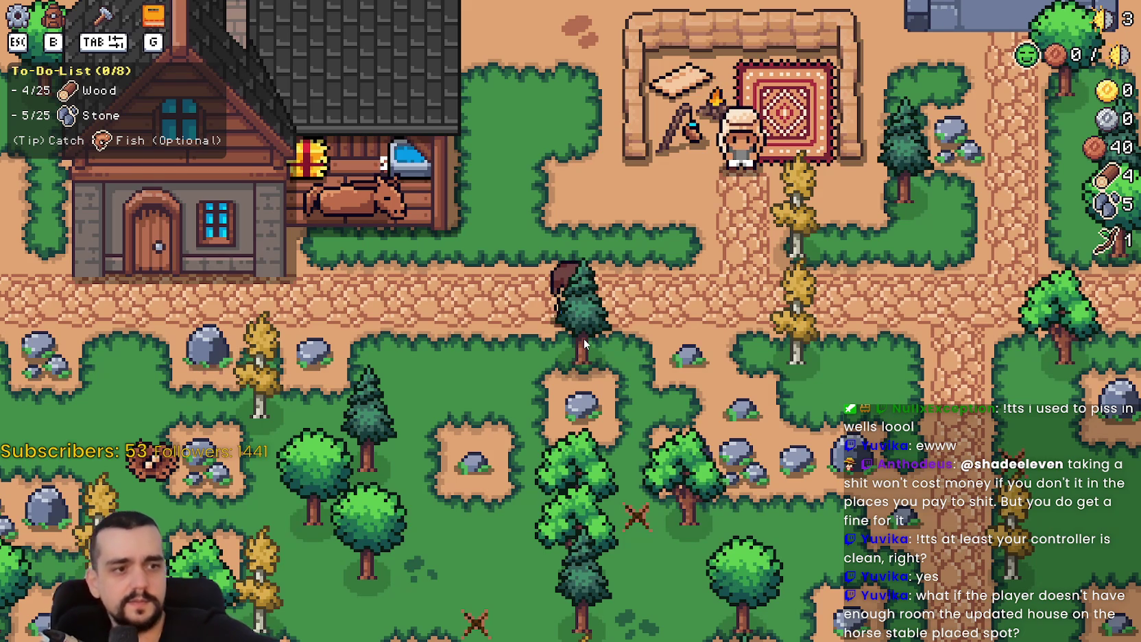
key("a")
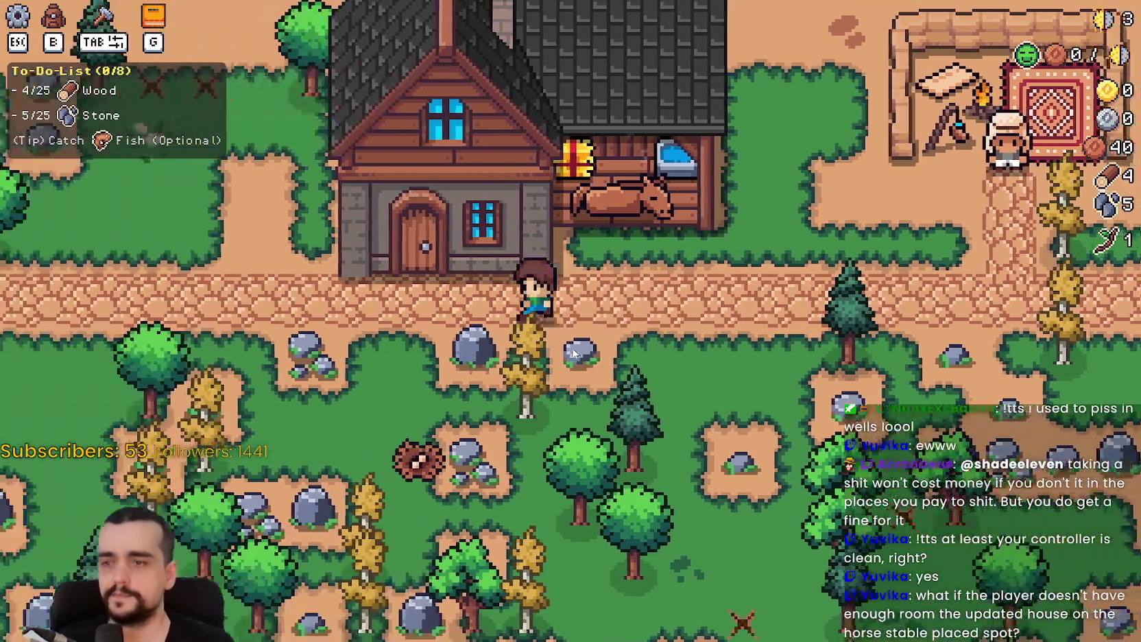
Enter build mode, pick up the house, then cancel the relocation
key("b")
right_click(574, 352)
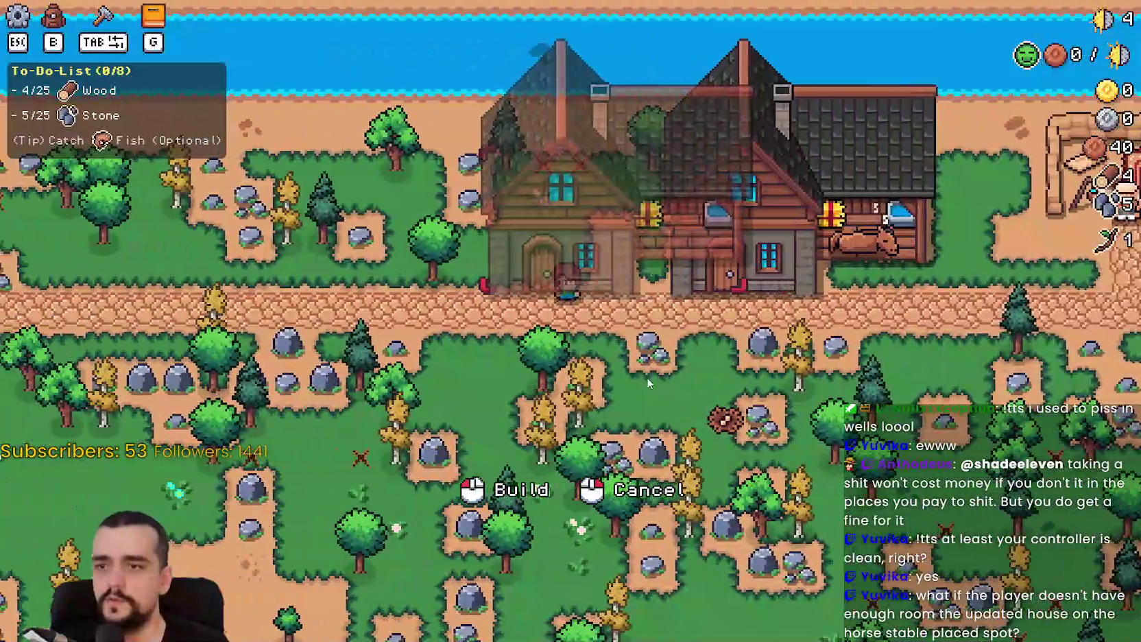
right_click(646, 377)
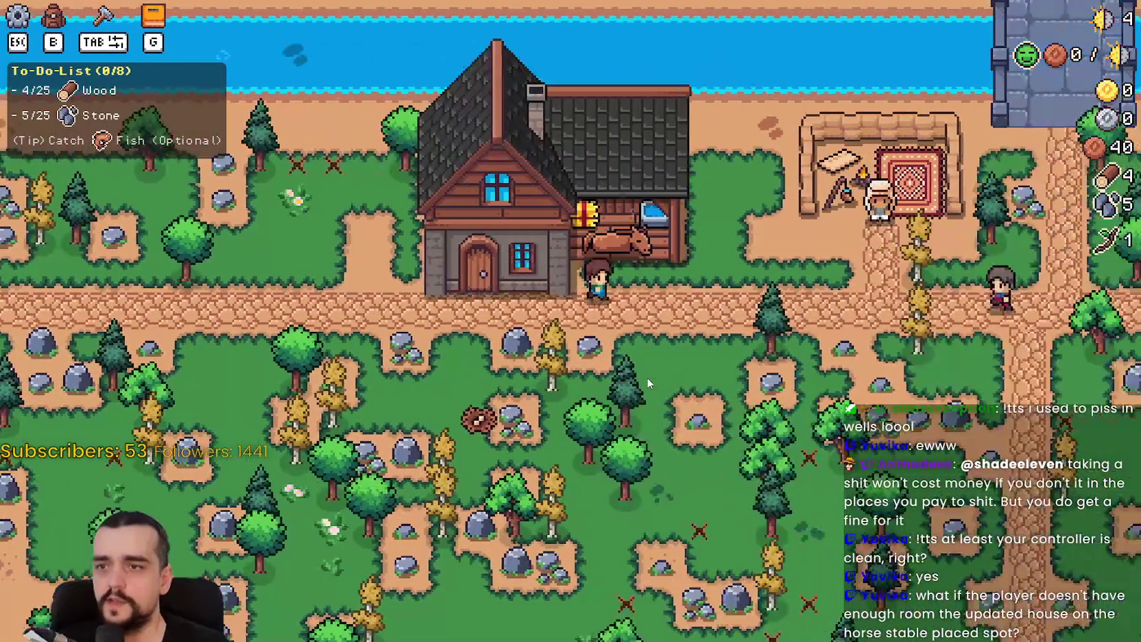
Walk below the path and mine a rock for stone
key("d")
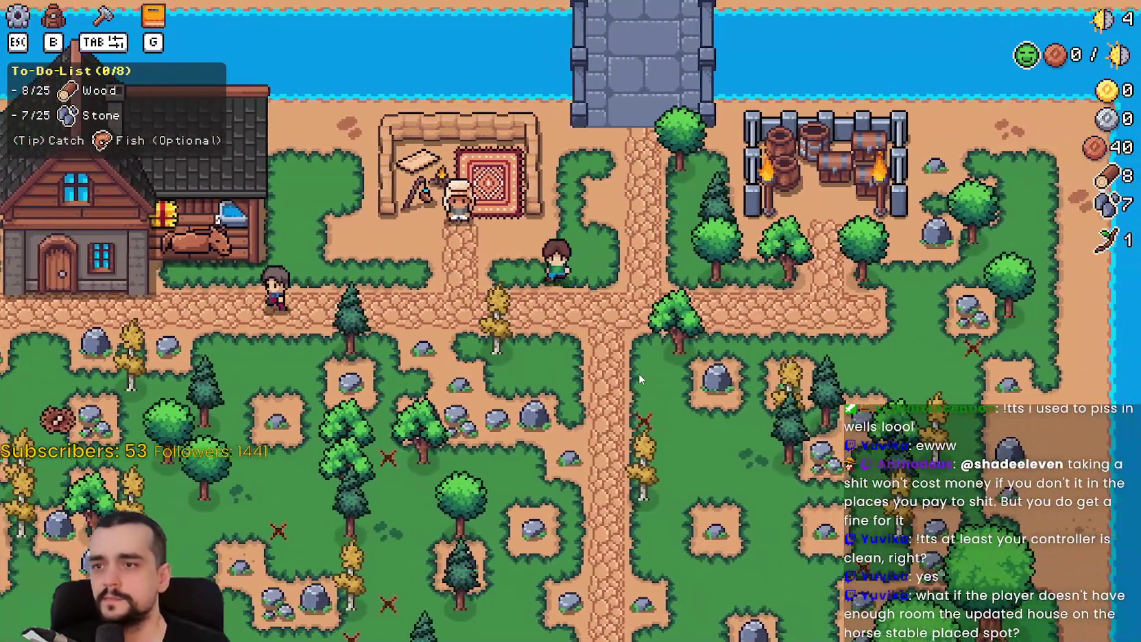
key("a")
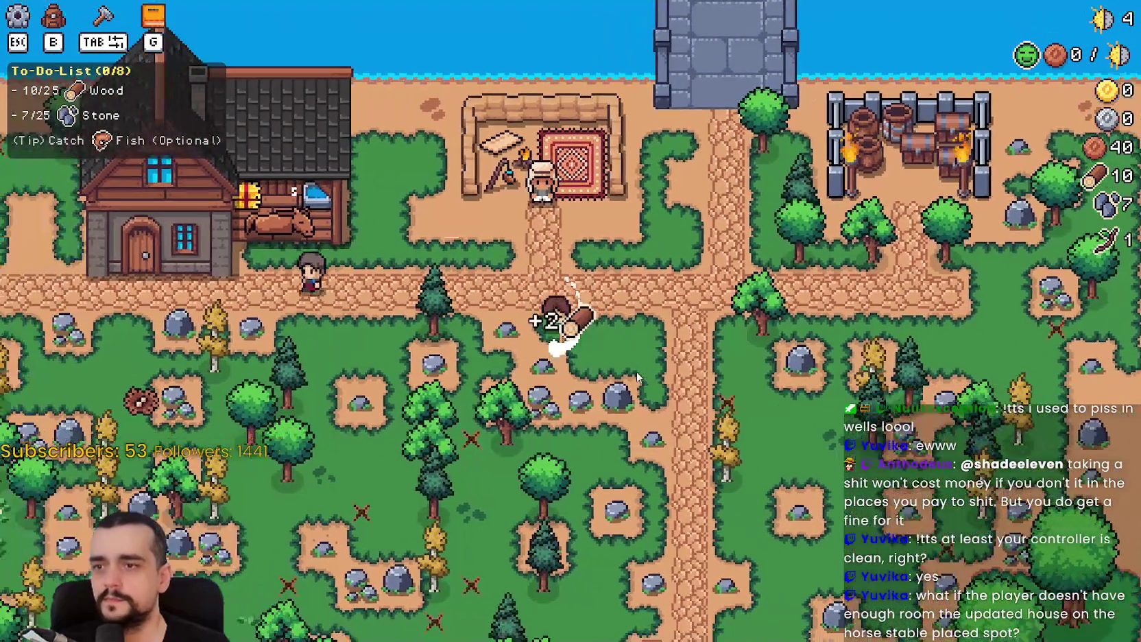
key("s")
left_click(615, 332)
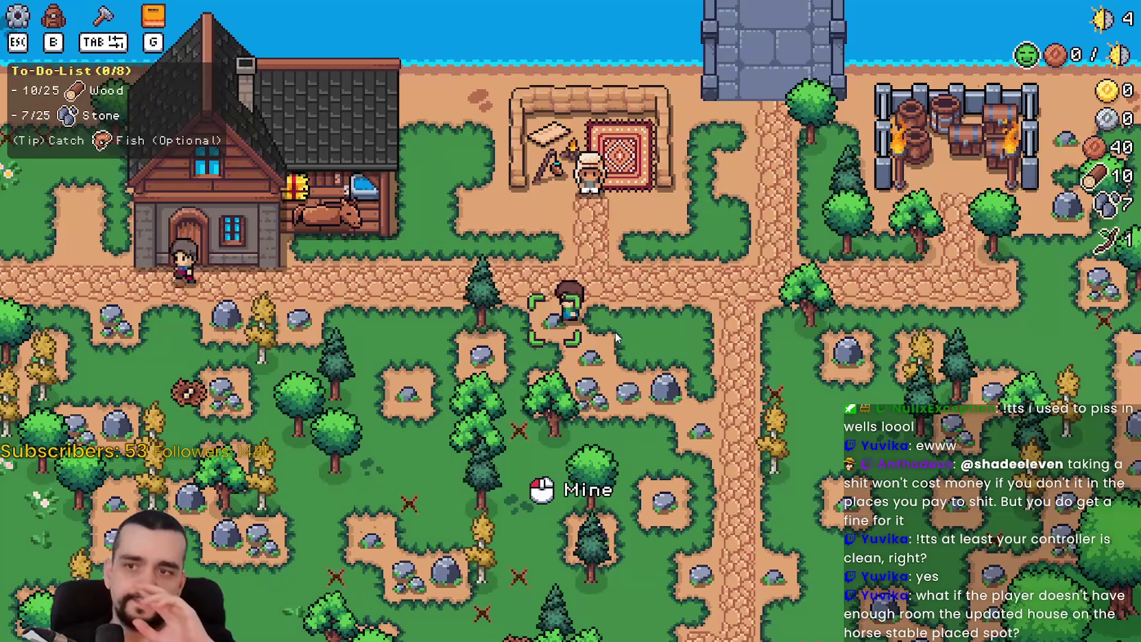
Pick up the house once more and cancel the move
key("a")
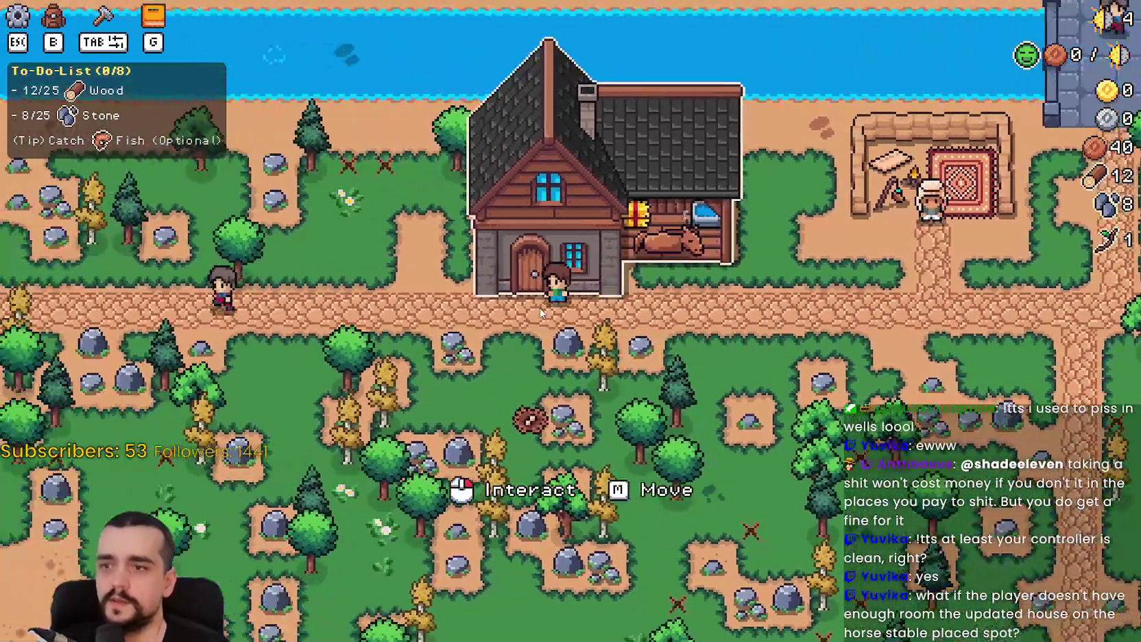
right_click(507, 227)
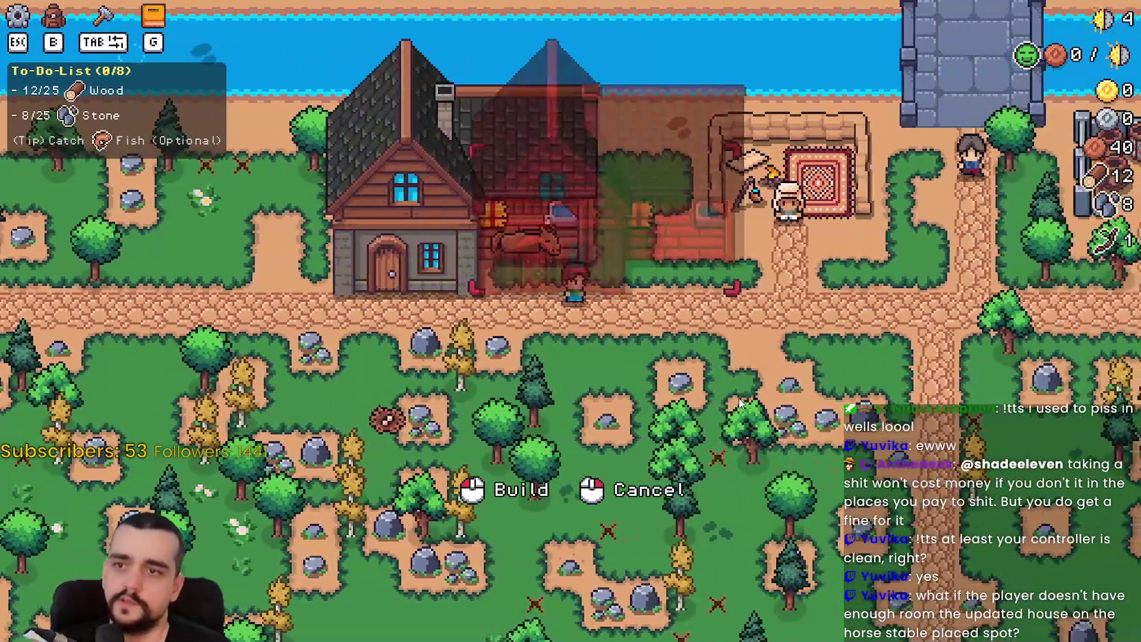
right_click(735, 398)
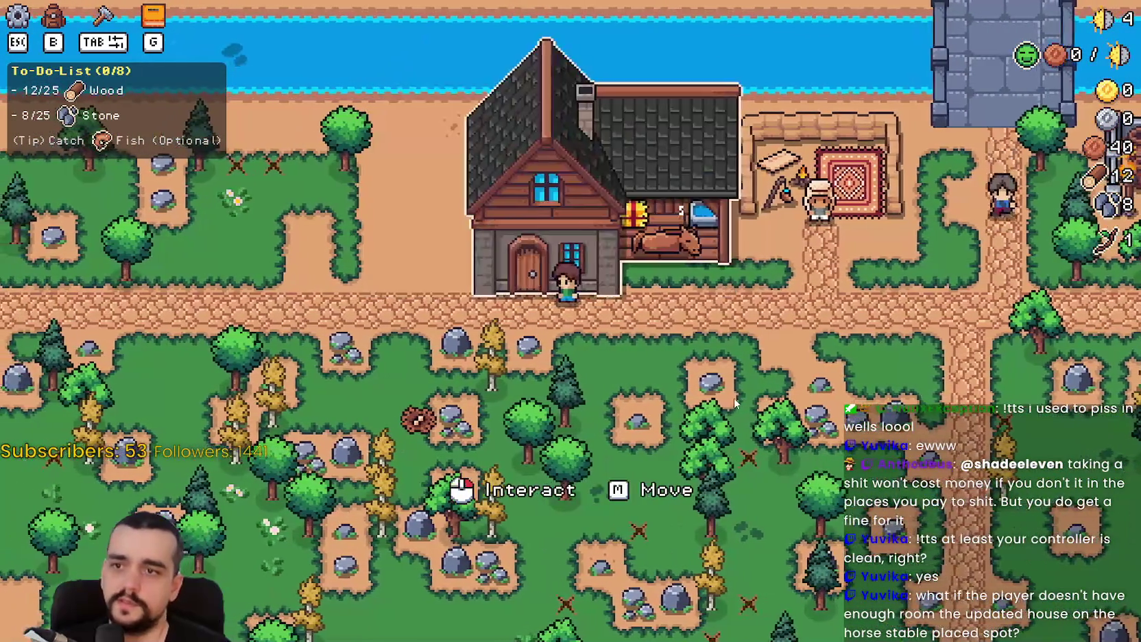
Walk down to another rock, mine it for stone, and return to the house door
key("a")
key("d")
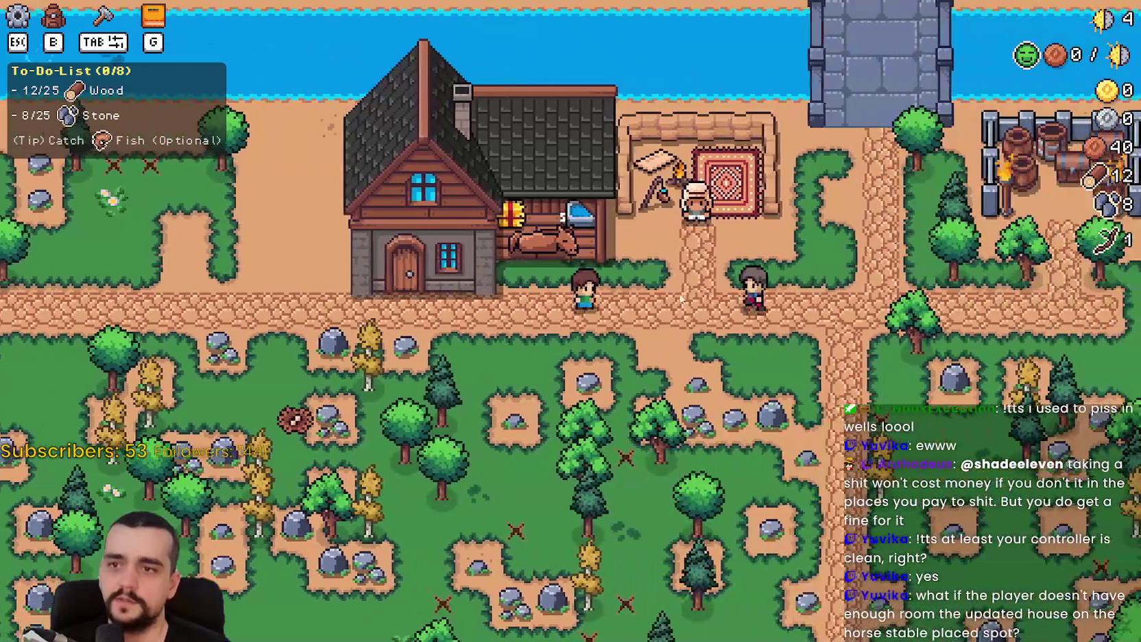
key("a")
key("s")
left_click(529, 332)
key("d")
key("w")
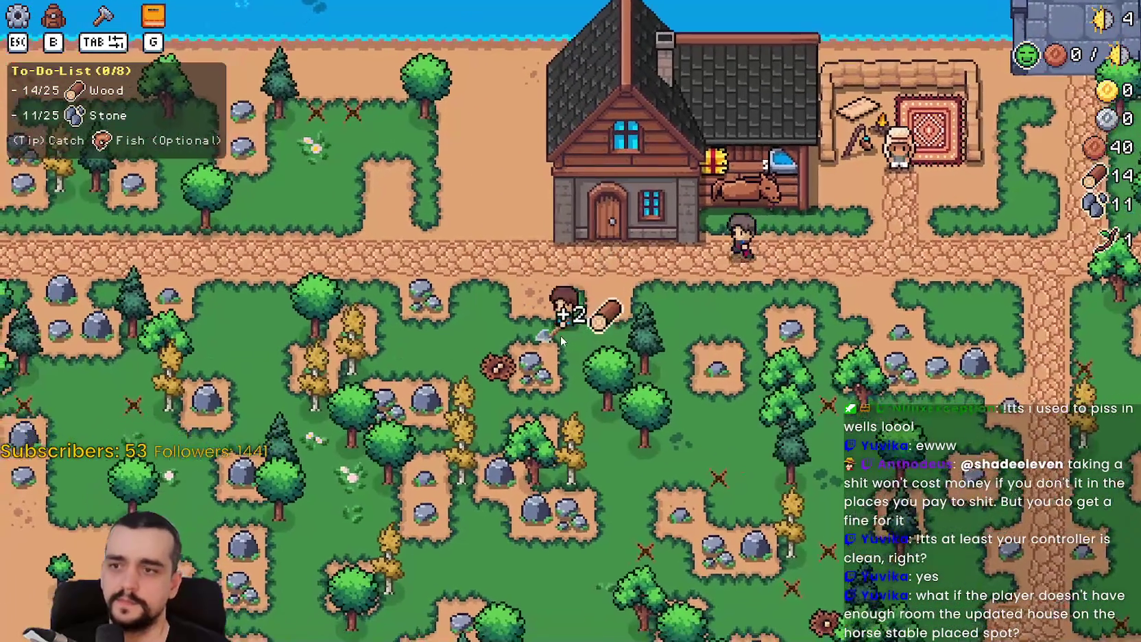
In build mode, move the upgraded house and confirm its new placement
key("a")
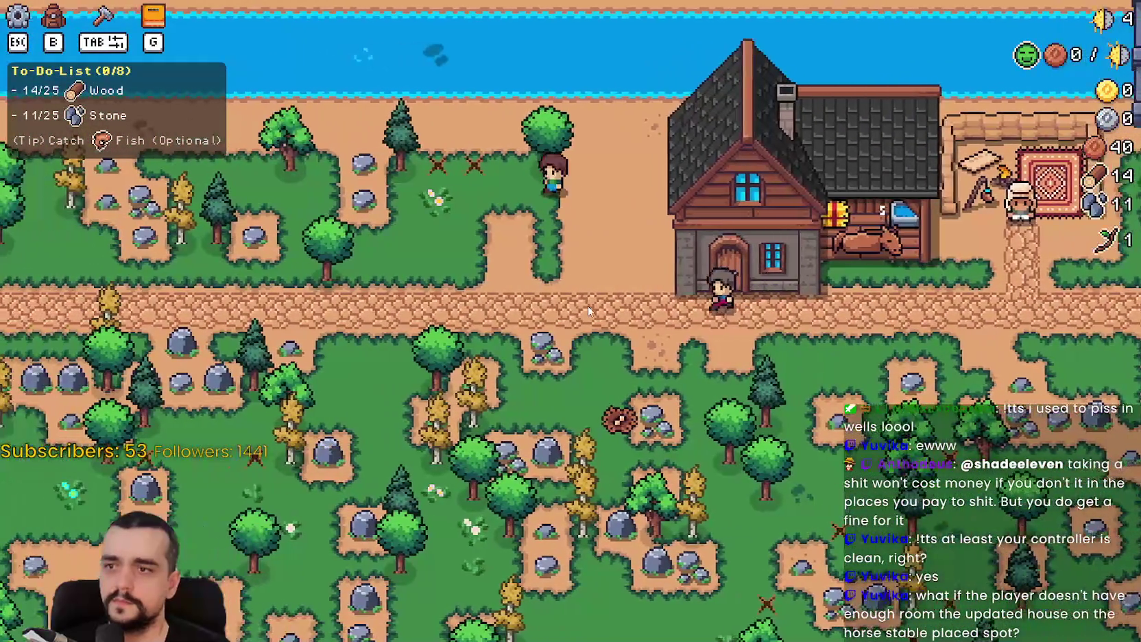
key("a")
key("b")
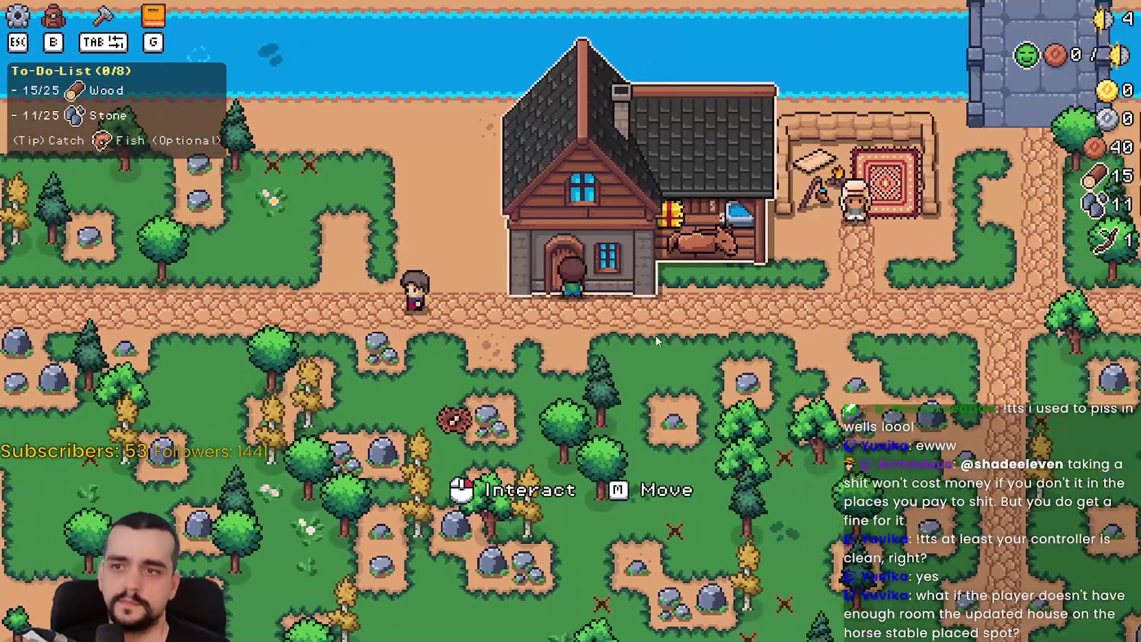
left_click(654, 334)
left_click(739, 367)
Open and close the pause menu, then open and close the Player House dialog
key("a")
key("Escape")
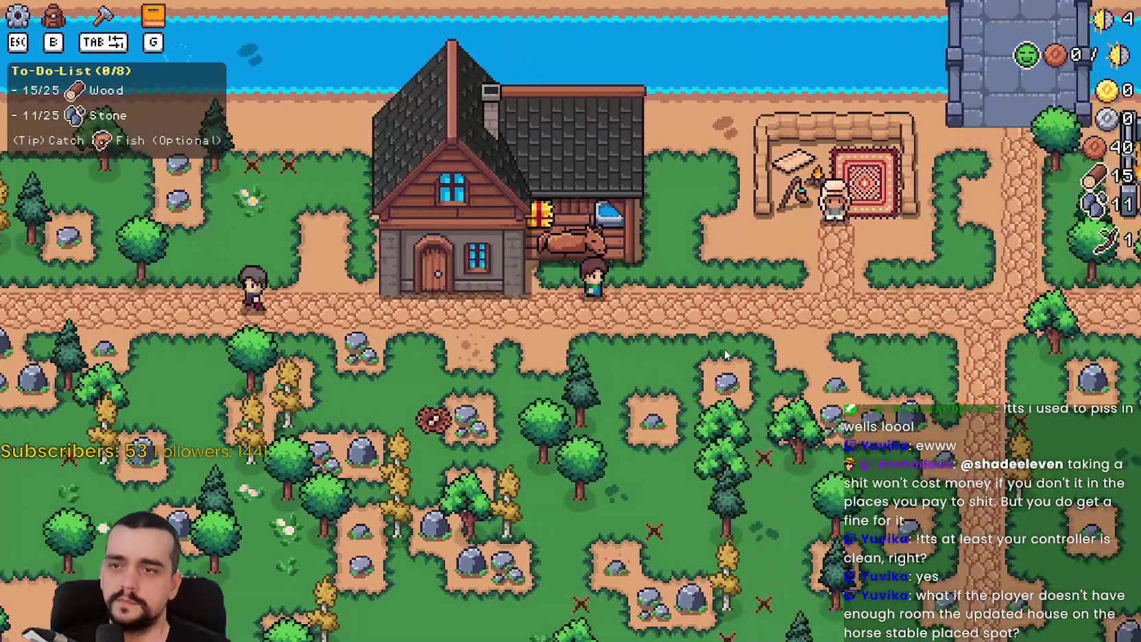
key("Escape")
key("a")
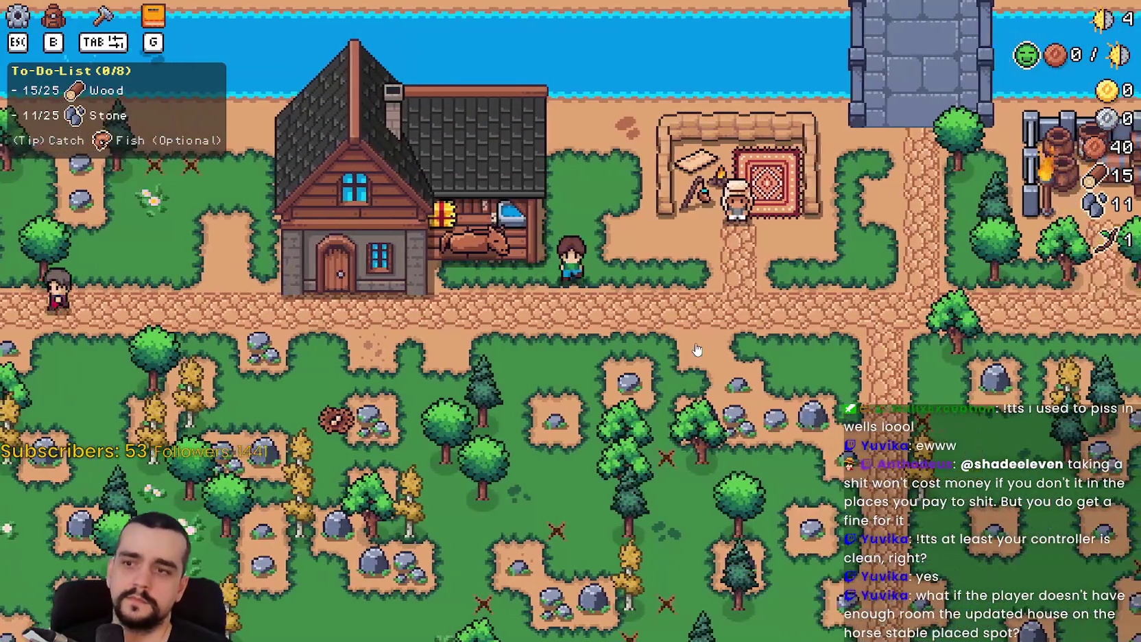
key("Escape")
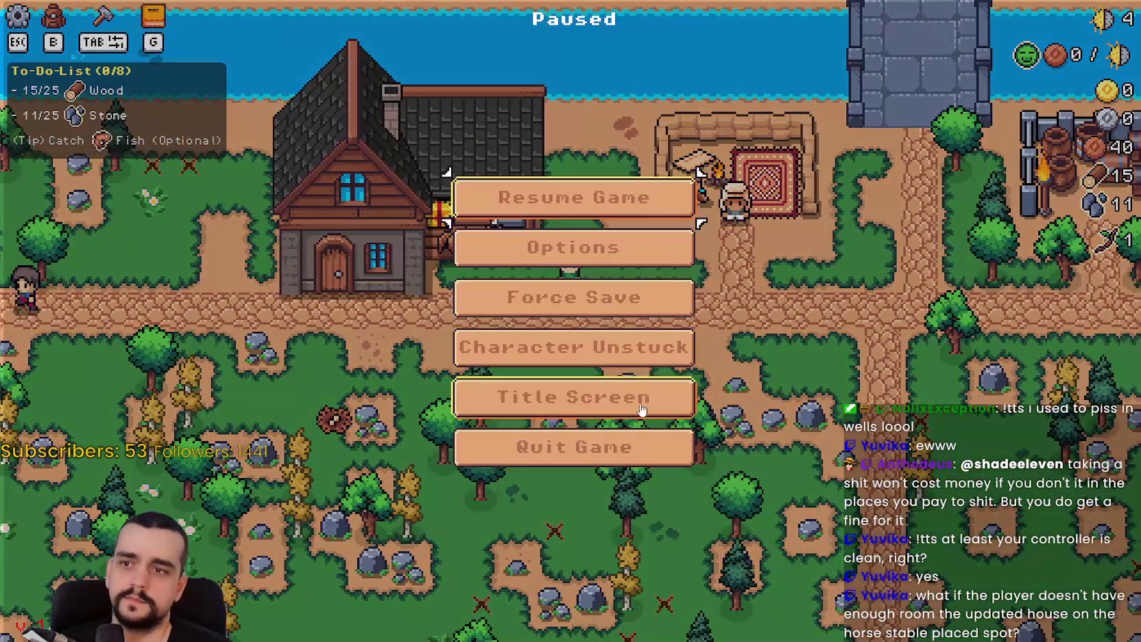
key("Escape")
key("a")
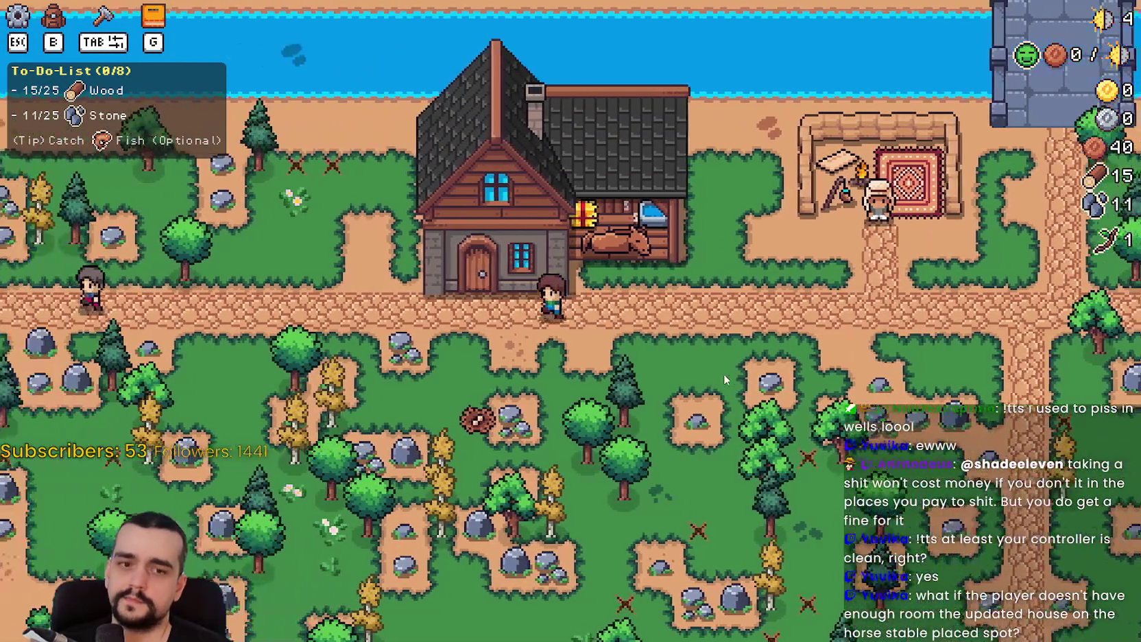
left_click(724, 376)
key("Escape")
key("d")
Head onto the grass below the road, breaking rocks and chopping trees
key("Tab")
key("Tab")
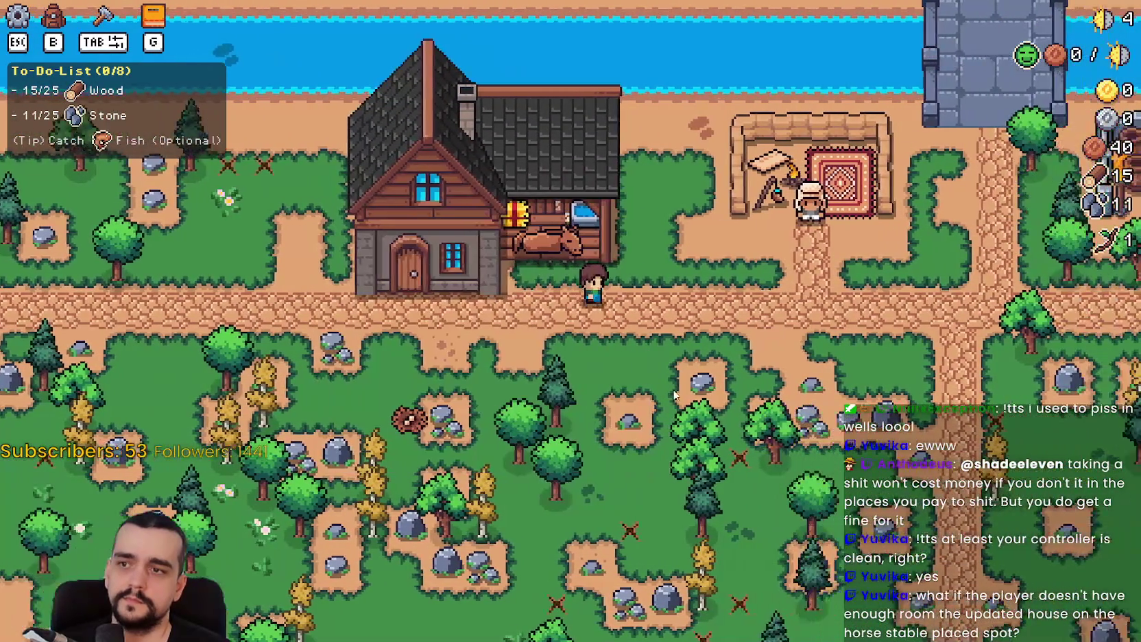
key("d")
key("s")
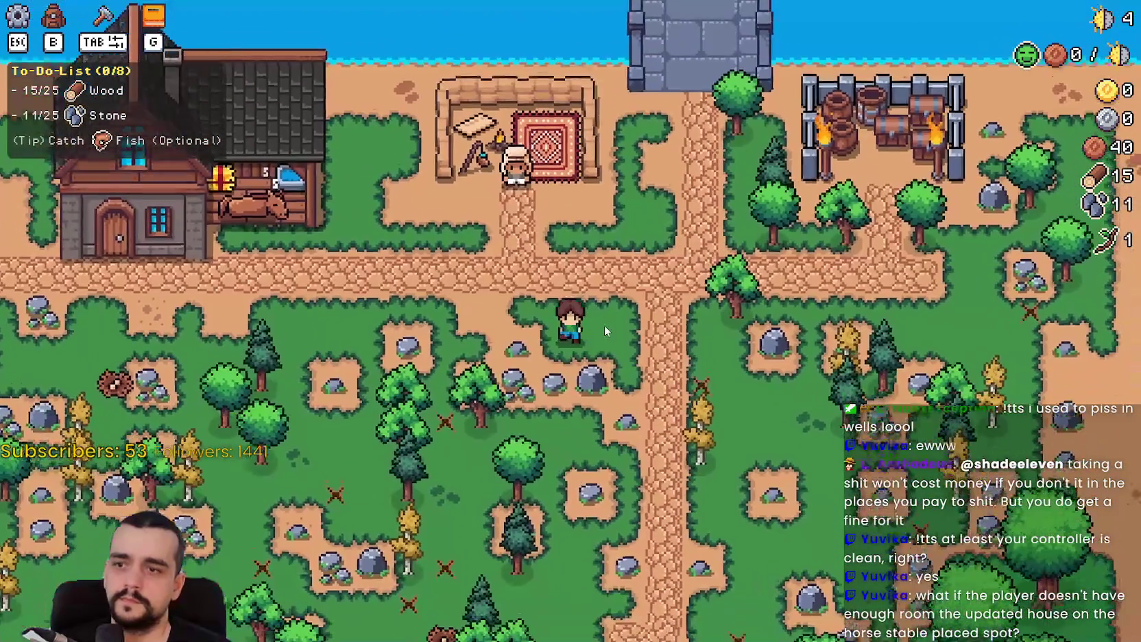
key("s")
left_click(604, 325)
key("a")
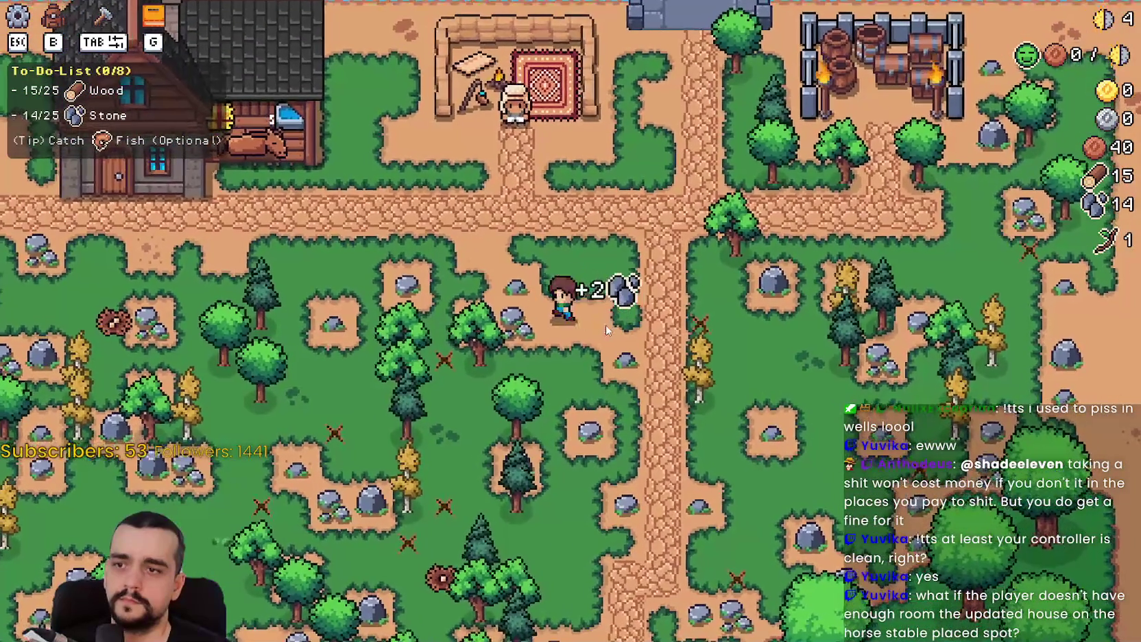
left_click(606, 325)
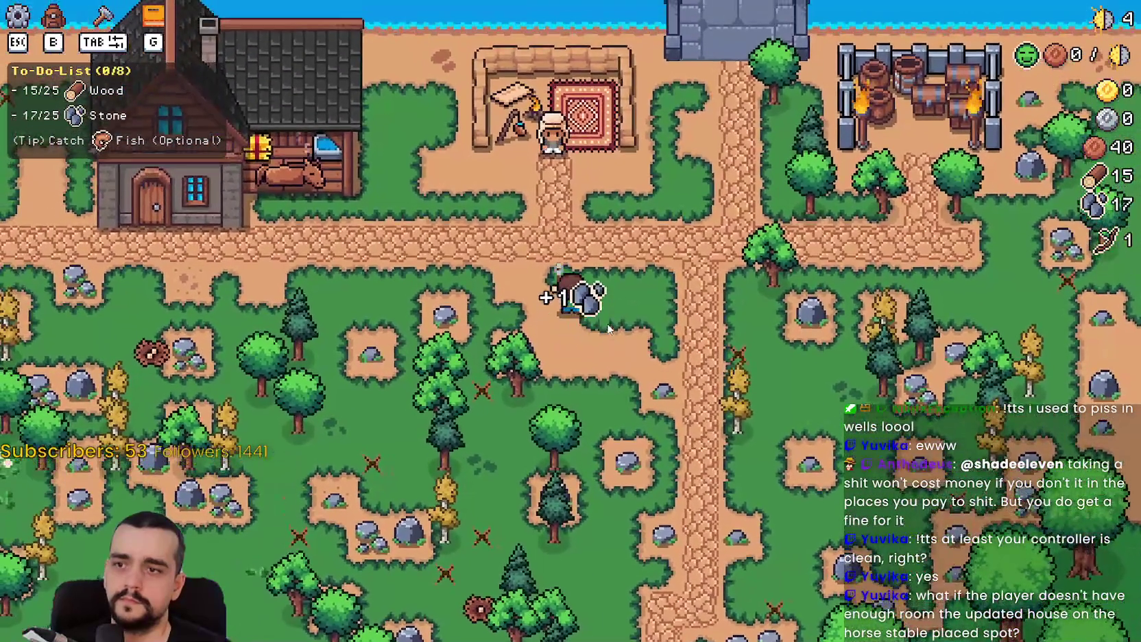
key("a")
left_click(607, 325)
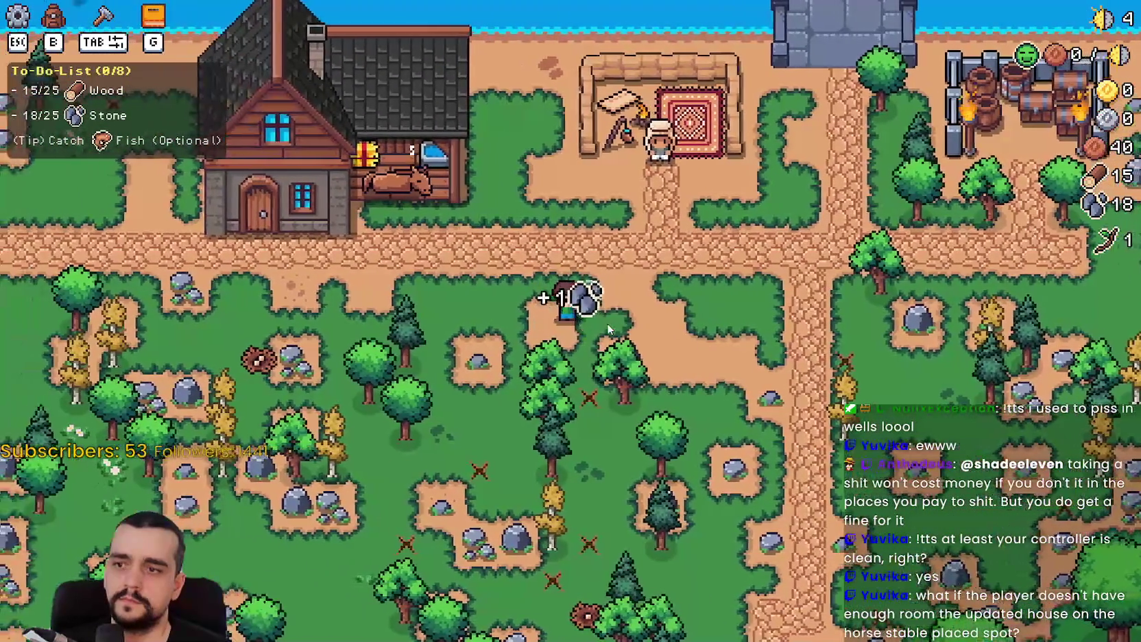
key("s")
left_click(607, 326)
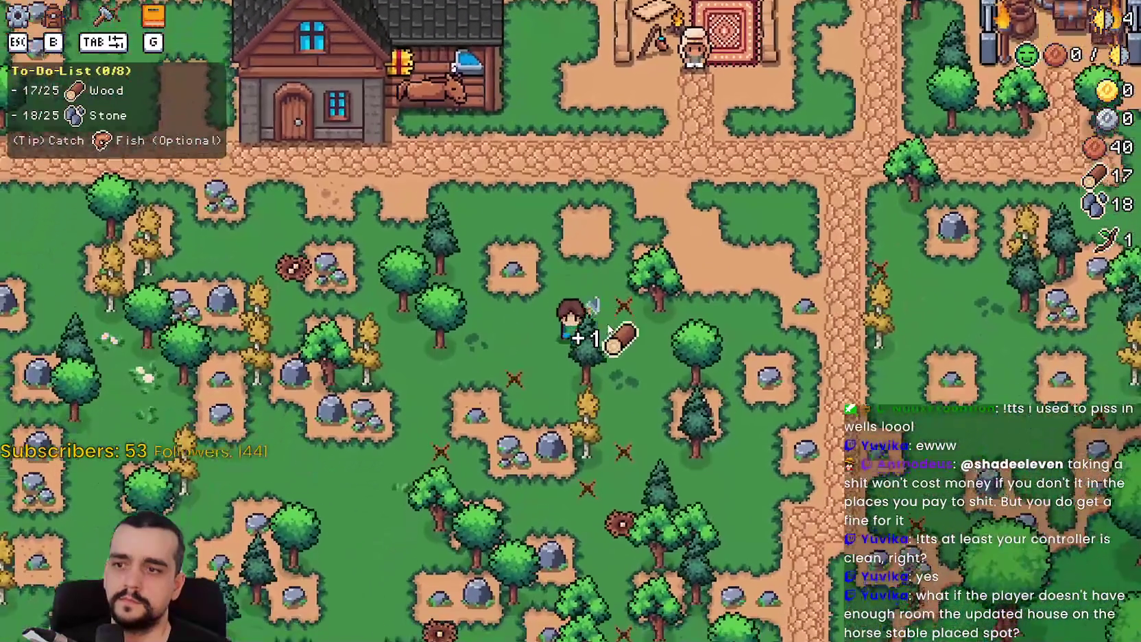
left_click(607, 325)
key("d")
key("s")
key("w")
left_click(608, 323)
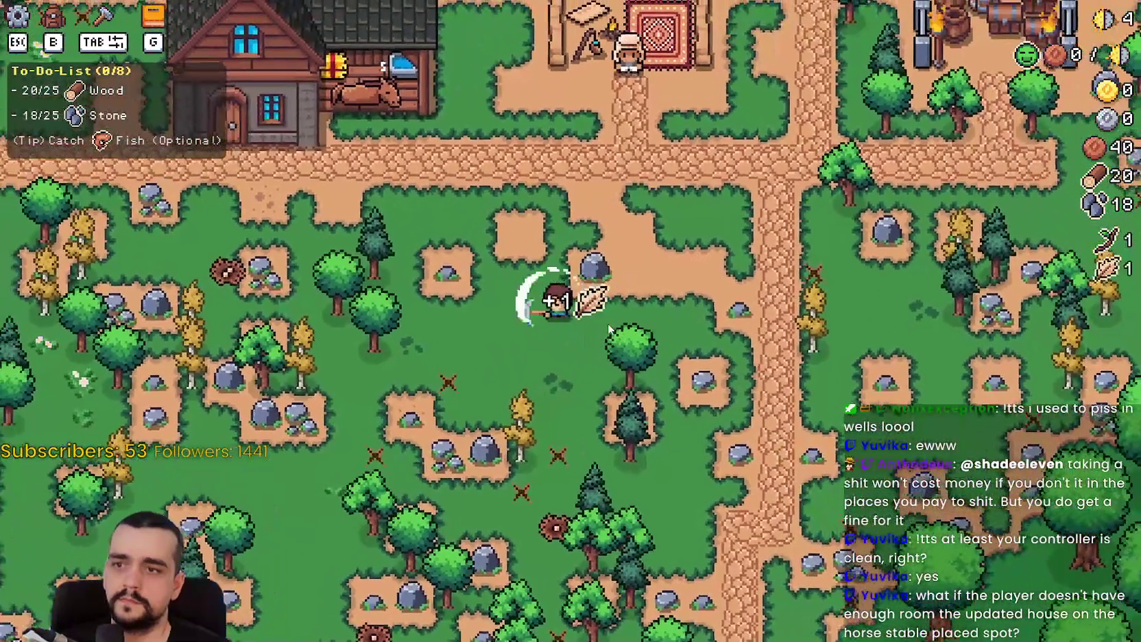
Keep mining rocks and chopping trees until wood reaches 26 and stone 25
left_click(608, 323)
key("w")
key("a")
left_click(609, 323)
left_click(608, 323)
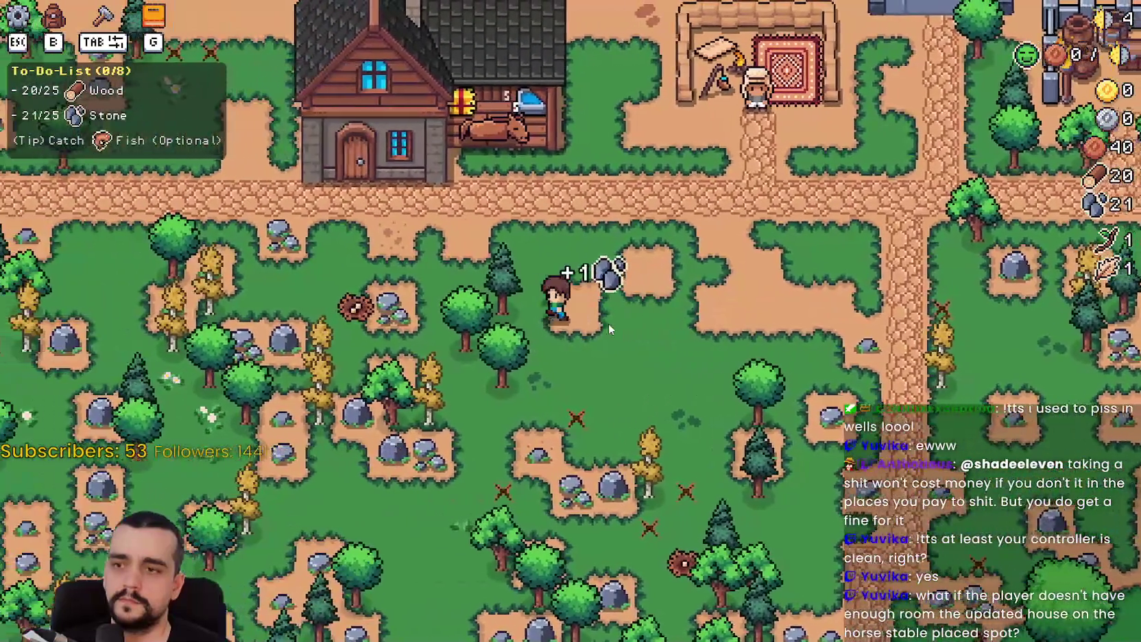
key("a")
left_click(609, 323)
left_click(608, 323)
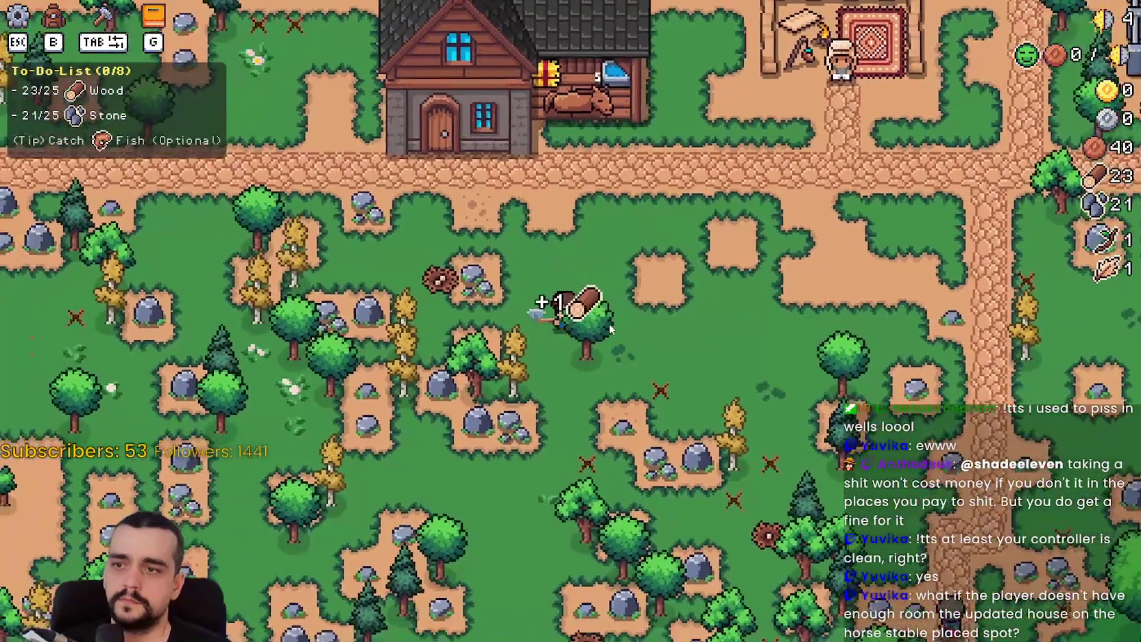
key("s")
left_click(609, 323)
left_click(608, 323)
key("a")
left_click(609, 323)
key("w")
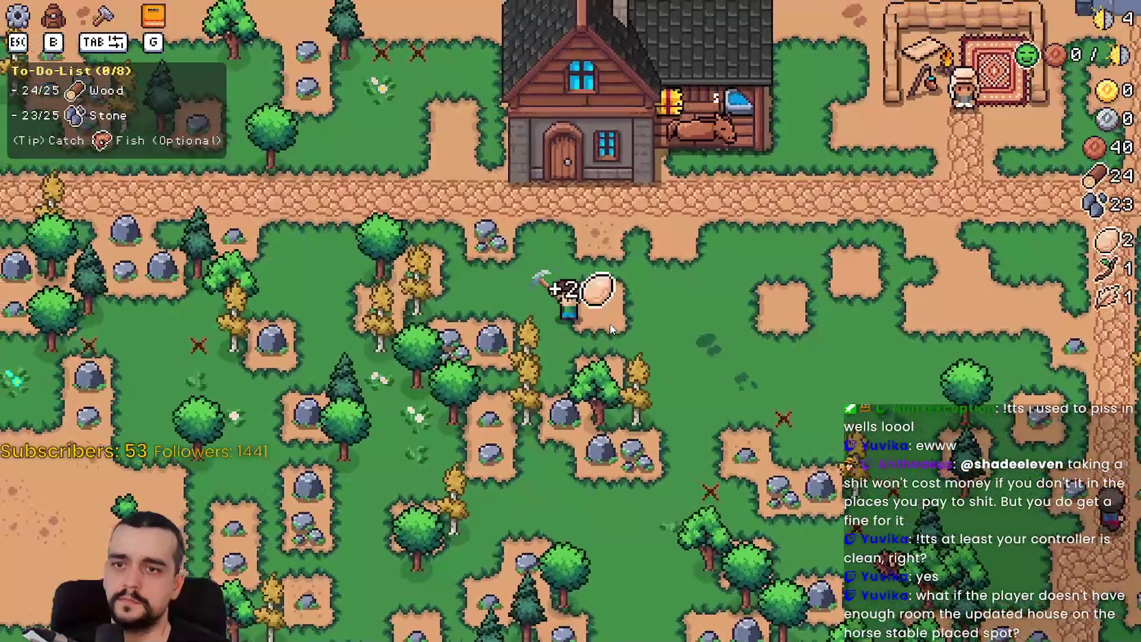
left_click(610, 323)
left_click(610, 323)
key("d")
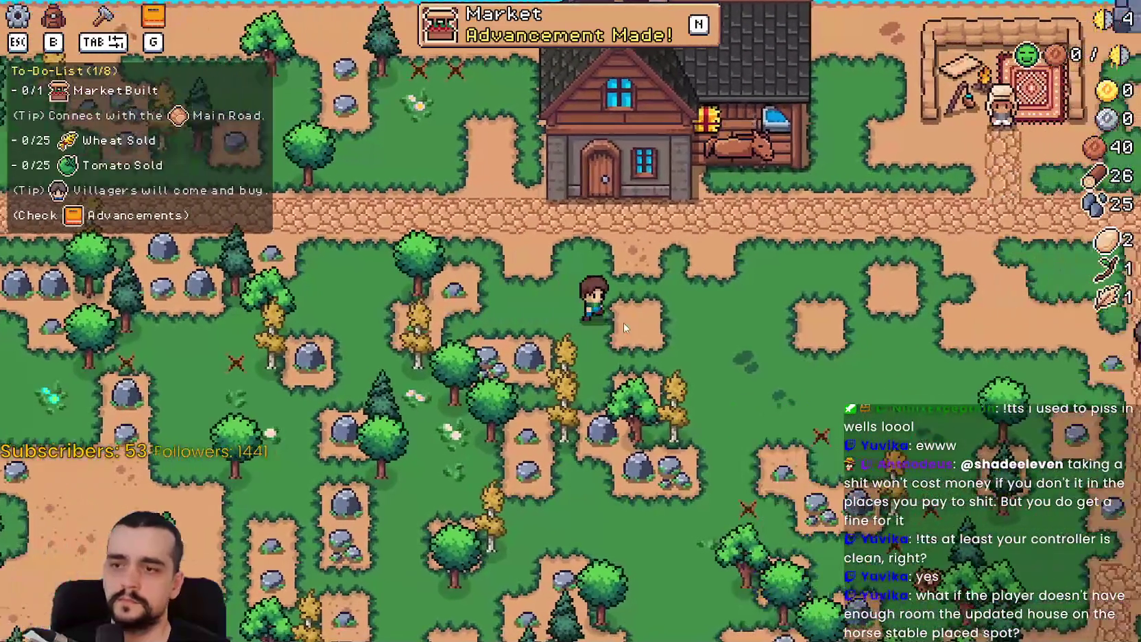
key("Tab")
key("Tab")
Inspect the Player House's still-empty Advancements panel, then close it
key("w")
key("e")
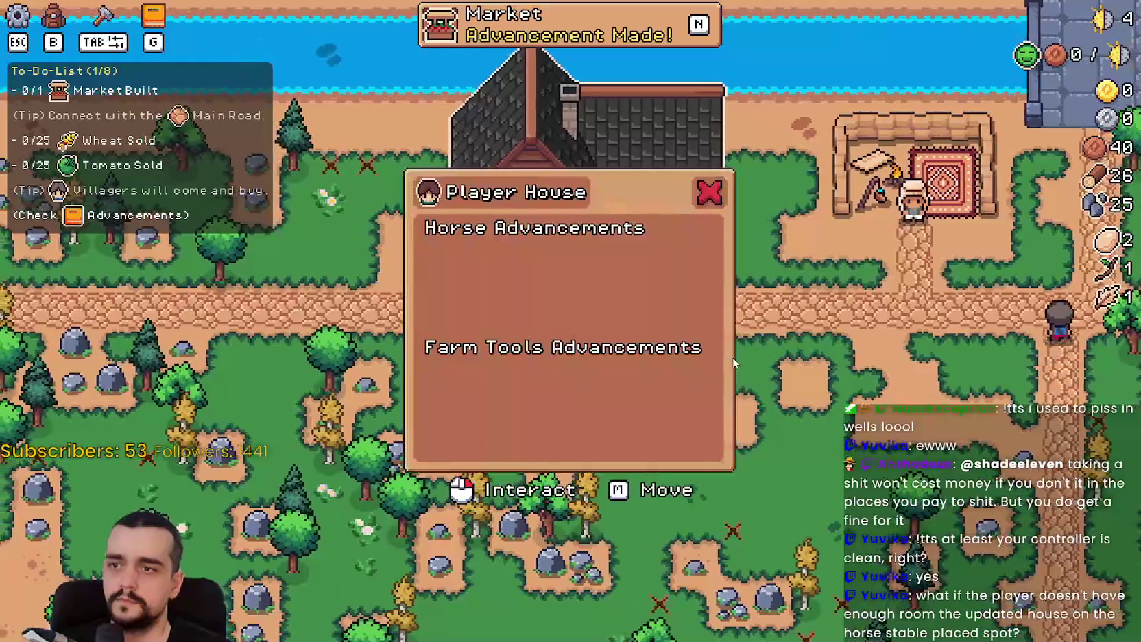
key("Escape")
key("n")
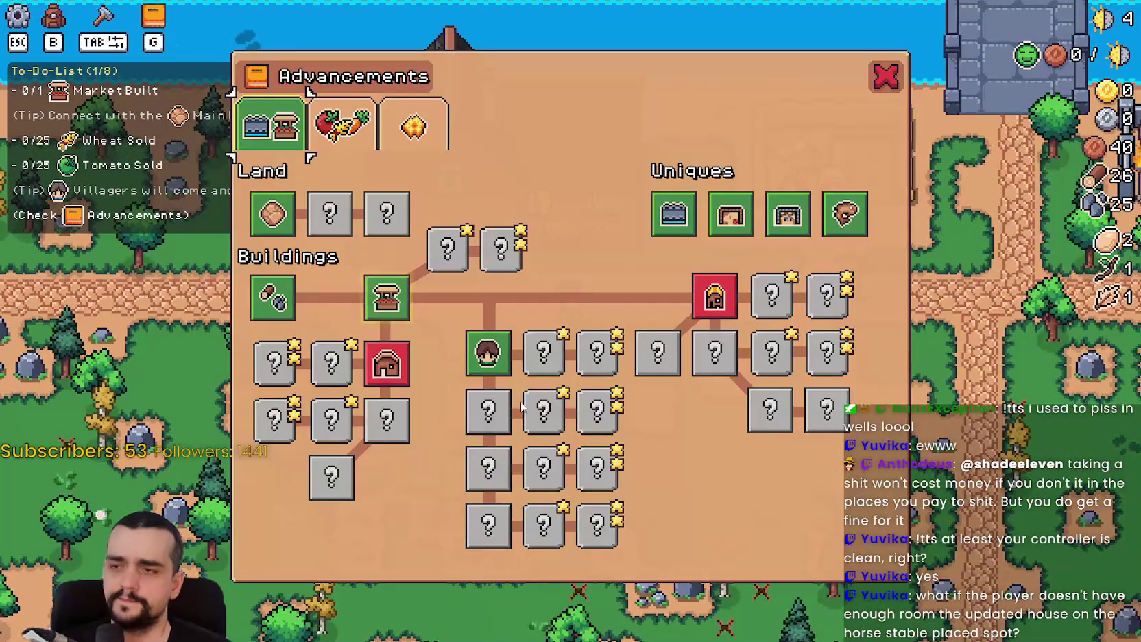
mouse_move(730, 291)
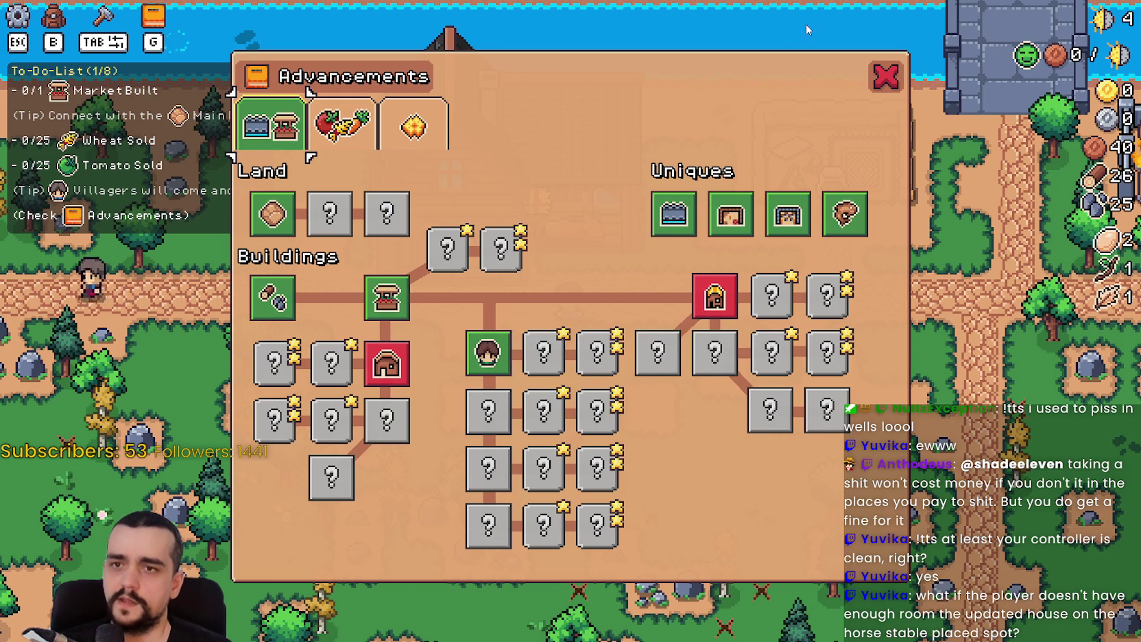
left_click(880, 76)
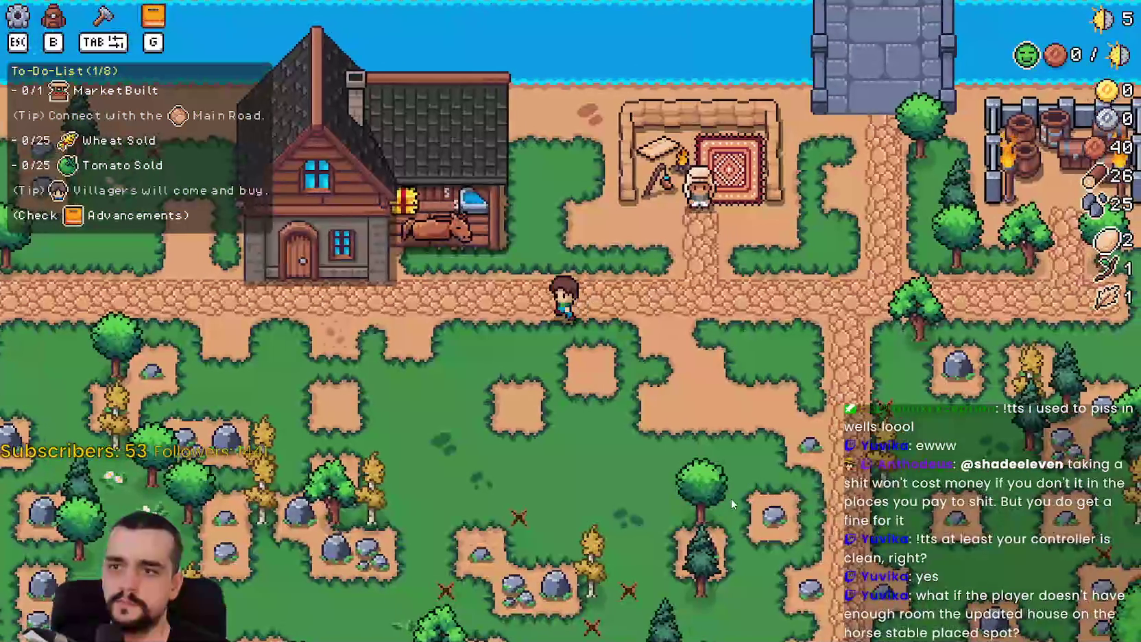
Walk along the road, pause the game, and quit back to the title screen
key("w")
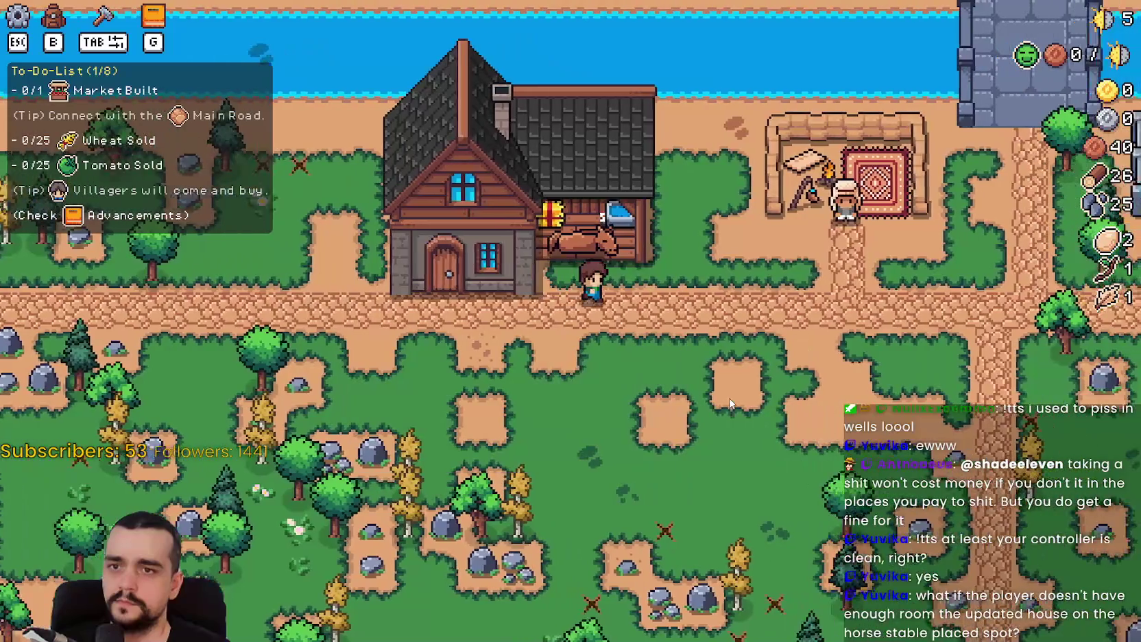
key("d")
key("Escape")
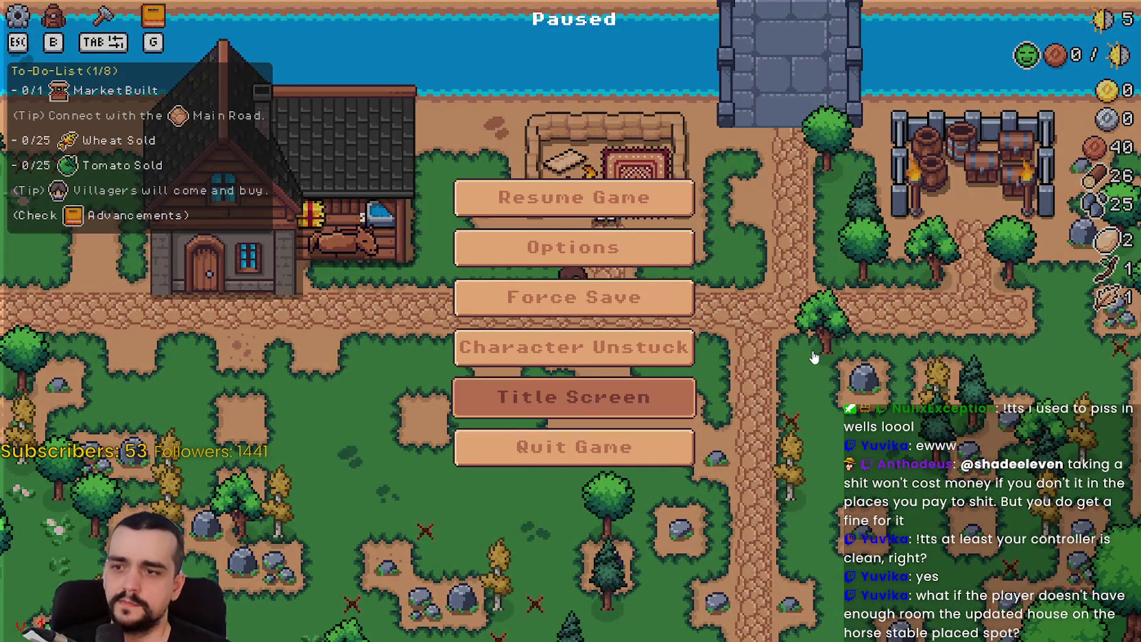
key("Return")
left_click(597, 282)
Load Save 1, view its Player House advancements, and return to the title screen
left_click(600, 261)
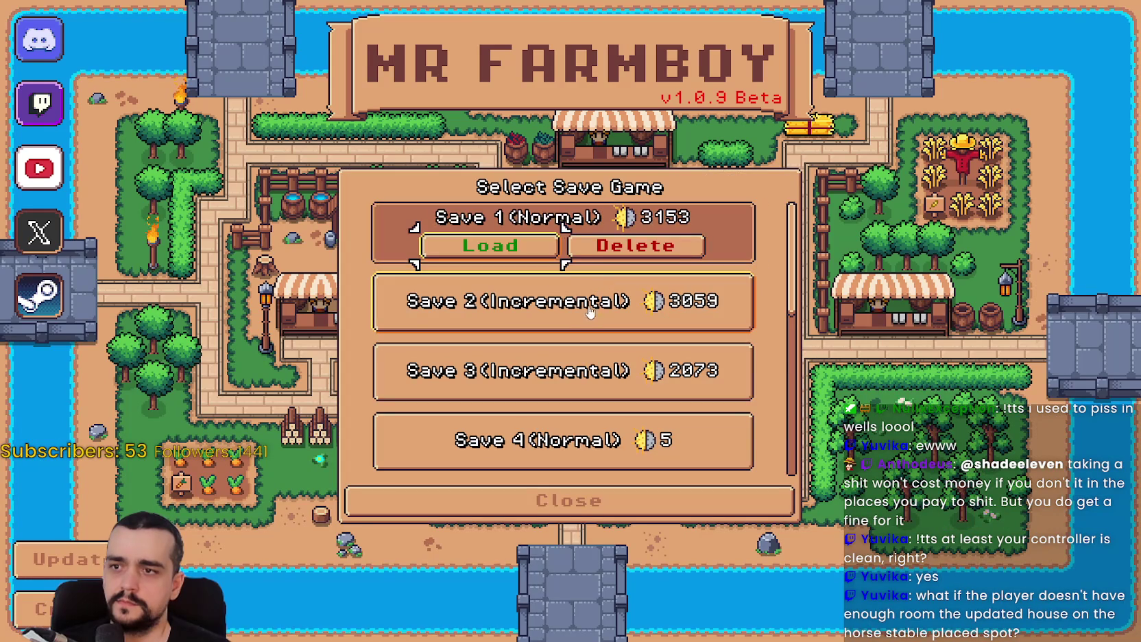
left_click(519, 248)
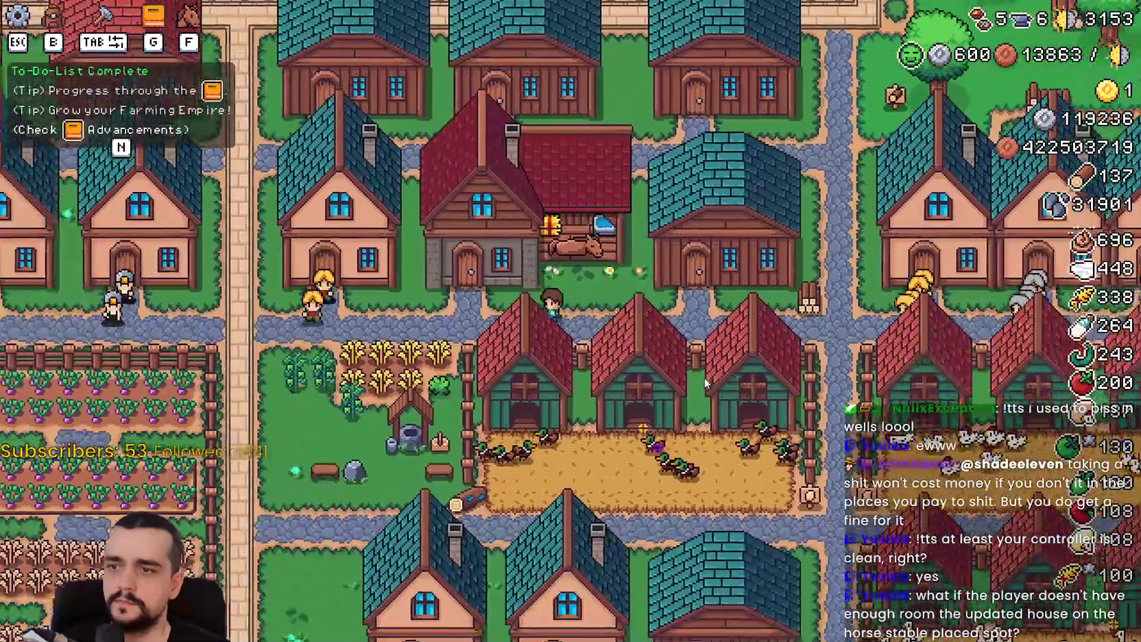
key("e")
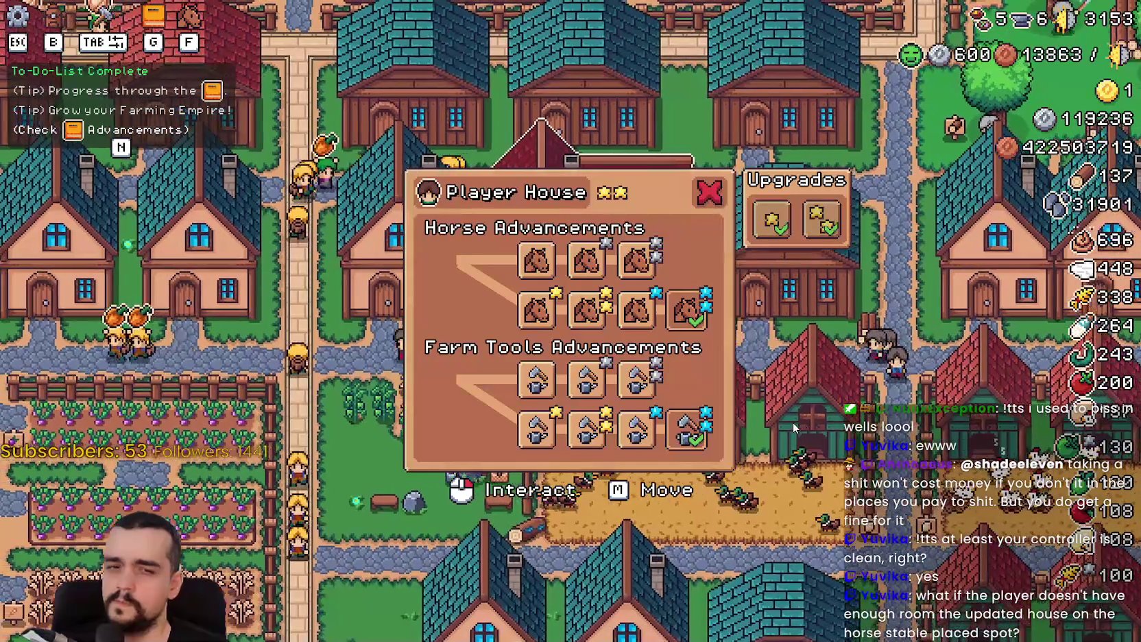
key("Escape")
key("Escape")
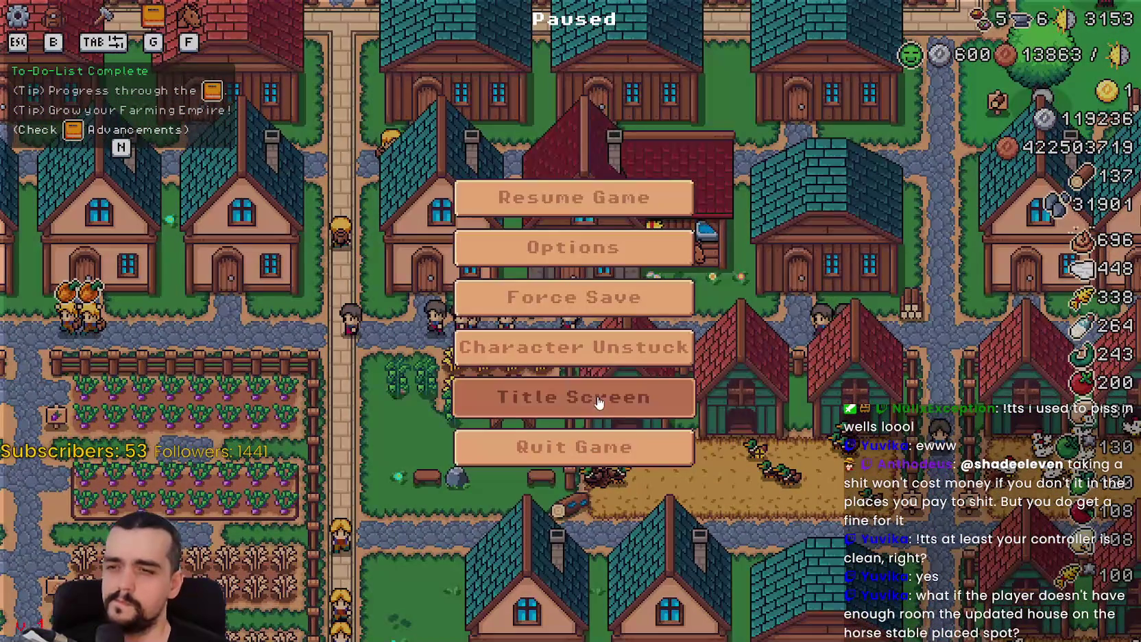
key("Return")
Load Save 4 from the saved games list and view its Player House advancements
left_click(538, 266)
scroll(583, 335, "down", 5)
scroll(587, 332, "down", 1)
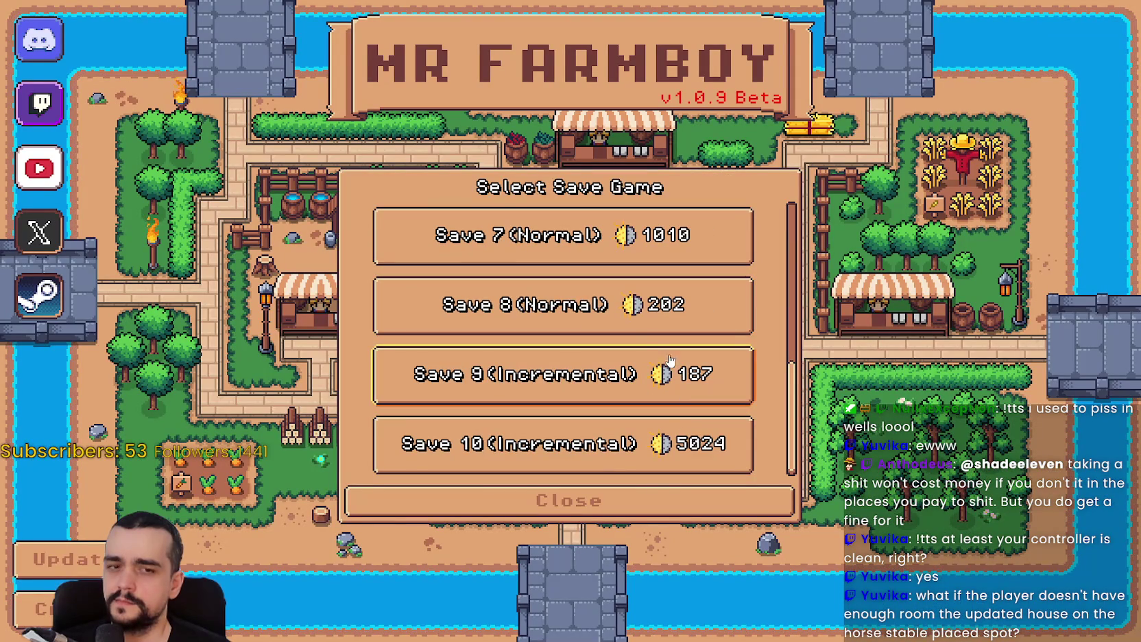
scroll(573, 320, "up", 3)
left_click(541, 227)
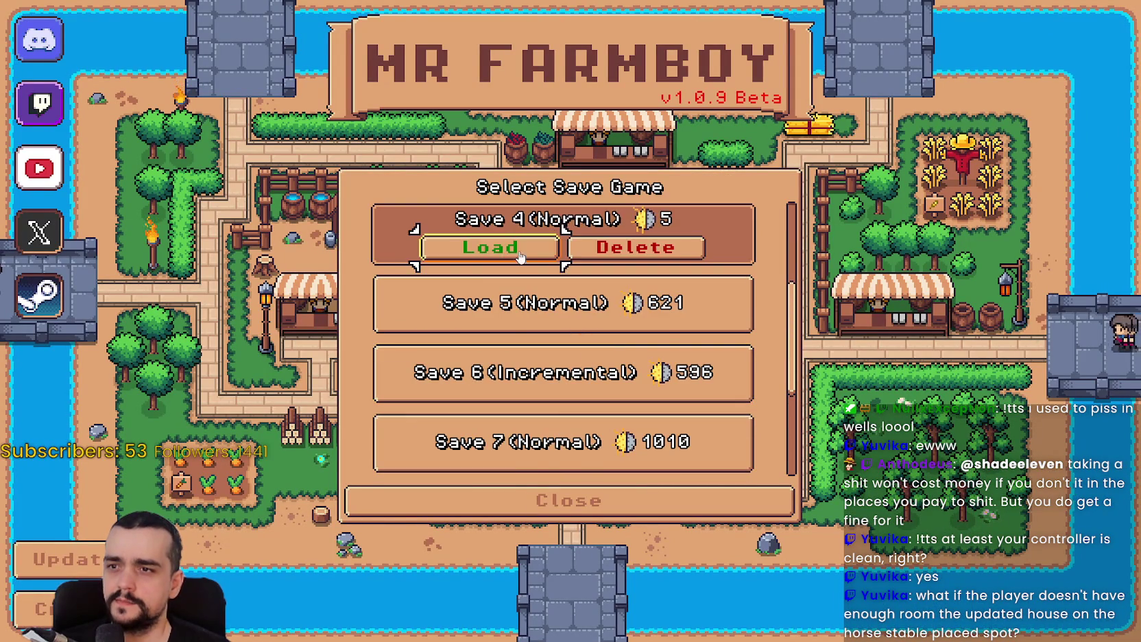
left_click(541, 259)
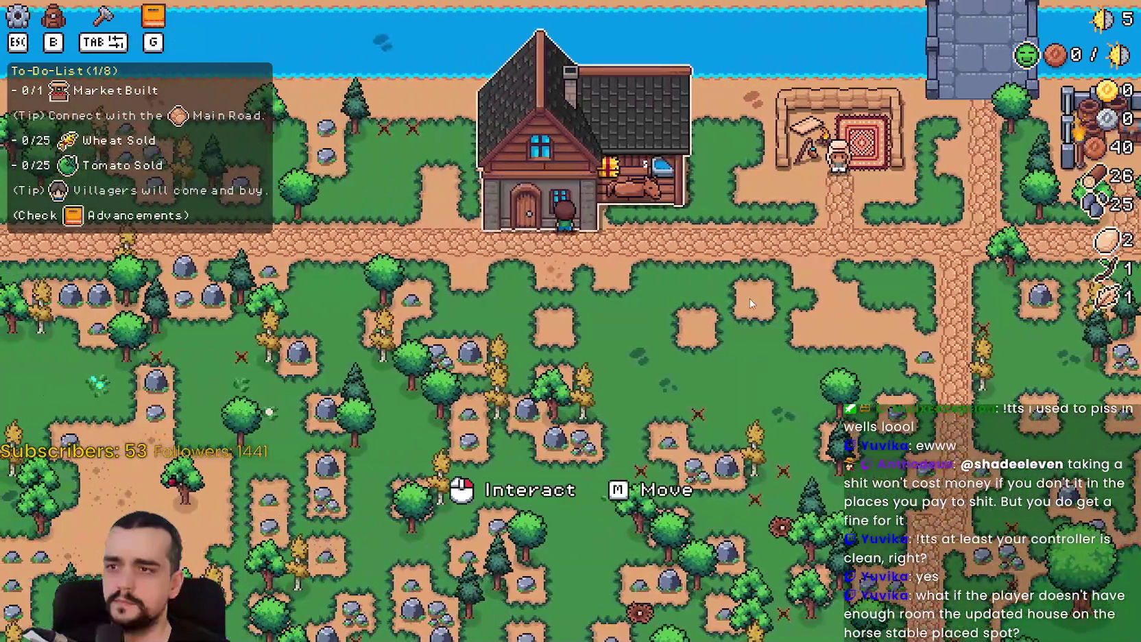
key("e")
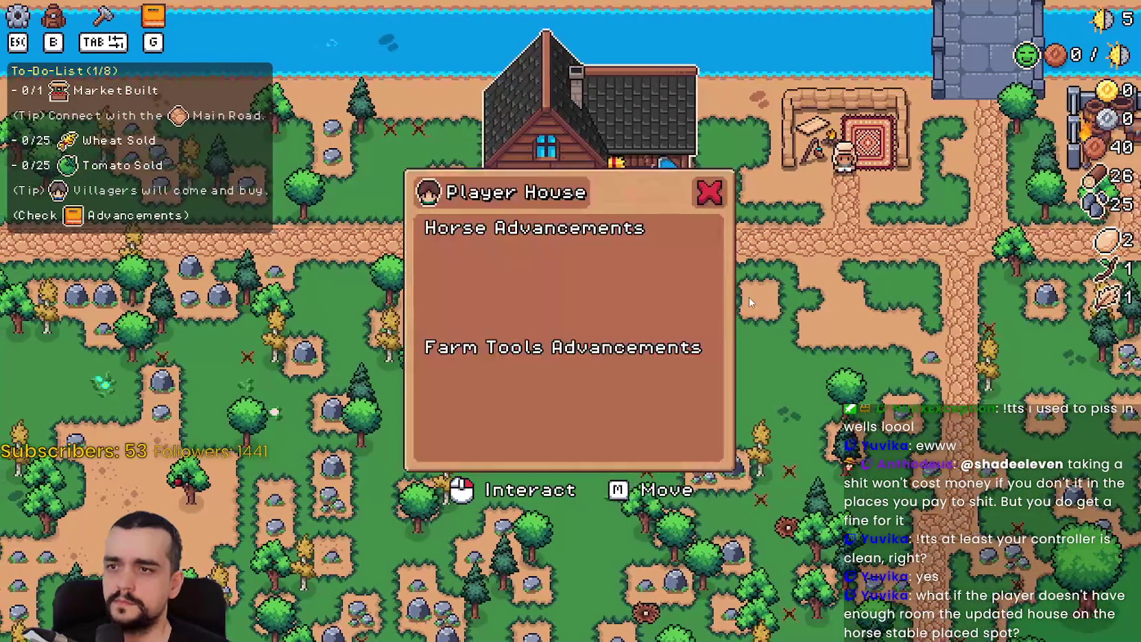
key("Escape")
key("Escape")
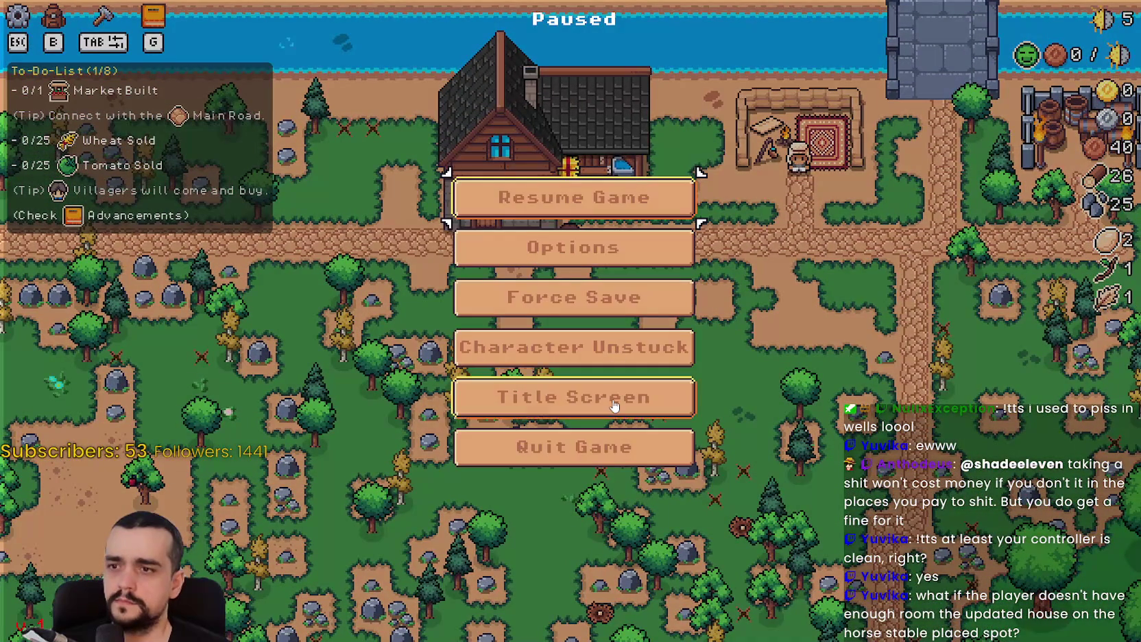
Return to the title screen's saved games list, then switch to the save_1 folder in File Explorer
left_click(573, 398)
left_click(574, 267)
scroll(562, 340, "down", 3)
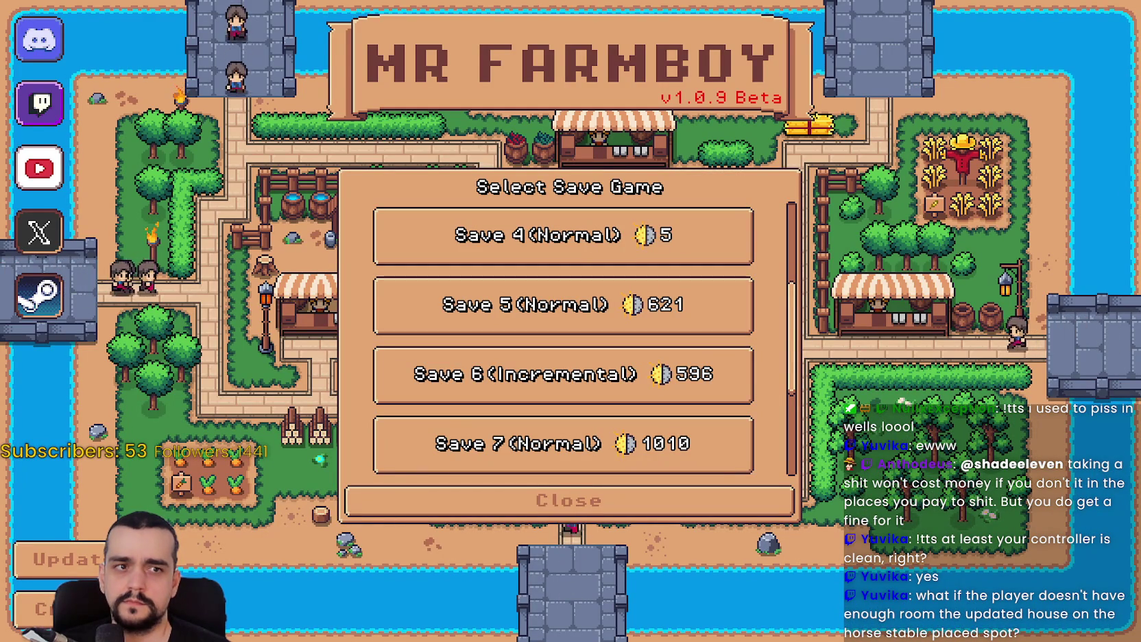
key("alt+Tab")
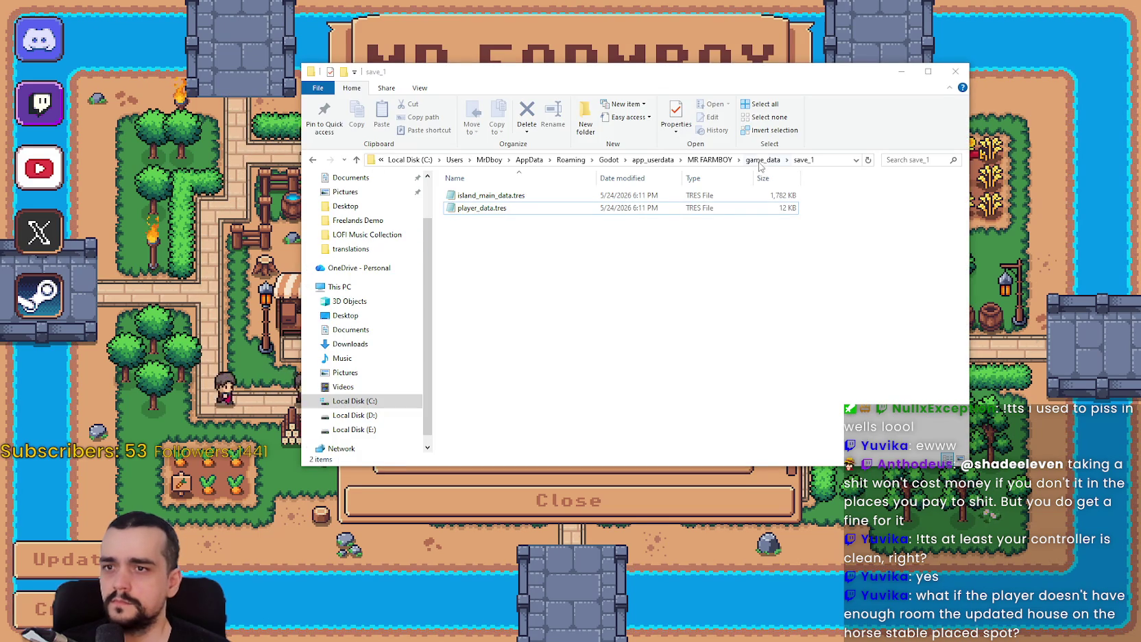
Open save_4's player_data.tres from game_data in Notepad and scroll through its unlocks
key("alt+Up")
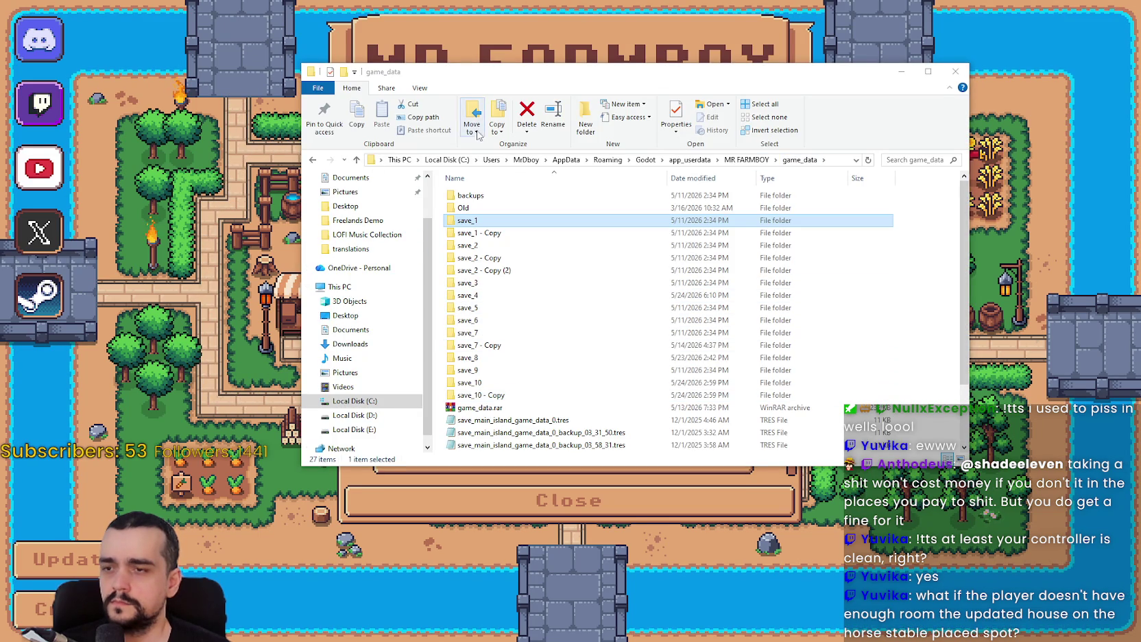
mouse_move(725, 72)
left_mouse_down()
mouse_move(1140, 79)
mouse_move(701, 103)
left_mouse_up()
double_click(539, 326)
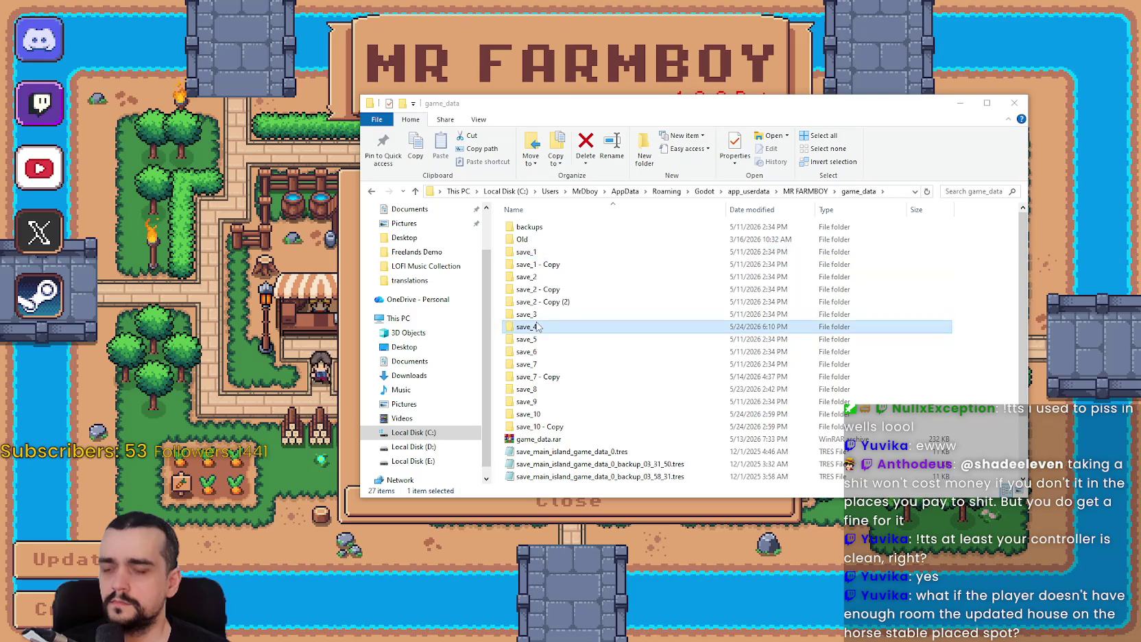
double_click(566, 240)
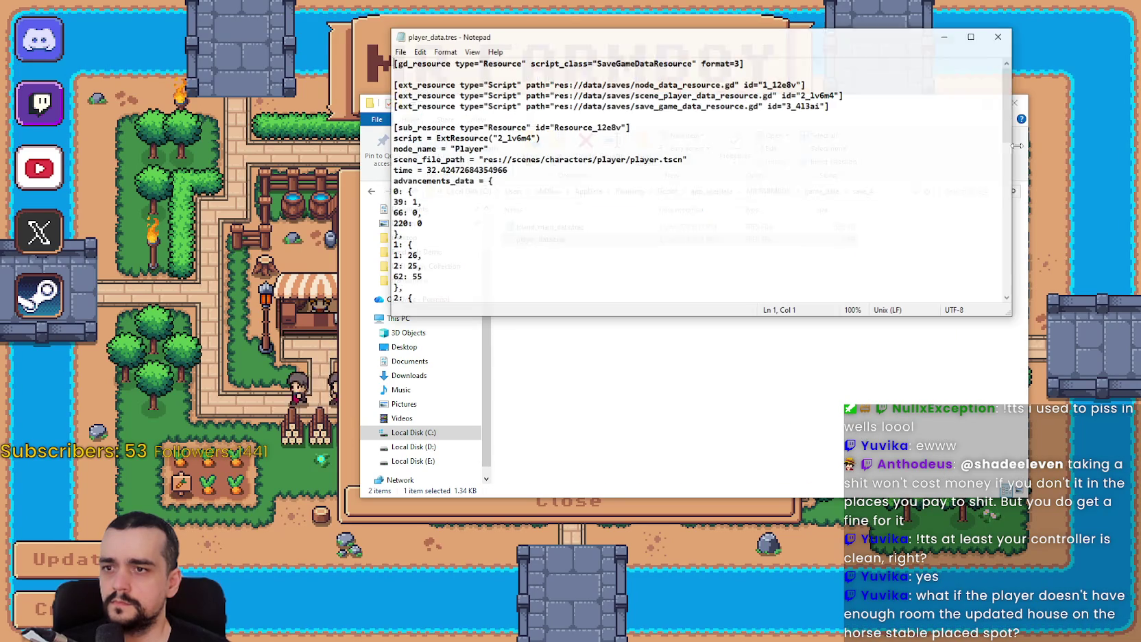
scroll(976, 281, "down", 15)
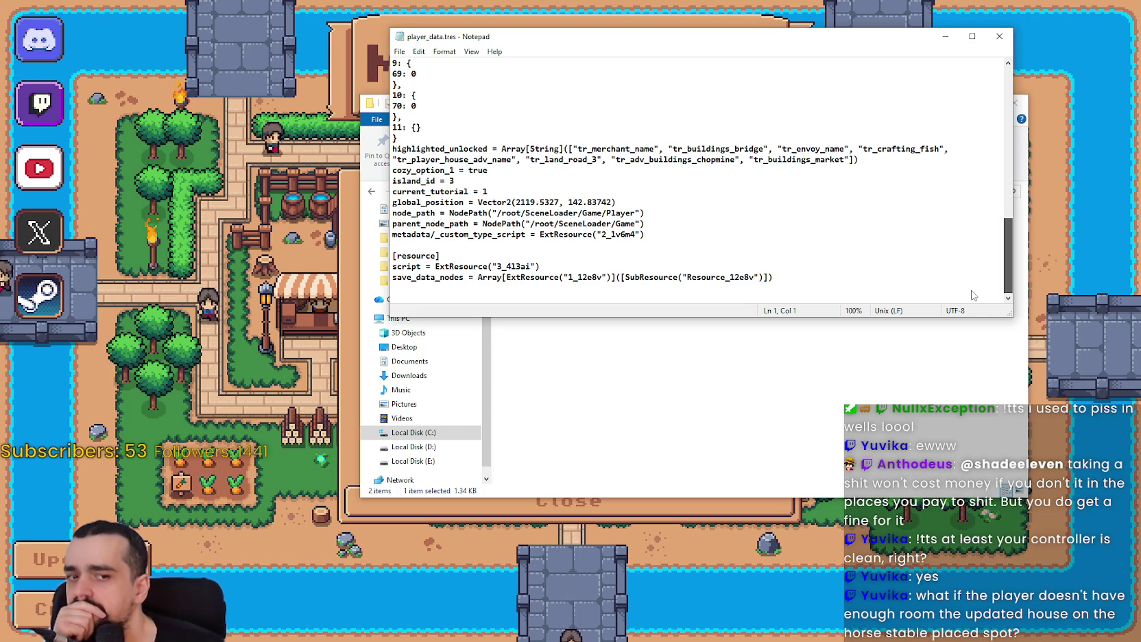
scroll(965, 259, "up", 2)
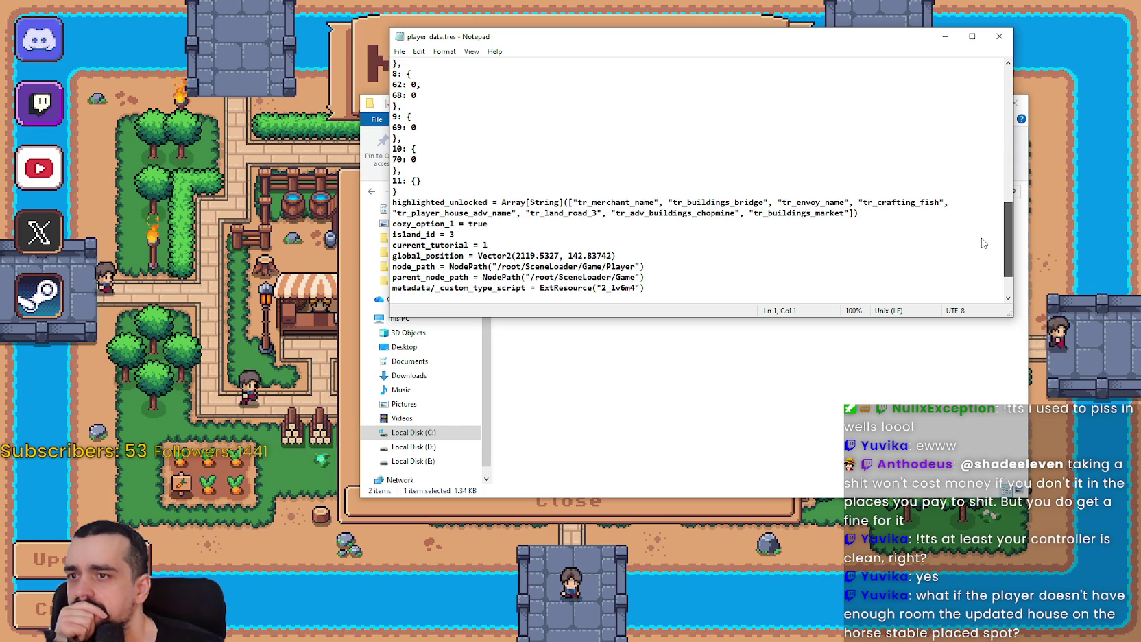
scroll(985, 227, "up", 10)
scroll(988, 112, "up", 1)
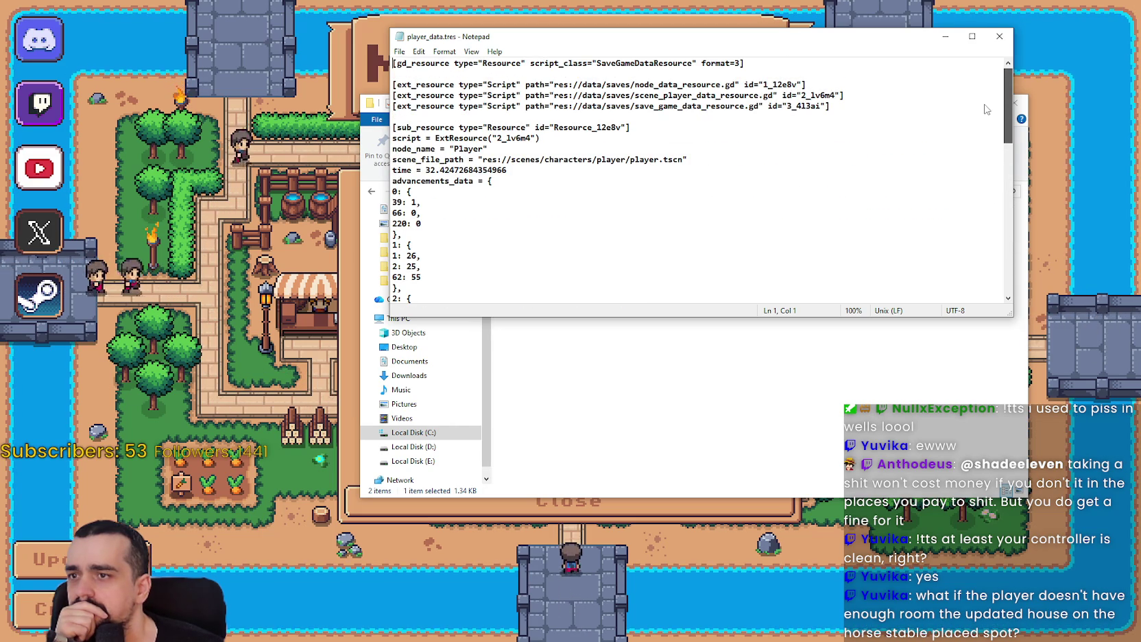
scroll(986, 101, "down", 15)
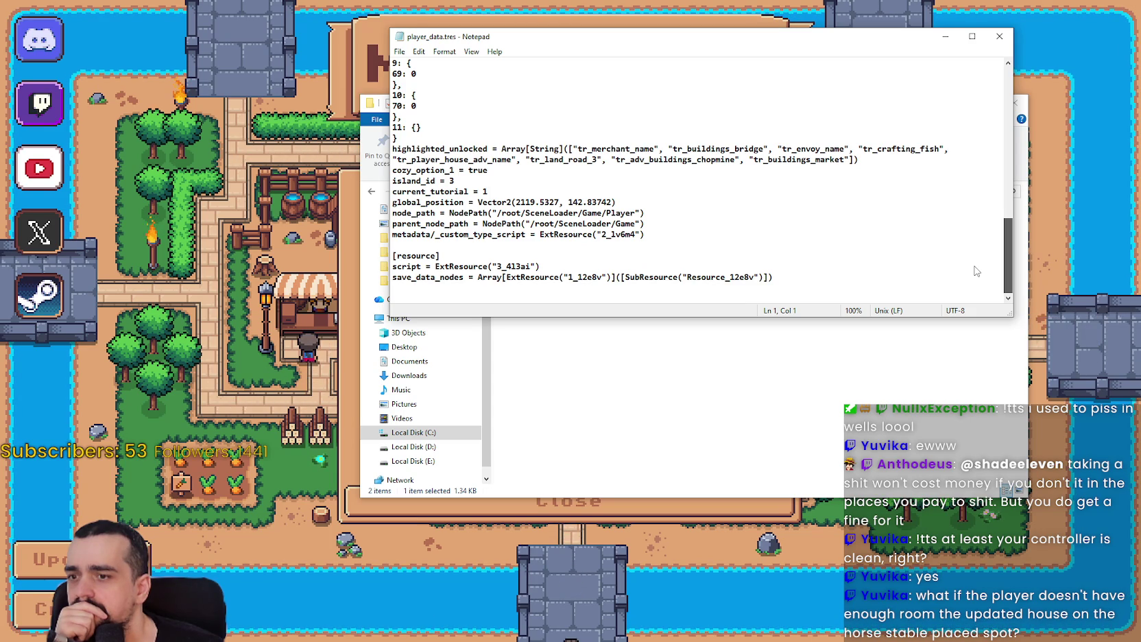
Open save_1's player_data.tres in Notepad and scroll through its advancement list
left_click(675, 428)
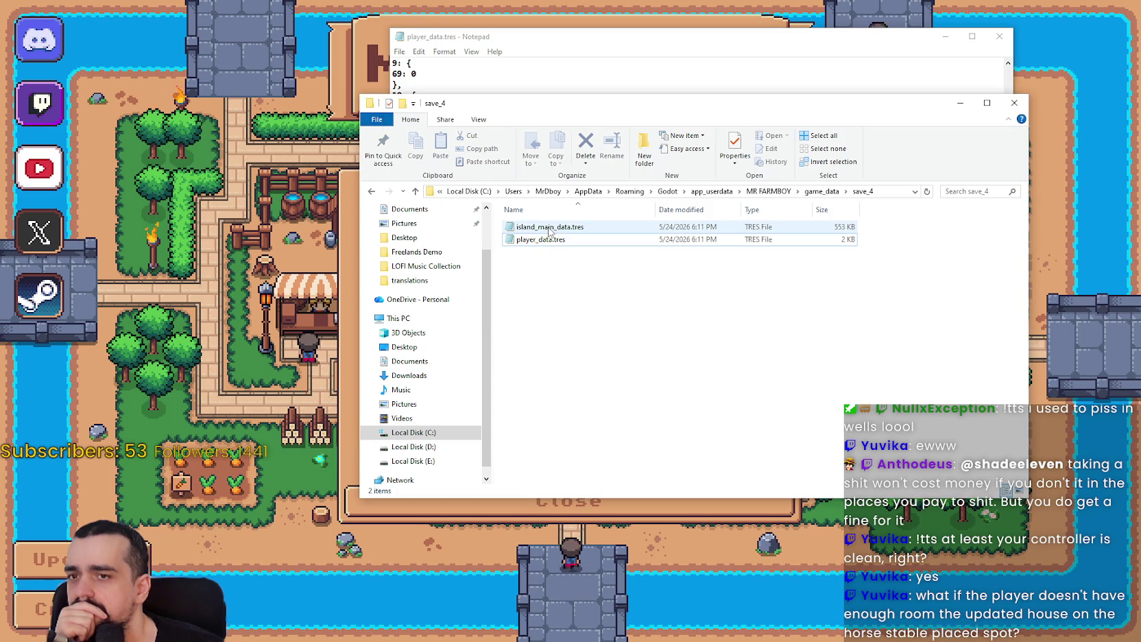
key("BackSpace")
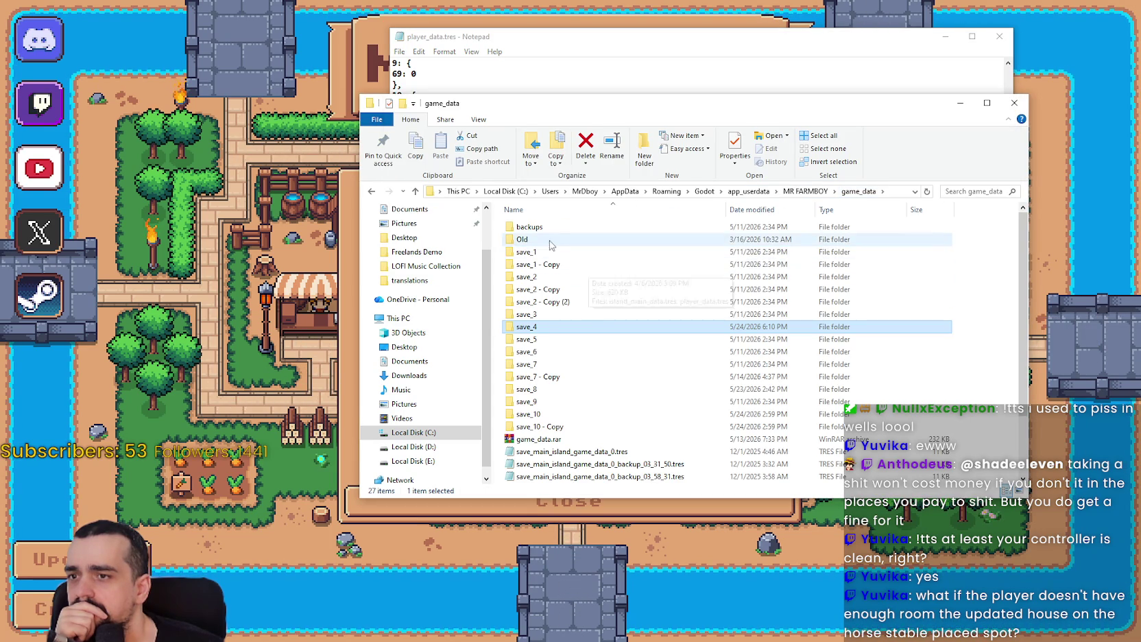
double_click(555, 254)
double_click(565, 240)
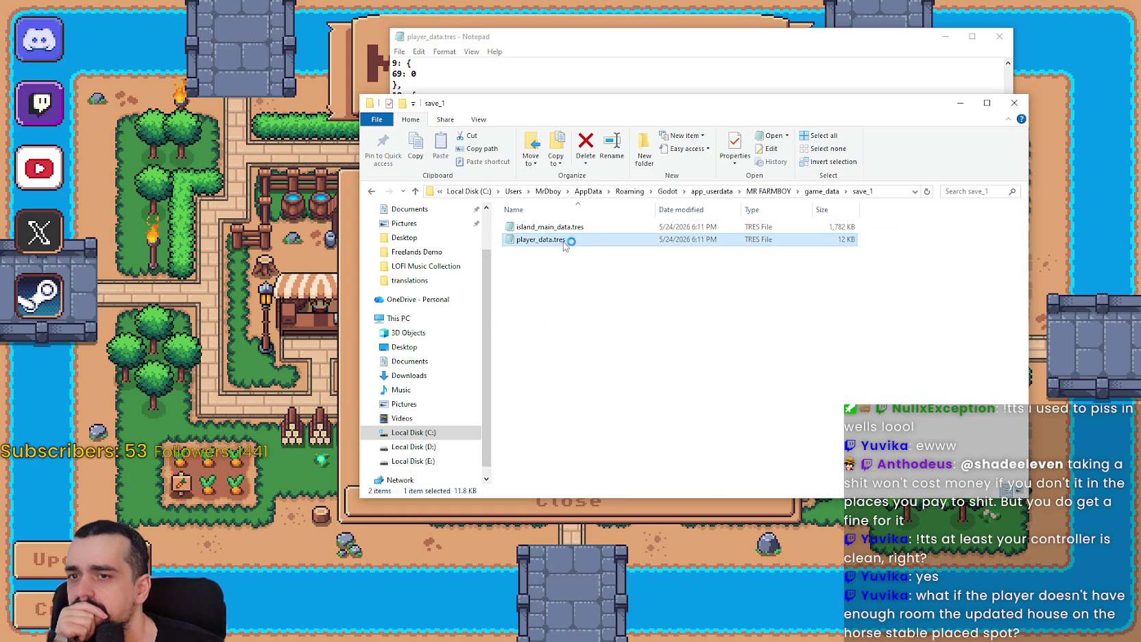
left_click_drag(1009, 72, 980, 302)
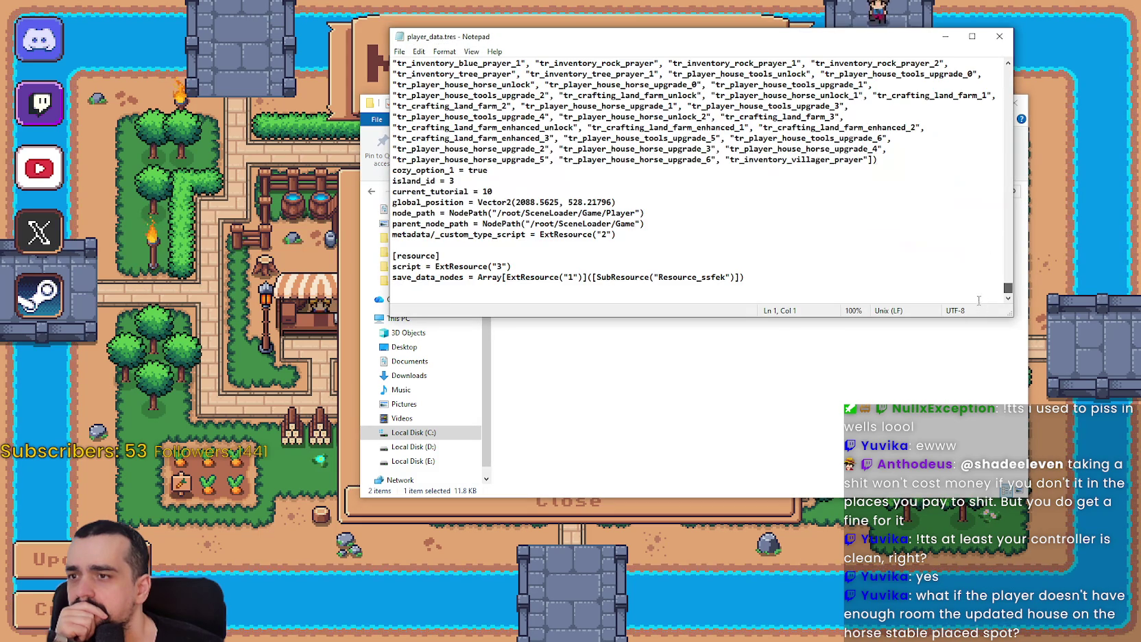
scroll(491, 243, "up", 15)
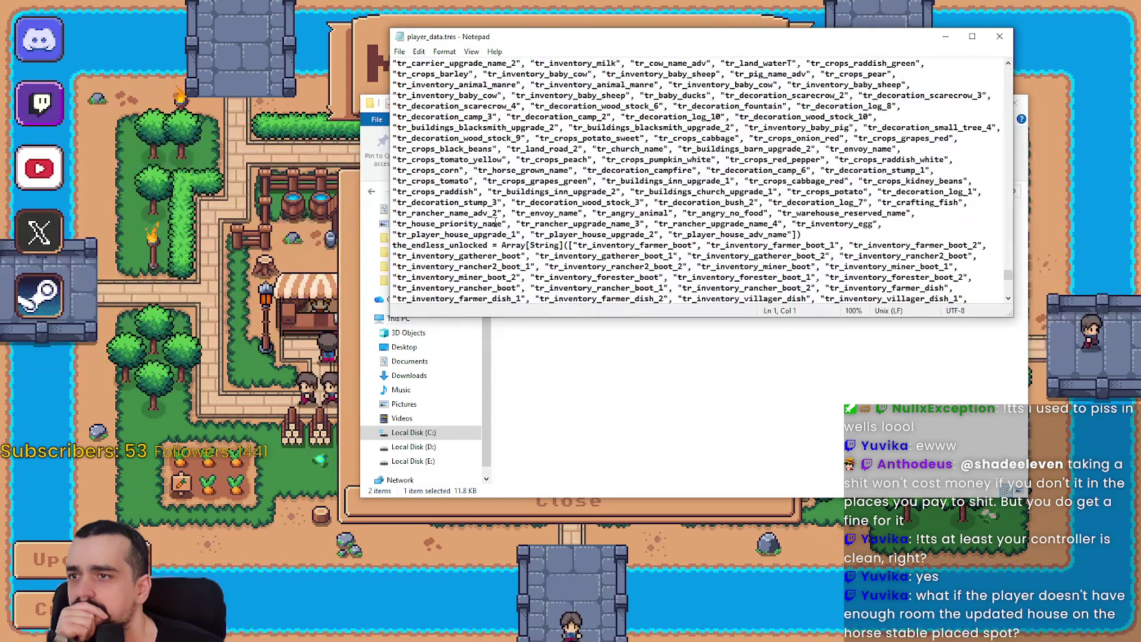
scroll(514, 219, "up", 4)
scroll(513, 218, "down", 10)
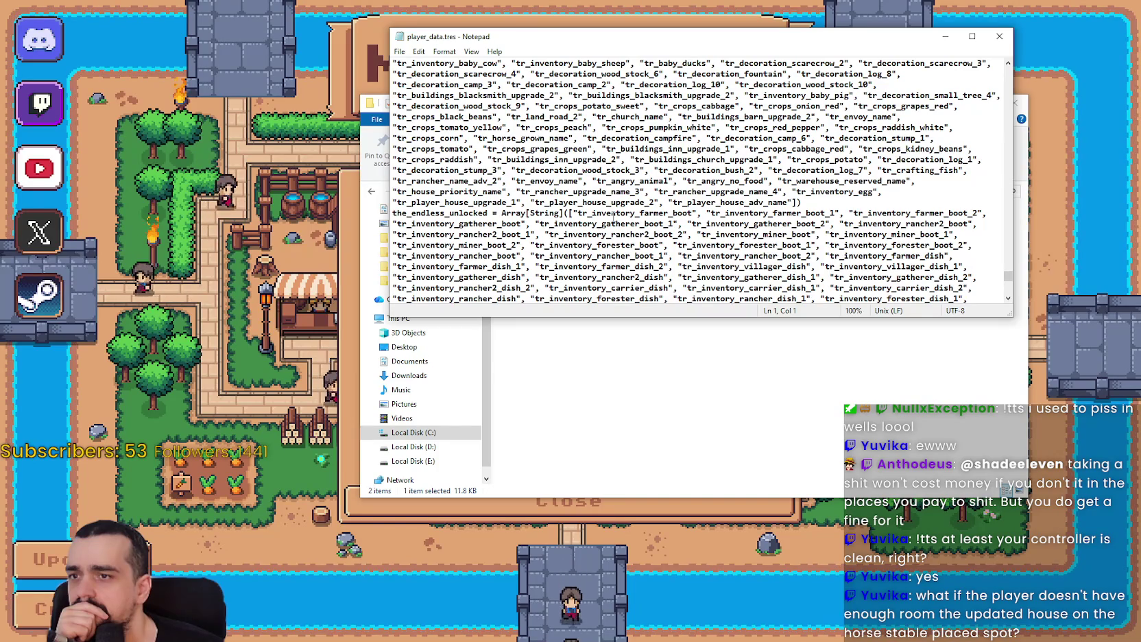
scroll(648, 210, "down", 2)
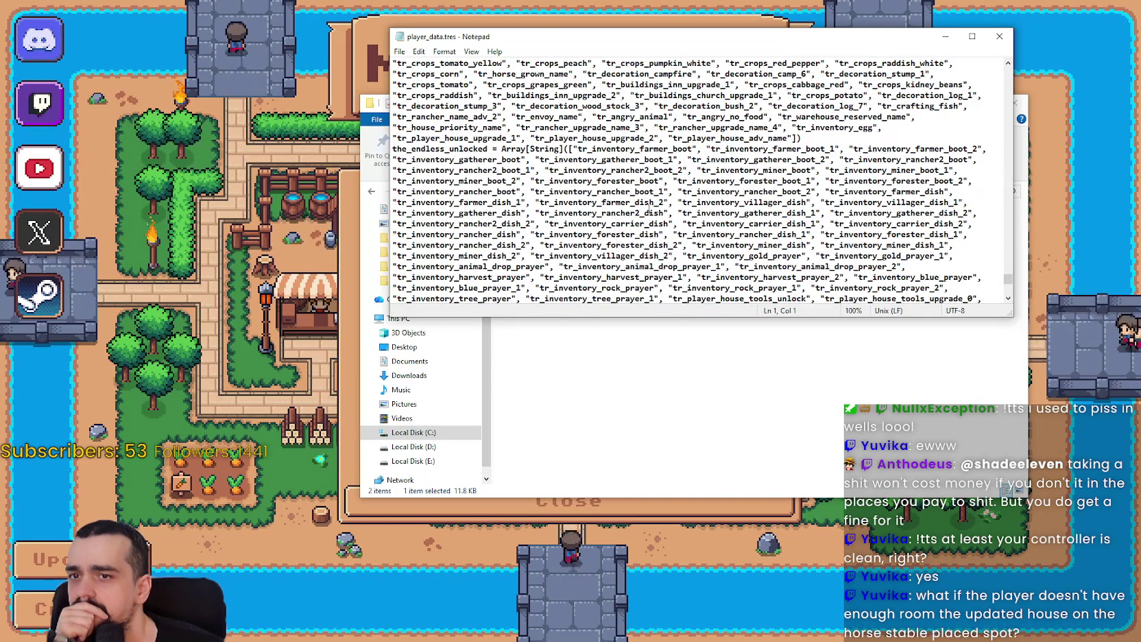
scroll(649, 209, "down", 2)
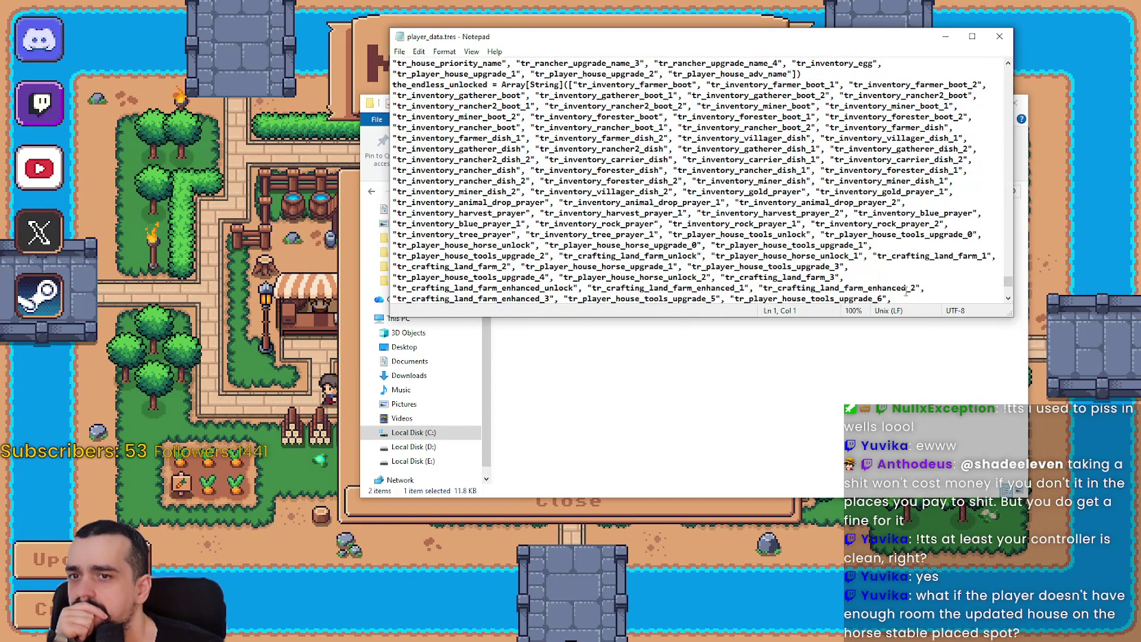
scroll(887, 273, "down", 1)
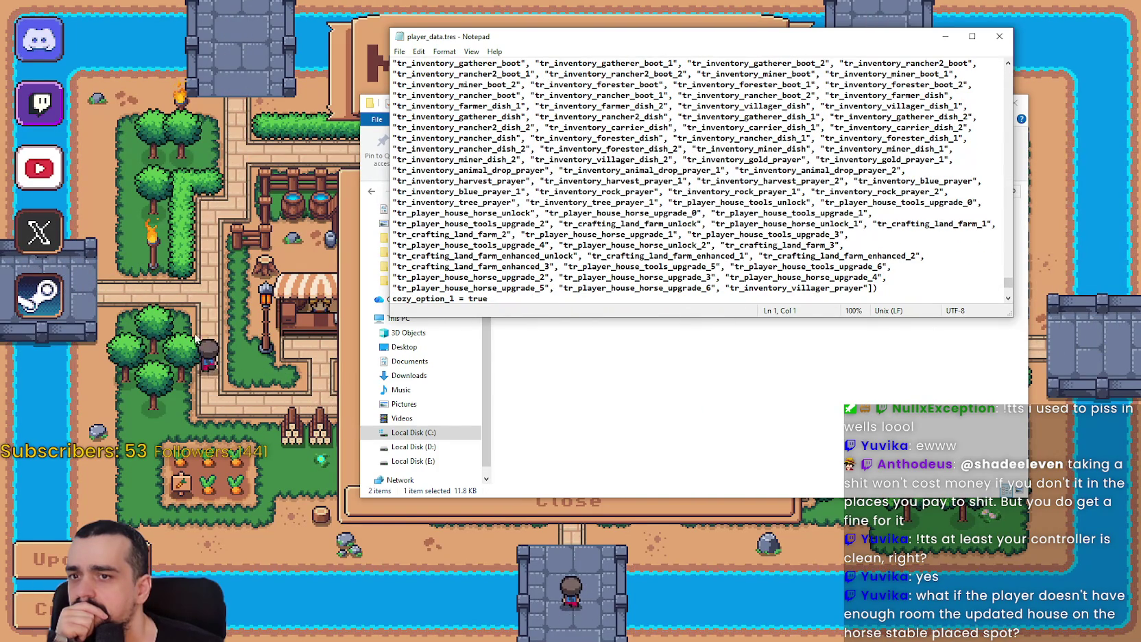
Close the game's saved games list and stop the running game
left_click(633, 504)
left_click(633, 504)
left_click(657, 371)
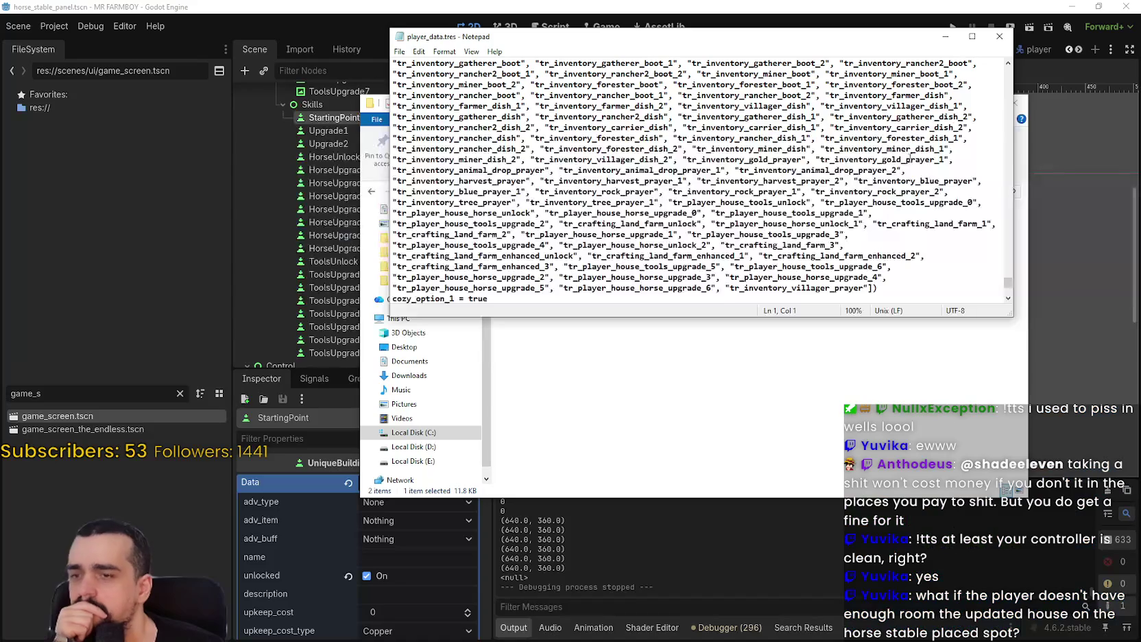
Run the project, then inspect the HorseUnlock slot's skill data in the editor
left_click(952, 27)
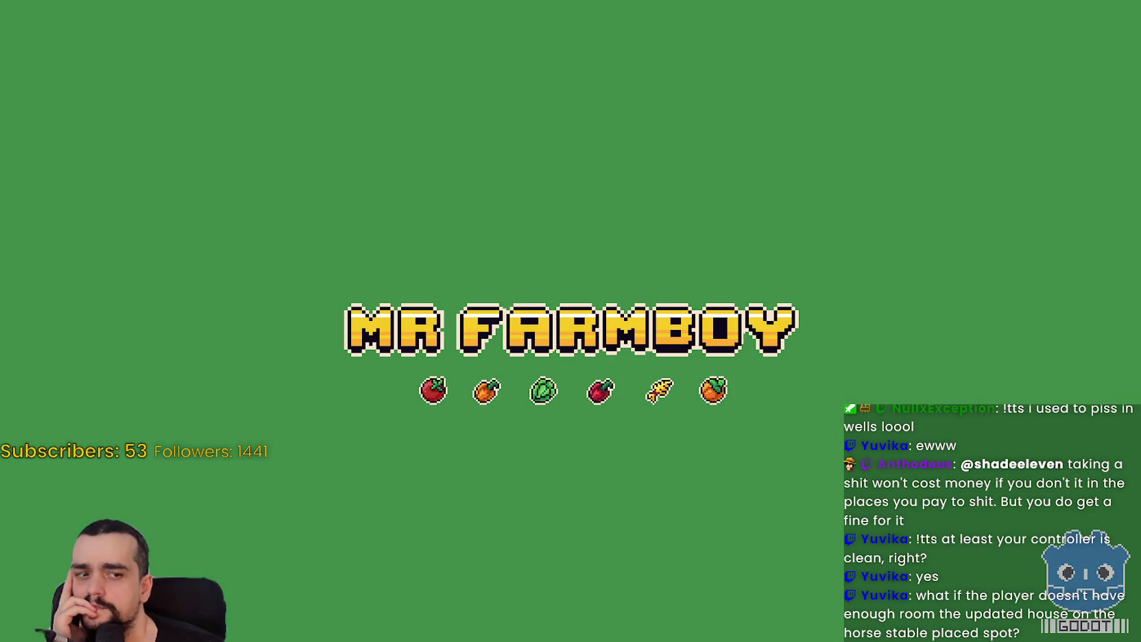
key("alt+Tab")
scroll(682, 236, "up", 3)
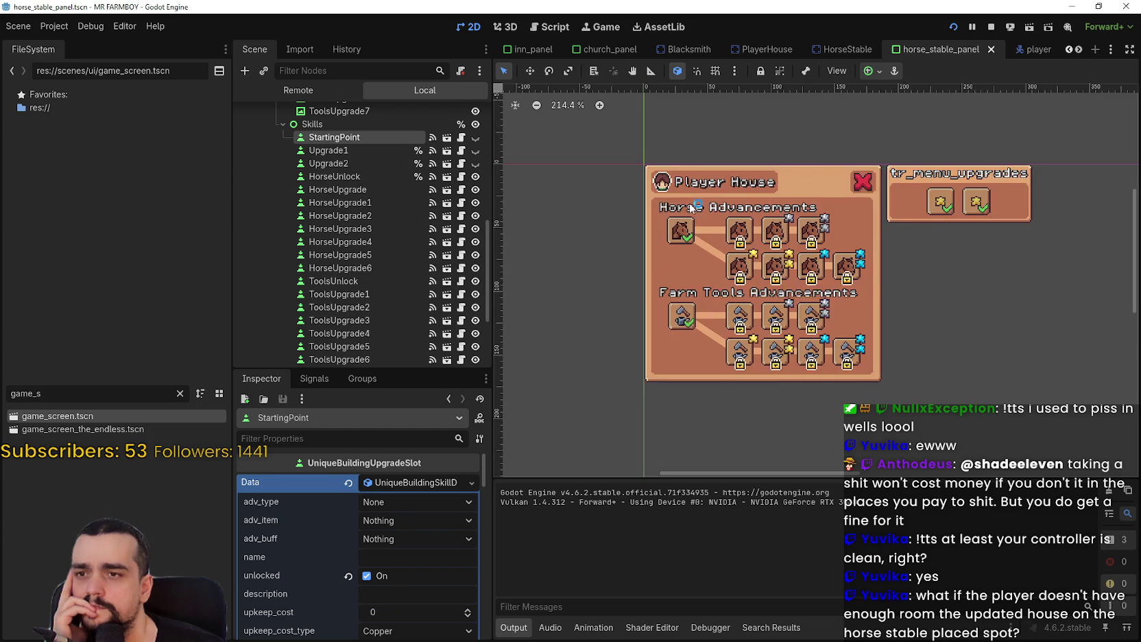
left_click(685, 229)
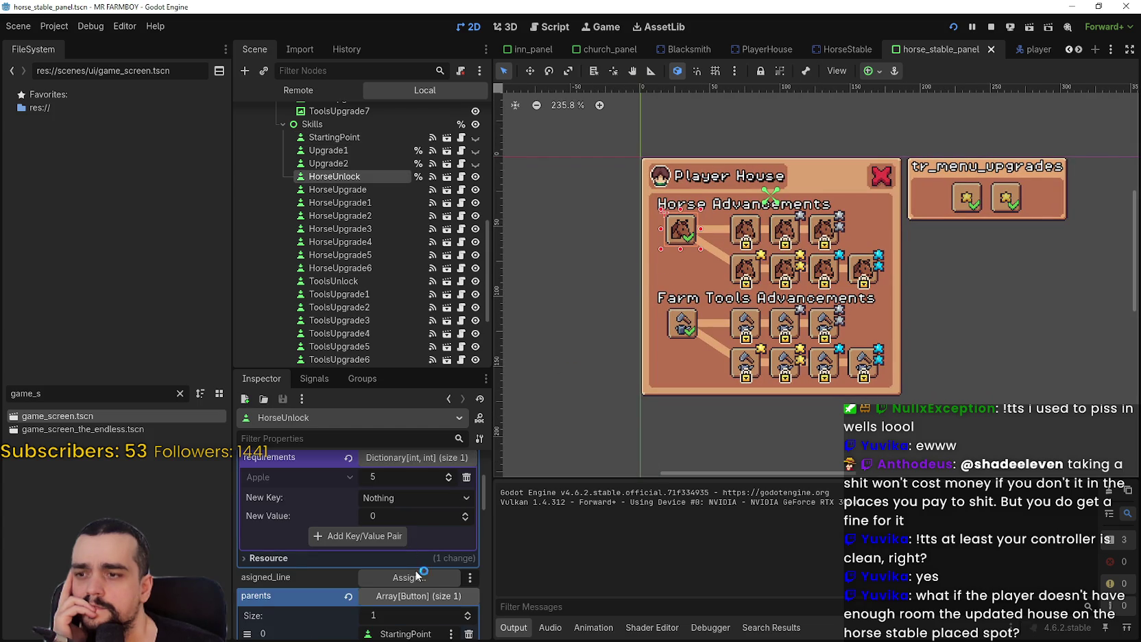
scroll(412, 576, "down", 5)
scroll(426, 595, "up", 8)
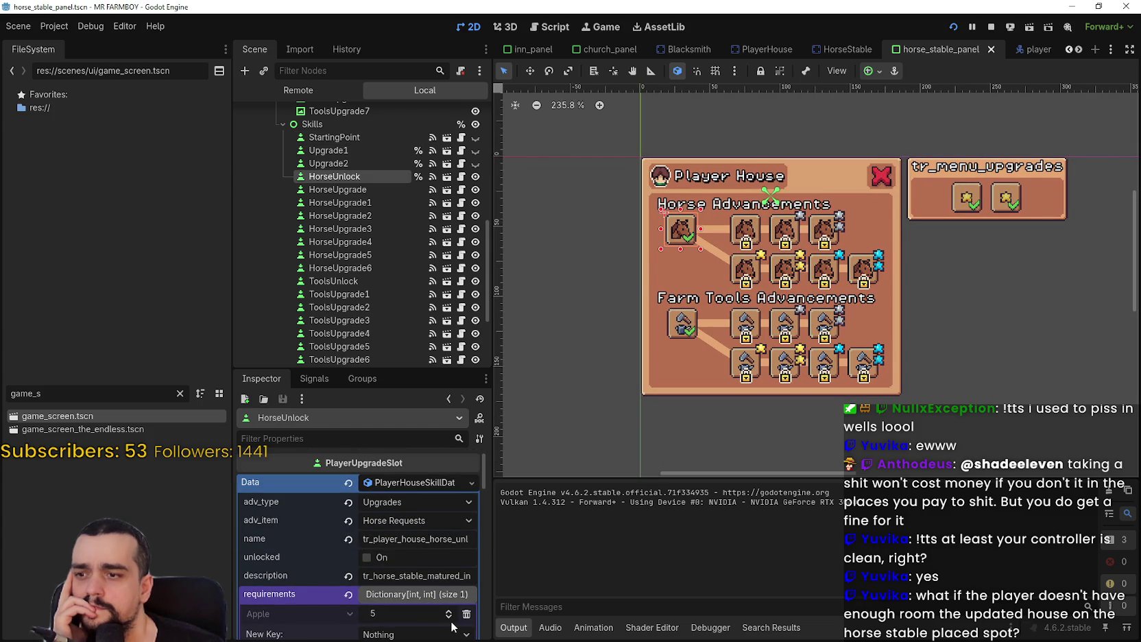
left_click(415, 483)
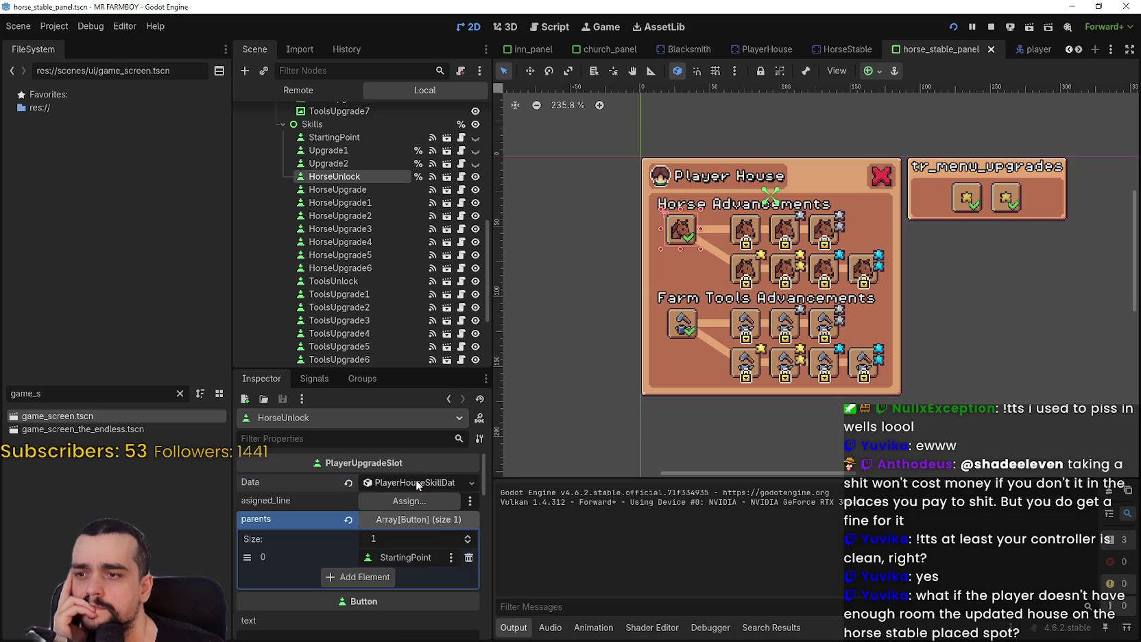
Inspect the StartingPoint slot's requirements dictionary, then run the game to its saved-game list
left_click(354, 138)
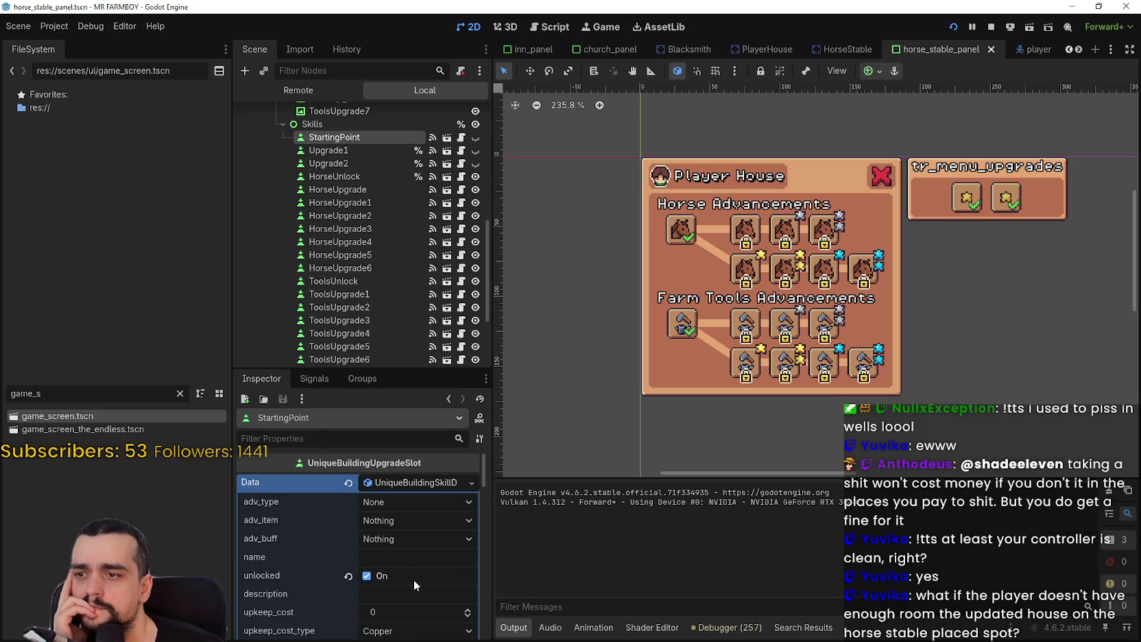
scroll(414, 580, "down", 3)
scroll(413, 579, "up", 2)
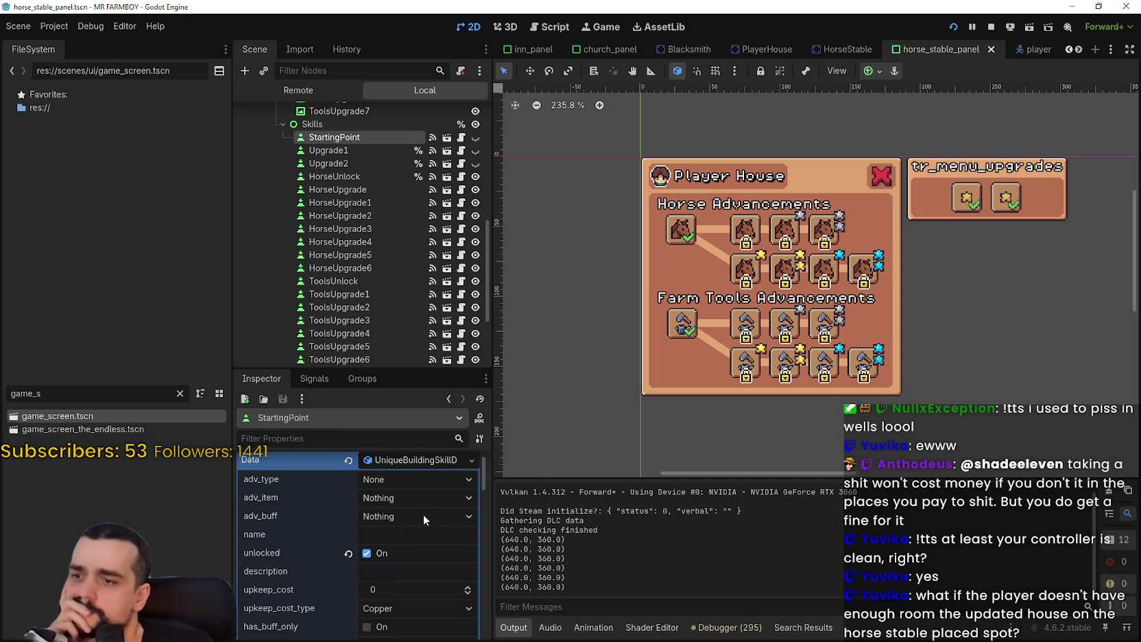
scroll(415, 542, "down", 3)
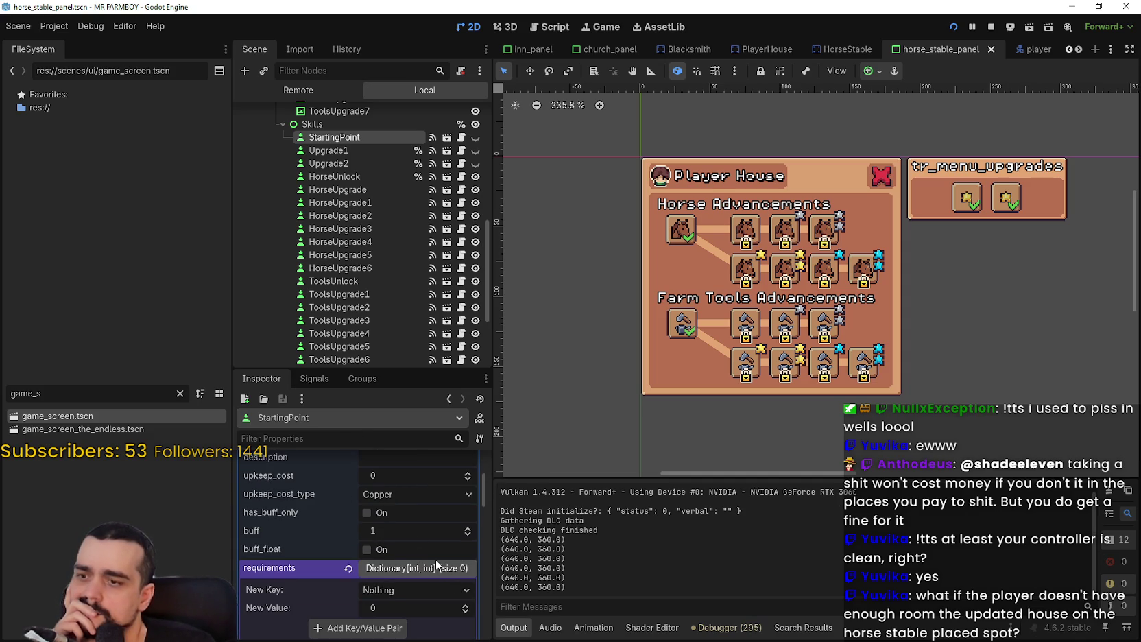
left_click(445, 571)
left_click(445, 569)
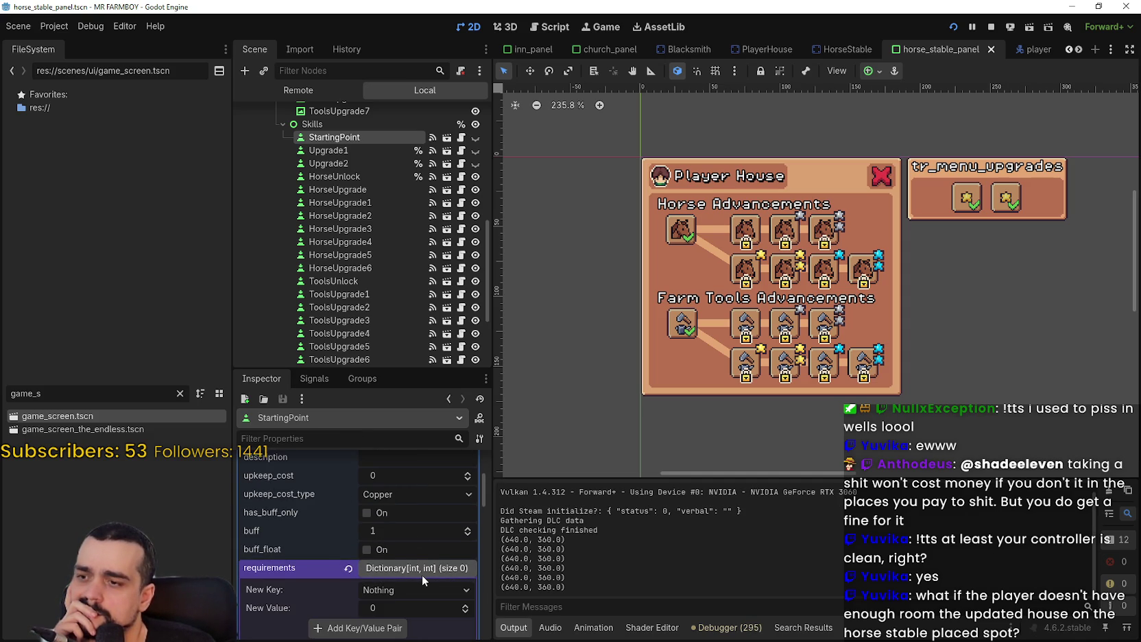
left_click(422, 574)
scroll(424, 521, "down", 5)
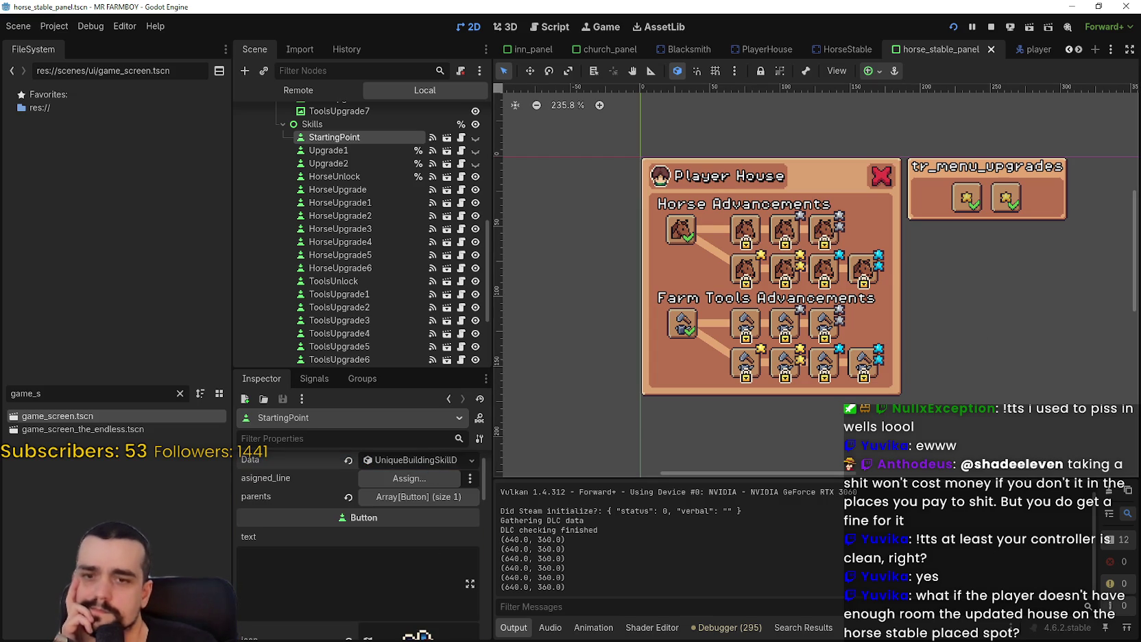
key("Return")
key("Return")
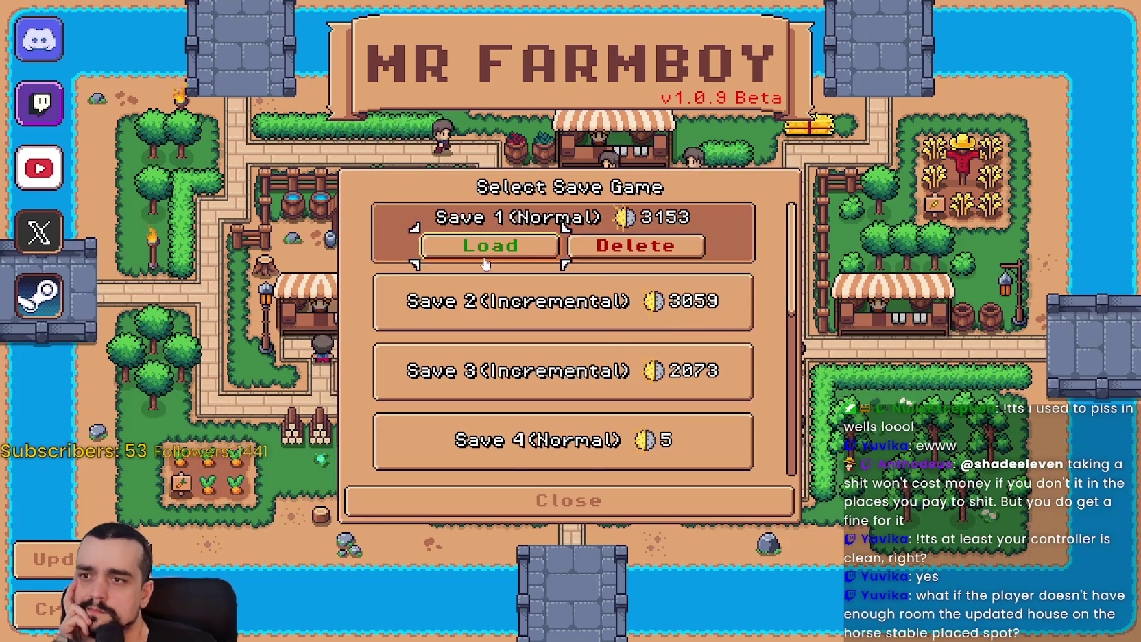
key("Return")
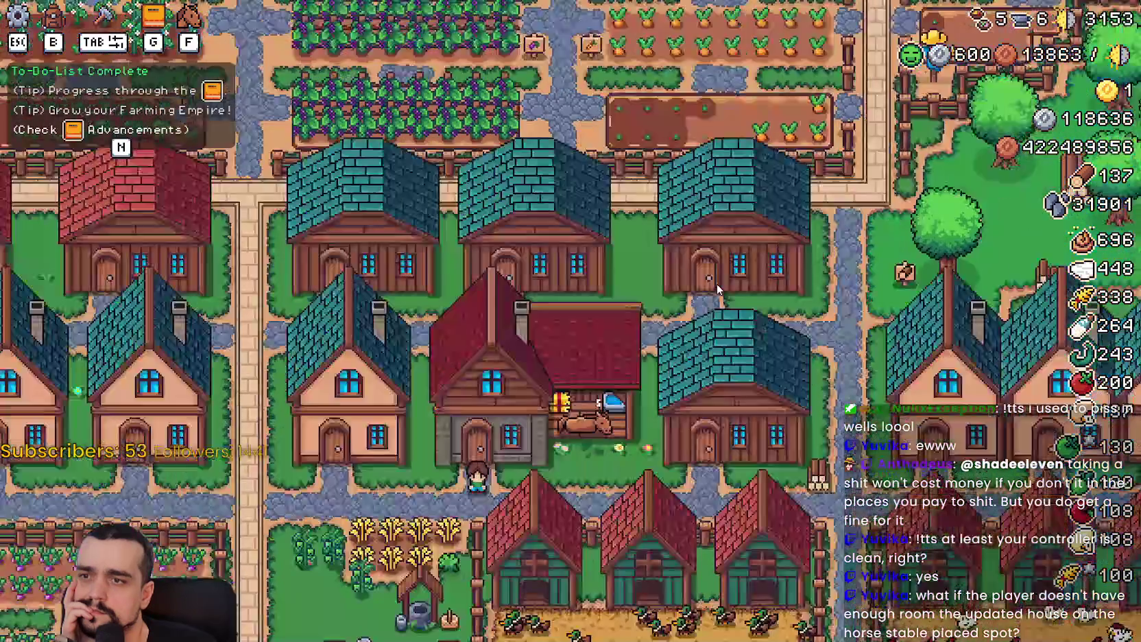
Open Save 1's Player House advancements and check the Horse Mount and Farm Tool Upgrades icons
key("e")
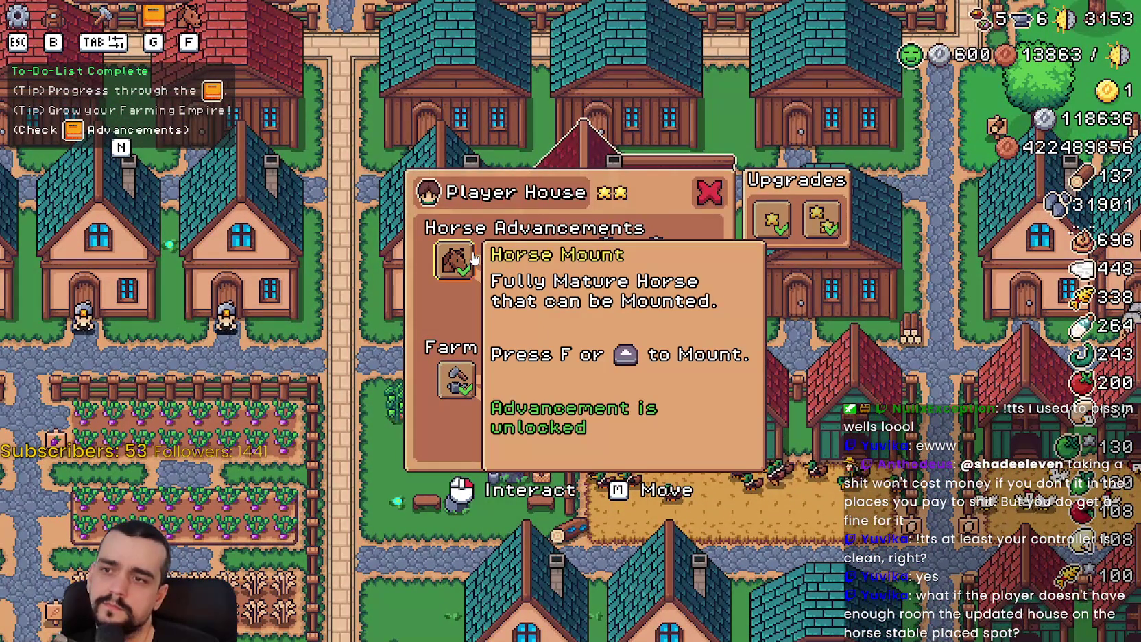
mouse_move(449, 394)
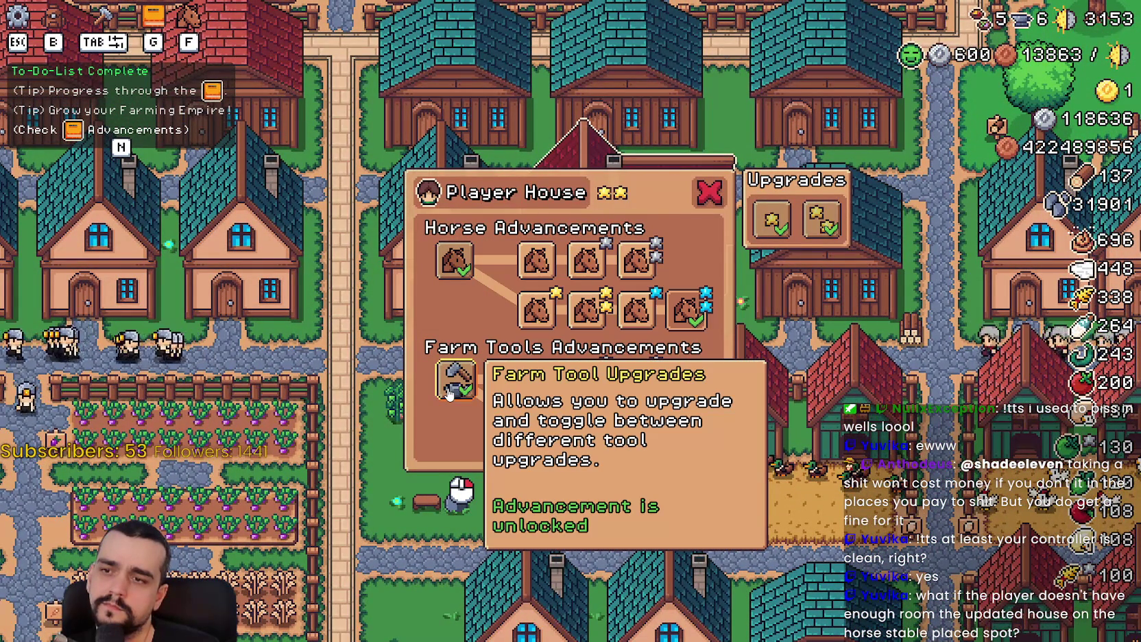
mouse_move(463, 261)
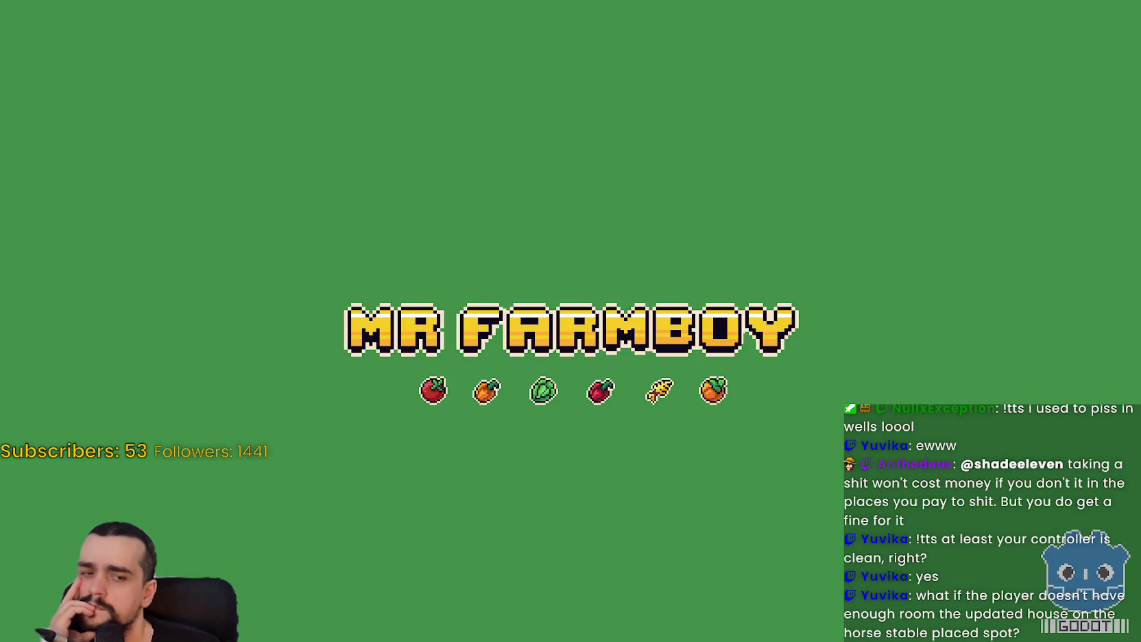
Open save_4's player_data.tres from the game_data folder in Notepad
key("alt+Tab")
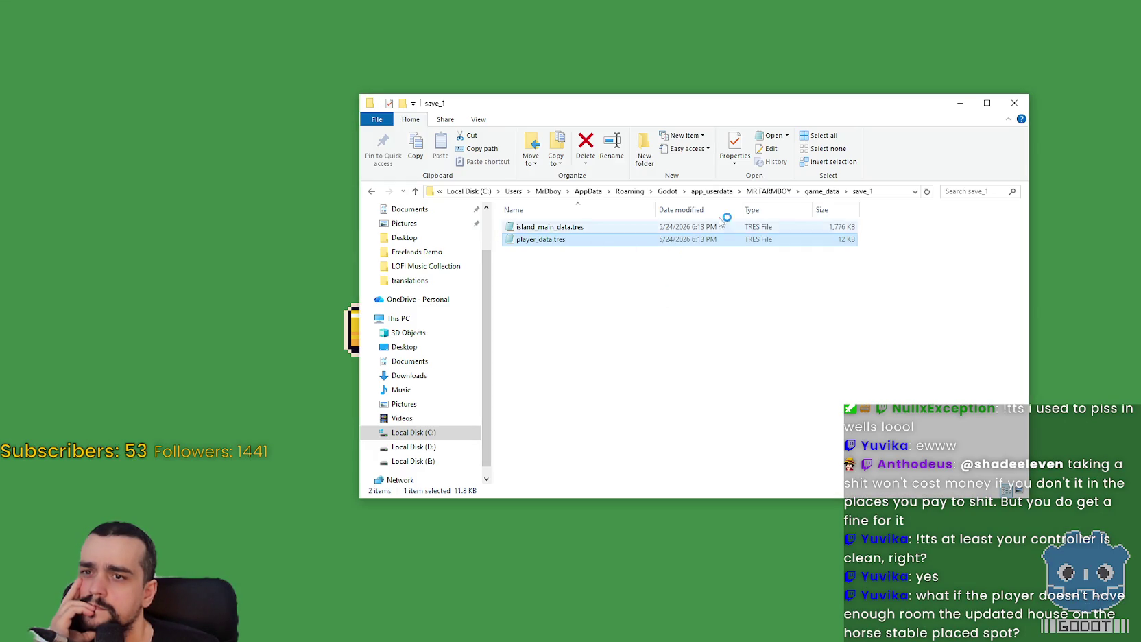
left_click(821, 191)
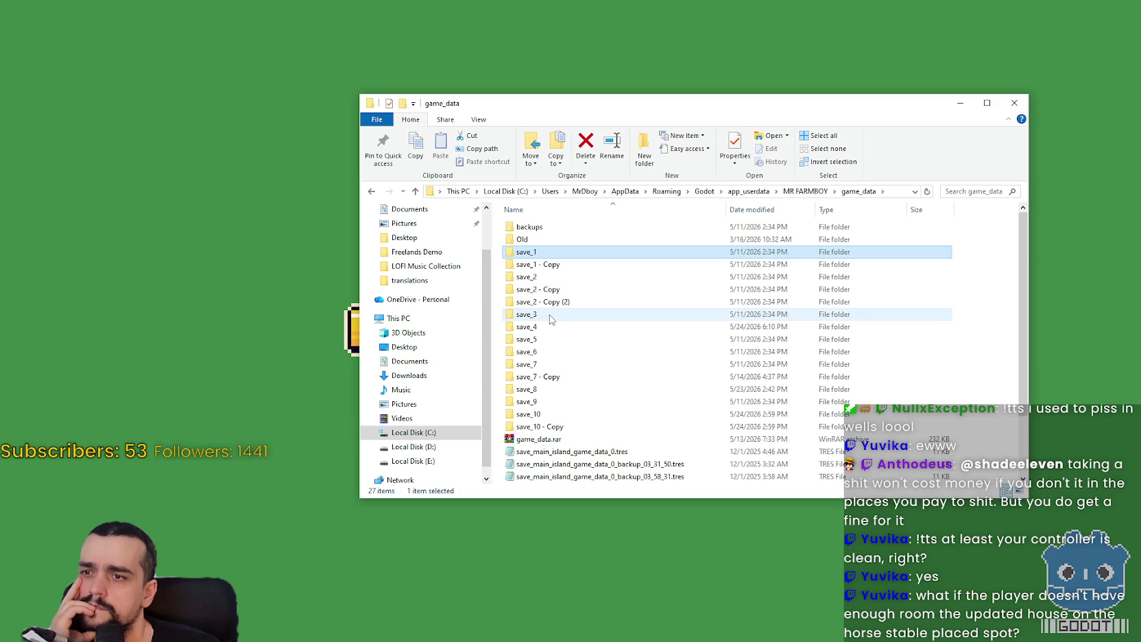
double_click(552, 327)
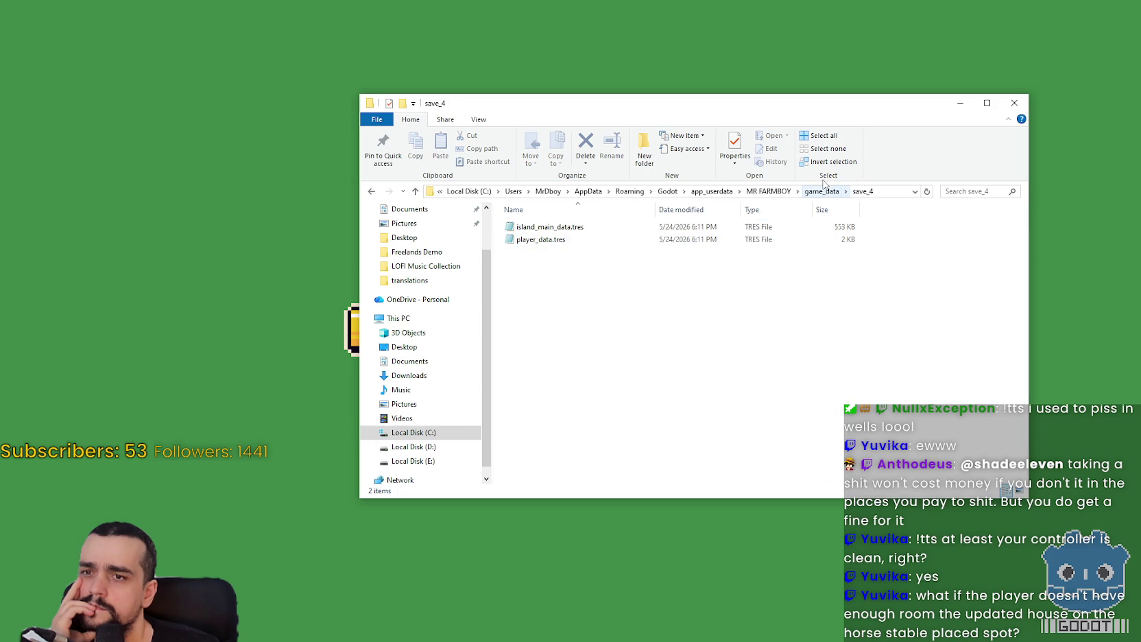
double_click(529, 240)
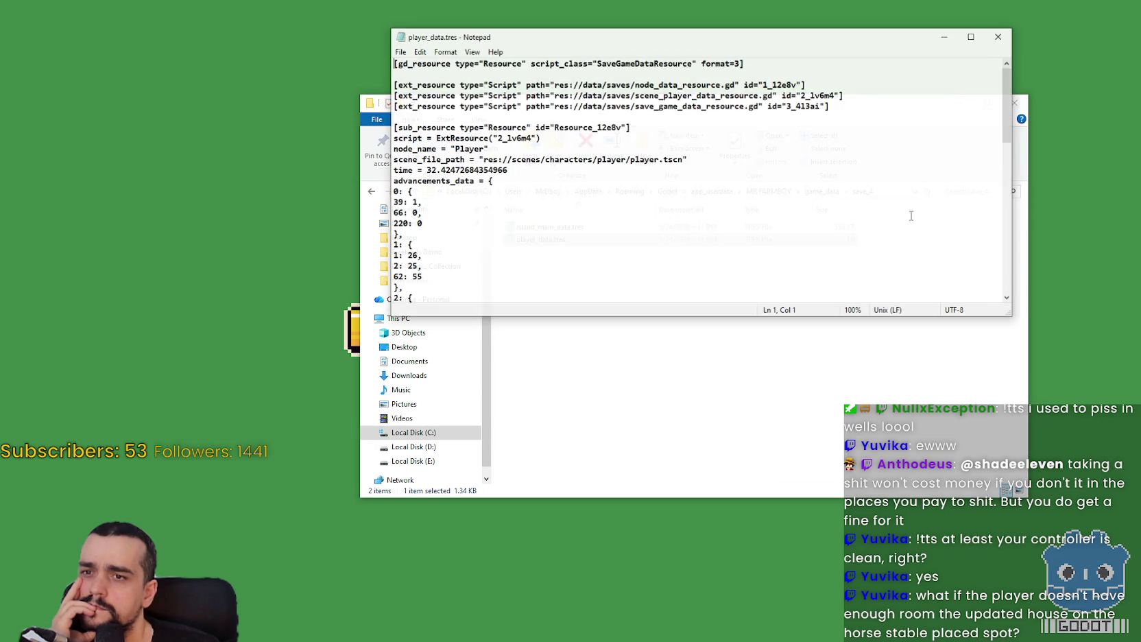
Review the file to its end (island_id = 3, cozy_option_1 = true), close Notepad and relaunch the game
left_click_drag(1007, 103, 996, 278)
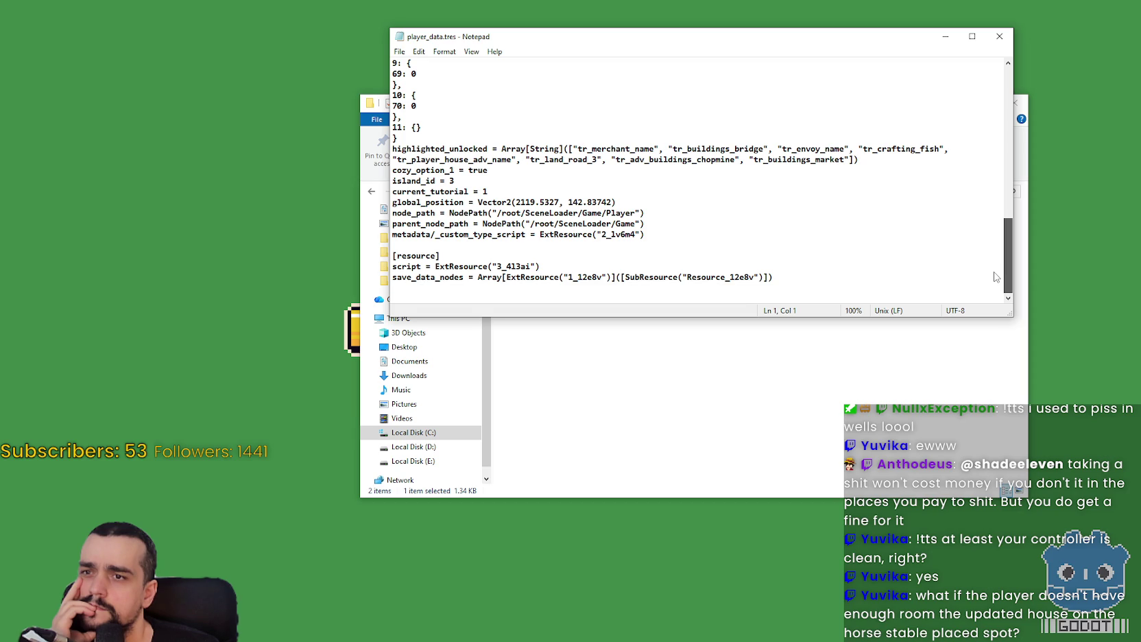
left_click(1000, 36)
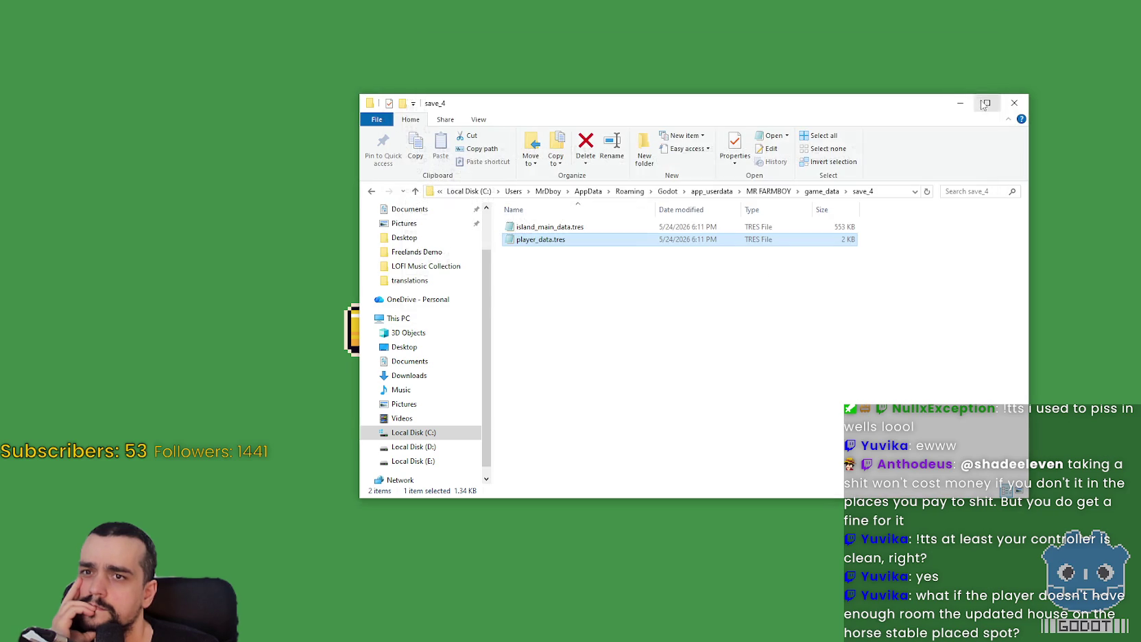
left_click(960, 103)
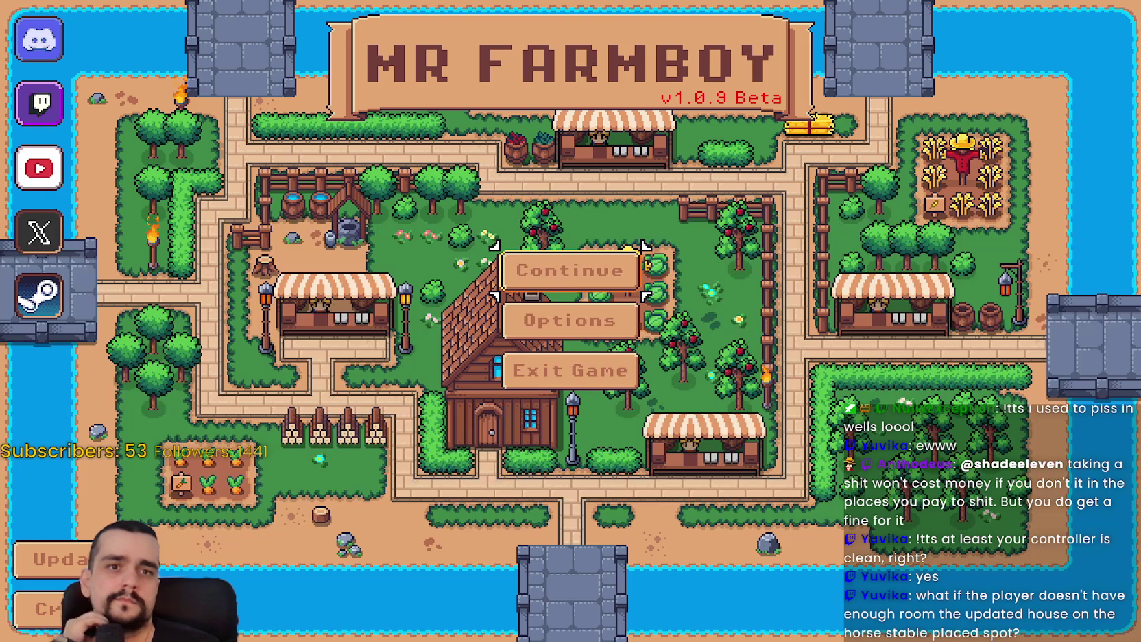
Load Save 4 from the saved games list
left_click(576, 272)
left_click(581, 312)
left_click(491, 316)
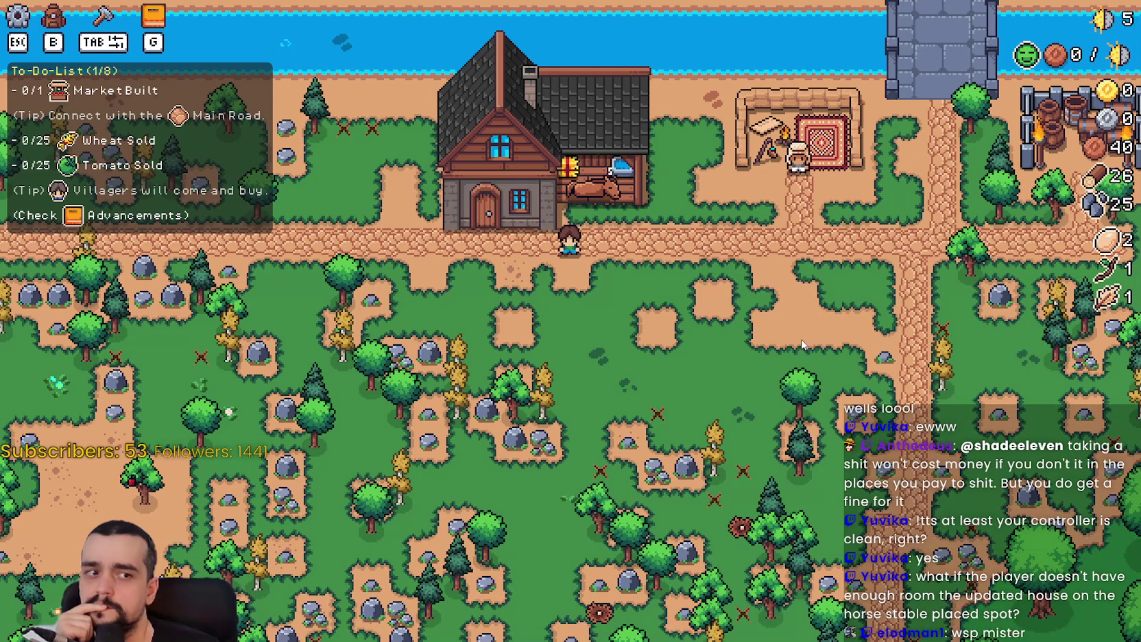
scroll(799, 332, "down", 1)
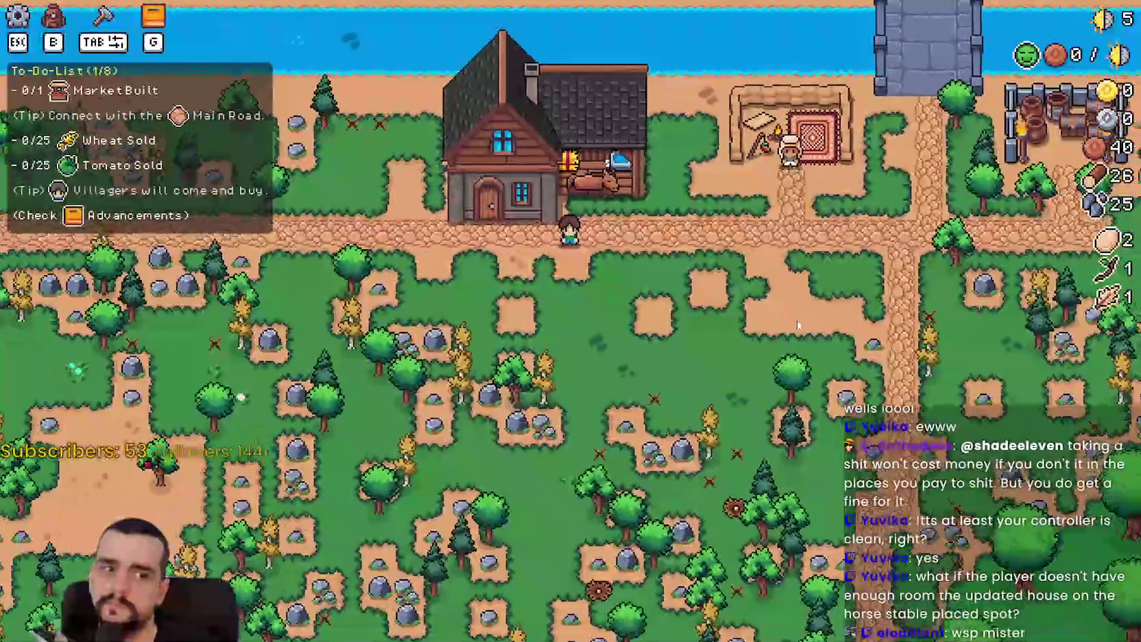
scroll(799, 326, "up", 3)
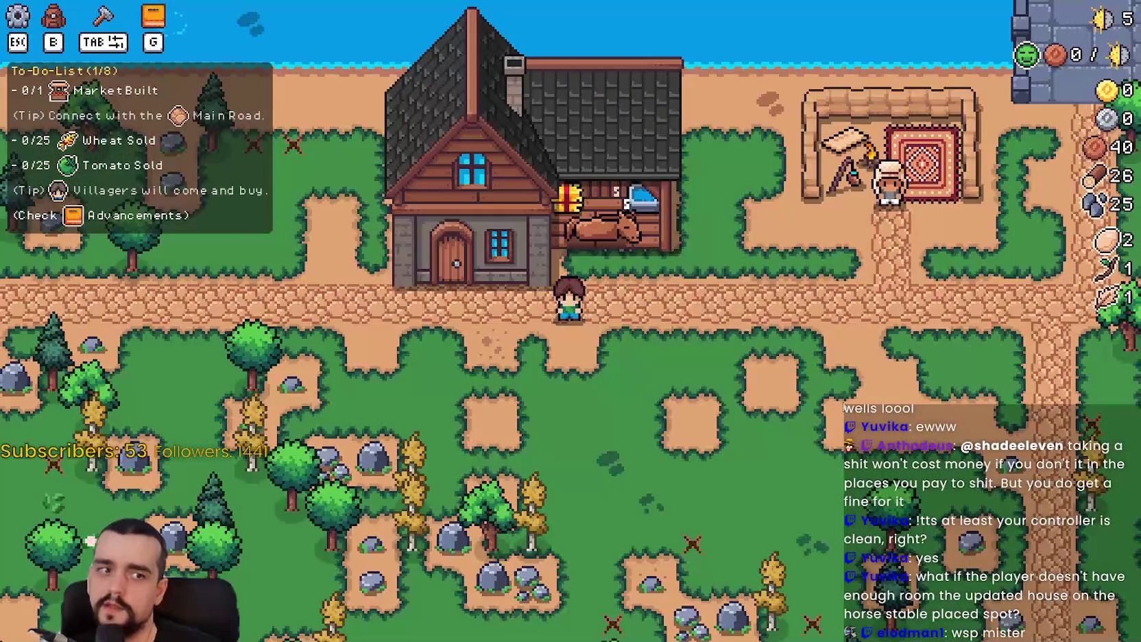
Walk up to the house, review the Player House advancements panel, then pause and quit the game
key("w")
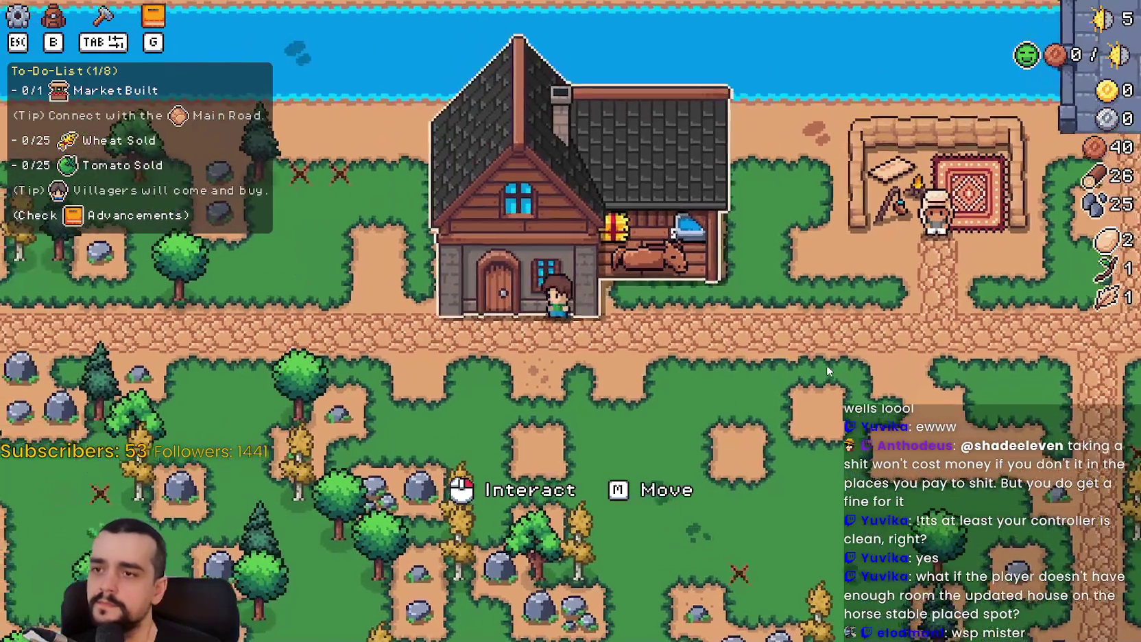
left_click(826, 365)
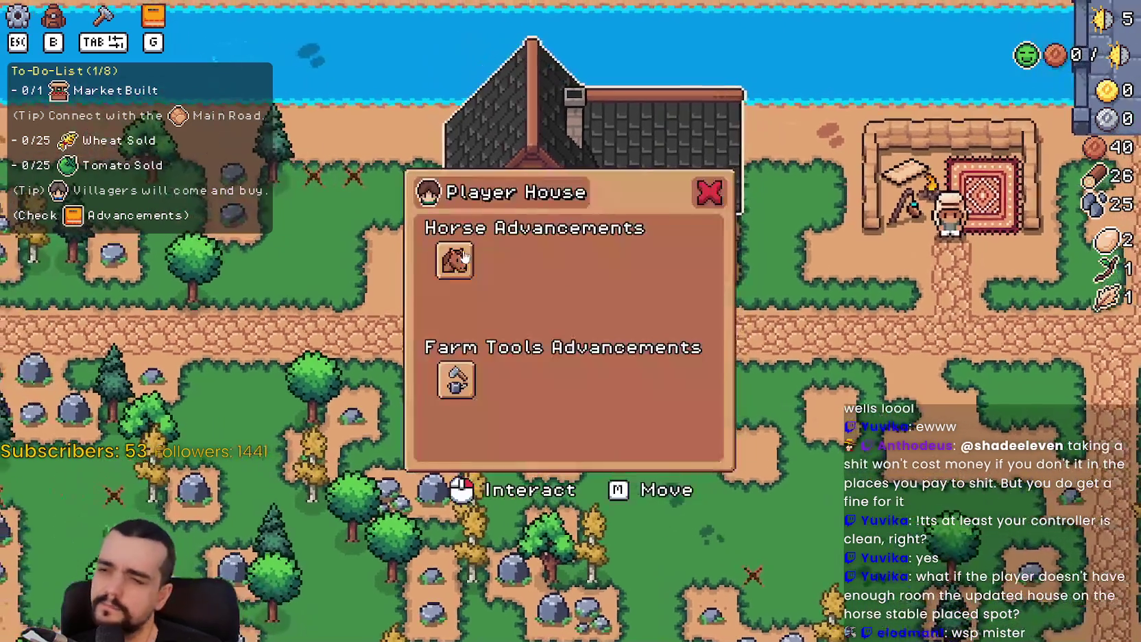
mouse_move(454, 396)
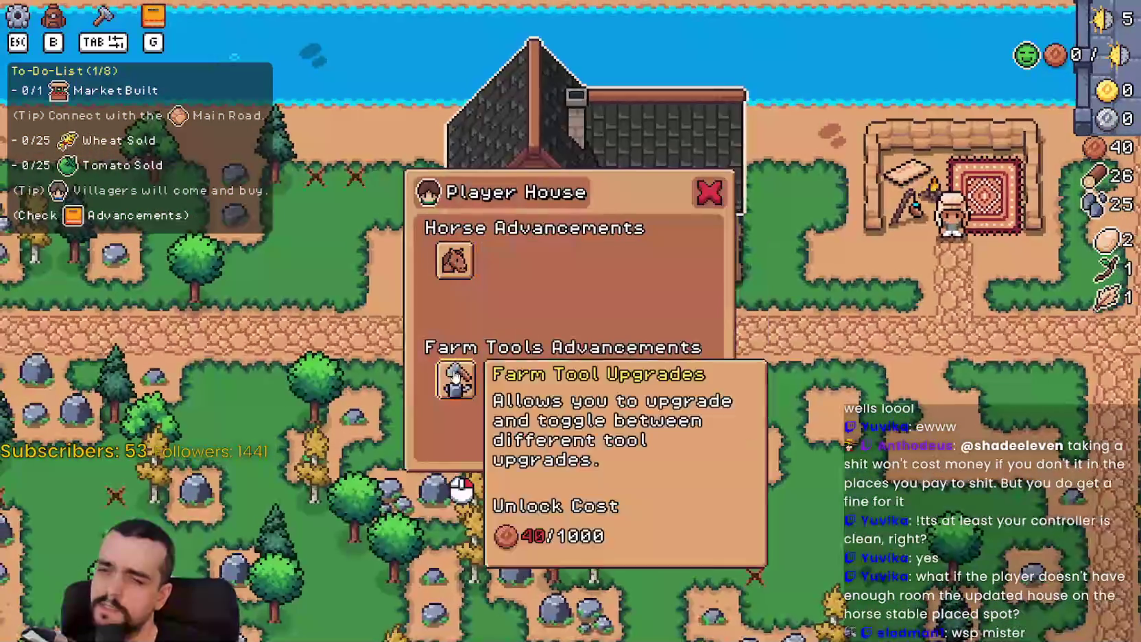
key("Escape")
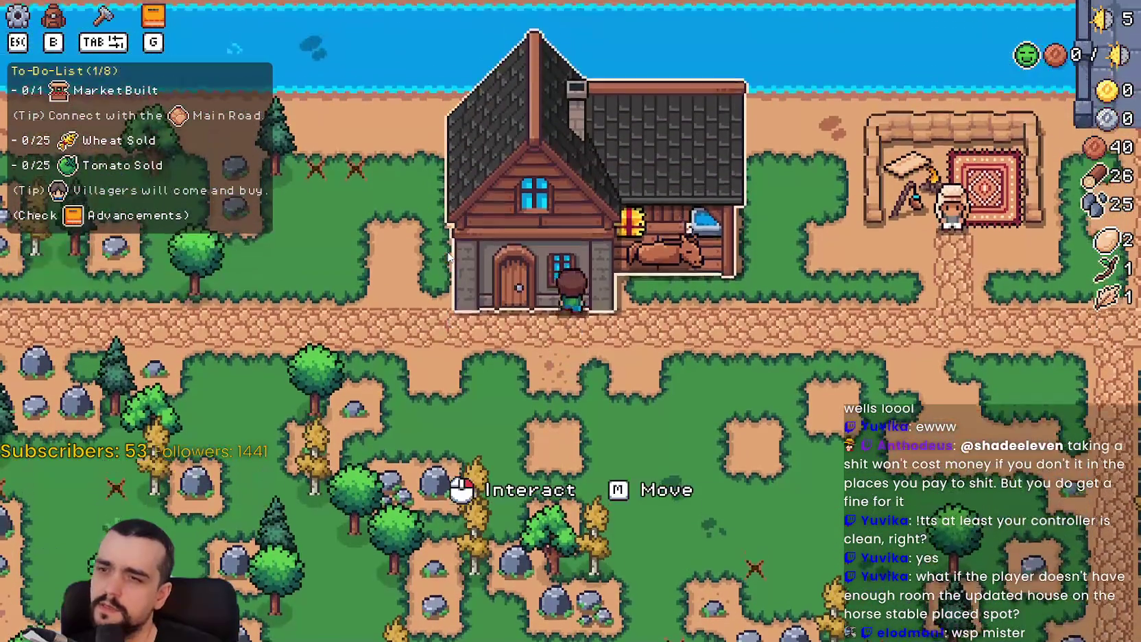
left_click(449, 257)
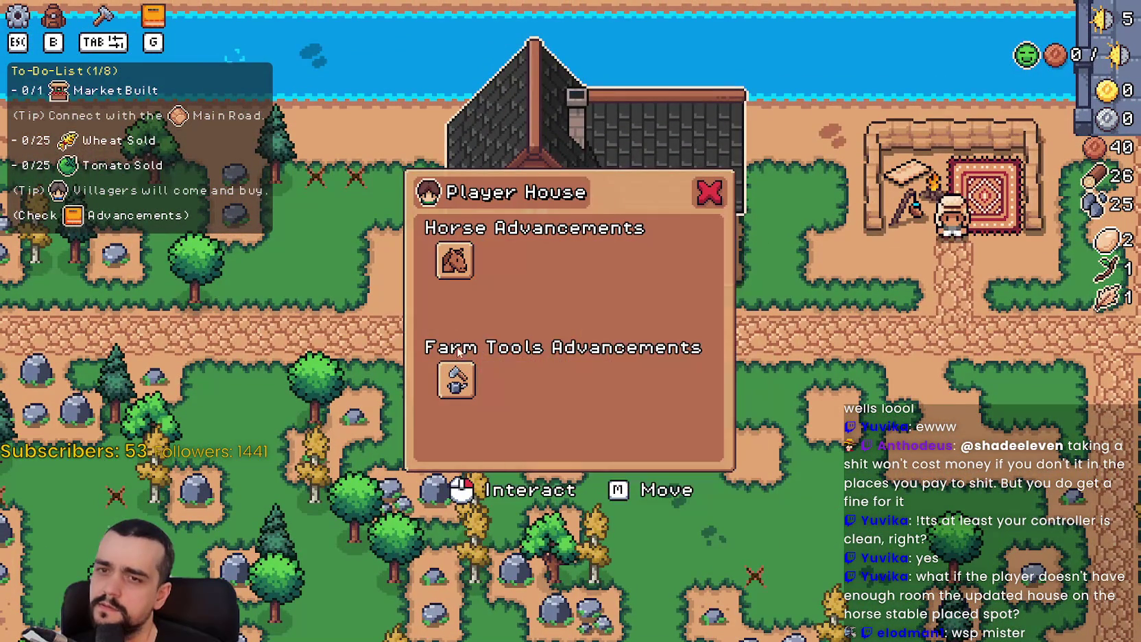
mouse_move(463, 373)
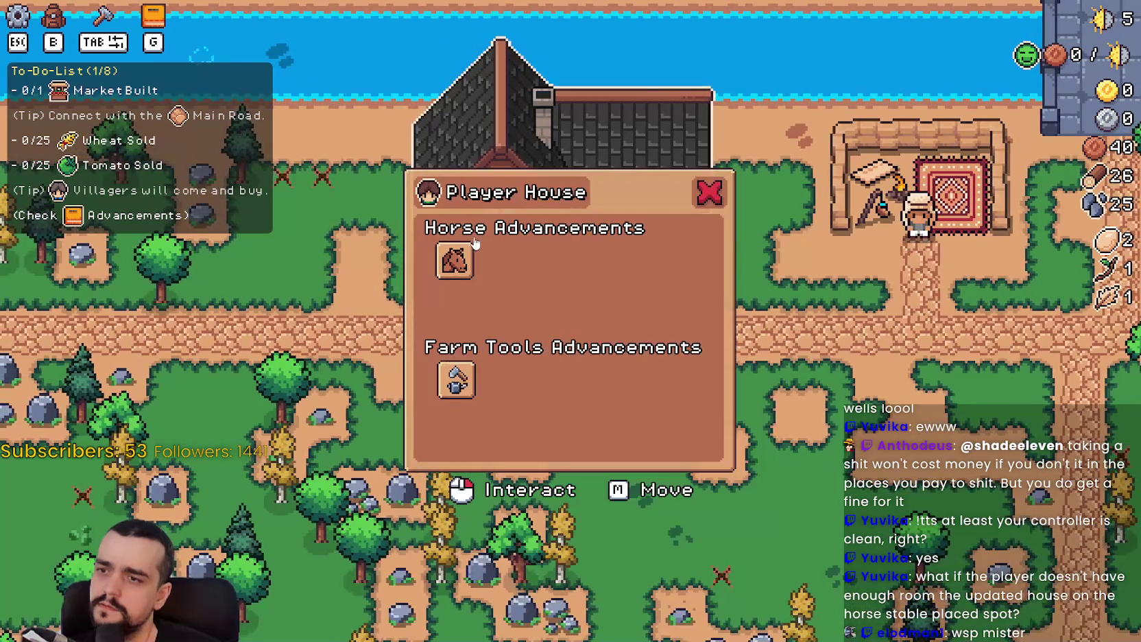
key("Escape")
key("Escape")
left_click(580, 453)
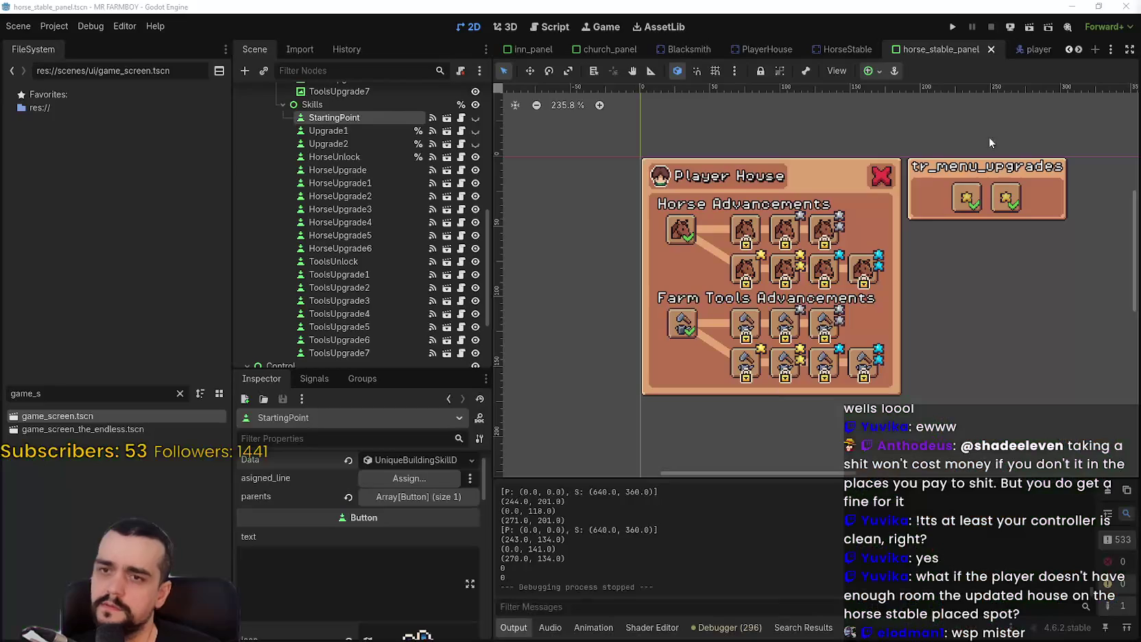
Inspect the HorseUnlock slot's Player House skill data, save the scene with Ctrl+S and run the project
left_click(691, 235)
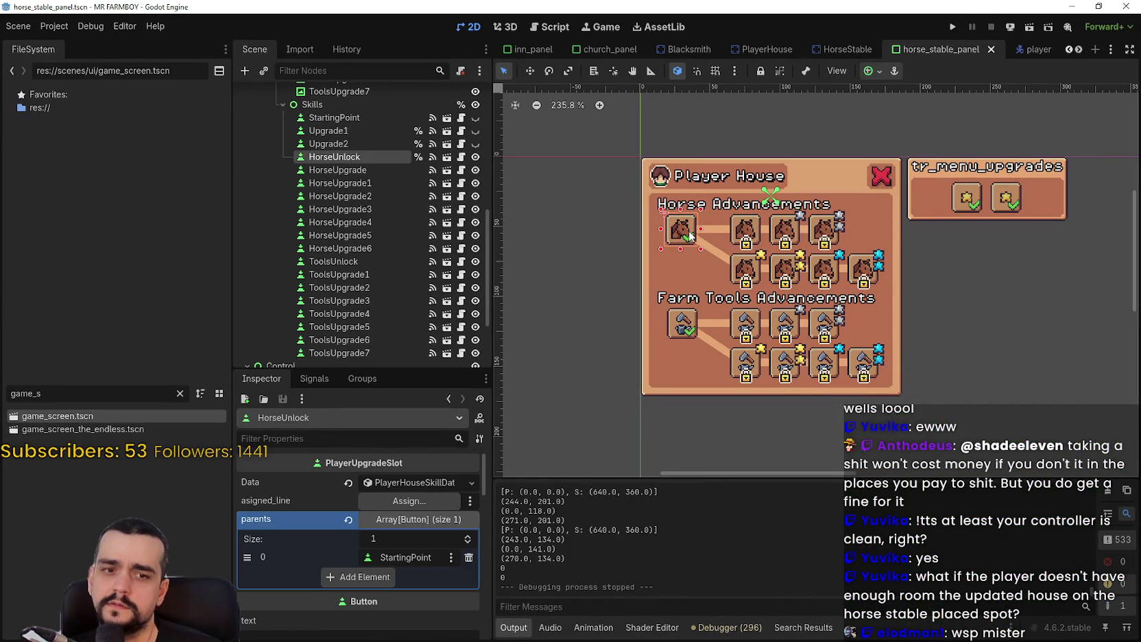
left_click(394, 485)
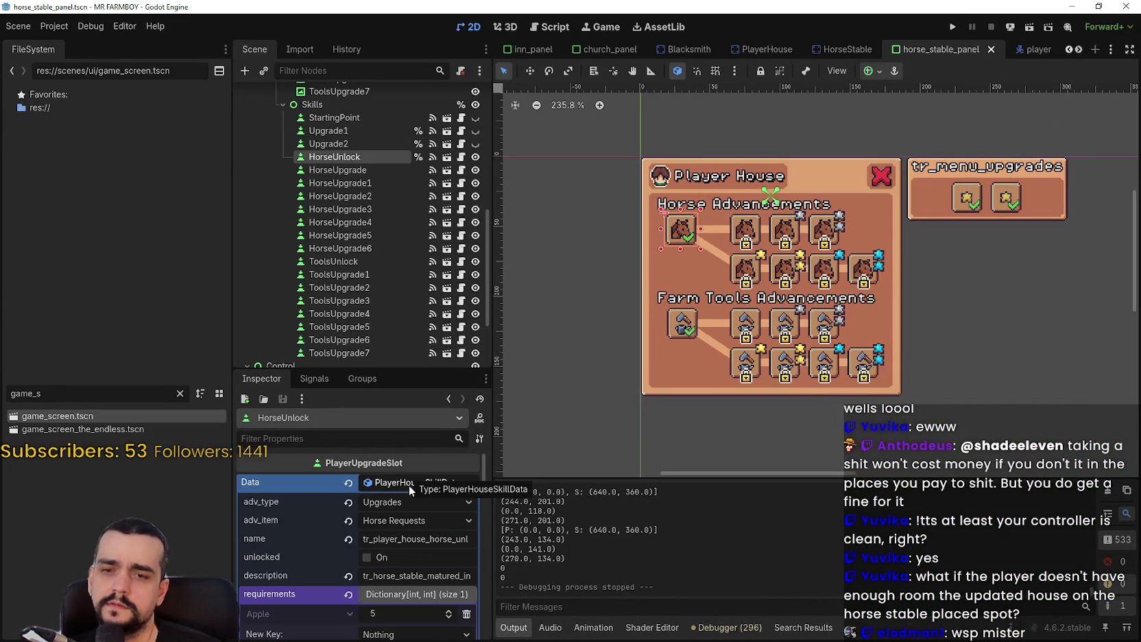
left_click(412, 489)
left_click(411, 490)
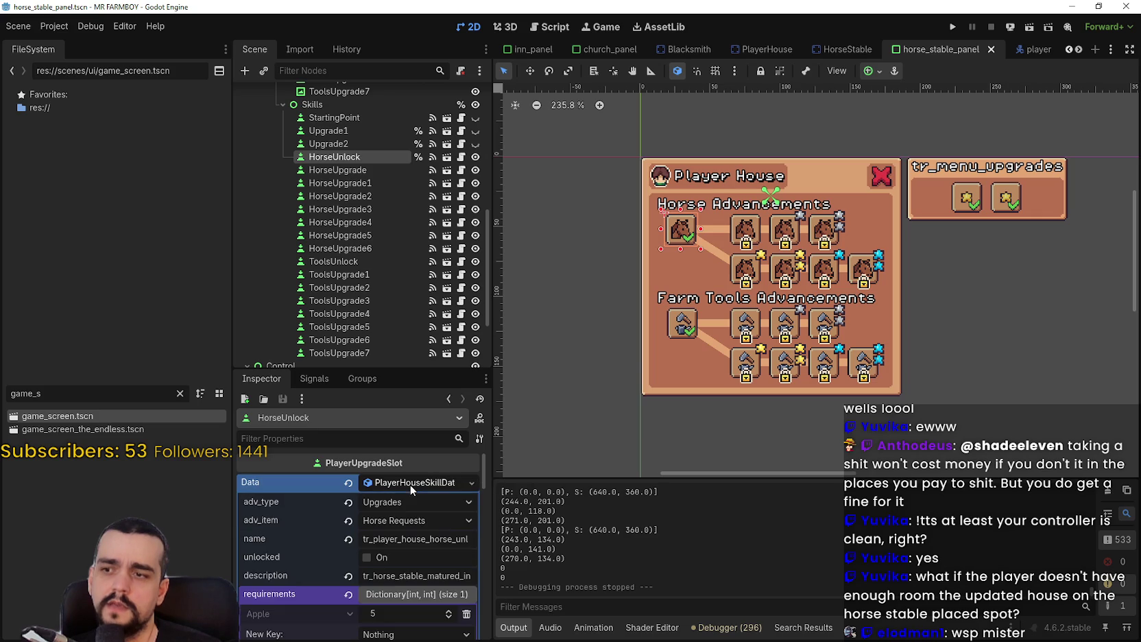
key("ctrl+s")
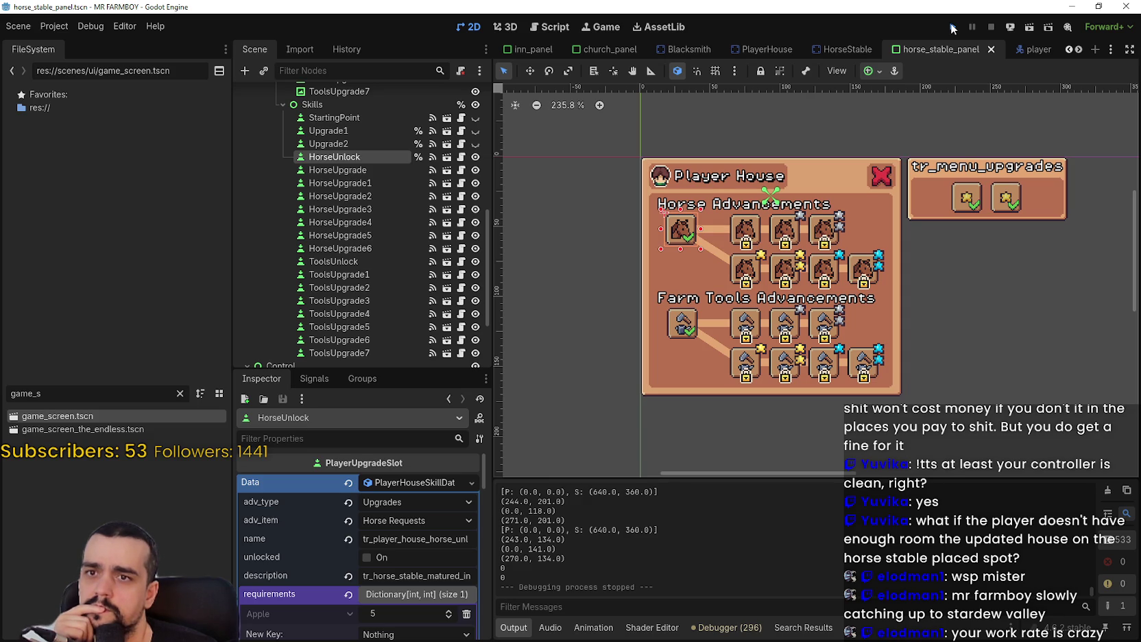
left_click(952, 28)
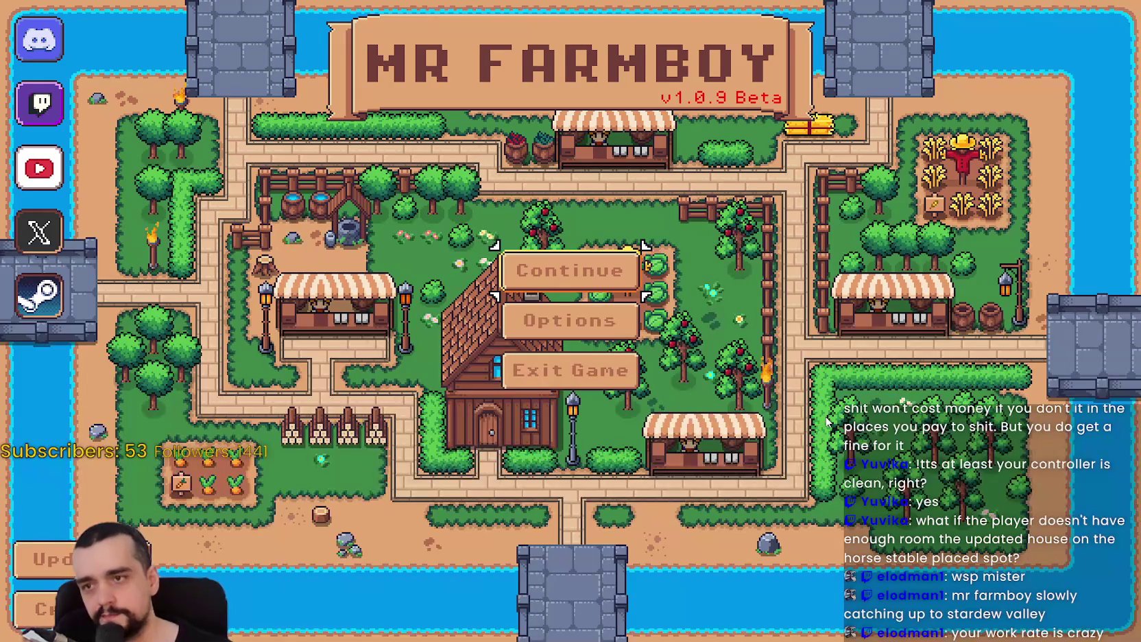
Delete the existing Save 4 from the save games list
left_click(594, 291)
scroll(597, 288, "down", 3)
left_click(617, 268)
scroll(658, 319, "up", 1)
left_click(657, 319)
left_click(637, 317)
left_click(488, 362)
Create a new slot 4 game with Balanced Economy and King's Task (Recommended), then dismiss the King's letter
left_click(565, 301)
left_click(570, 240)
left_click(394, 376)
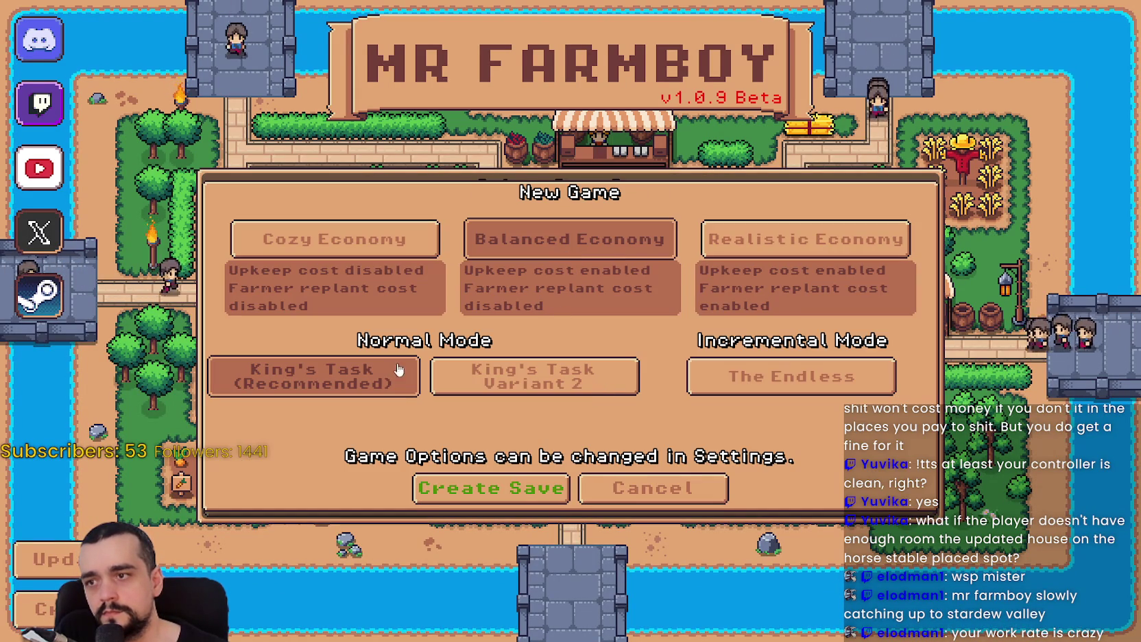
left_click(493, 488)
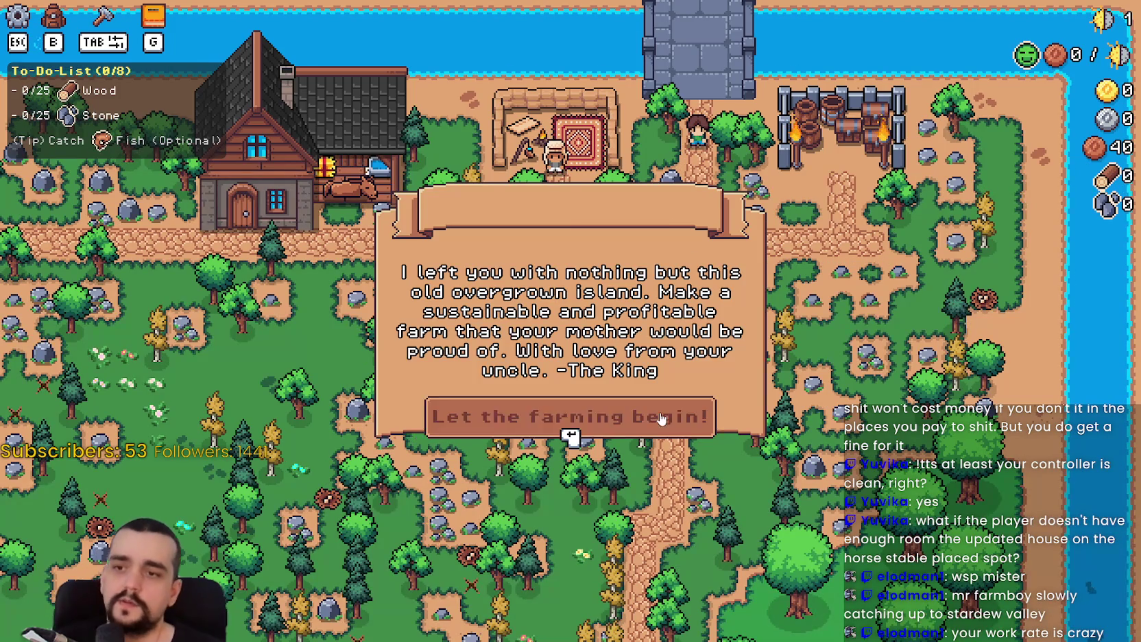
key("Return")
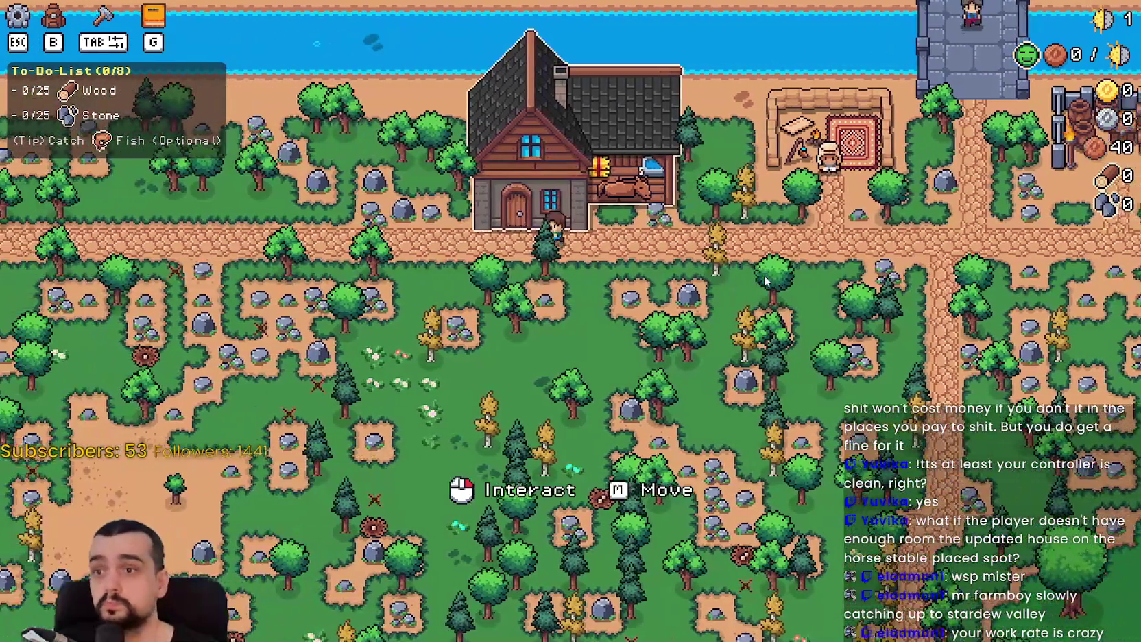
Check the Player House advancements window, then pause and quit back to the editor
left_click(766, 280)
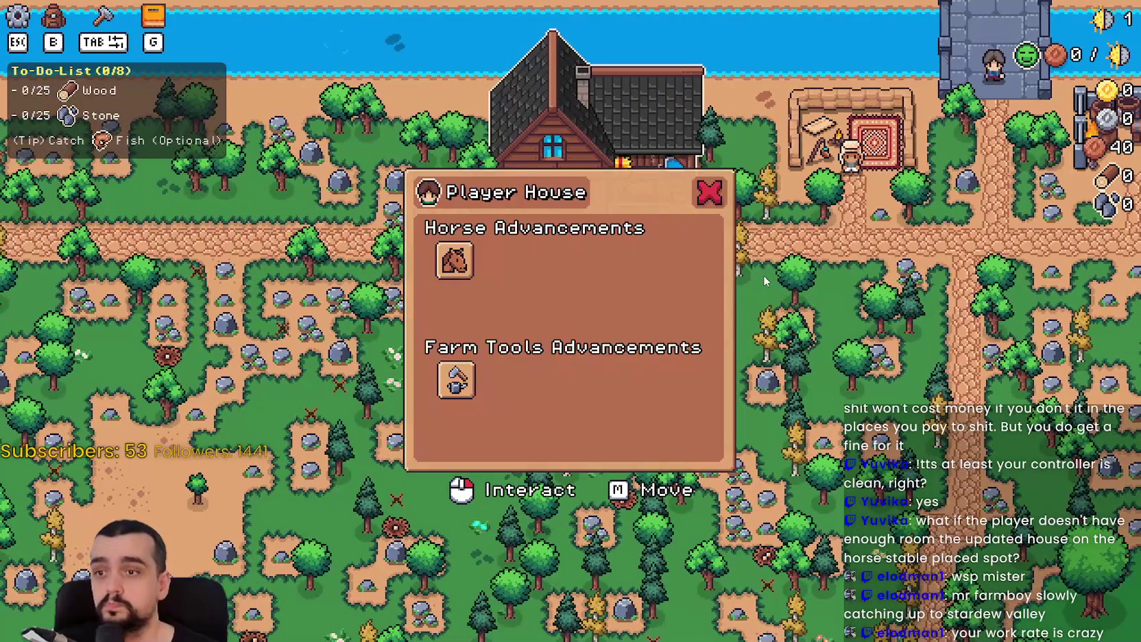
key("Escape")
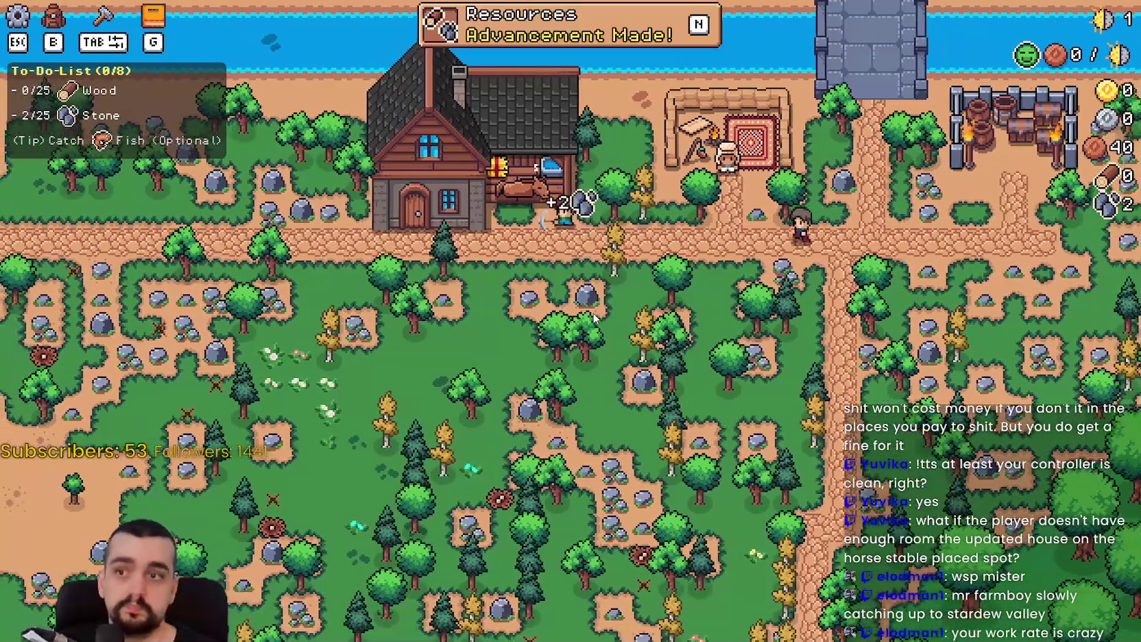
scroll(540, 485, "down", 5)
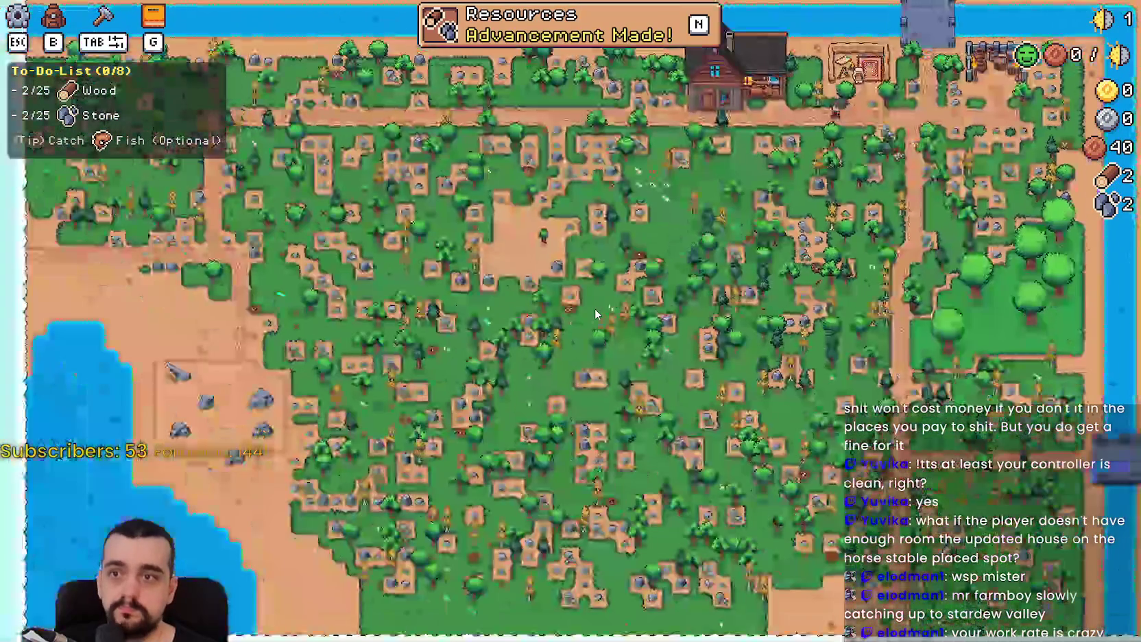
scroll(540, 484, "up", 4)
key("Escape")
key("Escape")
key("F8")
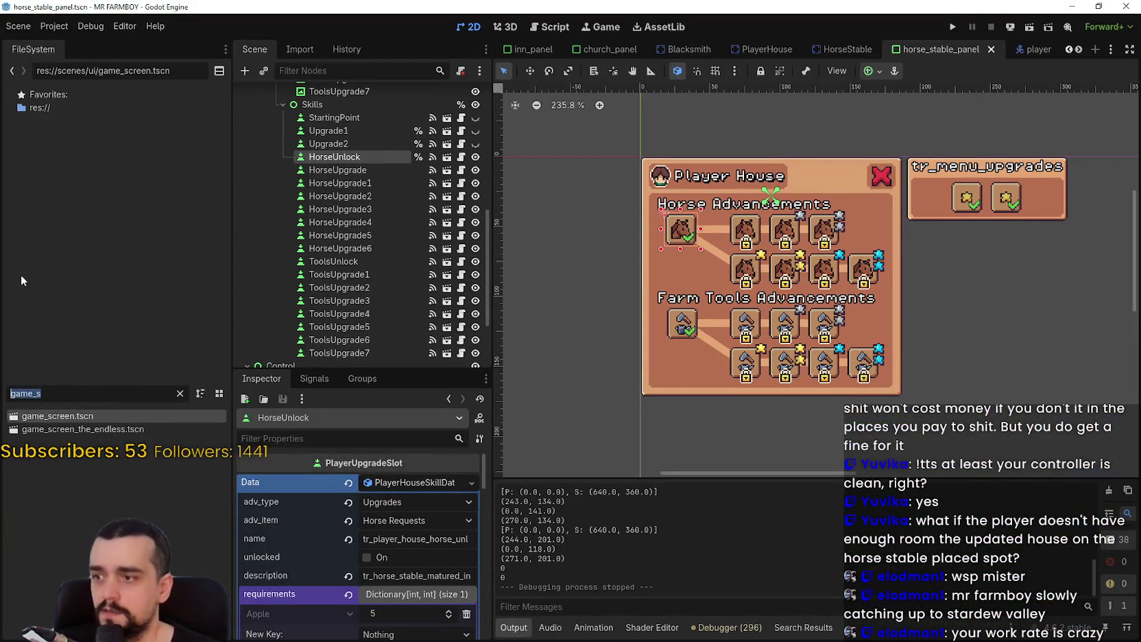
Filter the FileSystem dock for 'seco' and open Second_Map.tscn
type("tes")
key("BackSpace")
key("BackSpace")
key("BackSpace")
type("seco")
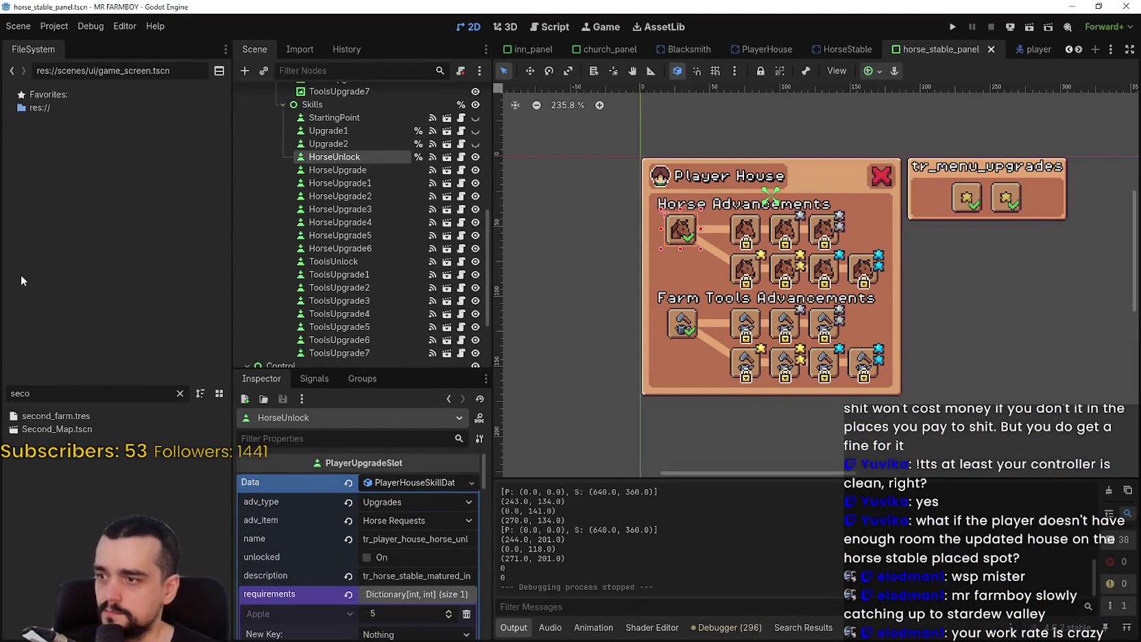
left_click(135, 428)
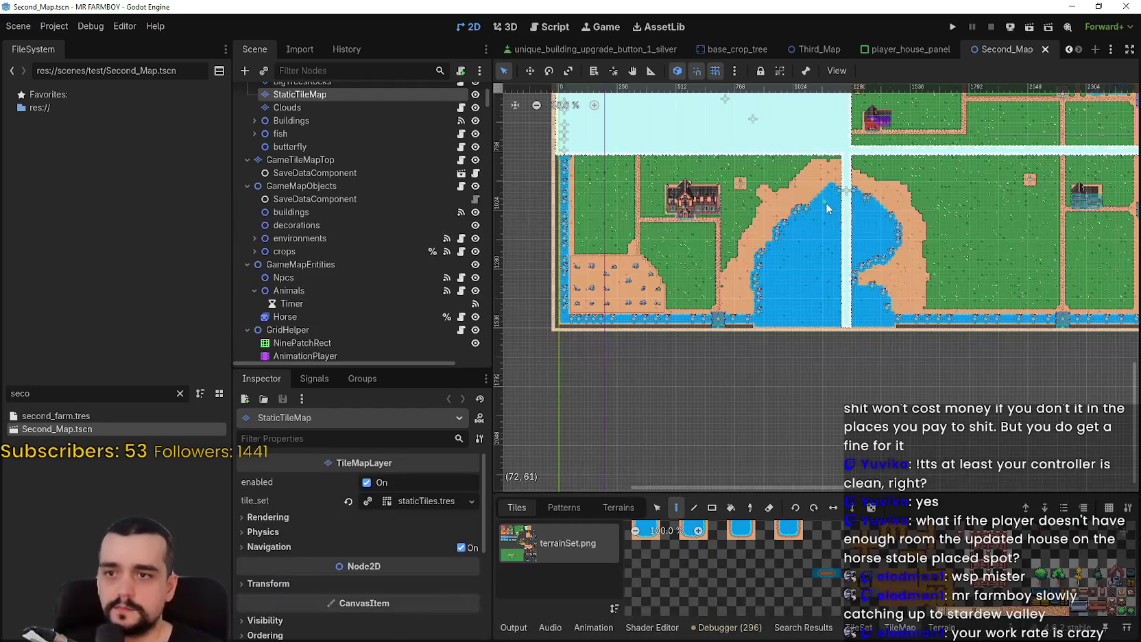
Zoom to the purple house at the road corner and select HorseStable under Buildings
mouse_move(1005, 190)
left_mouse_down()
mouse_move(985, 210)
mouse_move(919, 227)
mouse_move(853, 148)
left_mouse_up()
scroll(679, 296, "up", 11)
scroll(882, 196, "down", 6)
left_click_drag(745, 136, 651, 182)
scroll(630, 168, "up", 3)
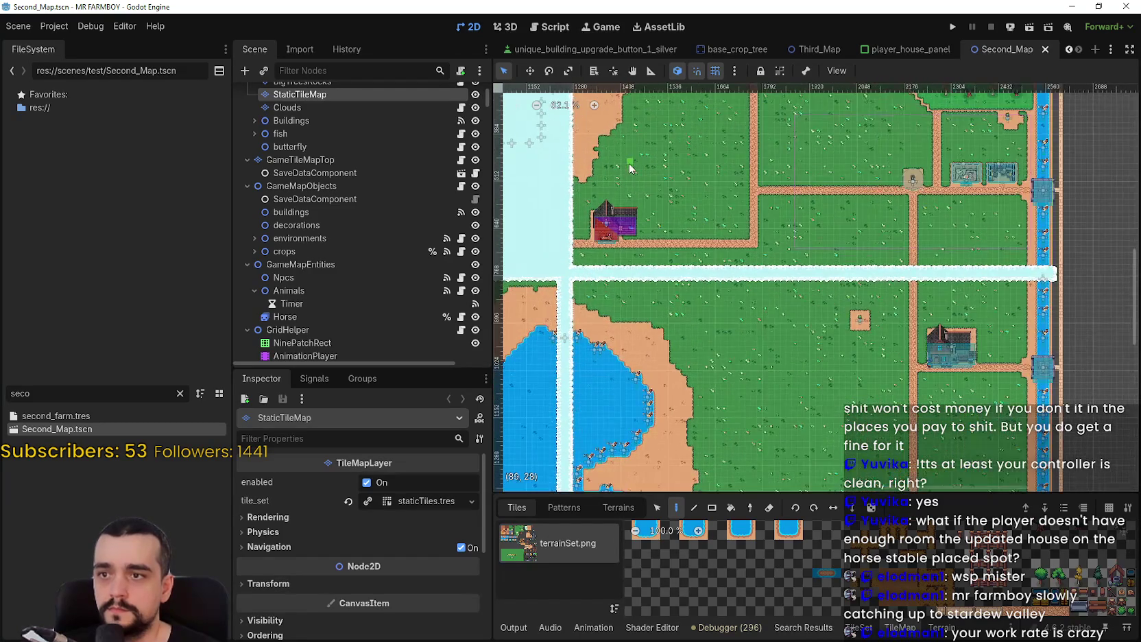
scroll(649, 219, "up", 2)
scroll(767, 205, "down", 1)
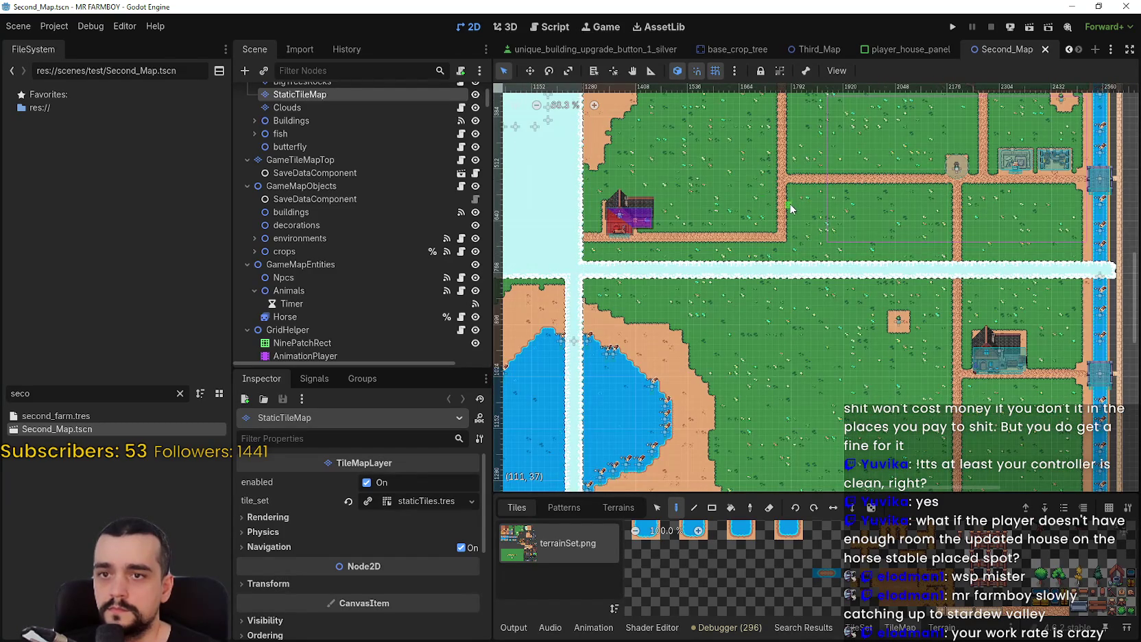
scroll(700, 265, "up", 2)
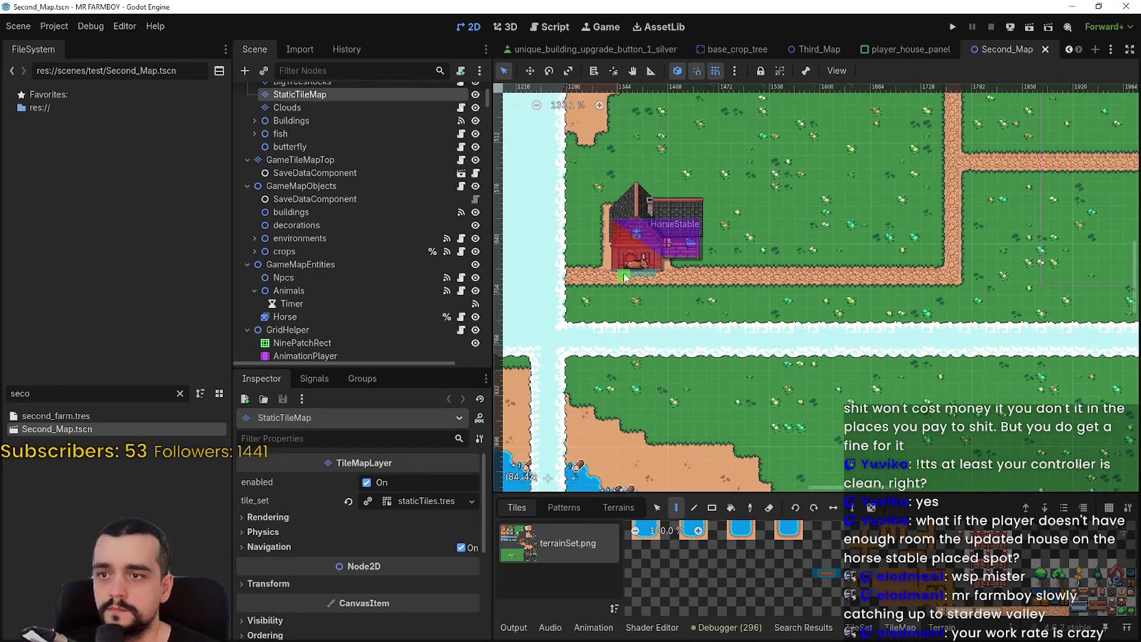
scroll(700, 266, "down", 4)
scroll(609, 330, "up", 2)
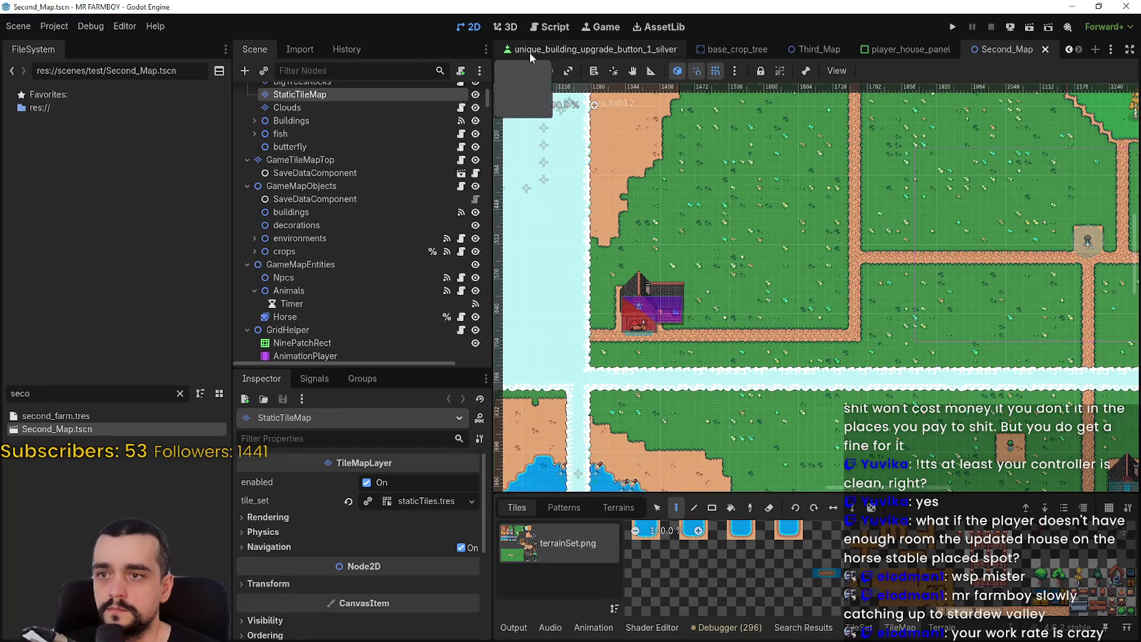
scroll(641, 321, "up", 4)
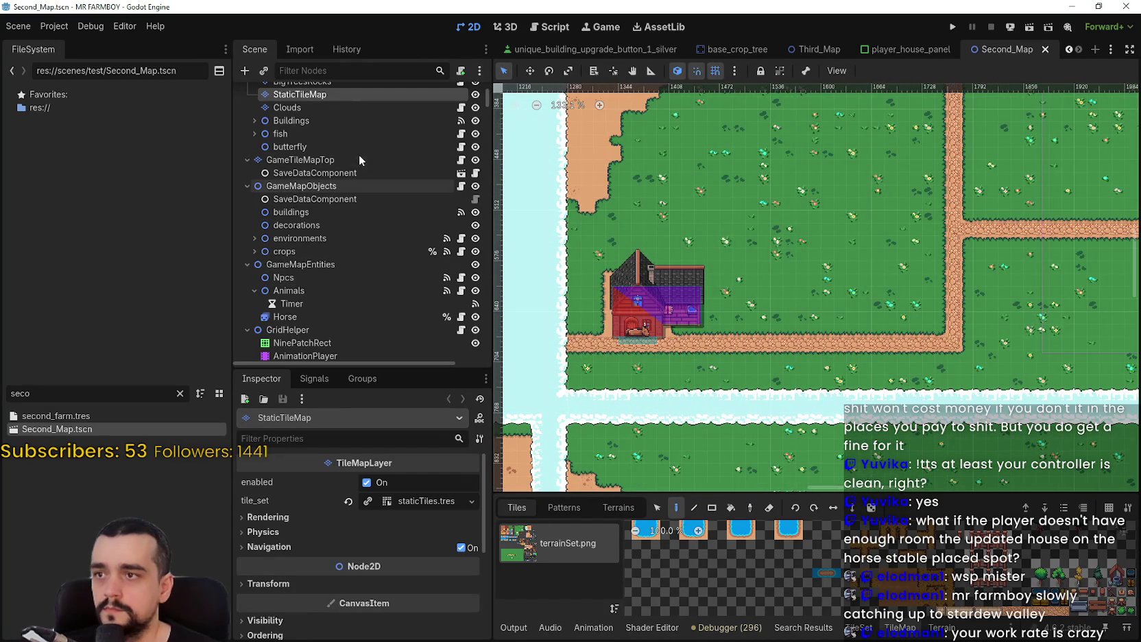
scroll(326, 233, "down", 3)
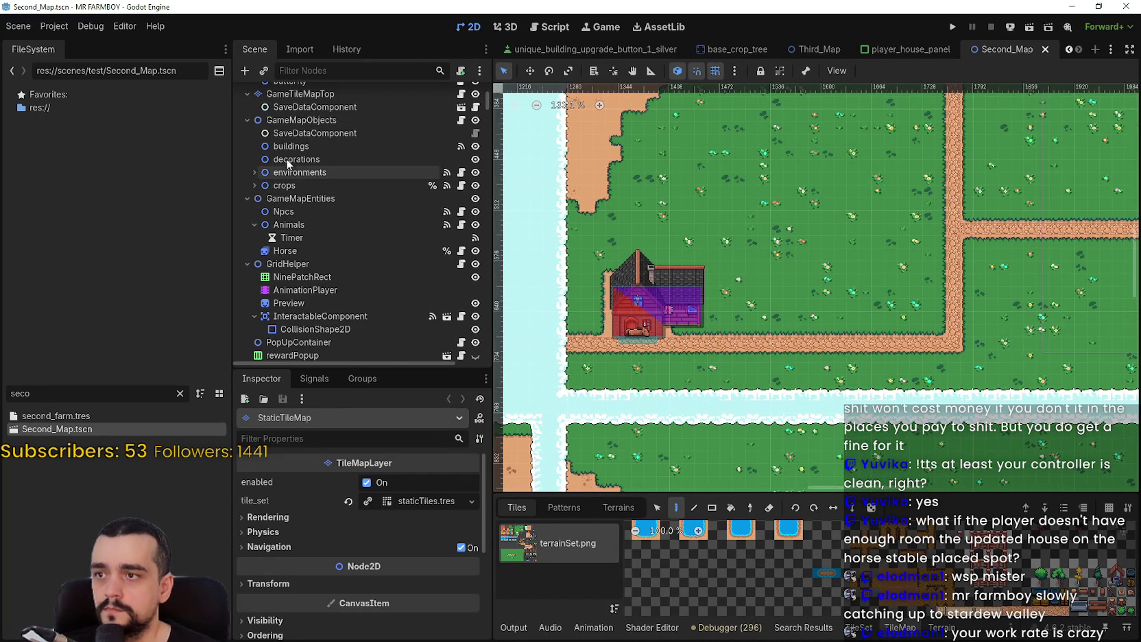
scroll(261, 158, "up", 4)
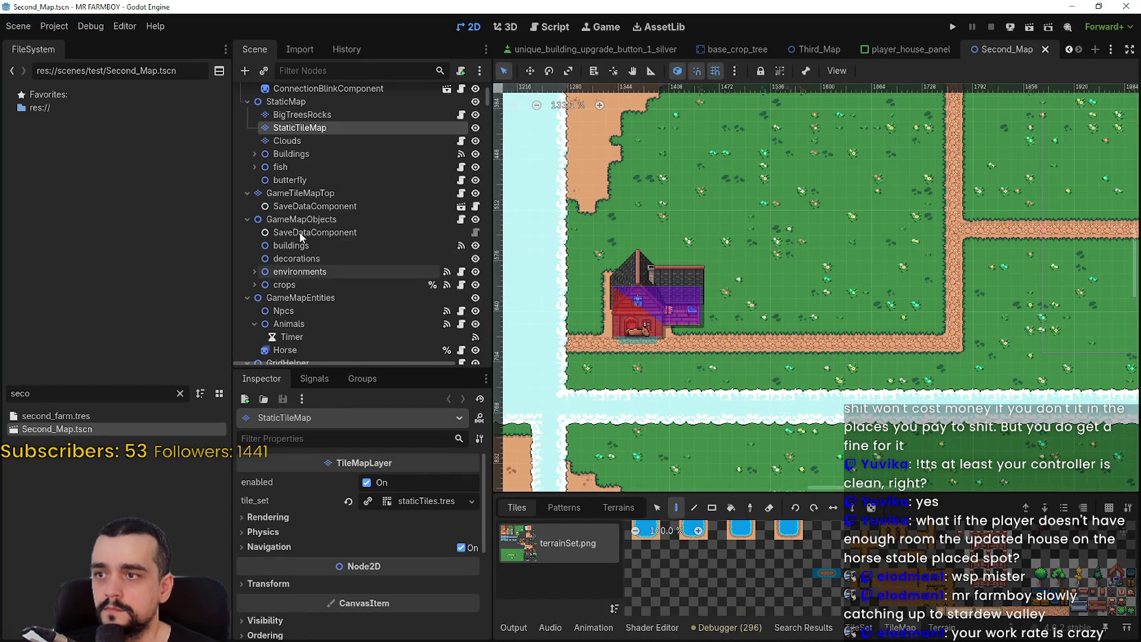
left_click(253, 154)
left_click(322, 323)
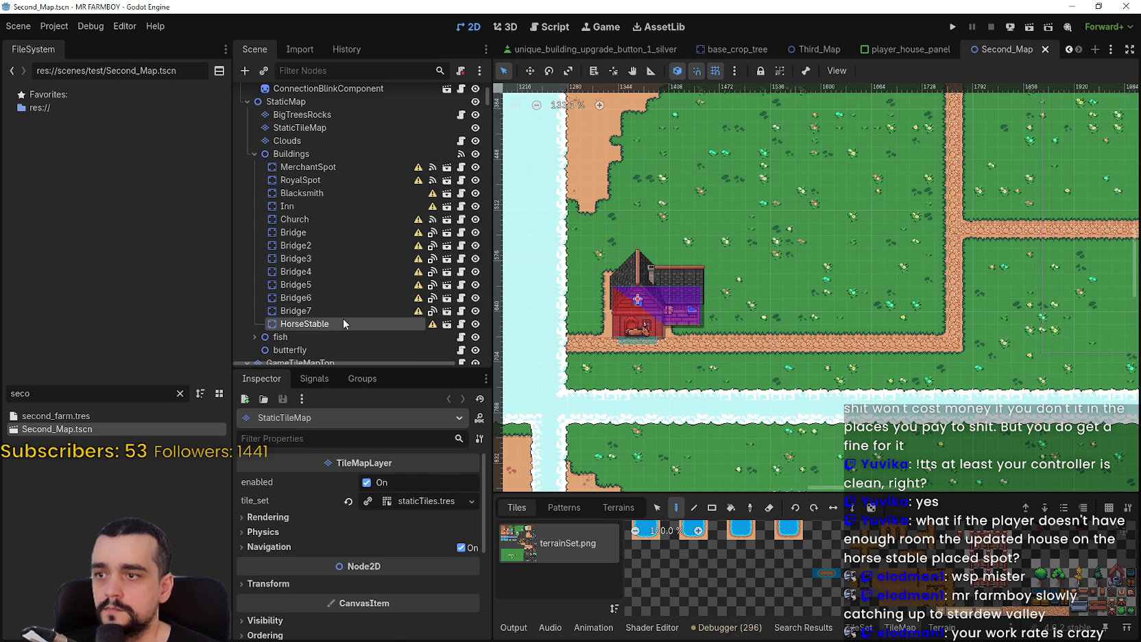
mouse_move(665, 291)
left_mouse_down()
mouse_move(917, 183)
mouse_move(637, 275)
mouse_move(596, 300)
mouse_move(828, 269)
left_mouse_up()
scroll(828, 269, "up", 9)
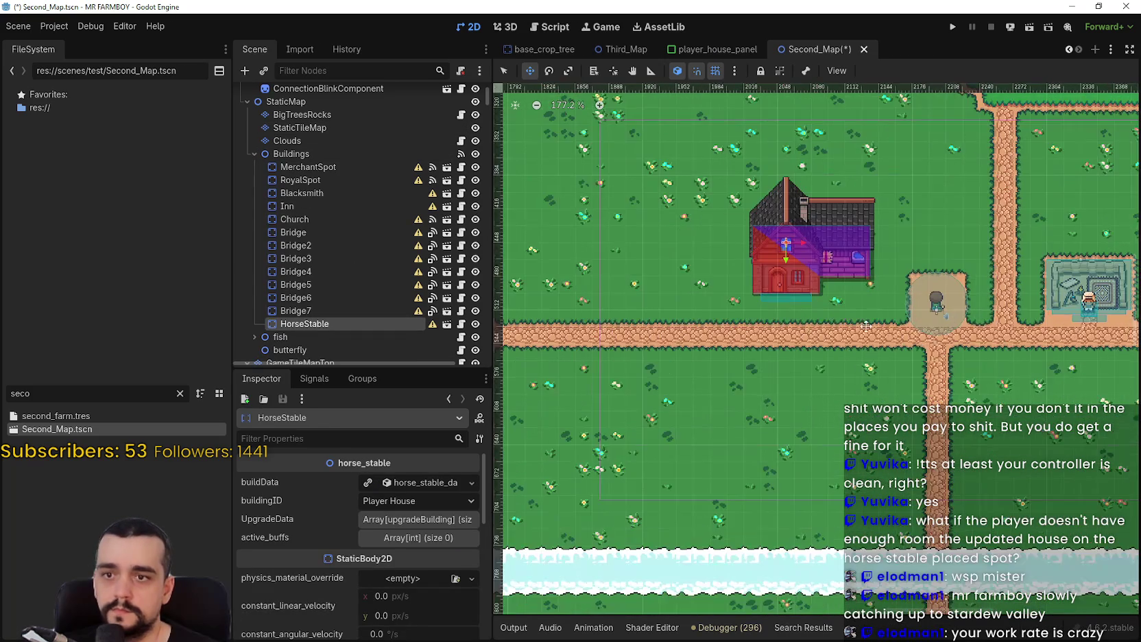
left_click_drag(700, 242, 796, 272)
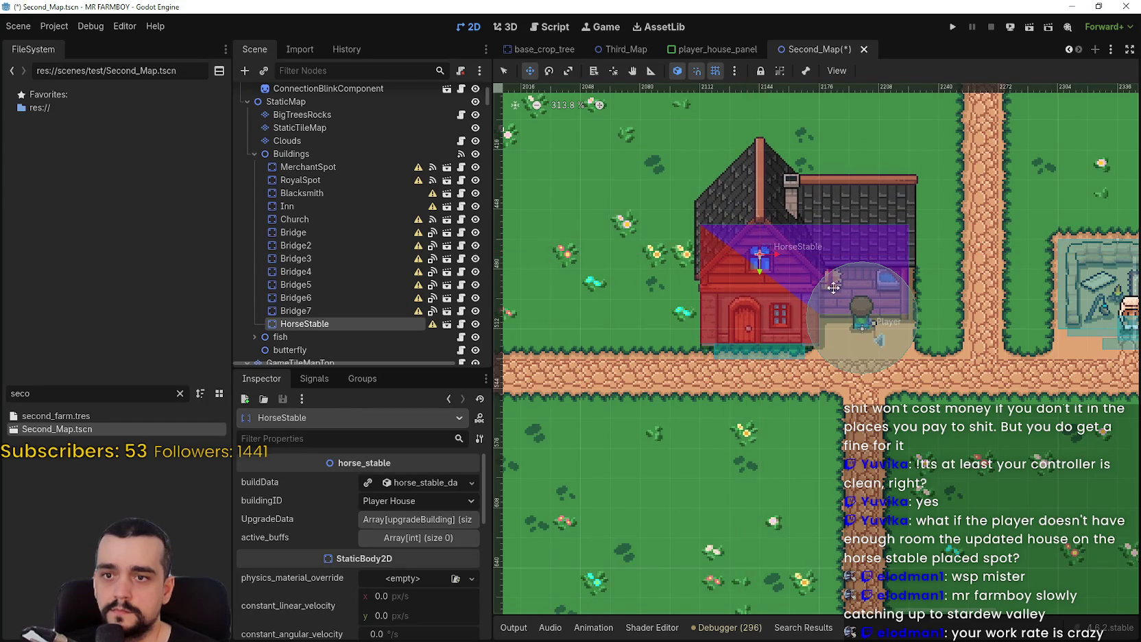
scroll(832, 286, "up", 8)
mouse_move(717, 359)
left_mouse_down()
mouse_move(718, 377)
mouse_move(734, 258)
left_mouse_up()
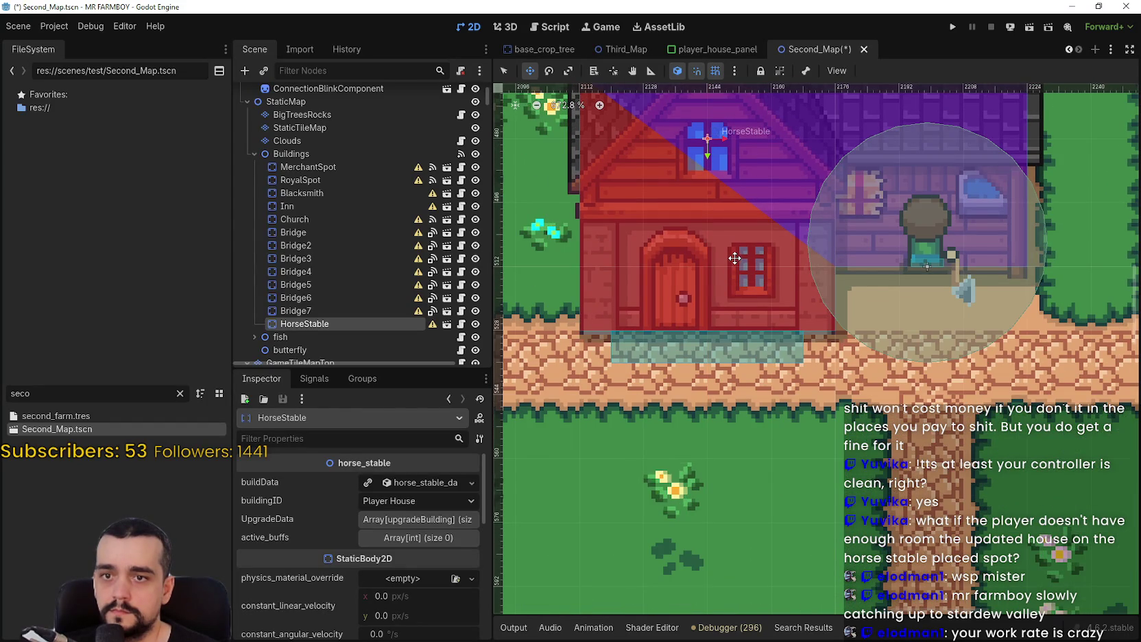
scroll(725, 267, "up", 14)
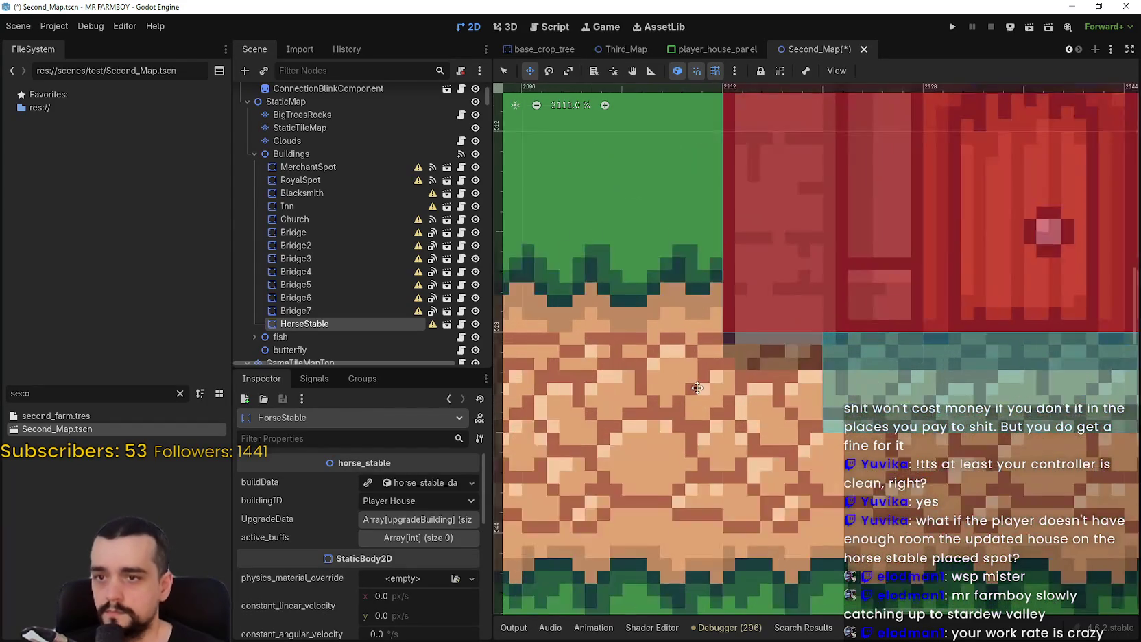
scroll(725, 359, "up", 1)
scroll(751, 330, "down", 2)
scroll(758, 332, "up", 2)
scroll(764, 336, "down", 1)
scroll(772, 339, "down", 19)
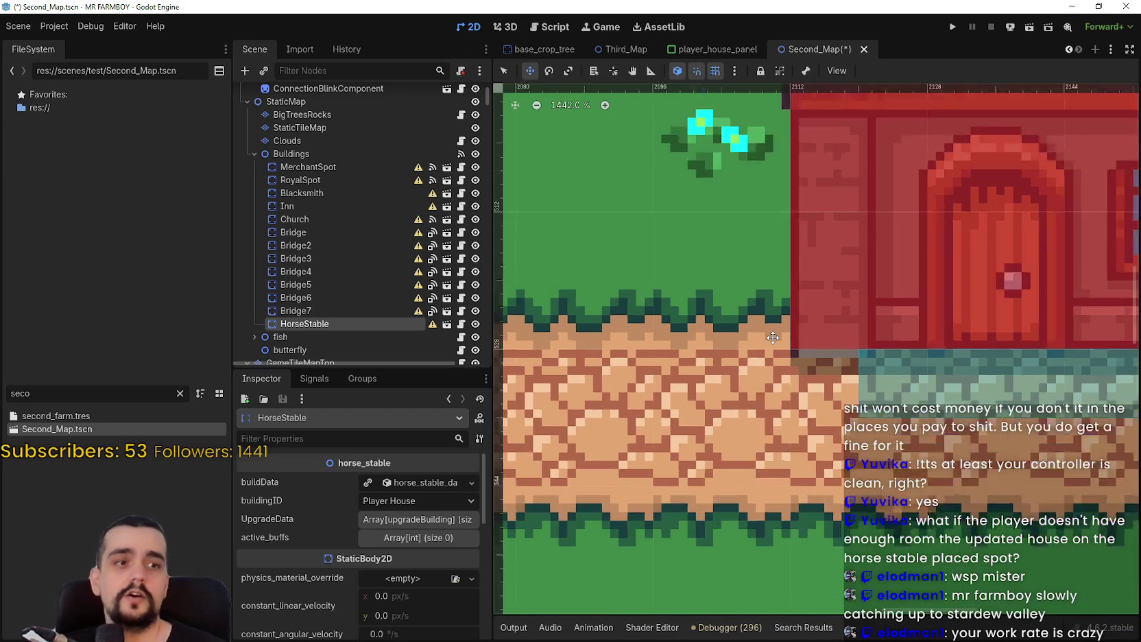
scroll(818, 314, "right", 6)
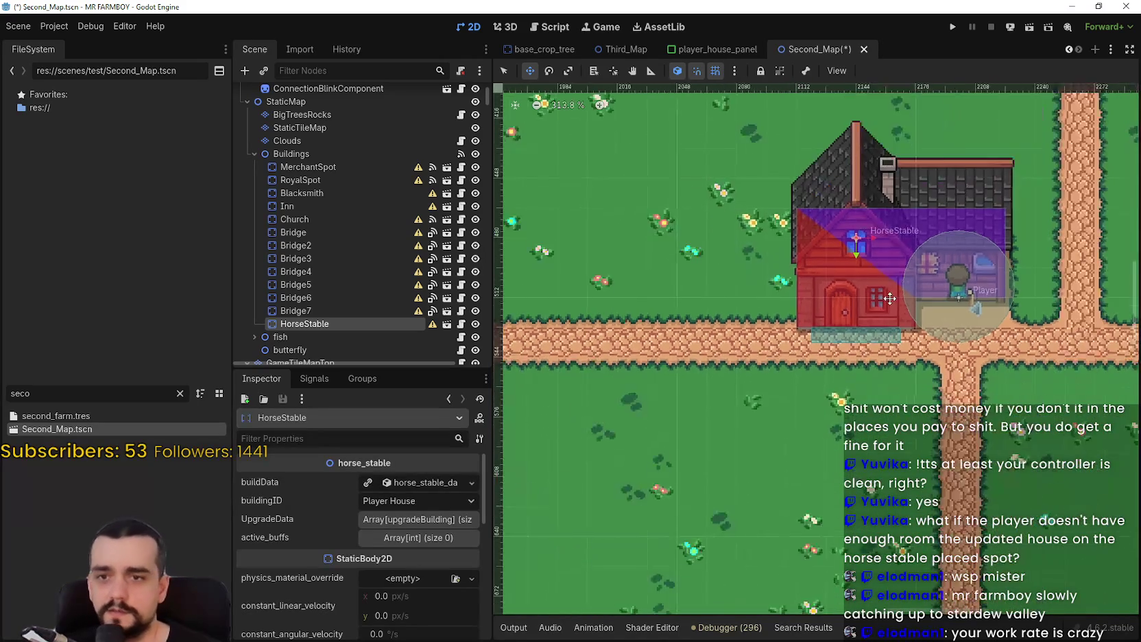
scroll(789, 322, "up", 2)
scroll(764, 328, "down", 1)
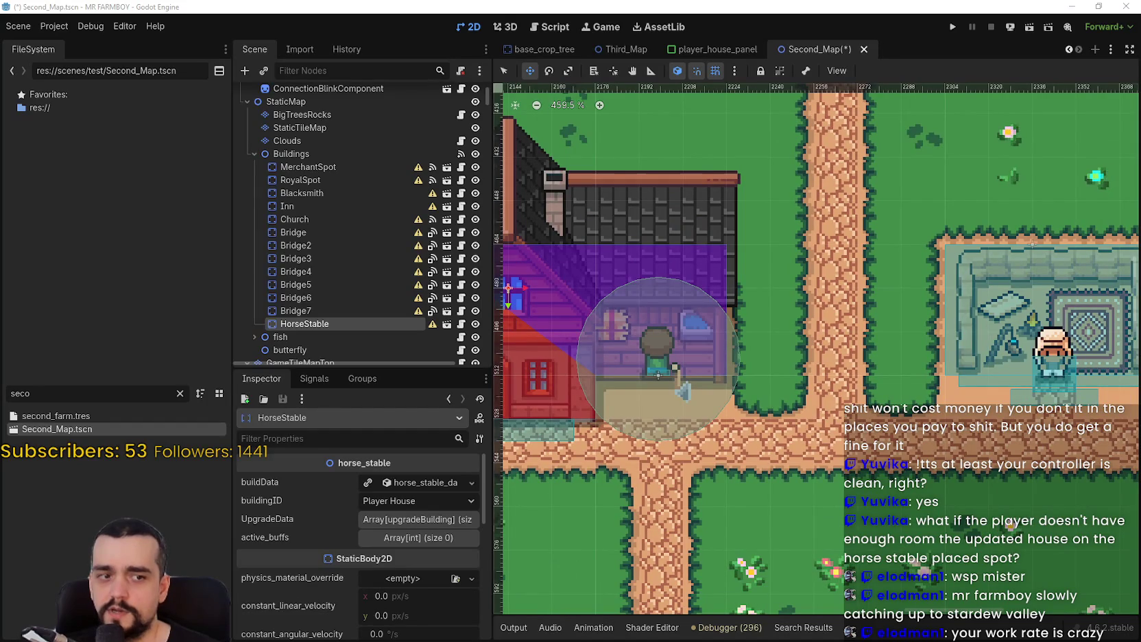
key("alt+Tab")
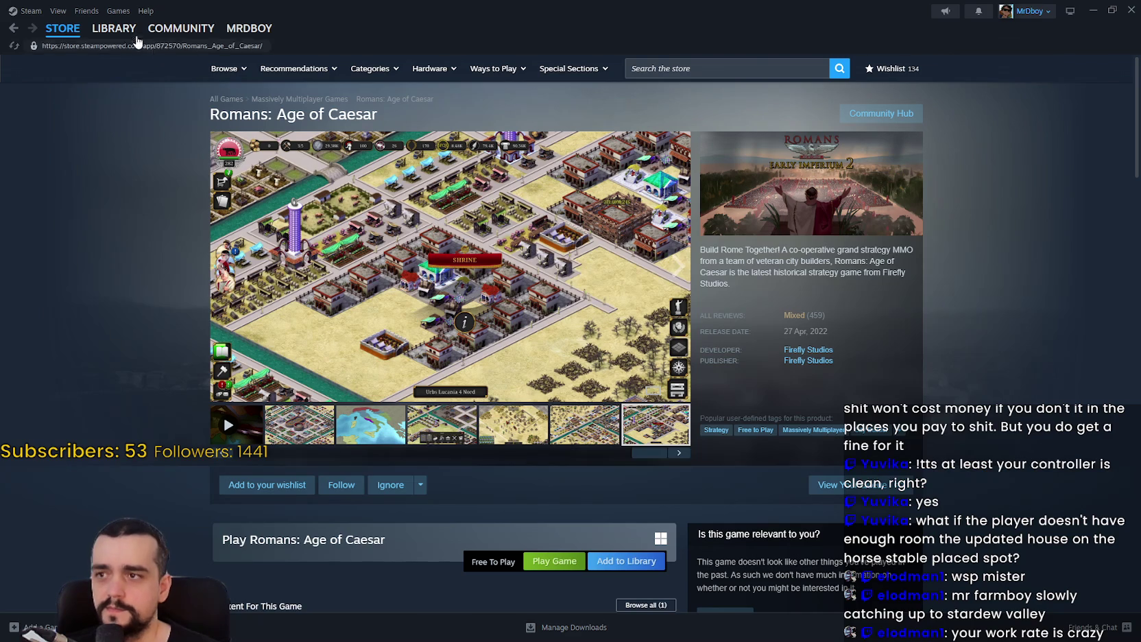
left_click(113, 28)
left_click(143, 178)
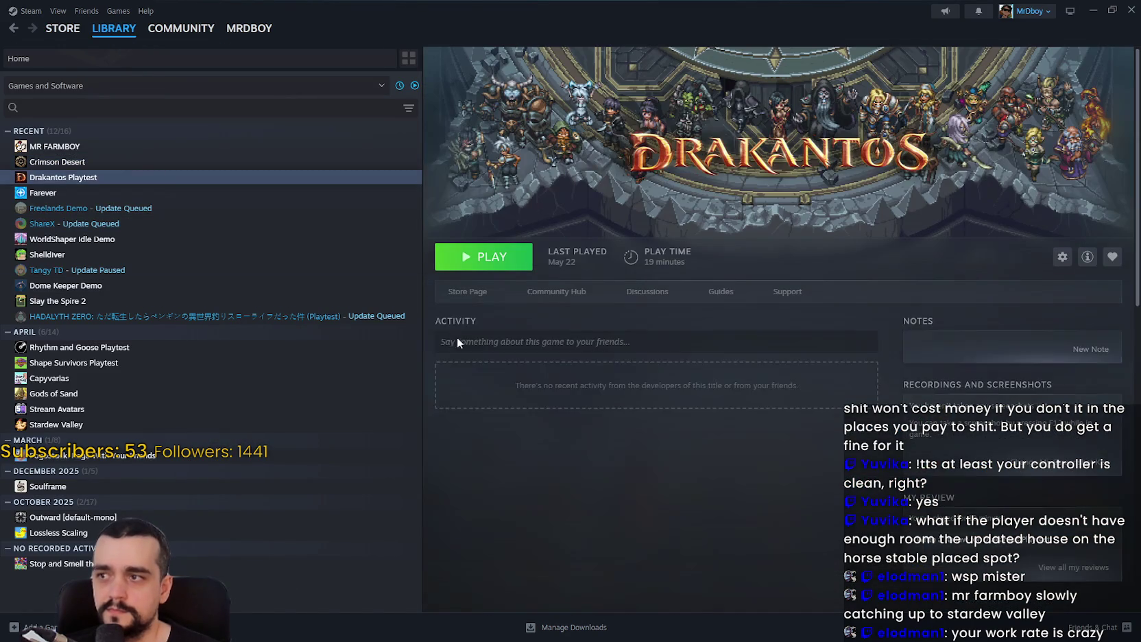
left_click(484, 300)
mouse_move(111, 28)
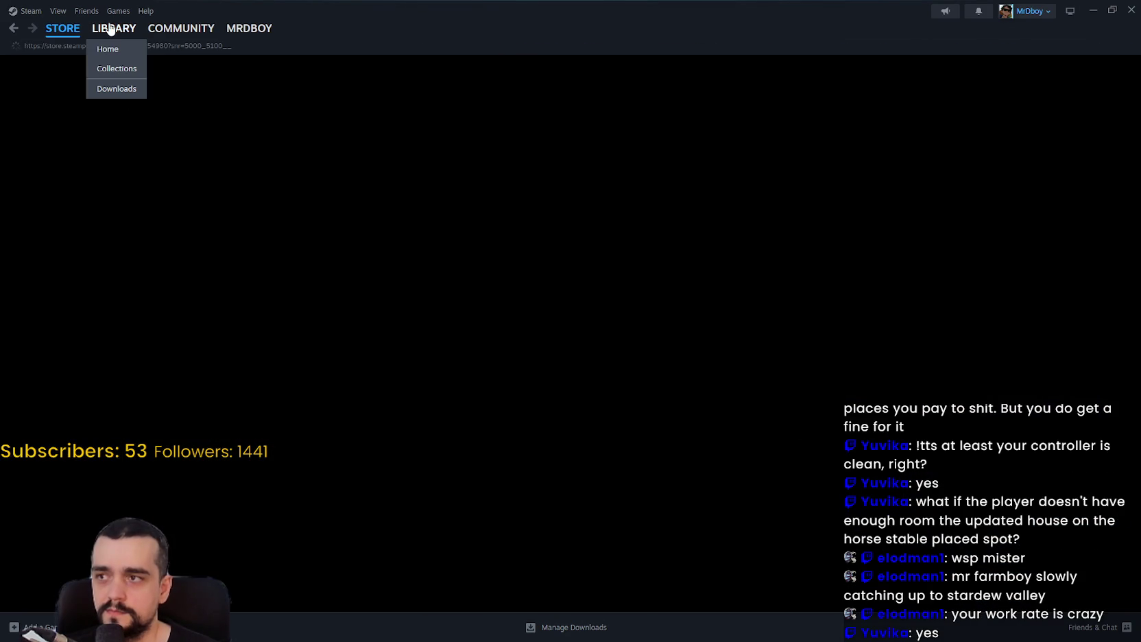
left_click(882, 113)
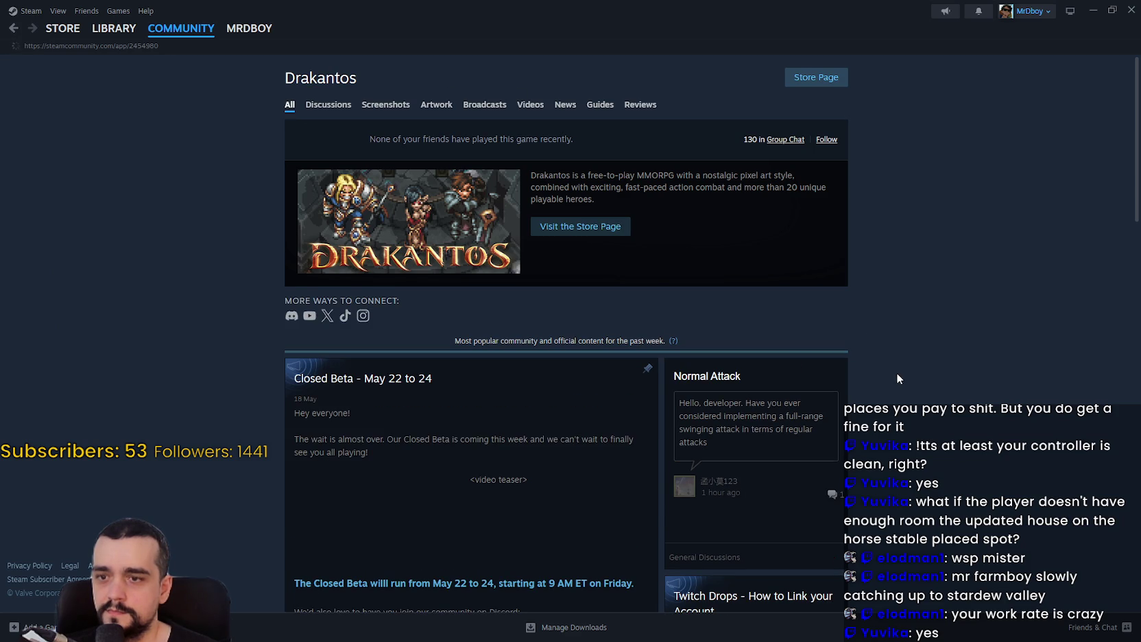
scroll(895, 372, "down", 2)
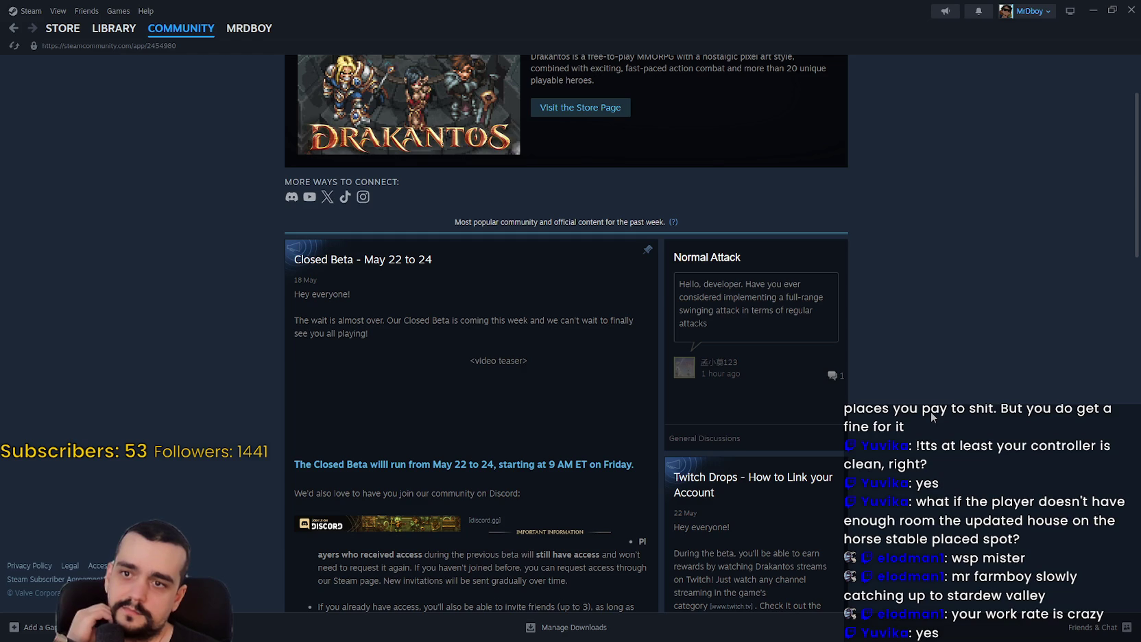
scroll(903, 372, "down", 4)
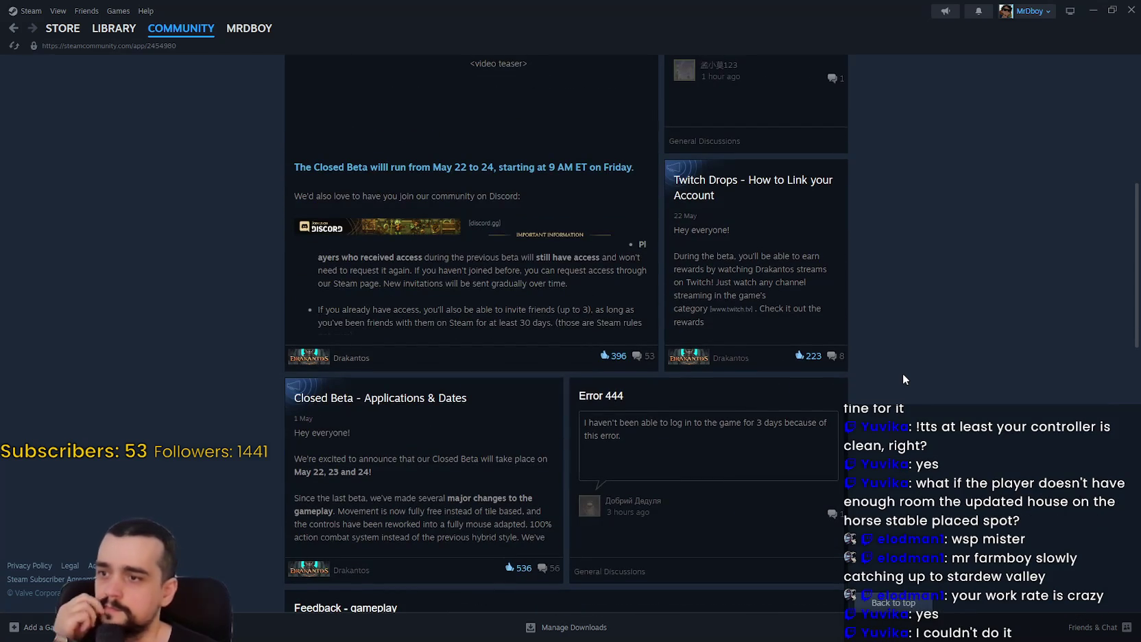
scroll(900, 373, "up", 3)
left_click(1095, 14)
scroll(727, 415, "up", 5)
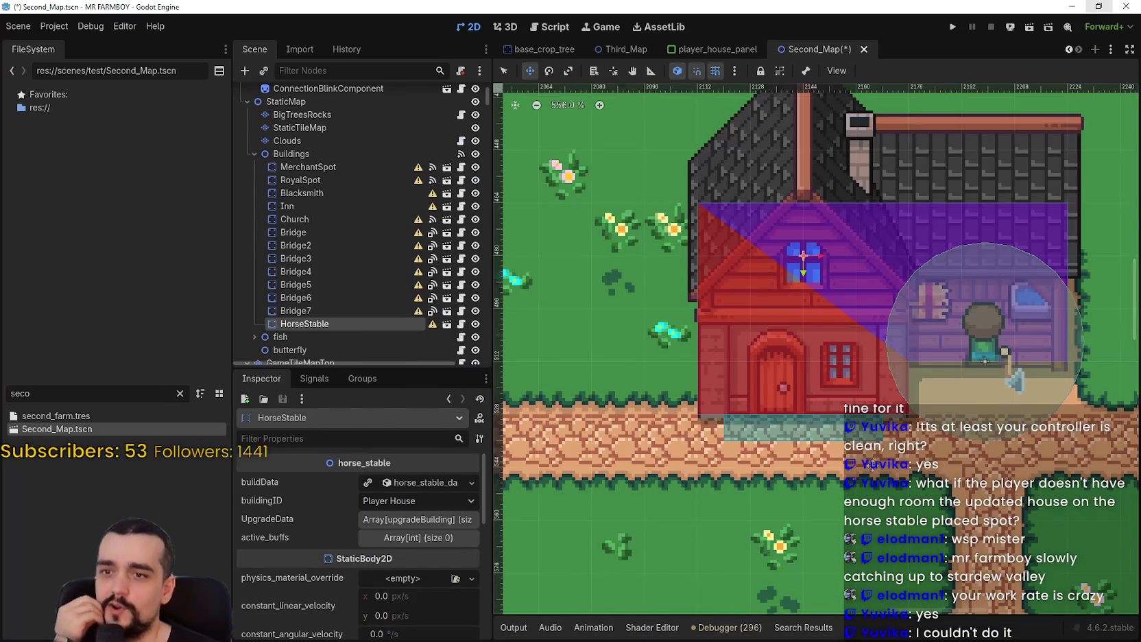
scroll(873, 465, "down", 2)
key("alt+Tab")
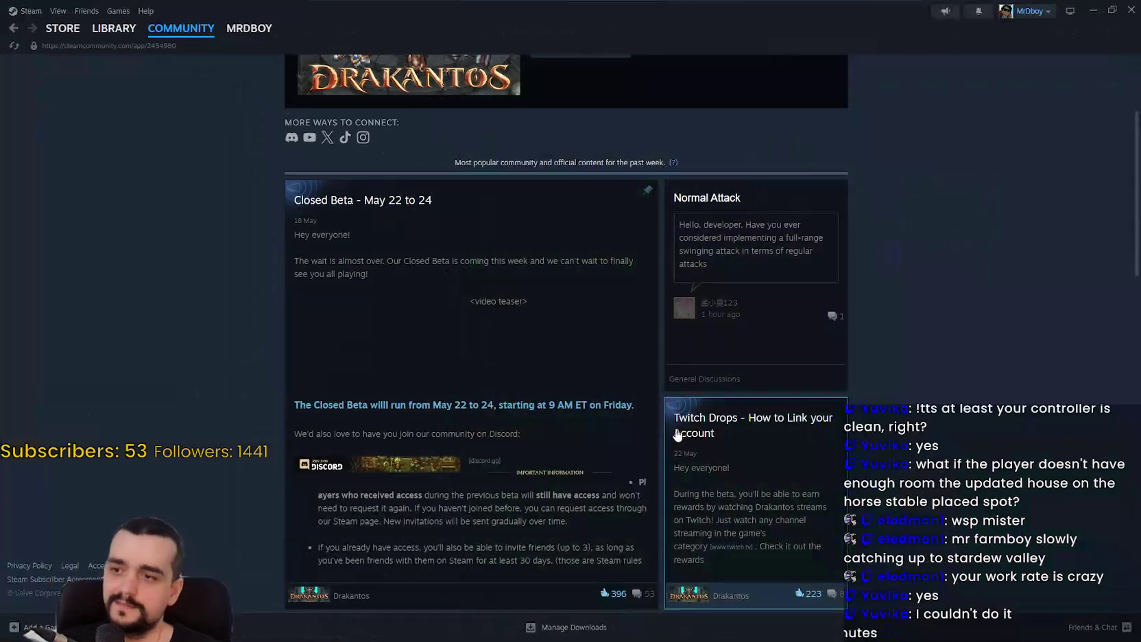
scroll(646, 179, "up", 3)
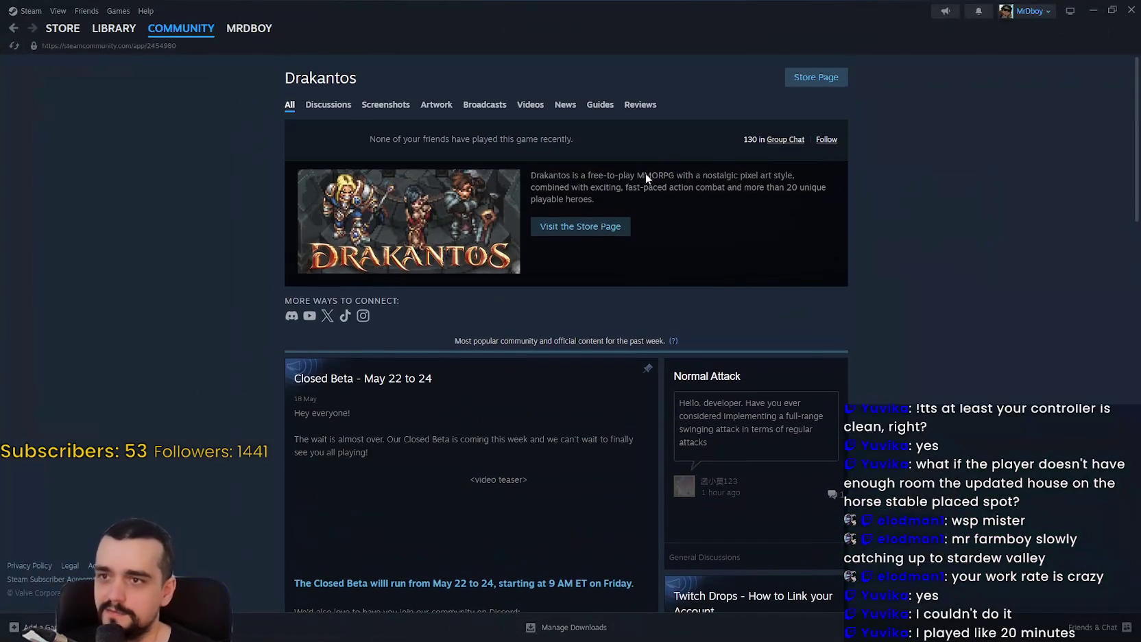
left_click(834, 87)
scroll(677, 343, "down", 1)
left_click(487, 379)
left_click(563, 369)
left_click(660, 368)
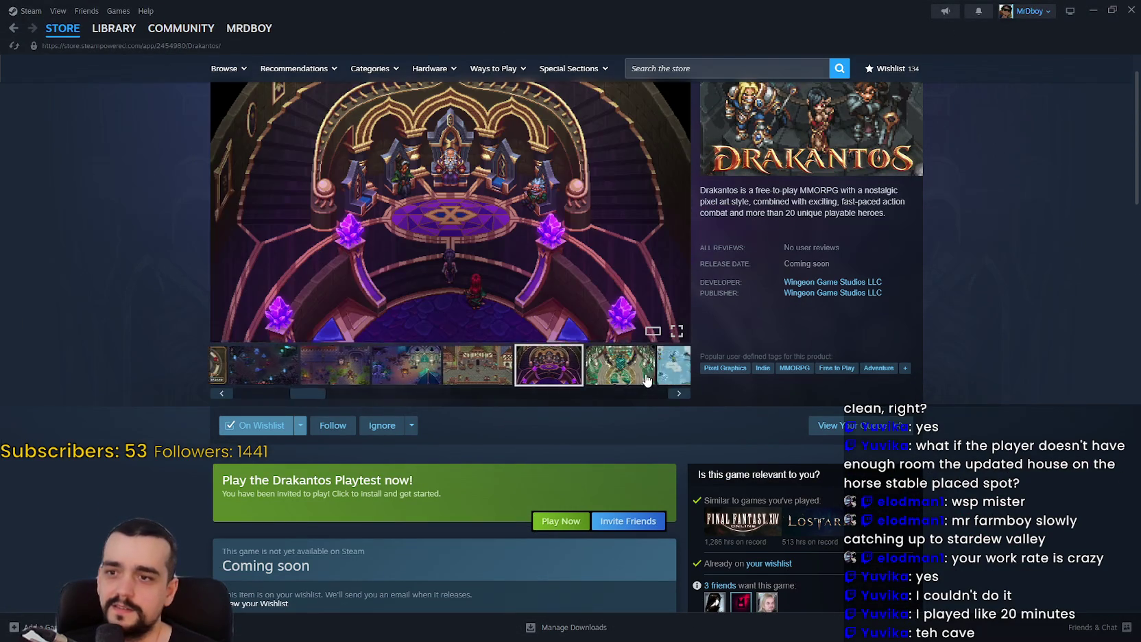
left_click(510, 381)
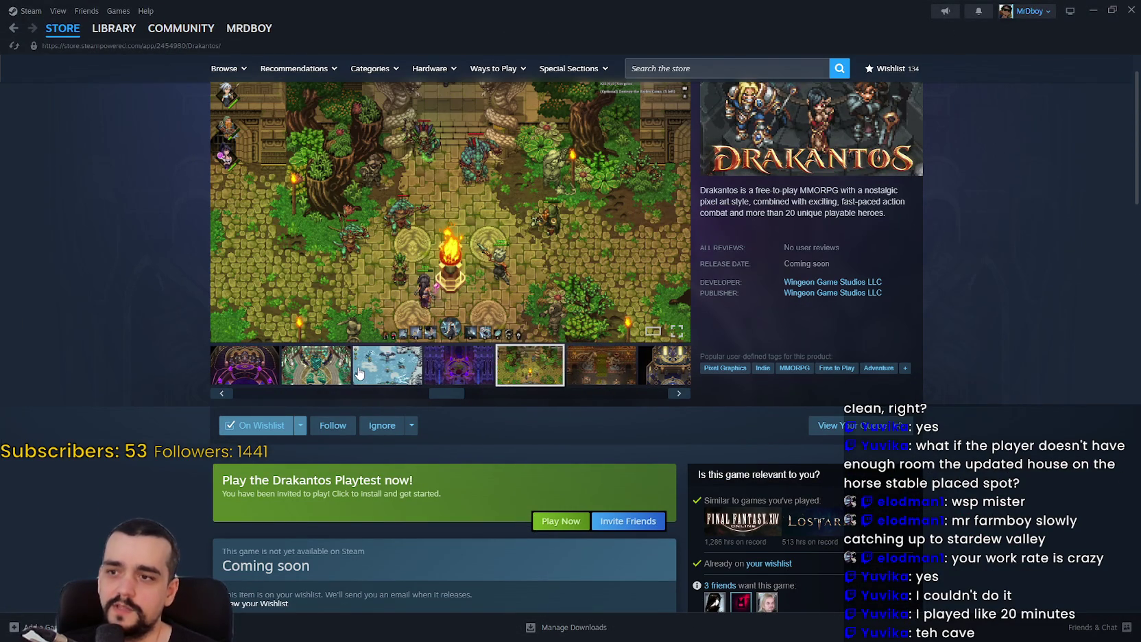
left_click(308, 381)
left_click_drag(446, 395, 252, 396)
left_click(403, 379)
left_click(406, 381)
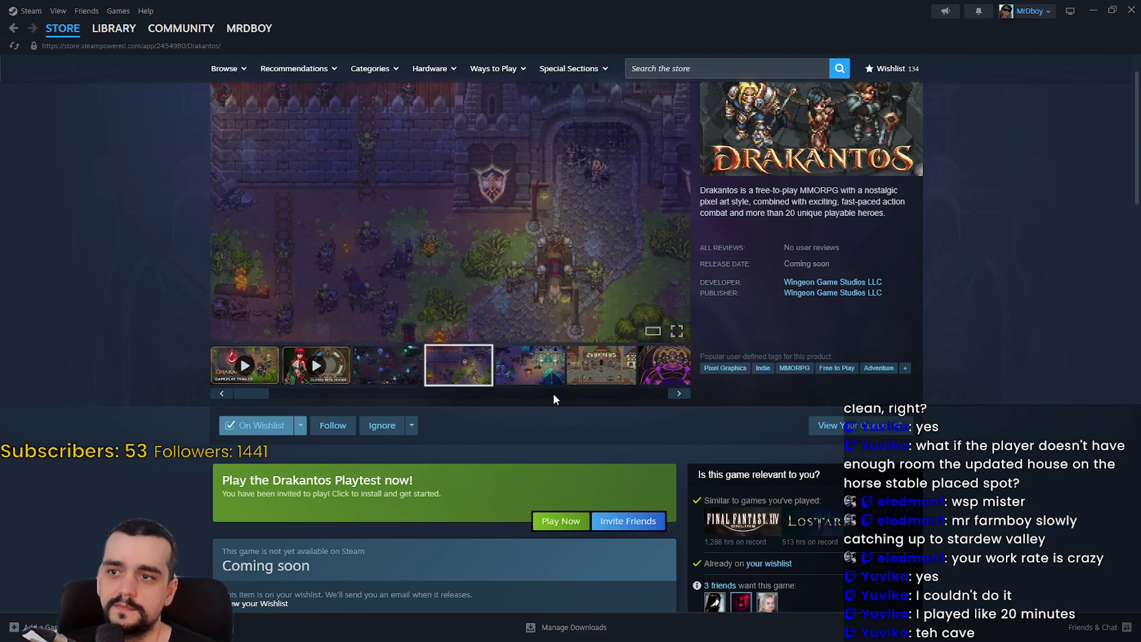
scroll(554, 397, "down", 6)
left_click(1093, 10)
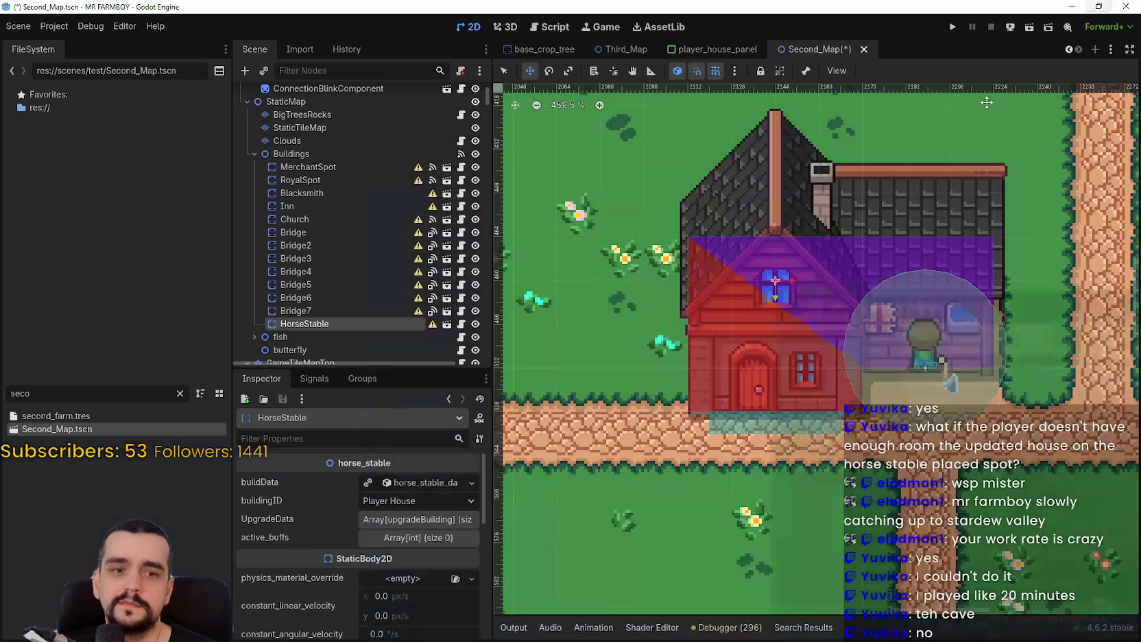
scroll(817, 345, "down", 2)
scroll(817, 345, "up", 3)
scroll(818, 345, "up", 2)
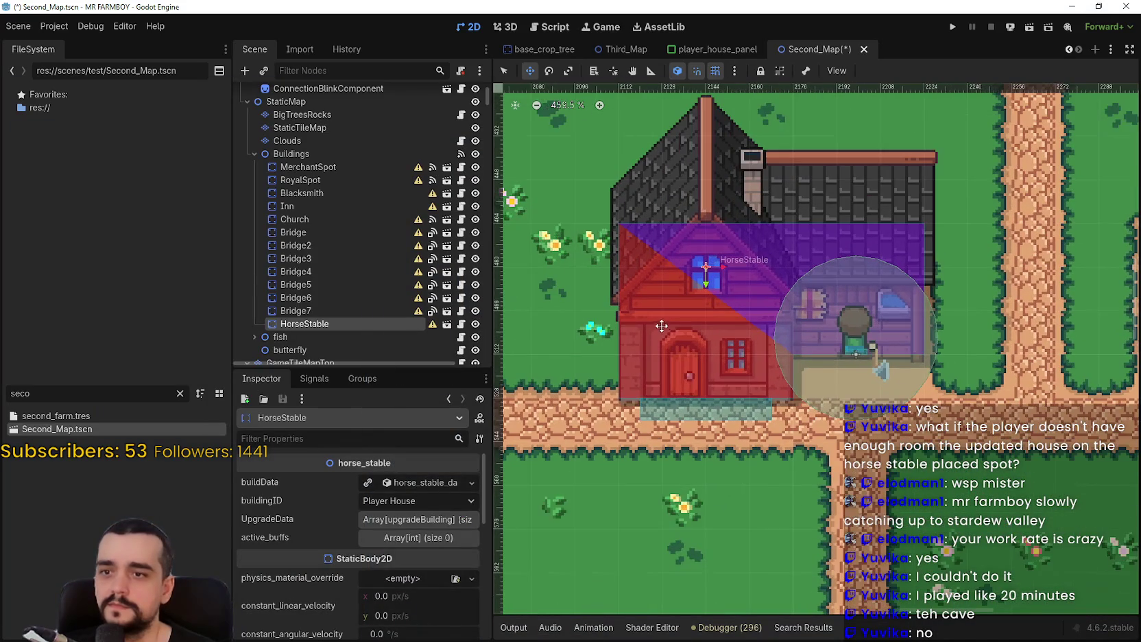
scroll(695, 320, "up", 3)
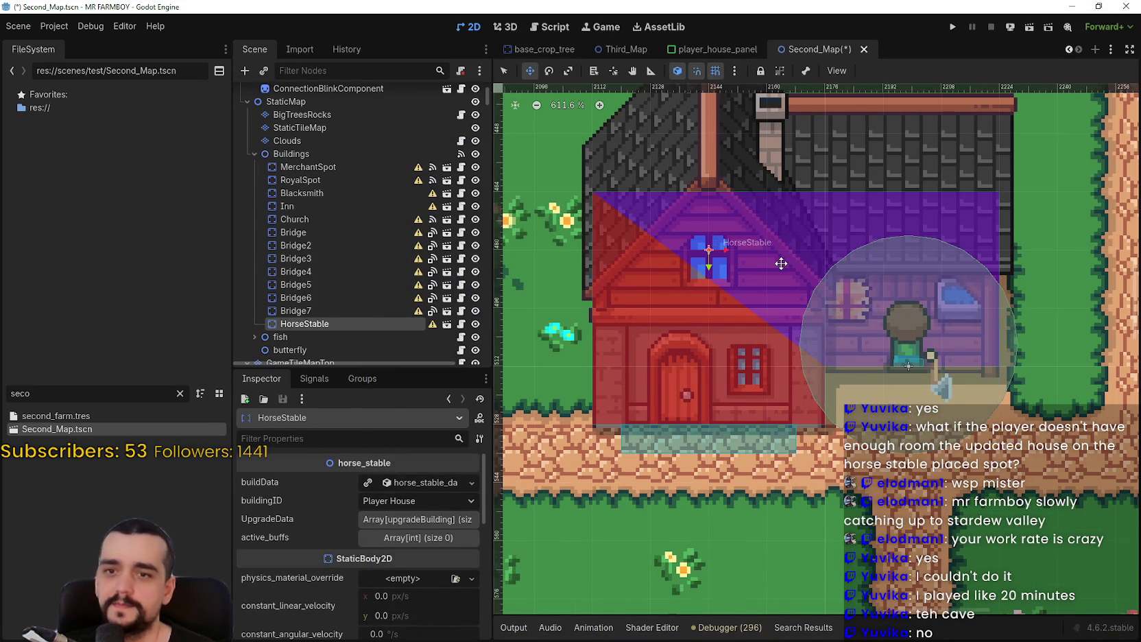
scroll(735, 357, "up", 9)
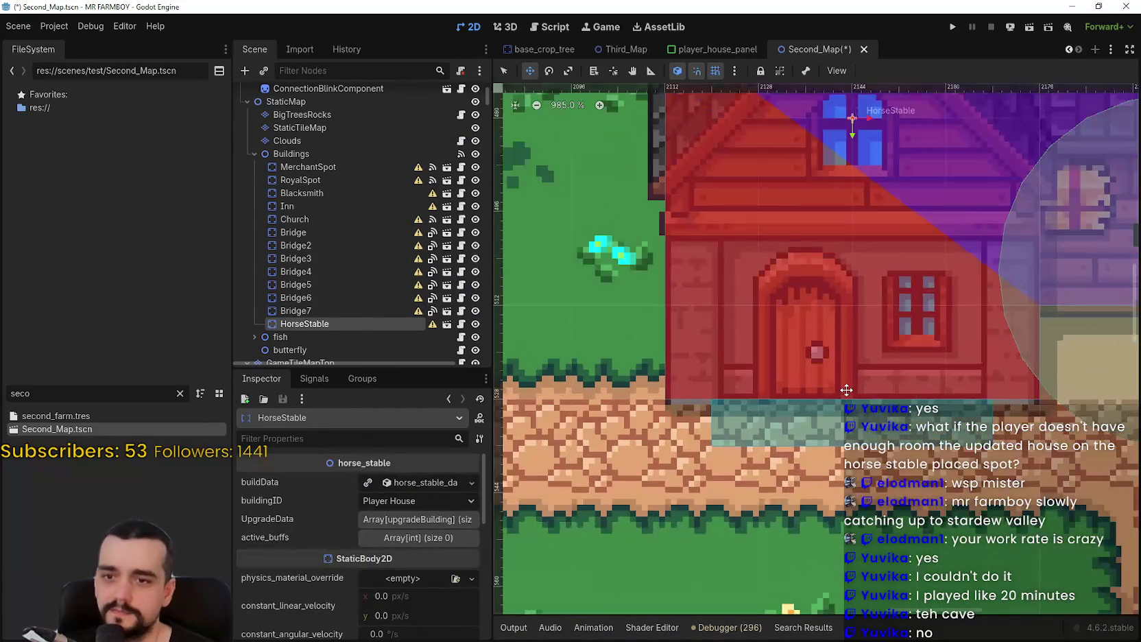
scroll(726, 335, "up", 3)
scroll(830, 353, "down", 10)
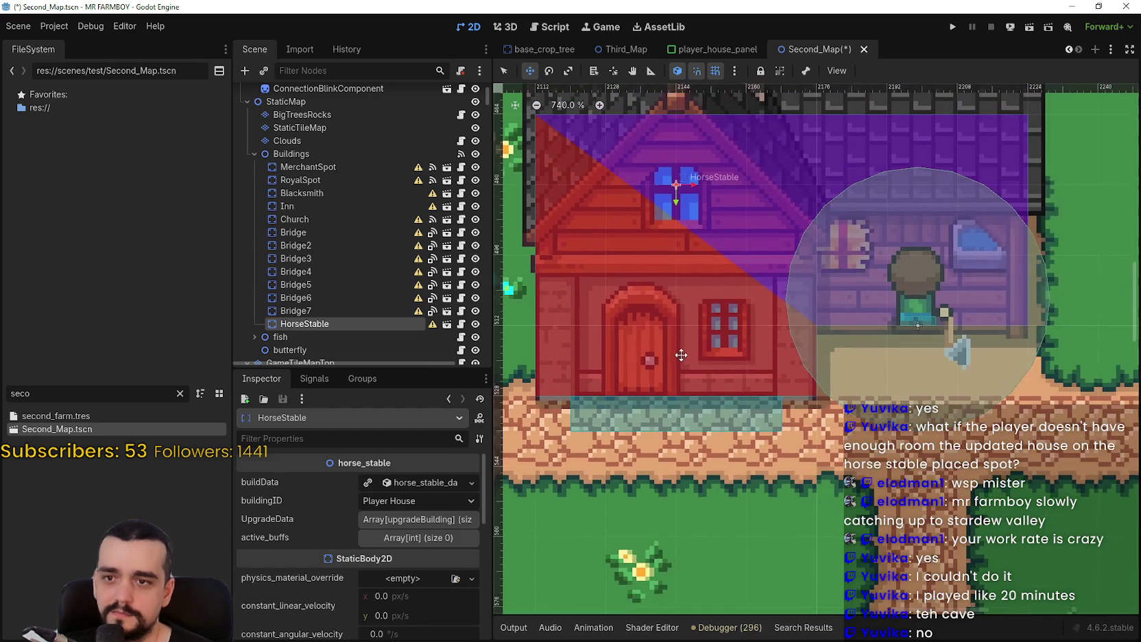
scroll(679, 354, "up", 3)
scroll(711, 345, "up", 3)
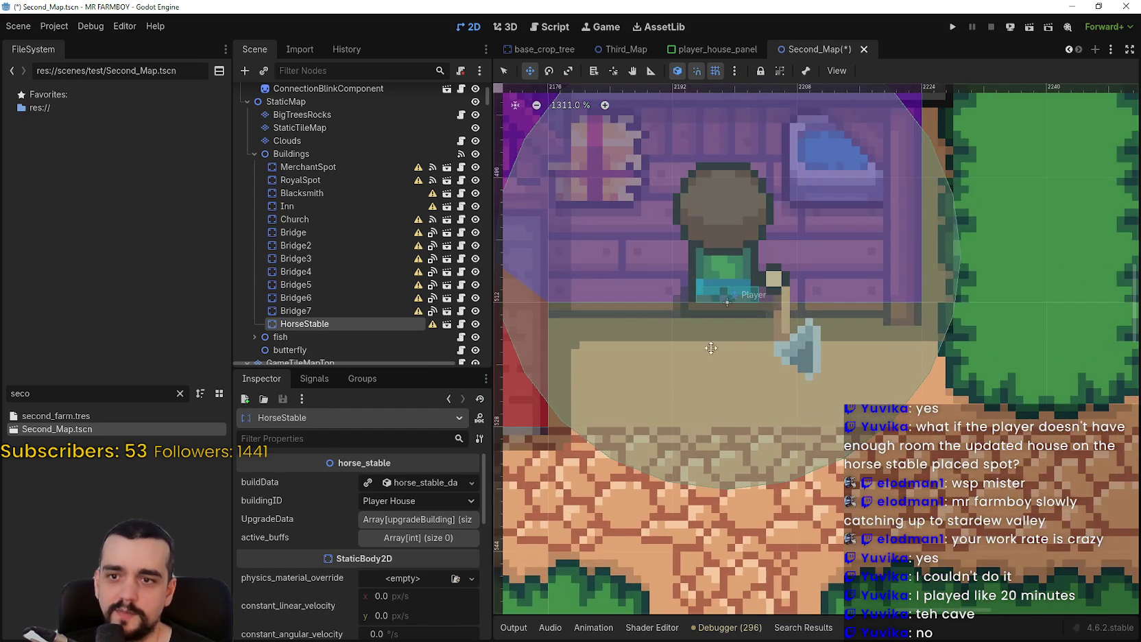
scroll(766, 355, "up", 1)
scroll(767, 369, "down", 14)
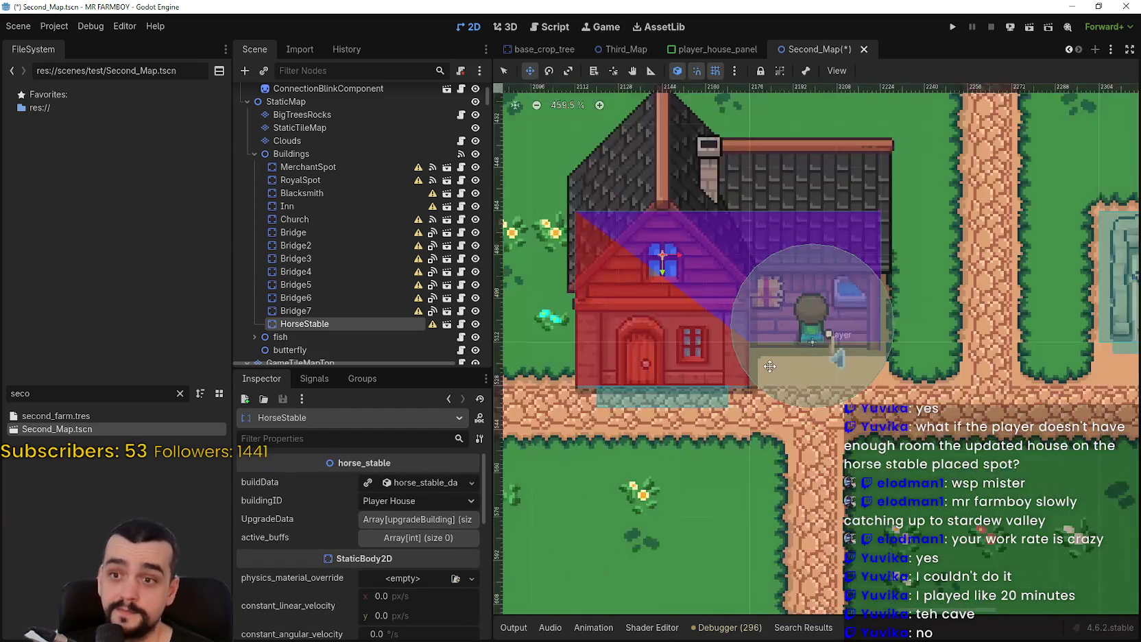
scroll(757, 299, "down", 14)
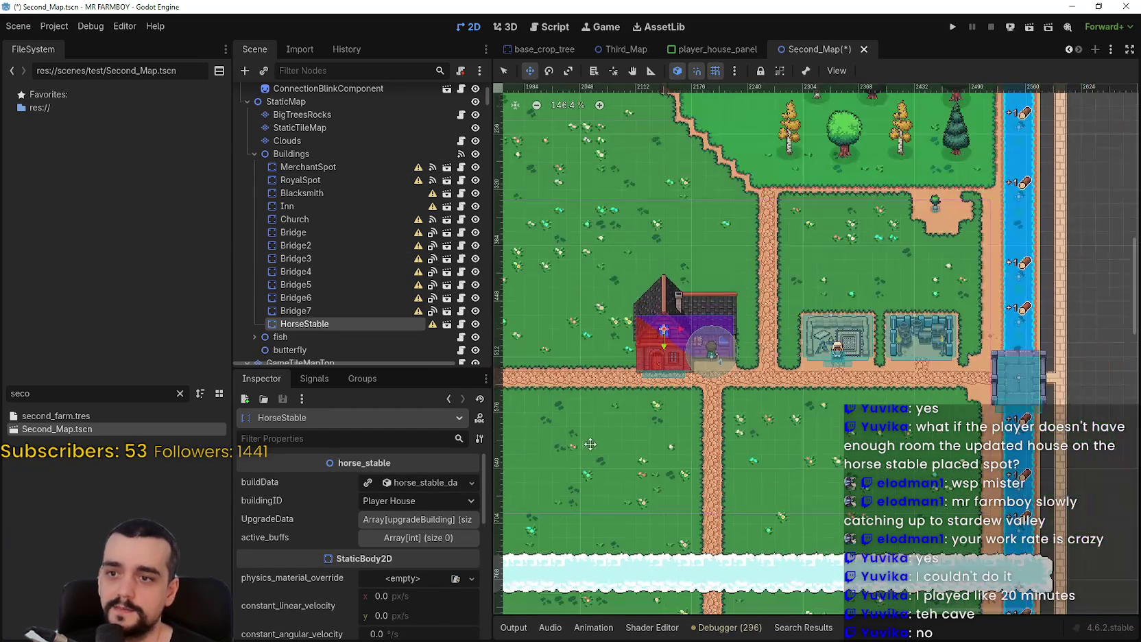
left_click_drag(648, 408, 804, 361)
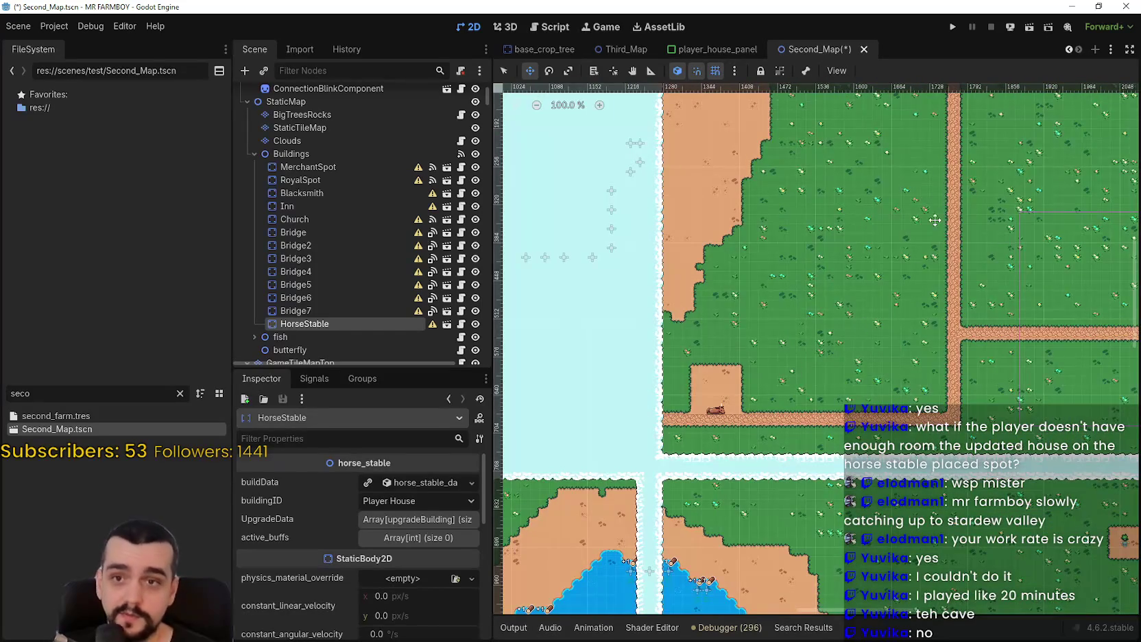
scroll(349, 224, "up", 3)
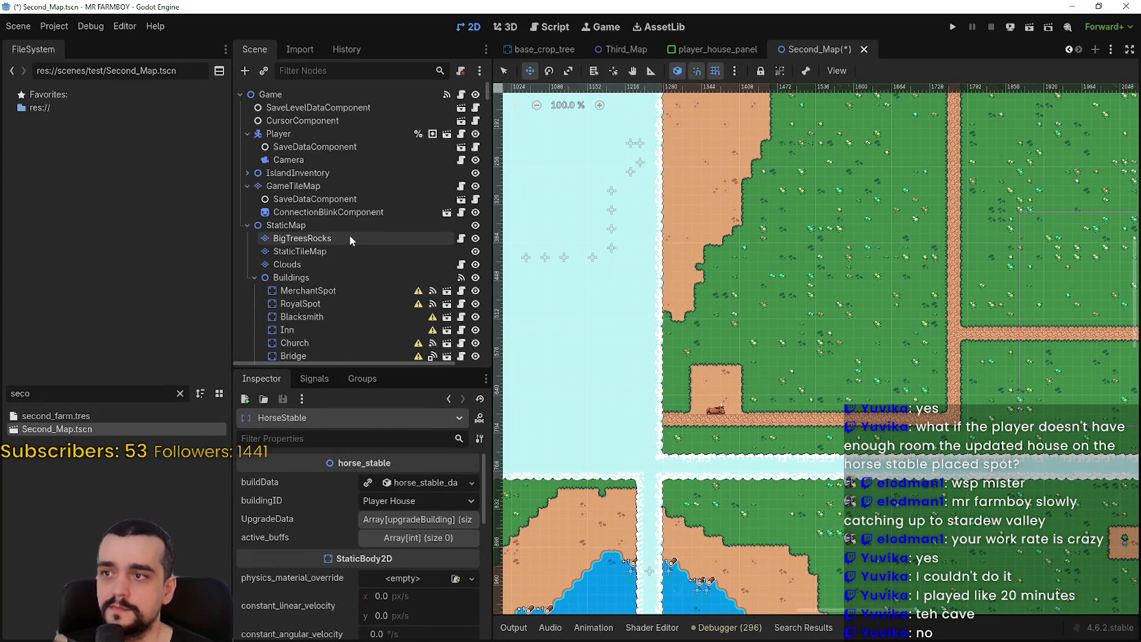
left_click(302, 186)
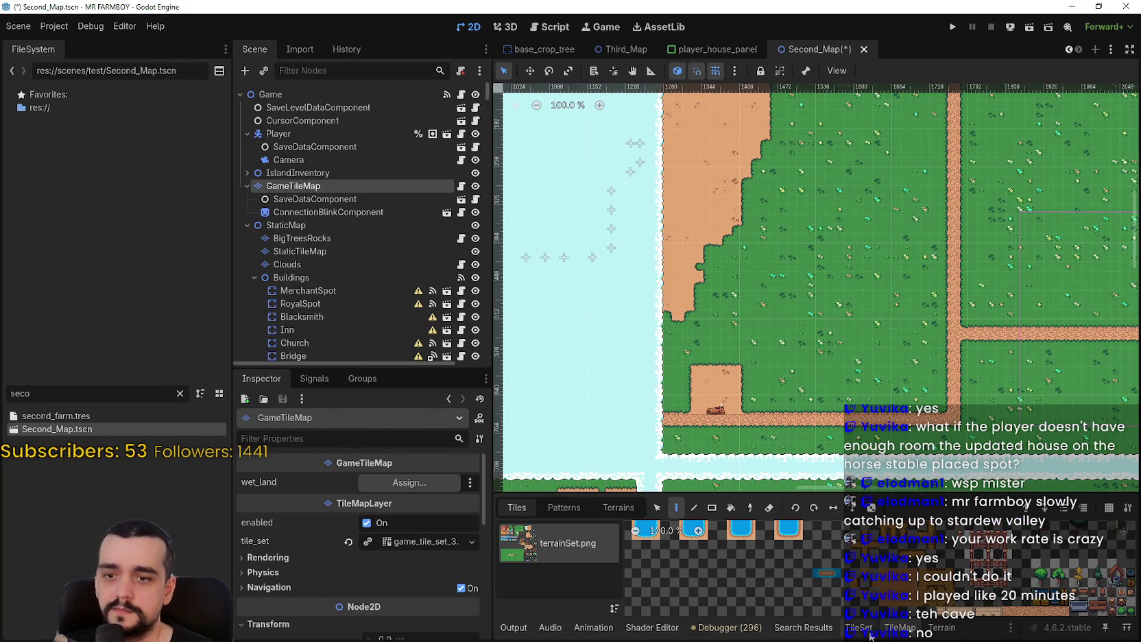
Bring up the sand, grass and road terrains in the TileMap panel
left_click(858, 627)
left_click(930, 633)
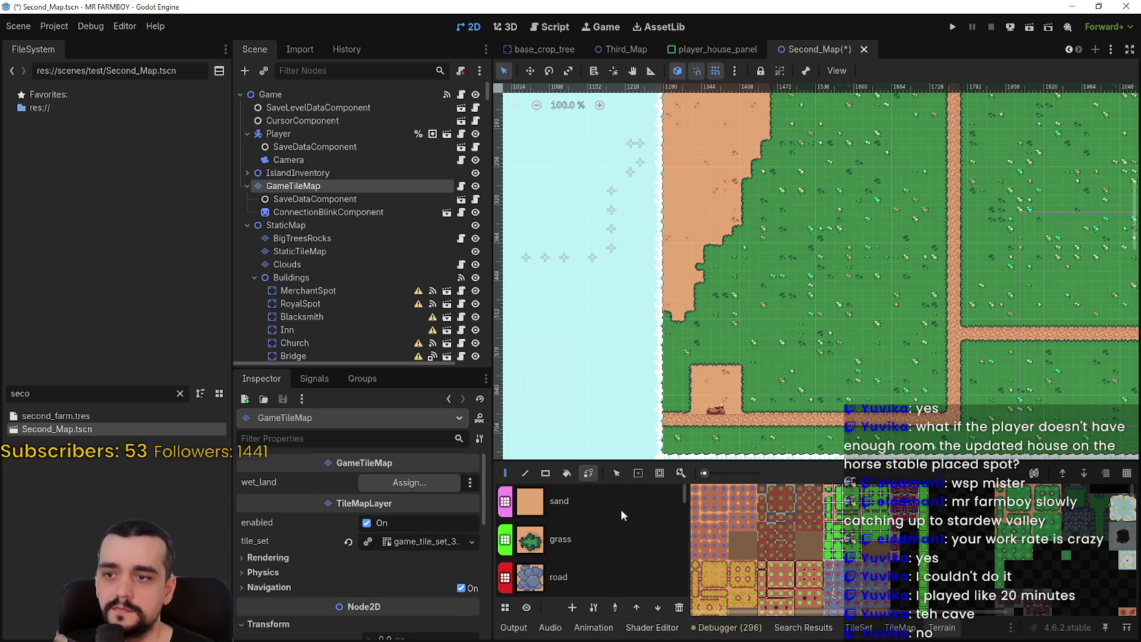
scroll(761, 392, "up", 4)
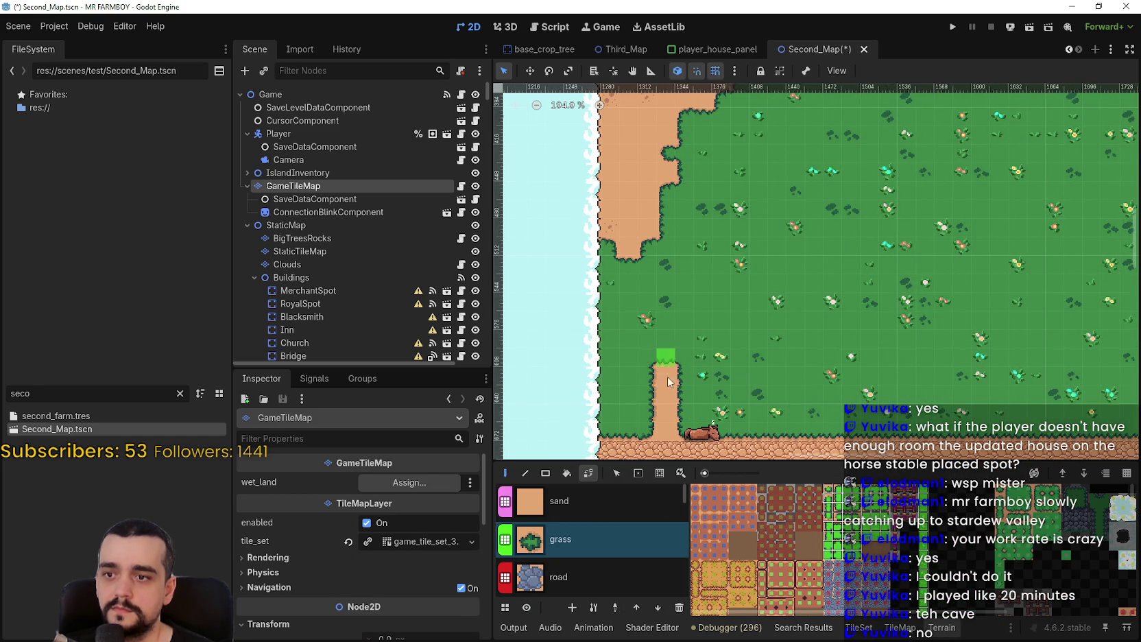
Paint grass over the sand strip down to the shore, then switch the brush to sand
left_click_drag(670, 373, 670, 435)
scroll(689, 353, "down", 3)
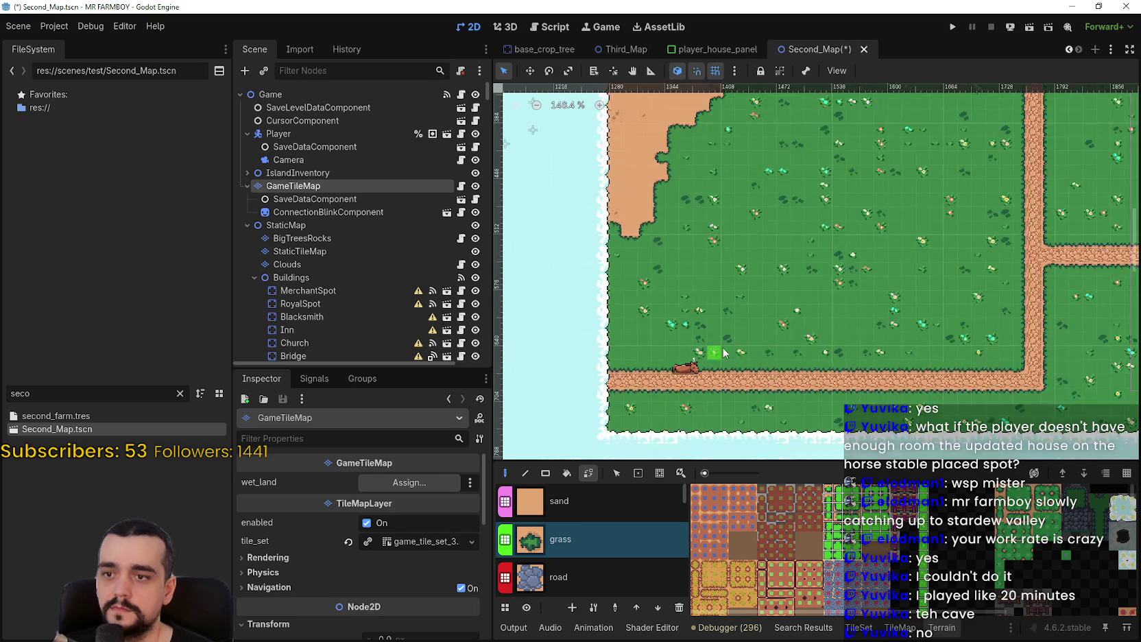
scroll(875, 340, "up", 6)
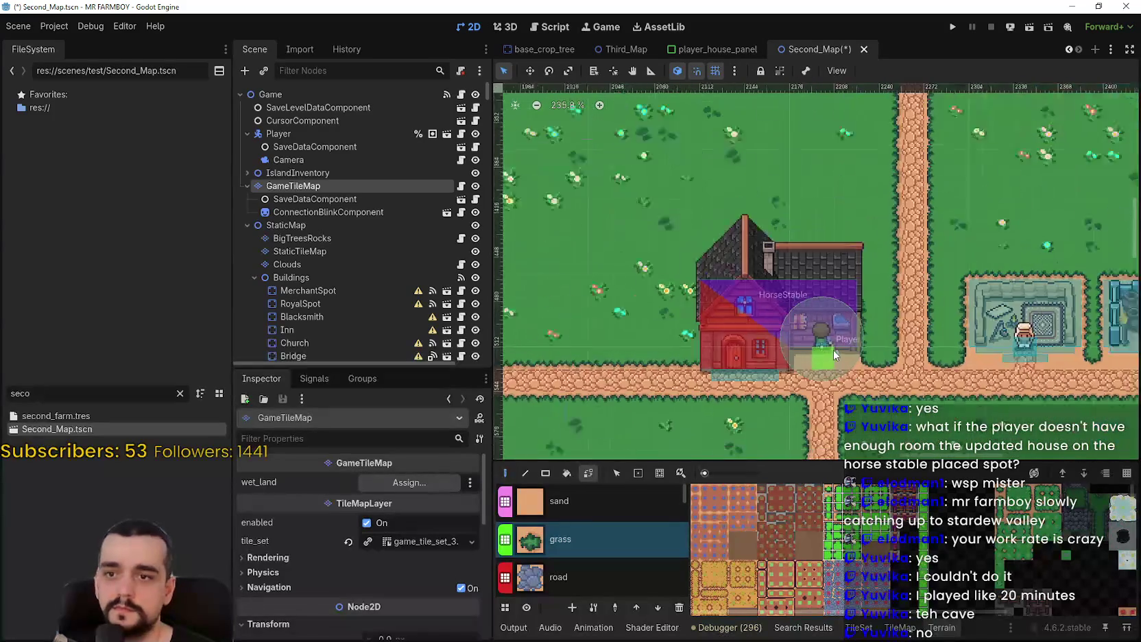
scroll(811, 373, "up", 1)
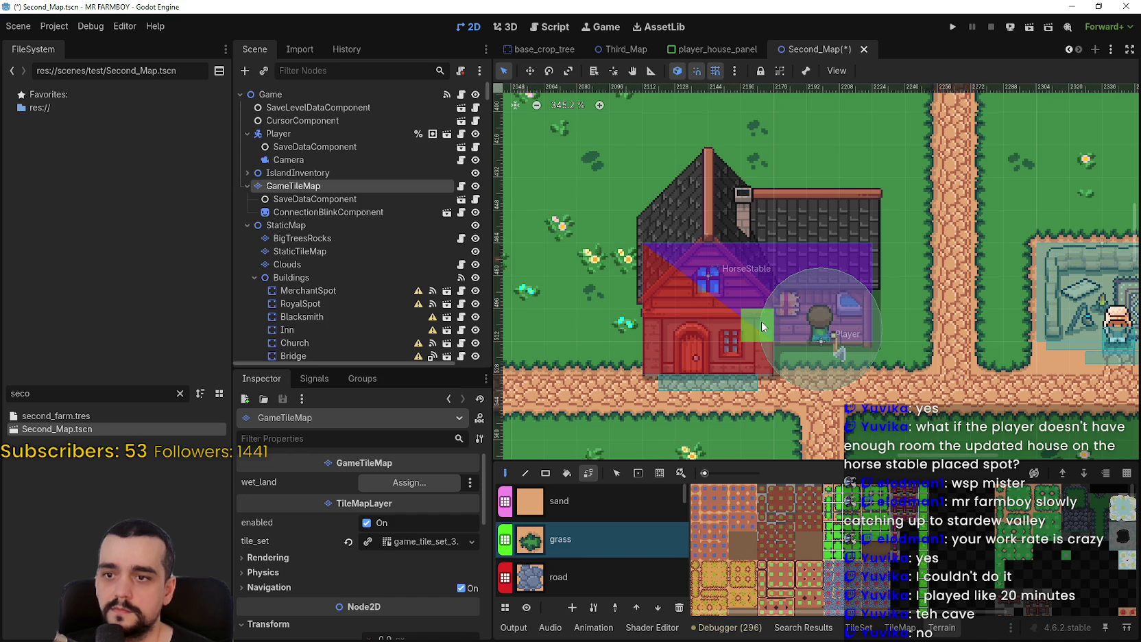
left_click(547, 511)
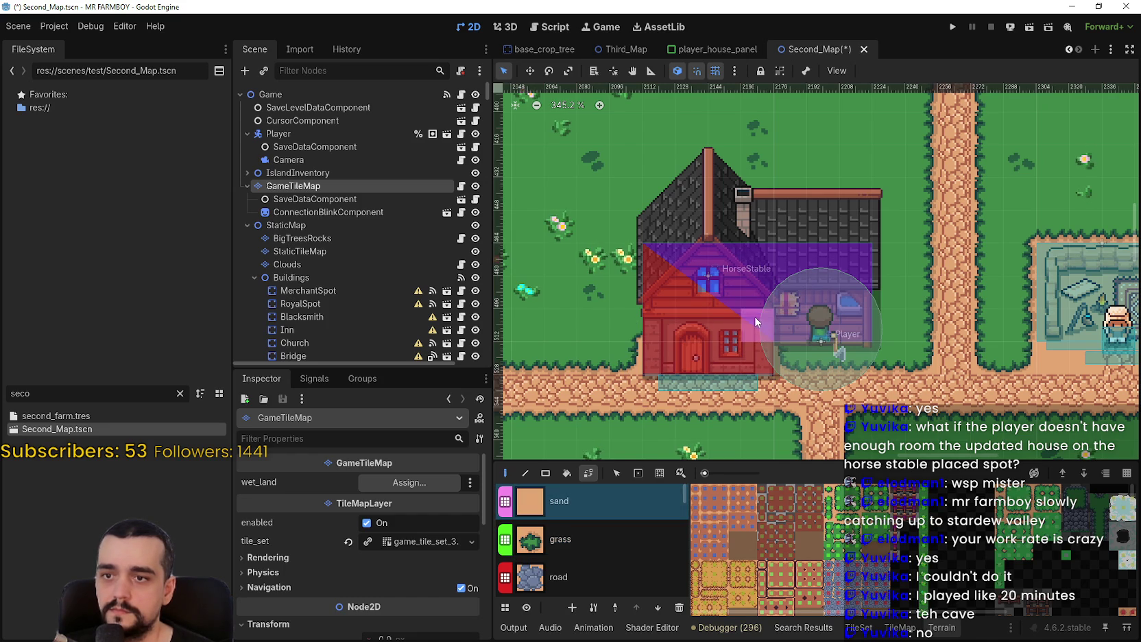
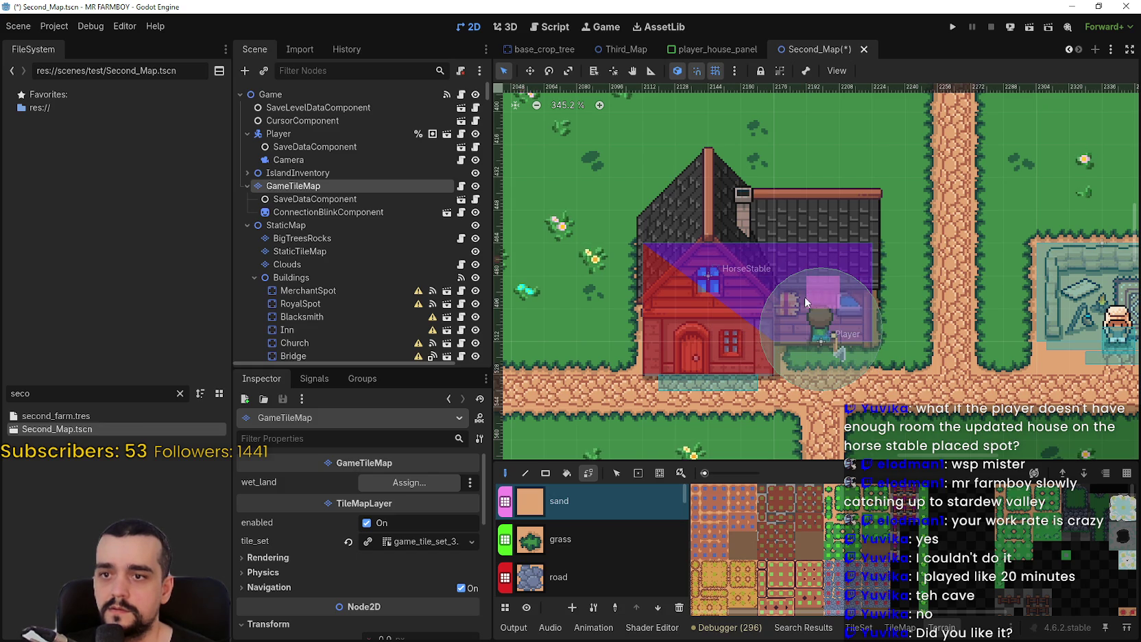
Hide and reshow the HorseStable to check the ground beneath it, then save Second_Map
scroll(471, 249, "down", 5)
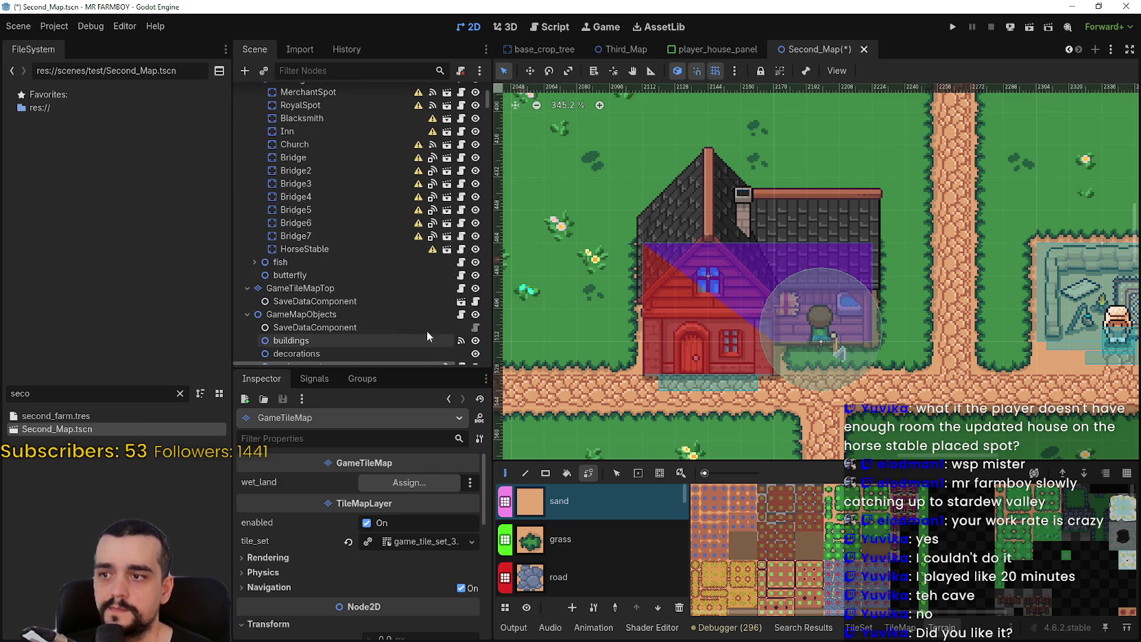
left_click(476, 249)
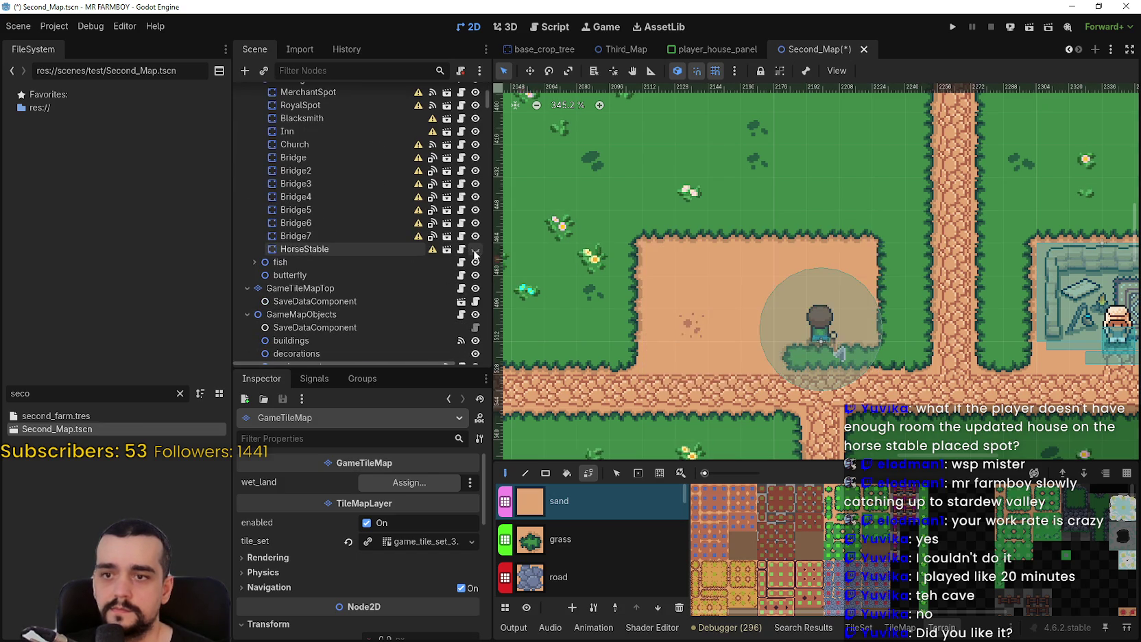
left_click(475, 248)
scroll(767, 336, "down", 3)
key("ctrl+s")
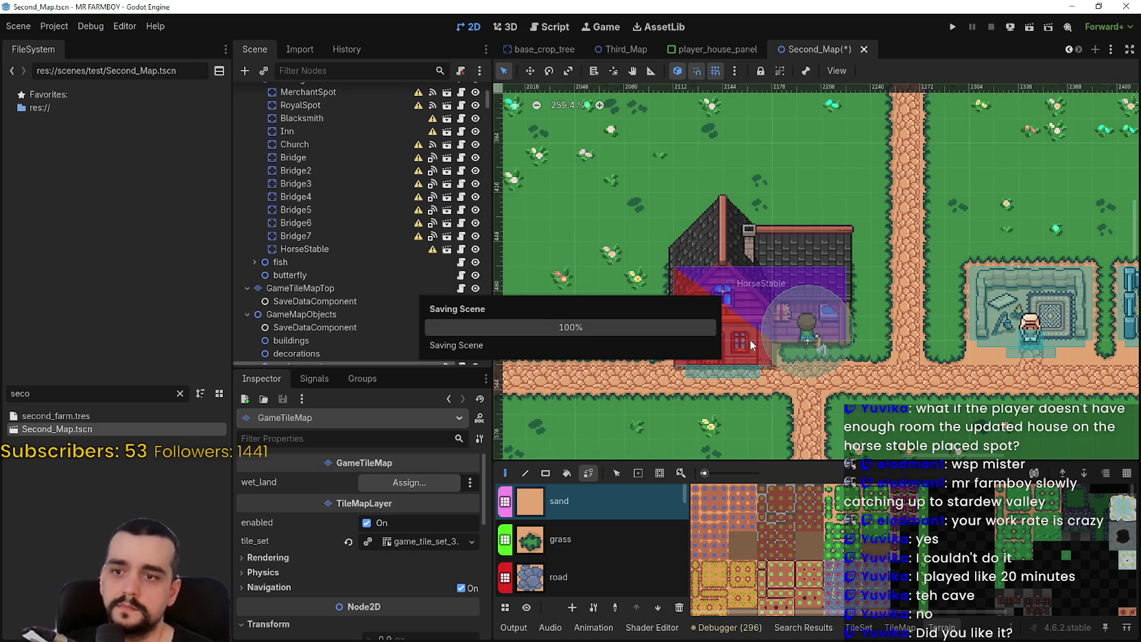
Select the Player and drag it down out of the stable onto the road
scroll(750, 339, "down", 9)
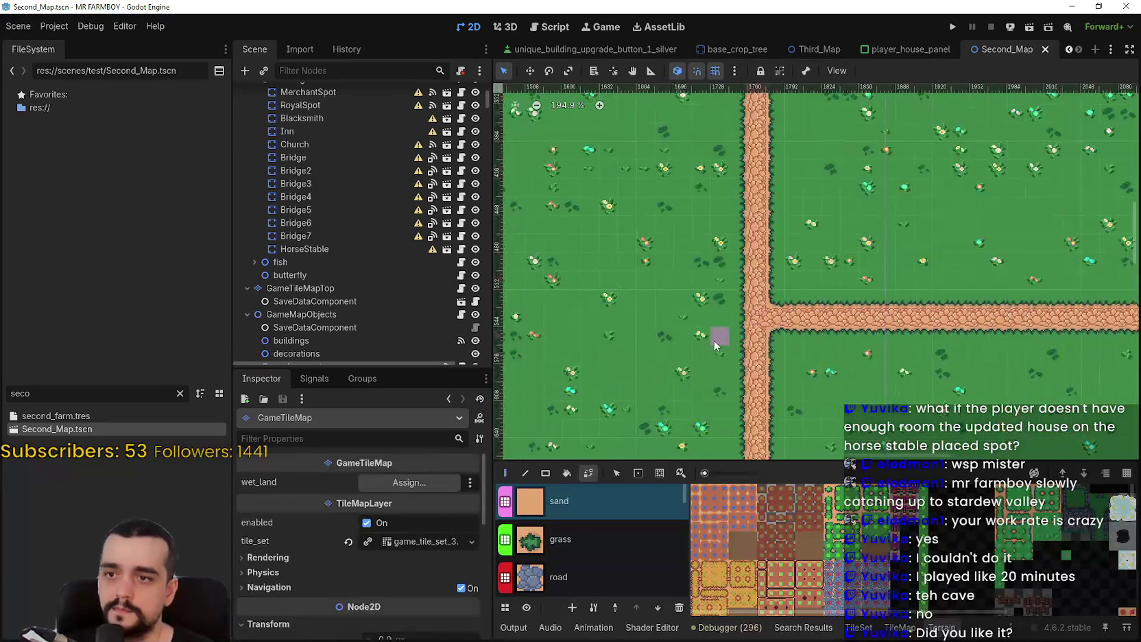
scroll(746, 351, "up", 6)
scroll(363, 185, "up", 5)
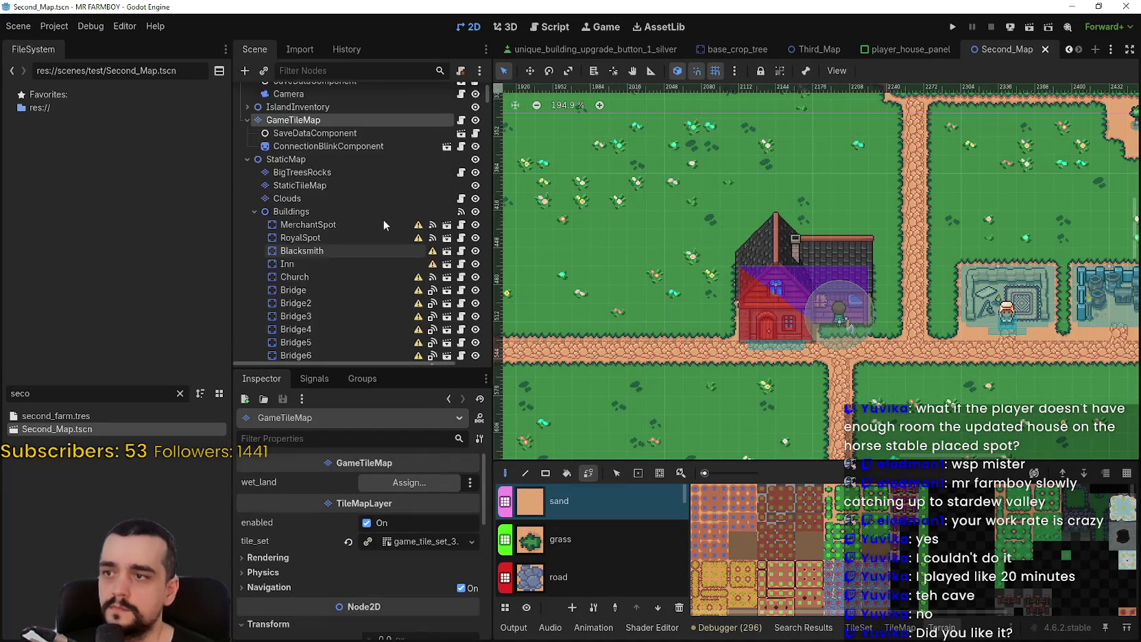
left_click(322, 134)
scroll(587, 111, "up", 1)
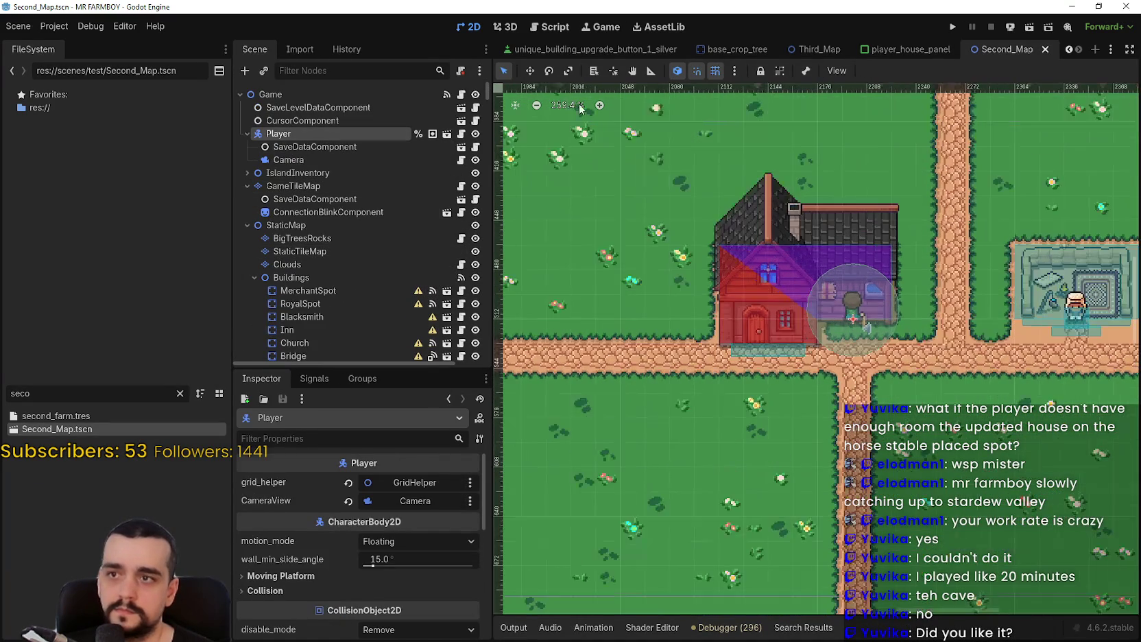
scroll(869, 314, "up", 3)
left_click_drag(866, 317, 866, 370)
Nudge the Player right and slide it along the path, saving before and after
scroll(799, 365, "up", 2)
key("ctrl+s")
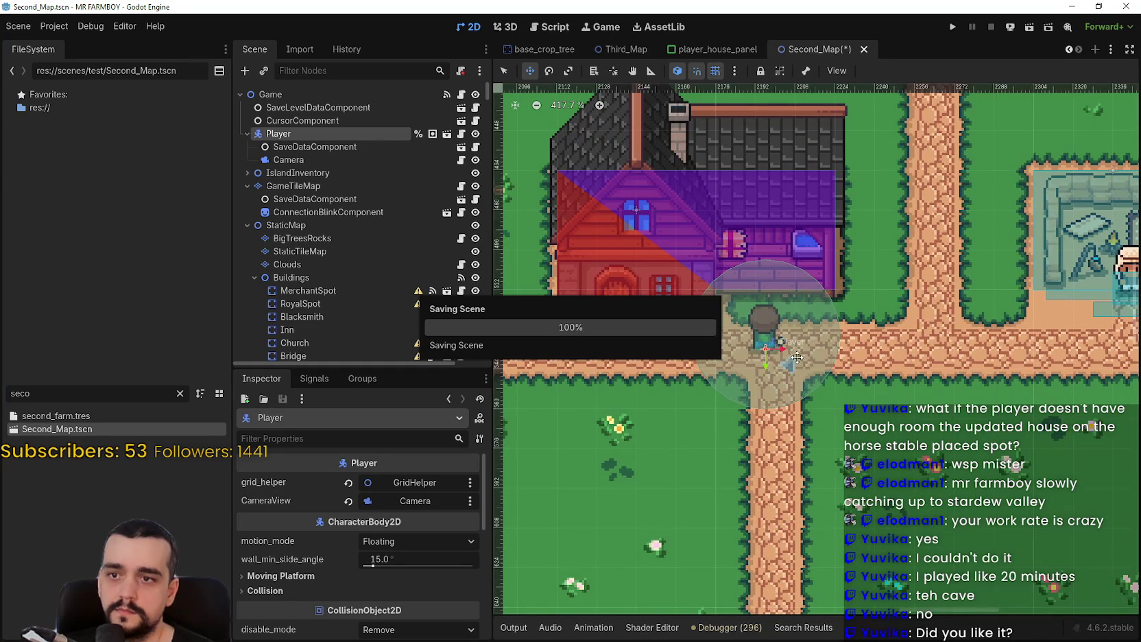
scroll(772, 349, "up", 9)
left_click_drag(773, 350, 782, 342)
scroll(783, 342, "down", 16)
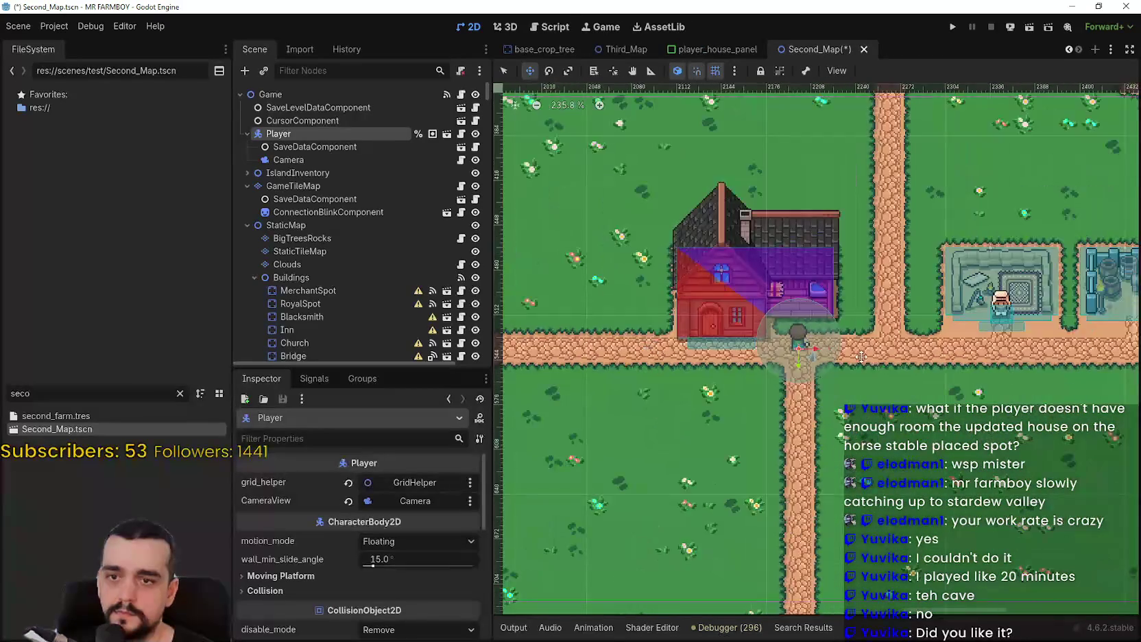
scroll(692, 359, "up", 3)
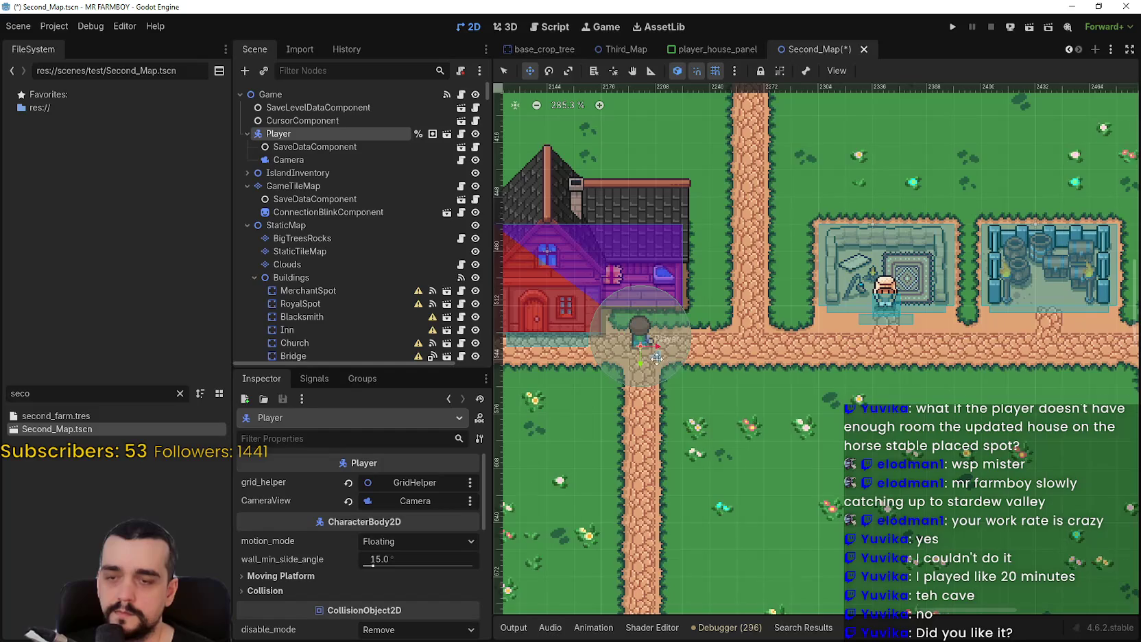
mouse_move(651, 360)
left_mouse_down()
mouse_move(847, 364)
mouse_move(799, 336)
mouse_move(791, 372)
mouse_move(964, 362)
left_mouse_up()
scroll(907, 367, "up", 5)
scroll(926, 371, "down", 9)
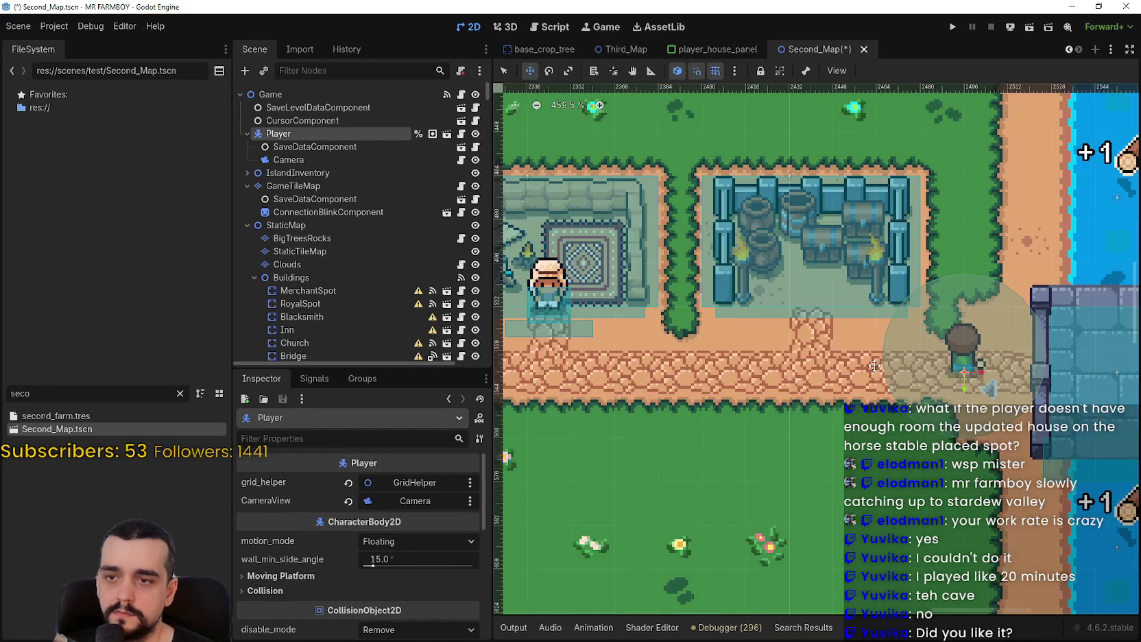
scroll(883, 382, "up", 3)
key("ctrl+s")
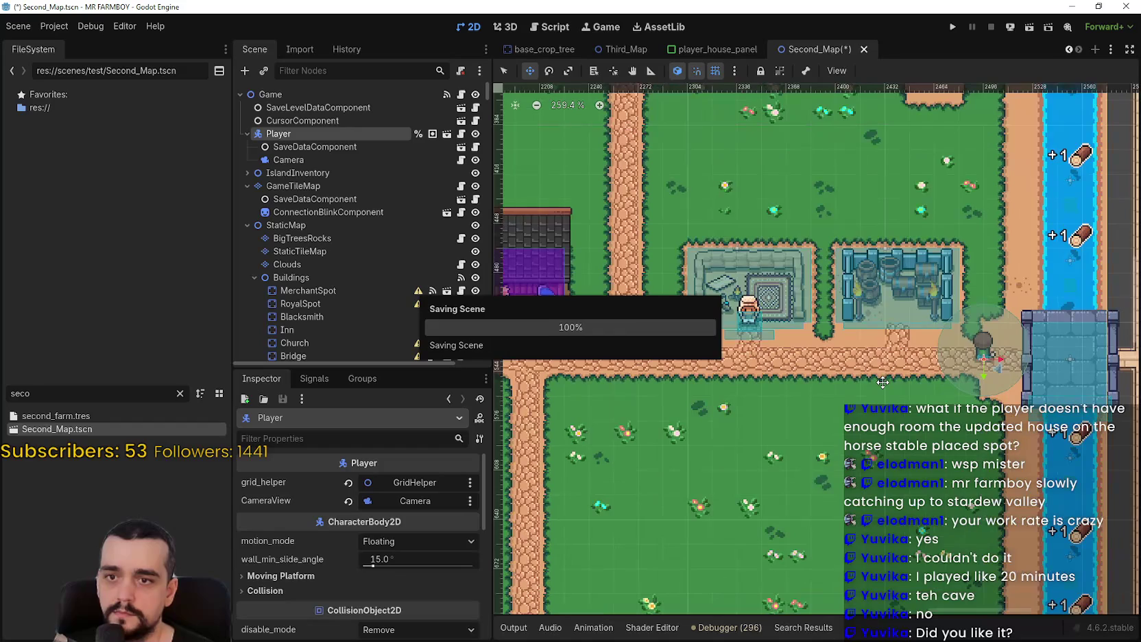
Move the Player back left along the road, save, then settle it where the northern path joins
scroll(919, 370, "left", 3)
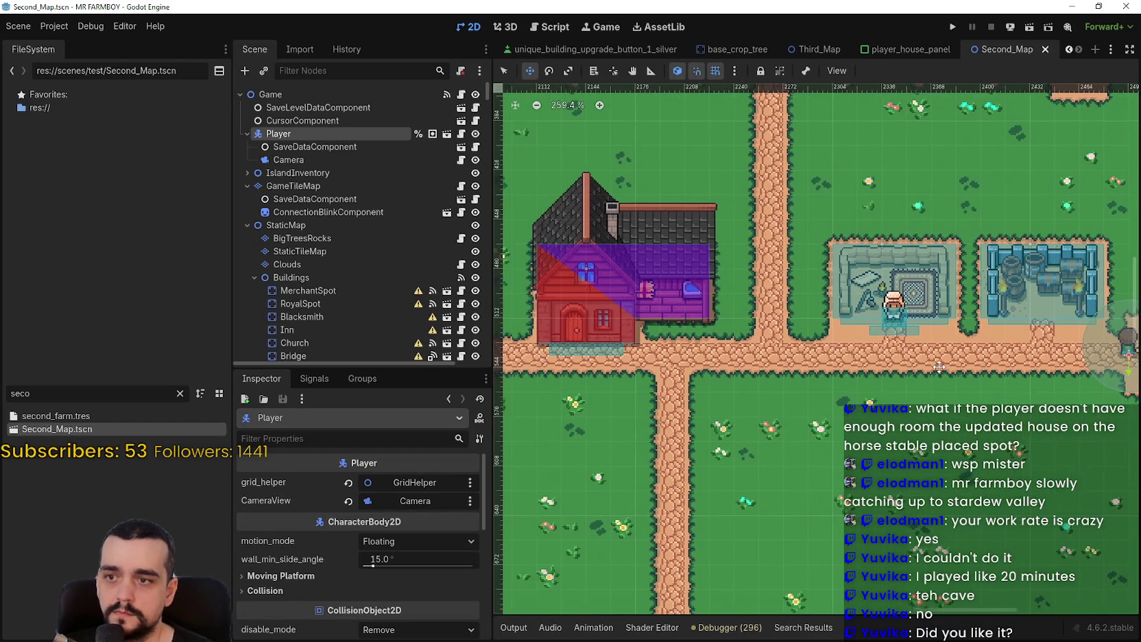
scroll(919, 369, "right", 3)
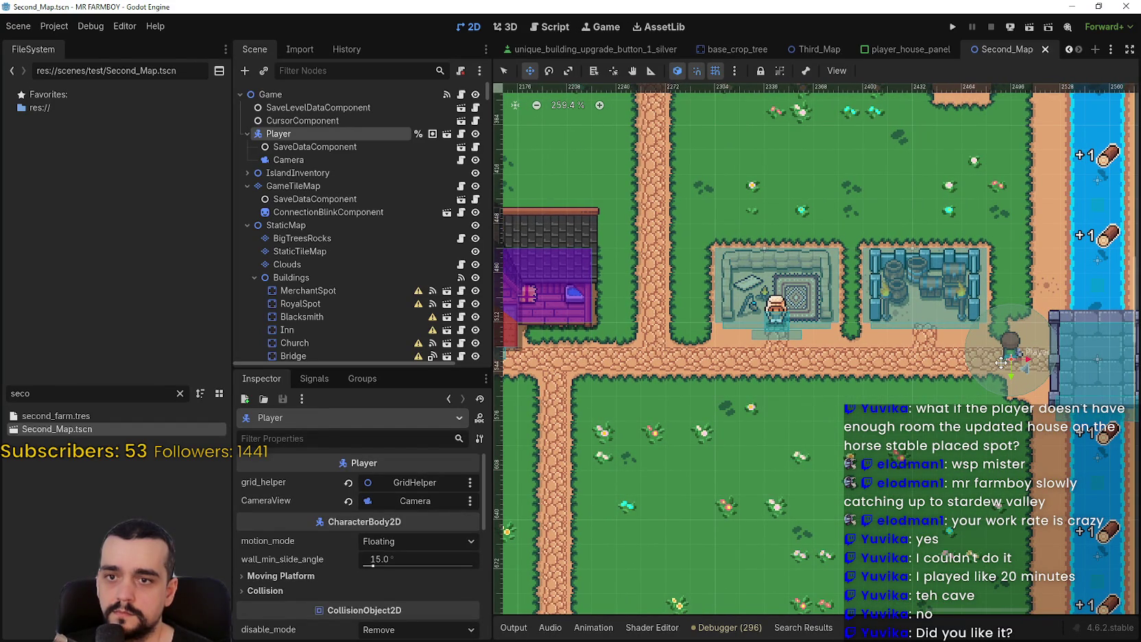
mouse_move(1004, 361)
left_mouse_down()
mouse_move(583, 357)
mouse_move(659, 356)
left_mouse_up()
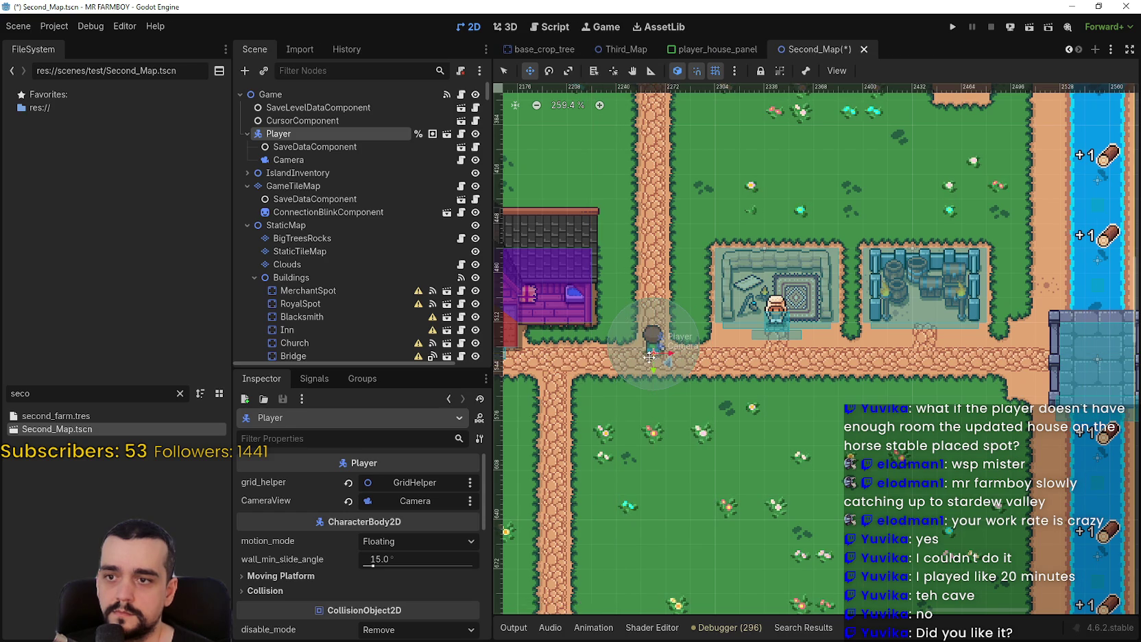
scroll(850, 376, "up", 2)
key("ctrl+s")
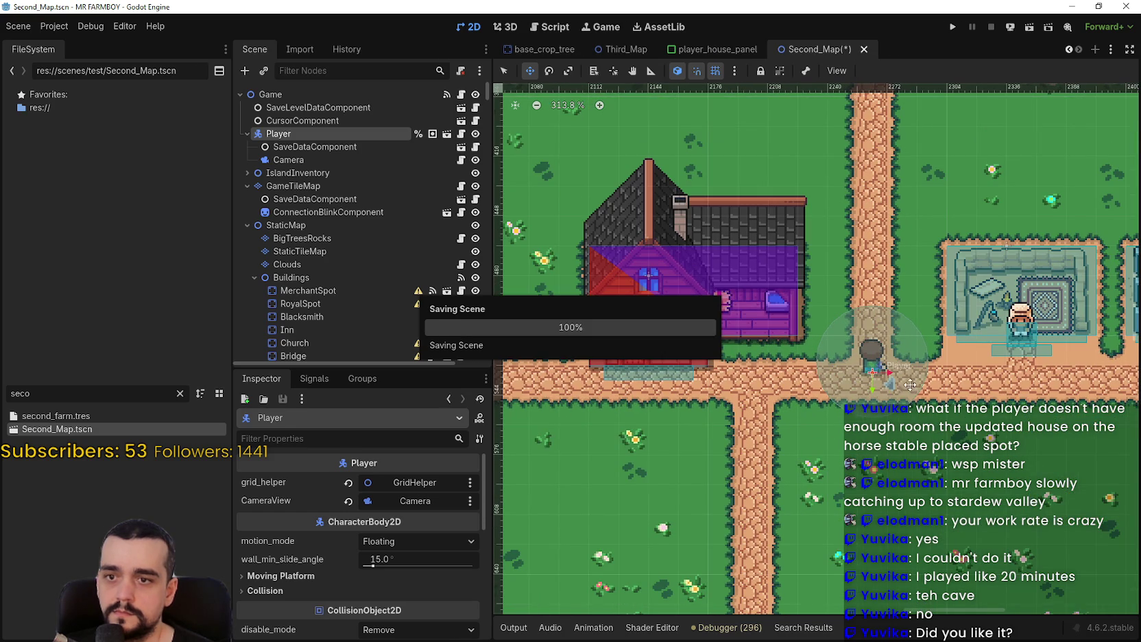
scroll(892, 388, "down", 11)
left_click_drag(852, 398, 1099, 357)
scroll(317, 220, "down", 4)
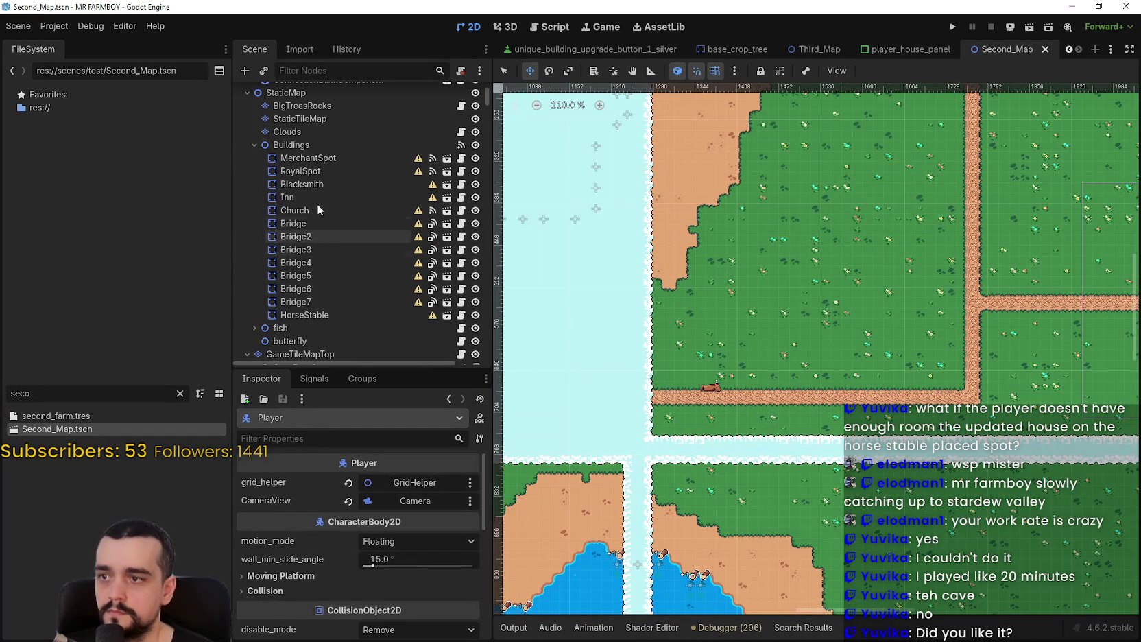
Select the Horse and drag it into the horse stable on Second_Map
scroll(316, 230, "down", 4)
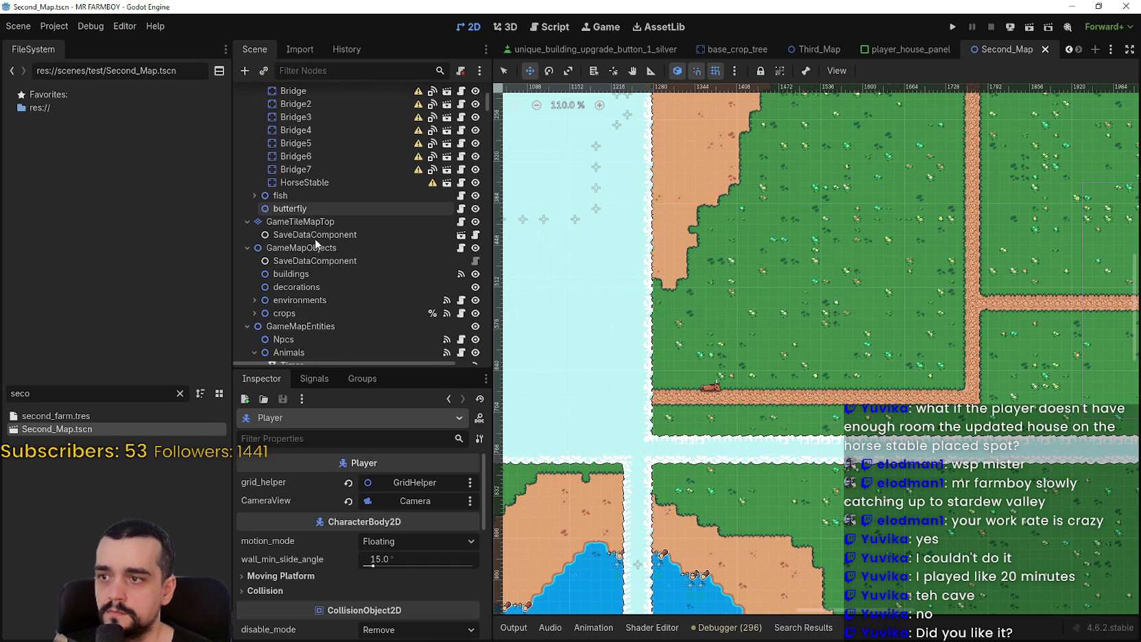
scroll(754, 384, "up", 2)
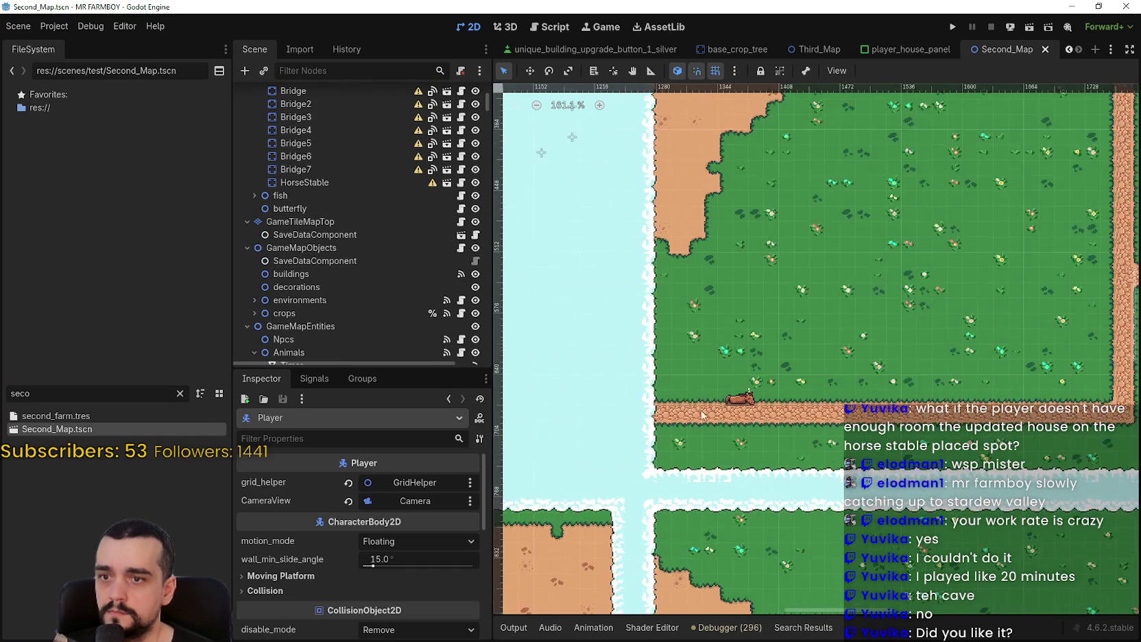
left_click(768, 390)
scroll(805, 377, "down", 4)
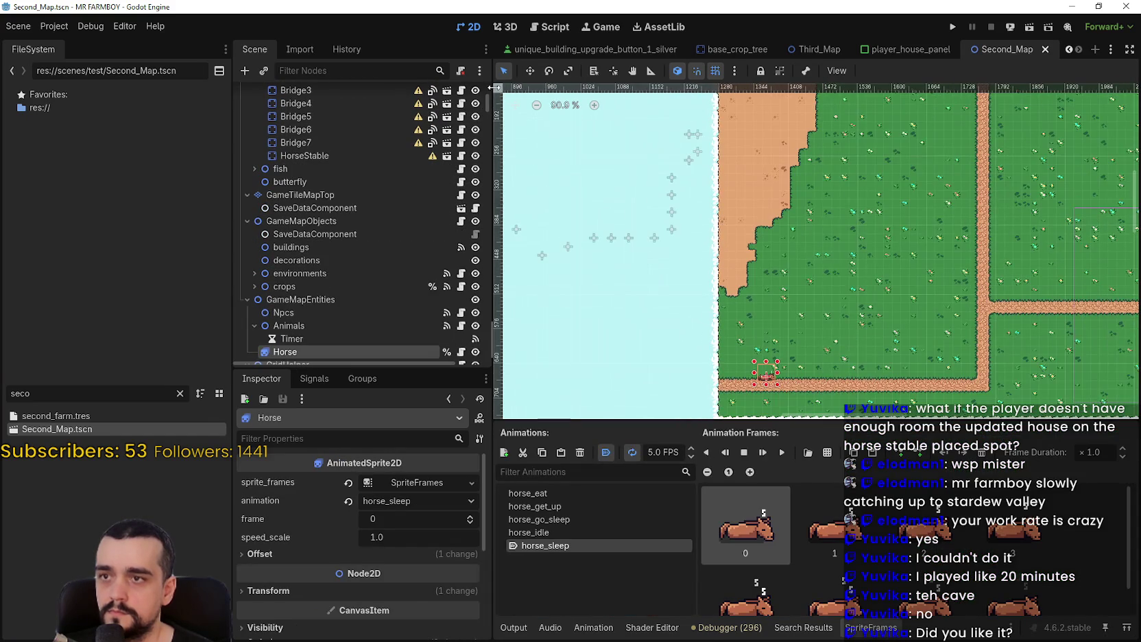
mouse_move(937, 298)
left_mouse_down()
mouse_move(676, 398)
mouse_move(821, 348)
mouse_move(921, 345)
mouse_move(885, 310)
left_mouse_up()
Save Second_Map and switch to the Third_Map scene
scroll(821, 347, "up", 6)
scroll(921, 345, "up", 3)
scroll(922, 345, "up", 5)
key("ctrl+s")
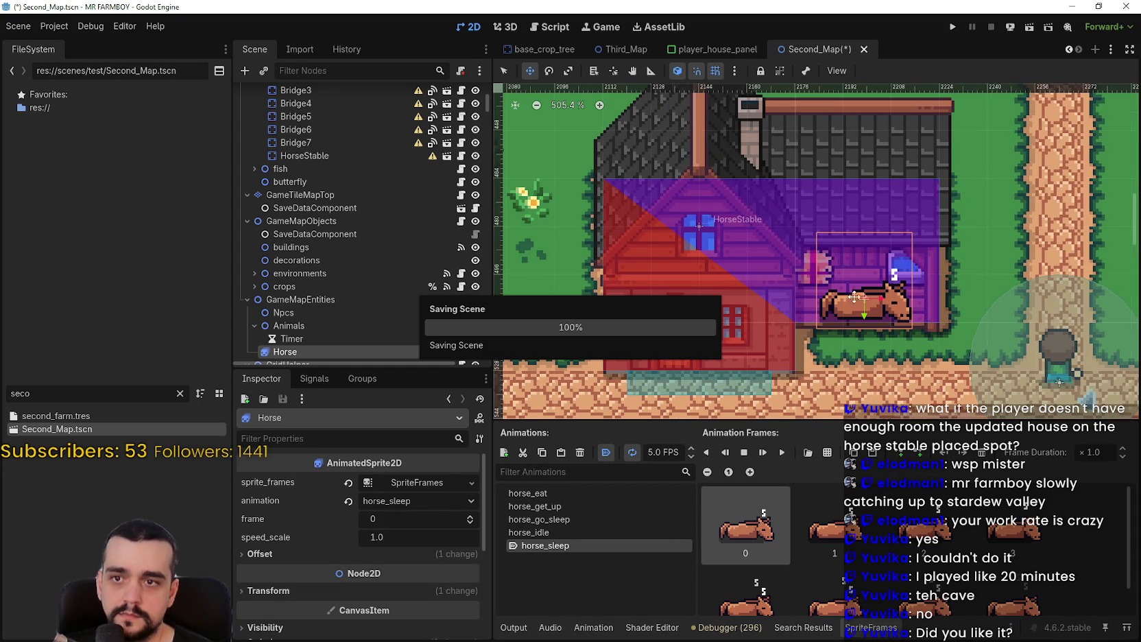
scroll(819, 289, "down", 9)
scroll(820, 289, "down", 1)
key("ctrl+s")
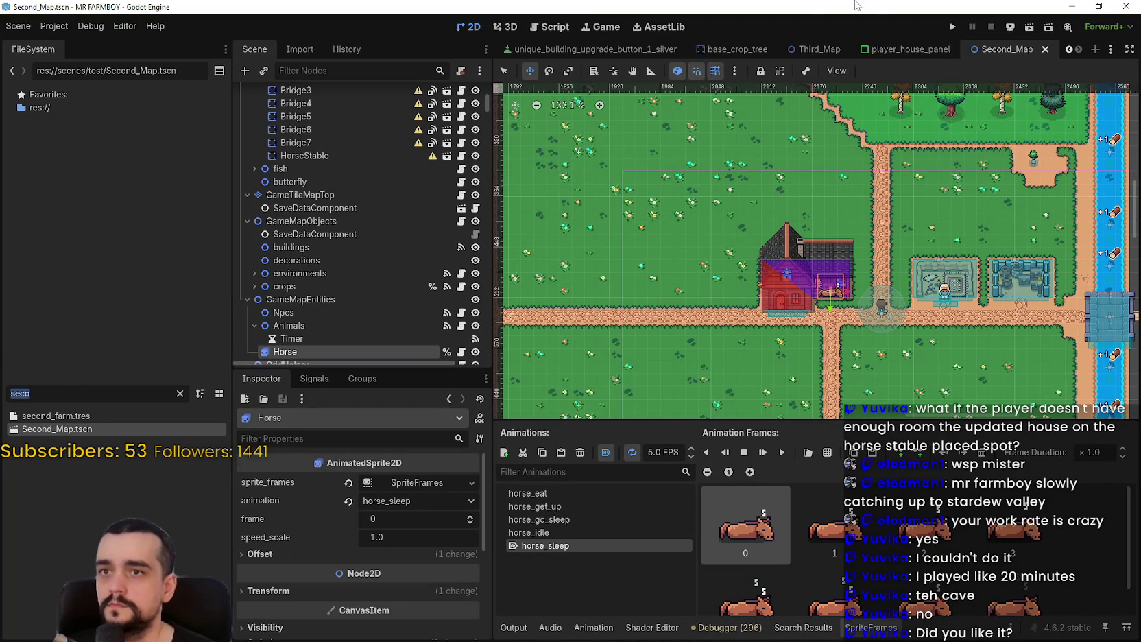
left_click(827, 50)
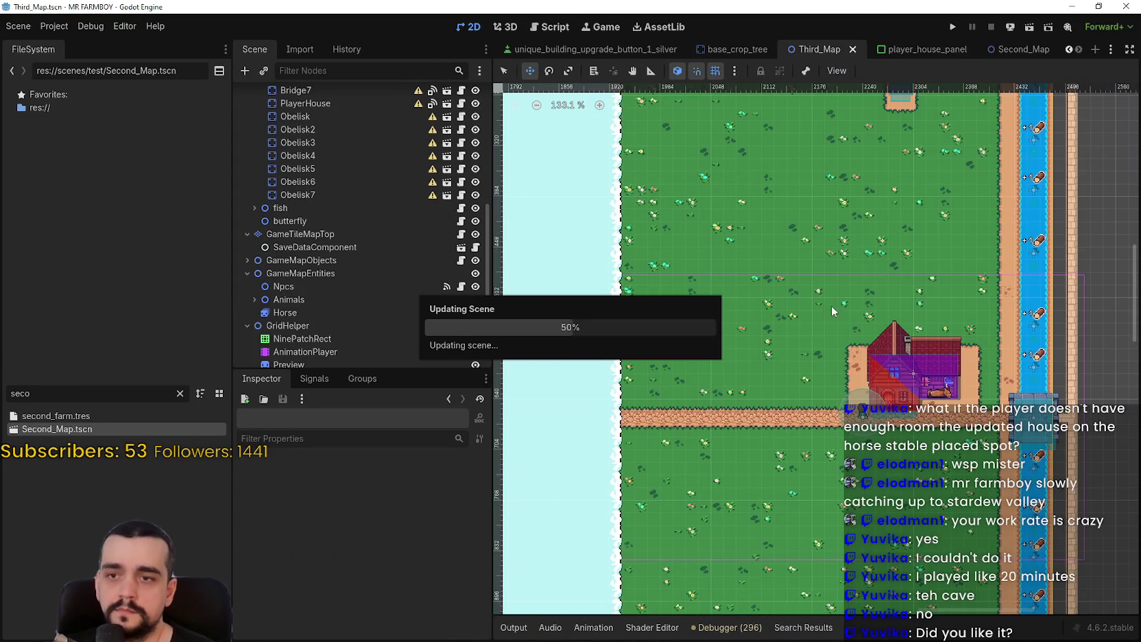
Pick the sleeping horse, move it right into the stable beside the player house, and save Third_Map
scroll(678, 248, "up", 7)
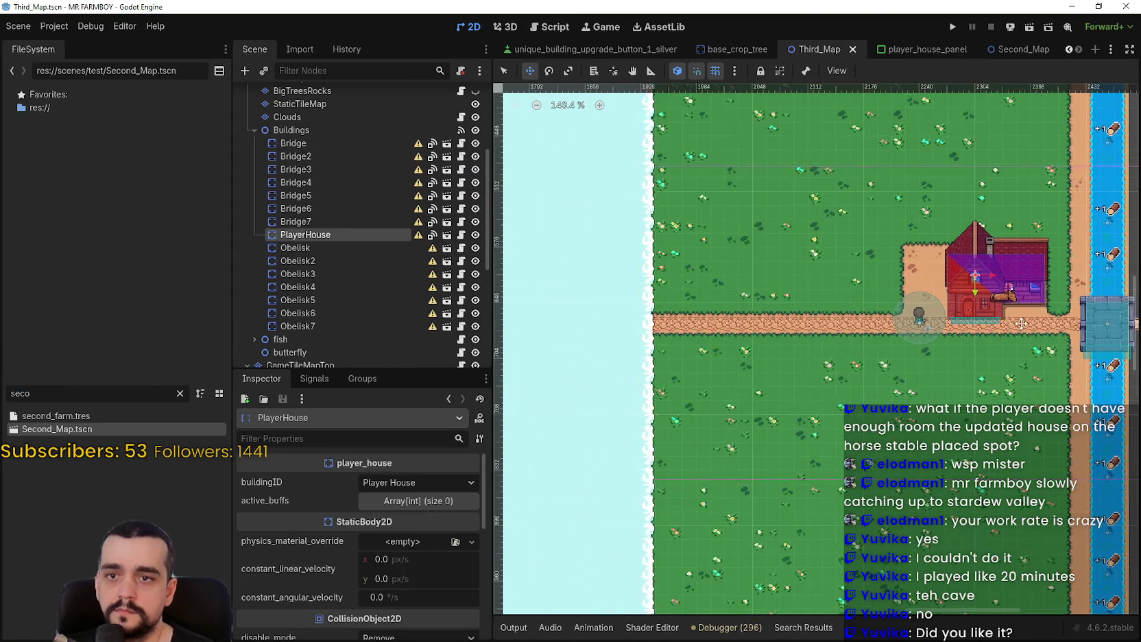
left_click(505, 70)
scroll(782, 329, "up", 10)
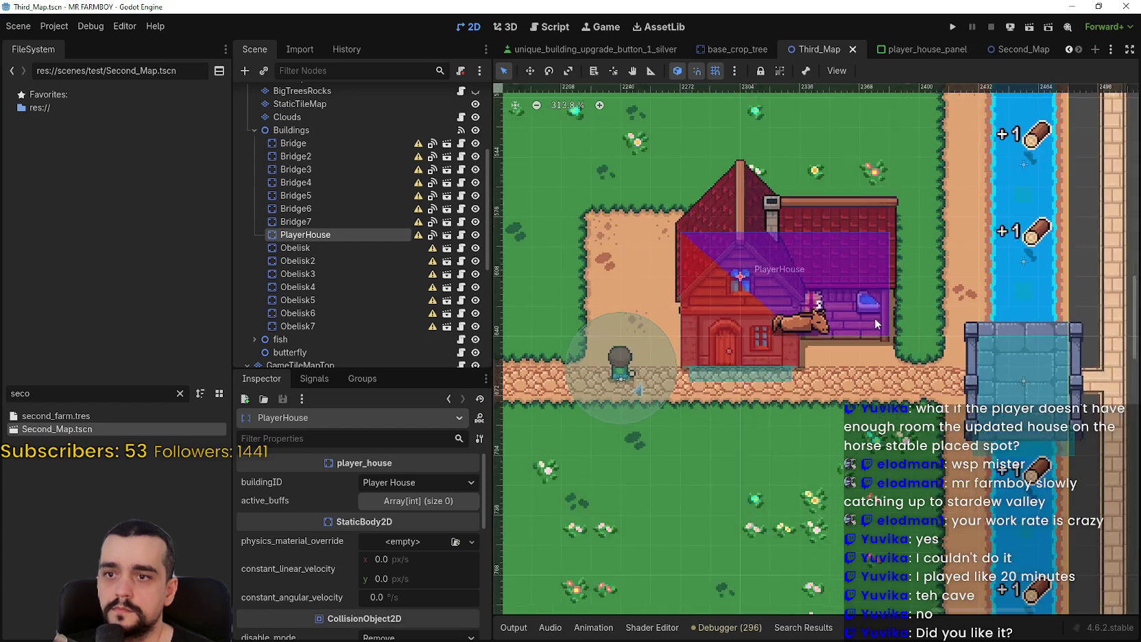
left_click(782, 329)
key("w")
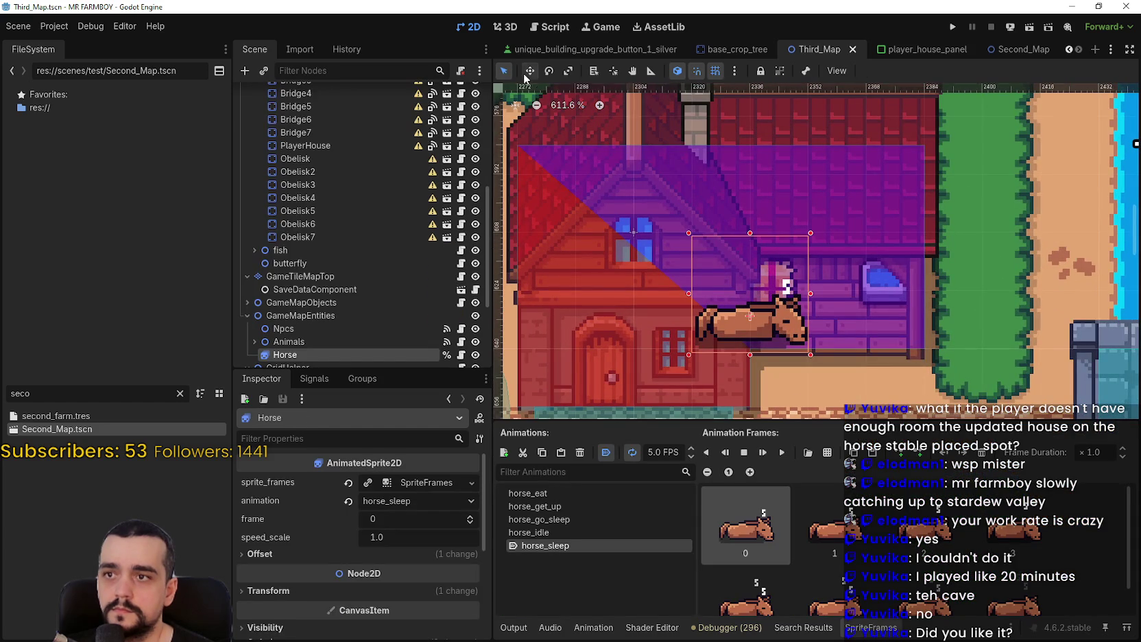
left_click_drag(741, 322, 838, 319)
scroll(837, 320, "down", 6)
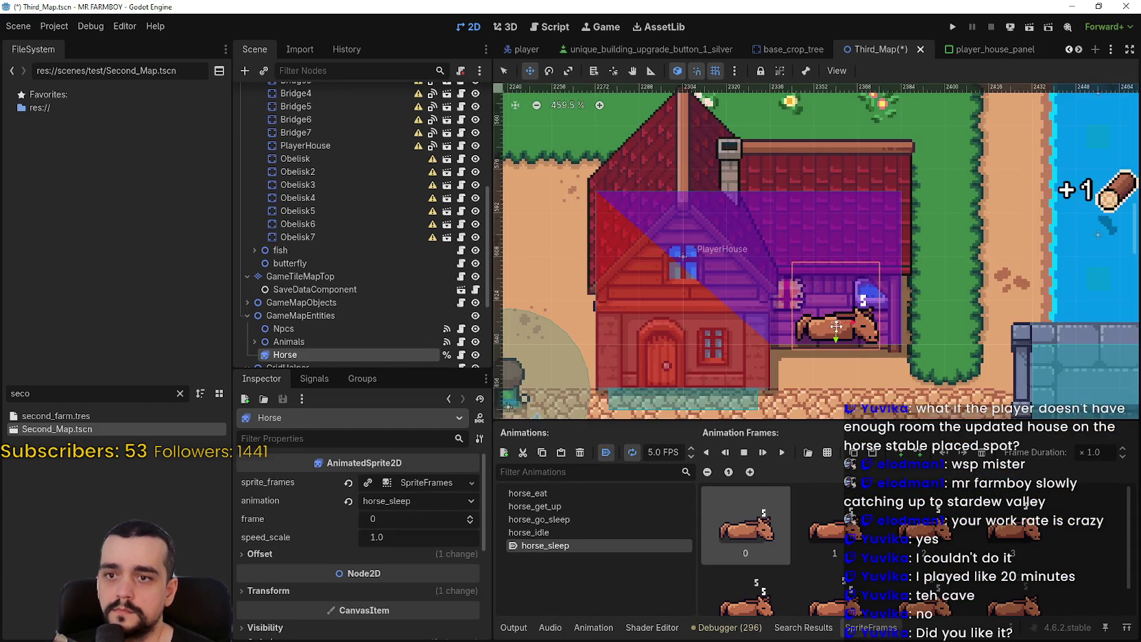
key("ctrl+s")
scroll(833, 315, "down", 8)
scroll(830, 314, "up", 9)
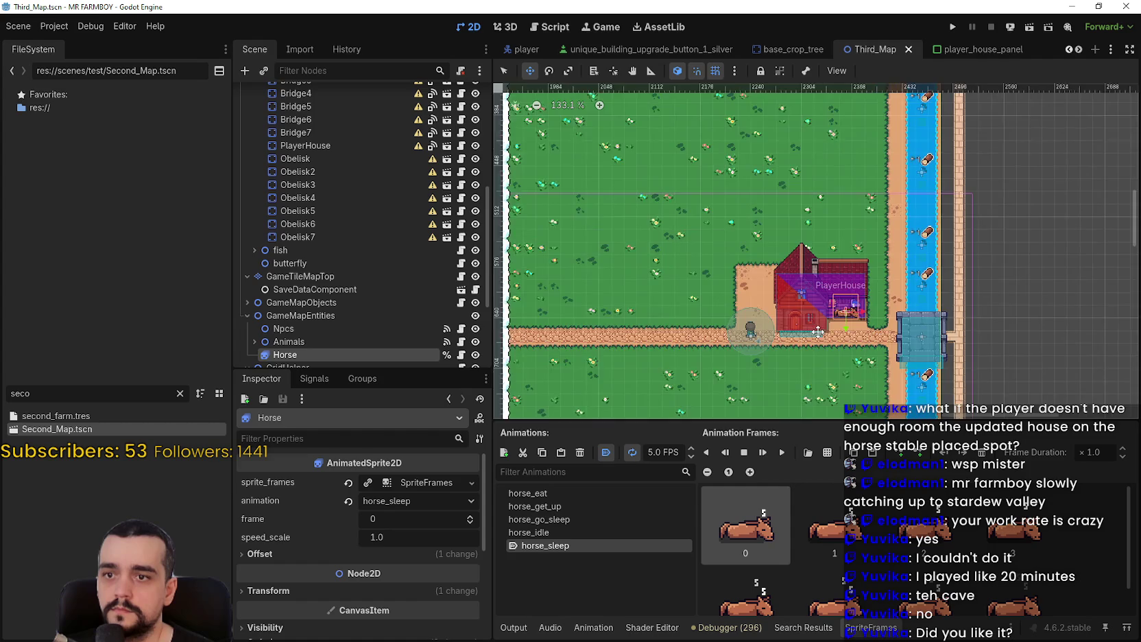
scroll(370, 302, "up", 5)
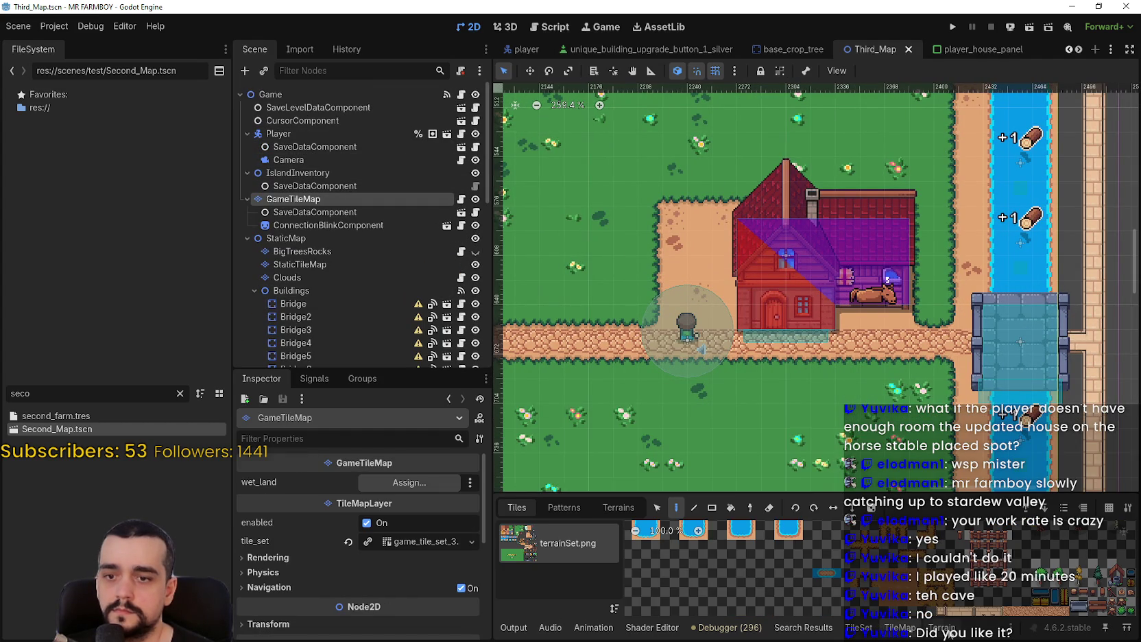
Paint grass terrain beside the house and over the sand patch above the path
left_click(561, 525)
mouse_move(723, 329)
left_mouse_down()
mouse_move(722, 236)
mouse_move(709, 216)
mouse_move(662, 217)
left_mouse_up()
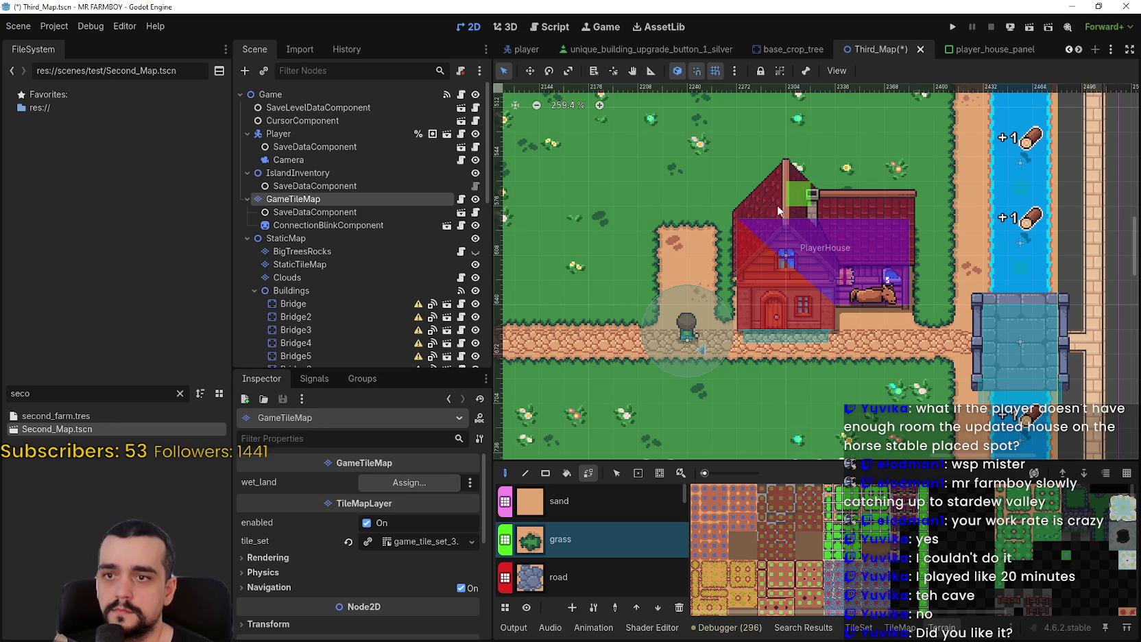
scroll(774, 322, "up", 6)
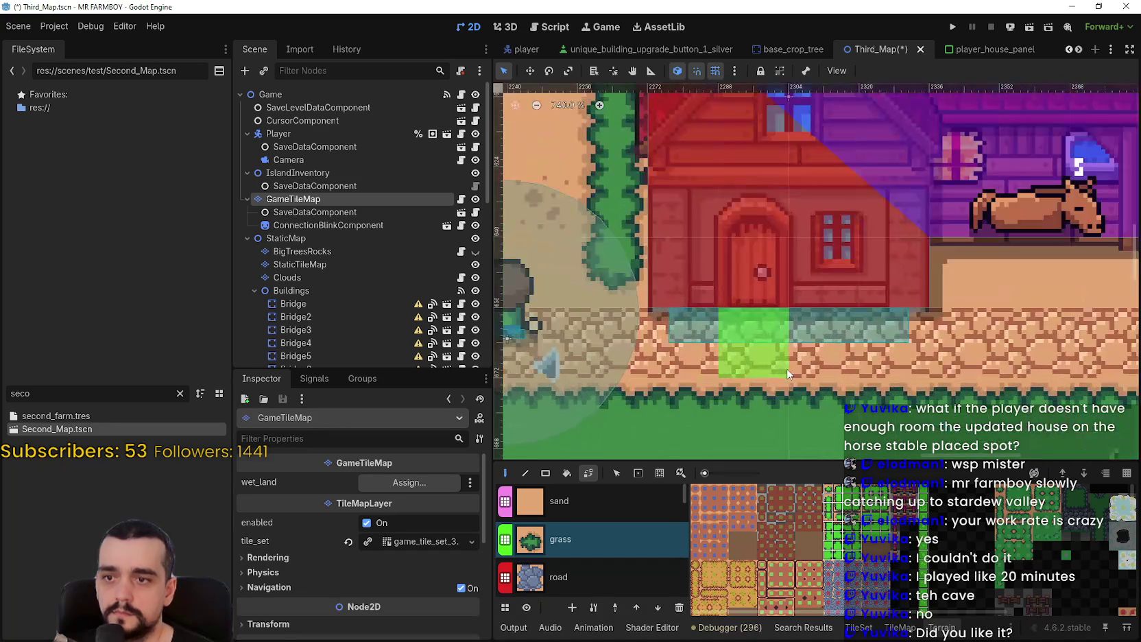
scroll(775, 238, "down", 3)
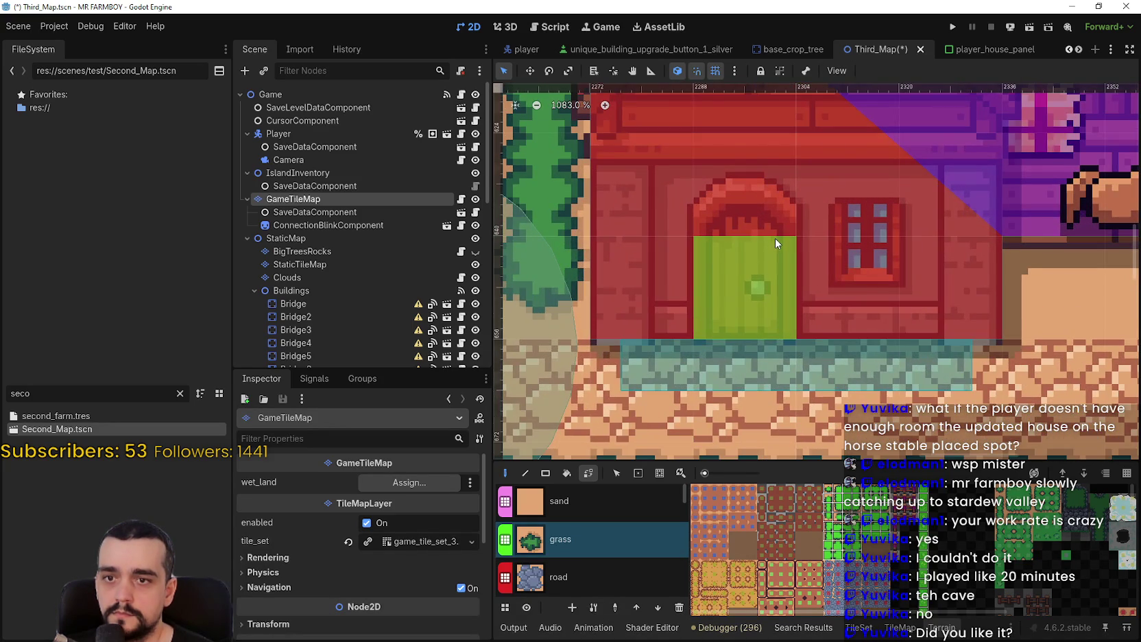
scroll(769, 240, "down", 3)
left_click_drag(768, 238, 833, 310)
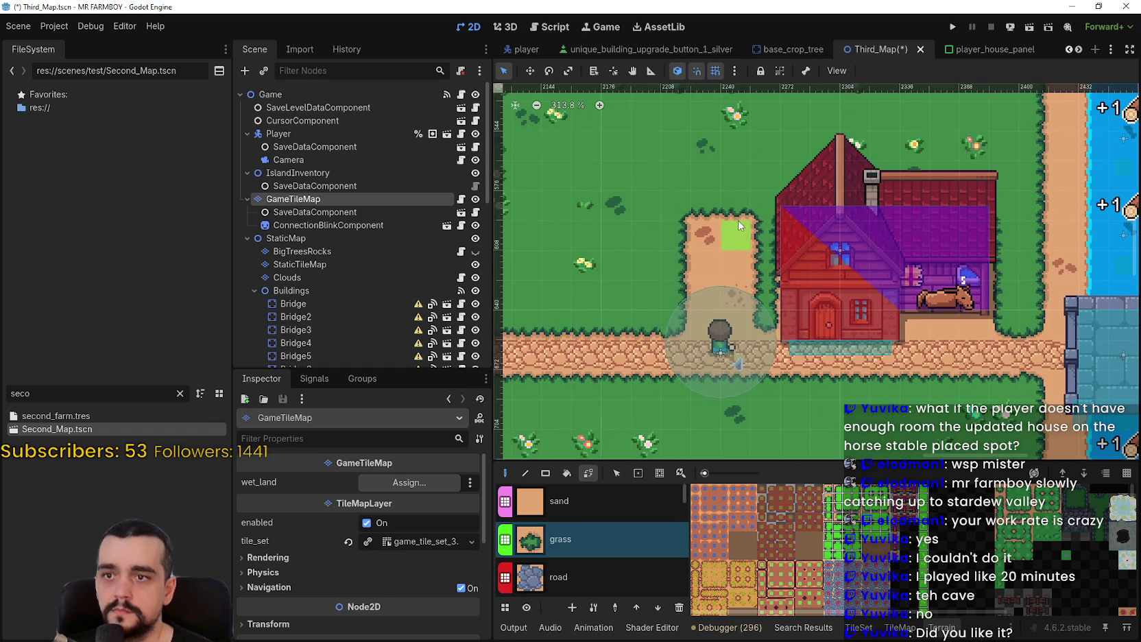
mouse_move(716, 250)
left_mouse_down()
mouse_move(717, 277)
mouse_move(733, 294)
mouse_move(725, 312)
left_mouse_up()
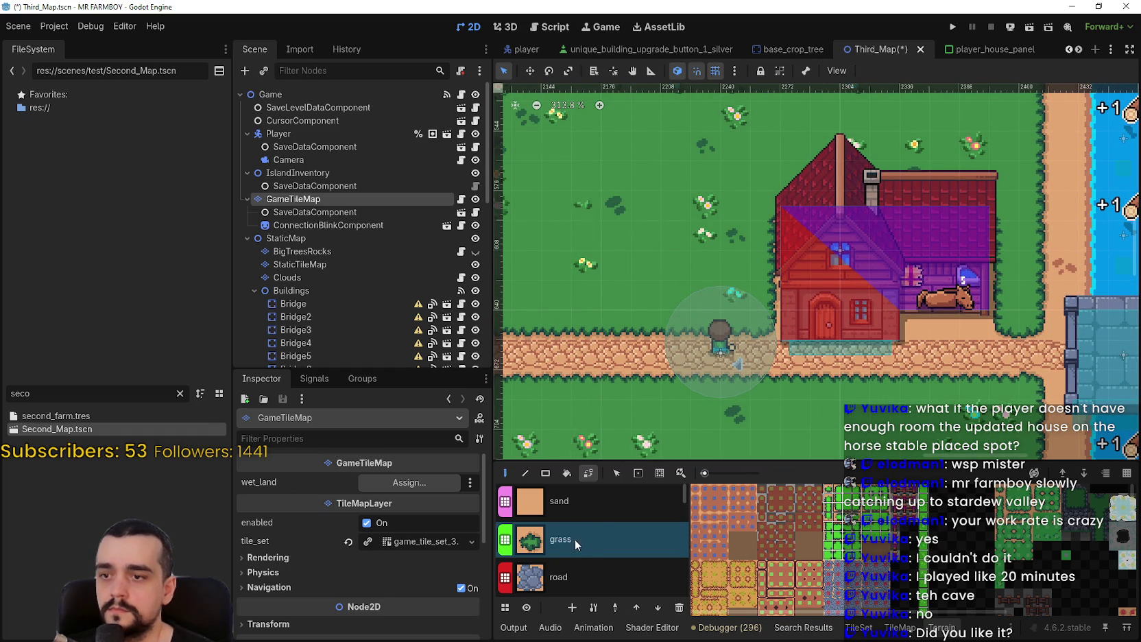
Try a sand tile beside the house, reselect grass terrain, and save the scene
left_click(593, 504)
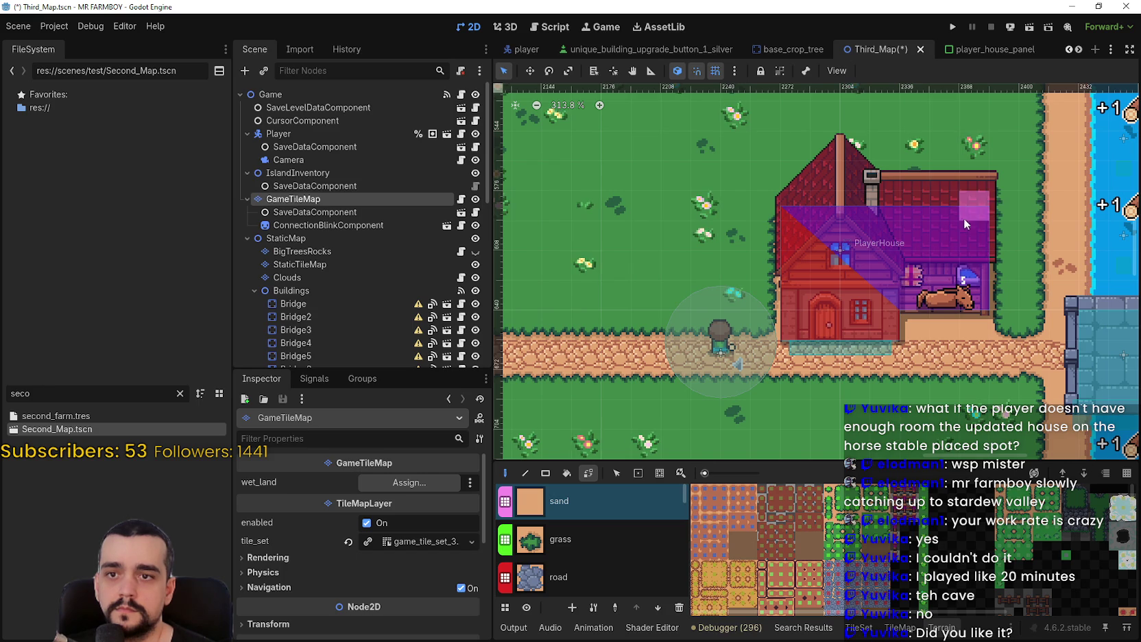
left_click(797, 217)
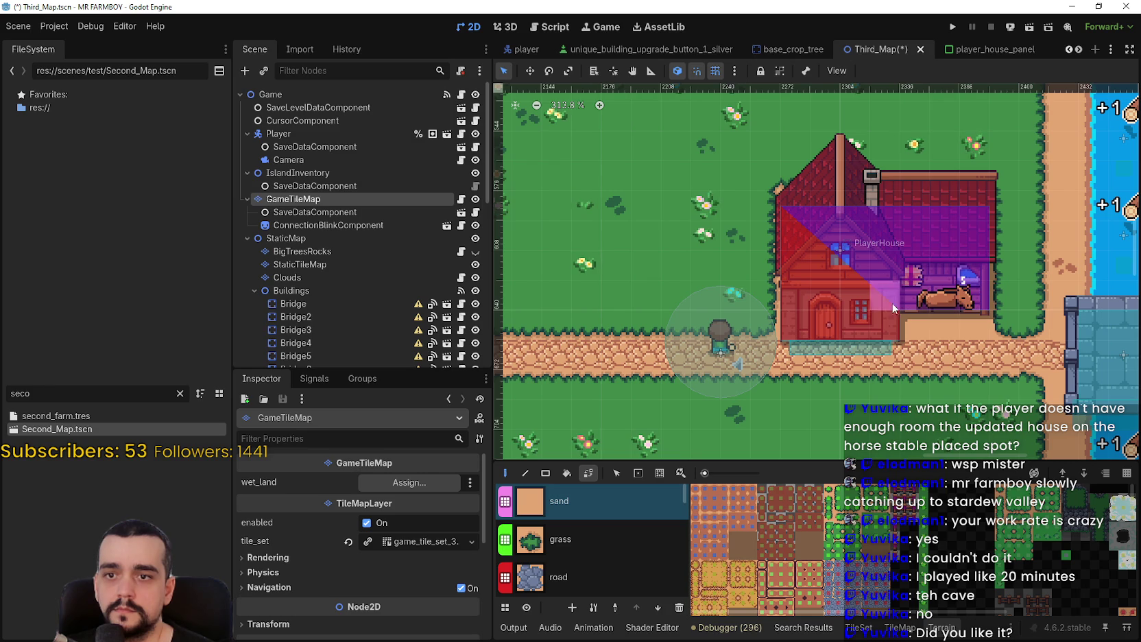
left_click(542, 539)
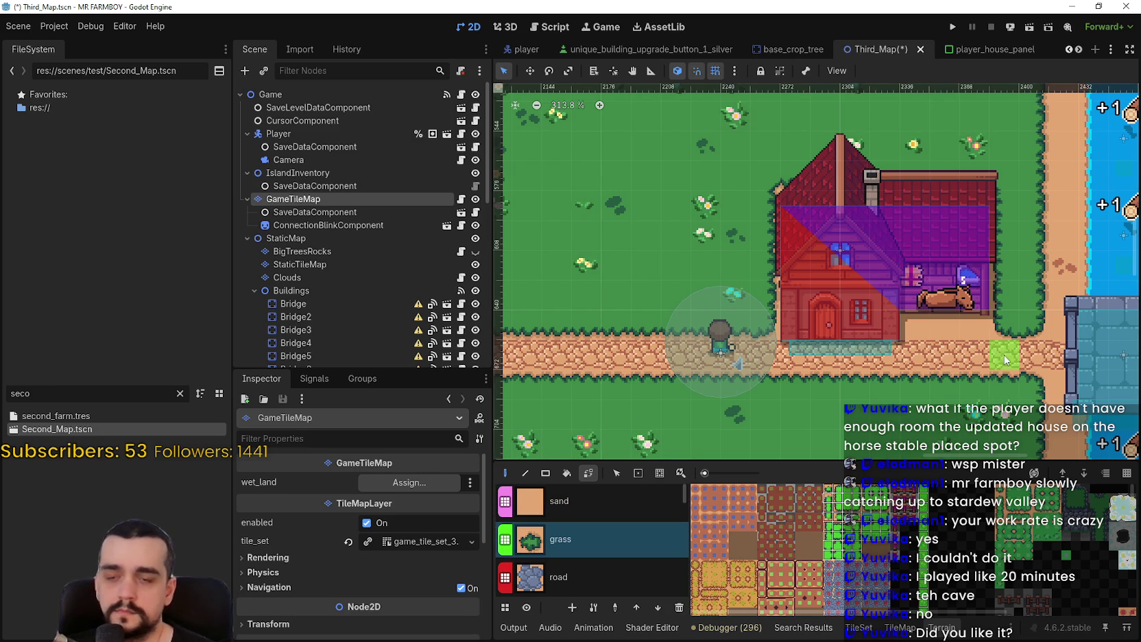
key("ctrl+s")
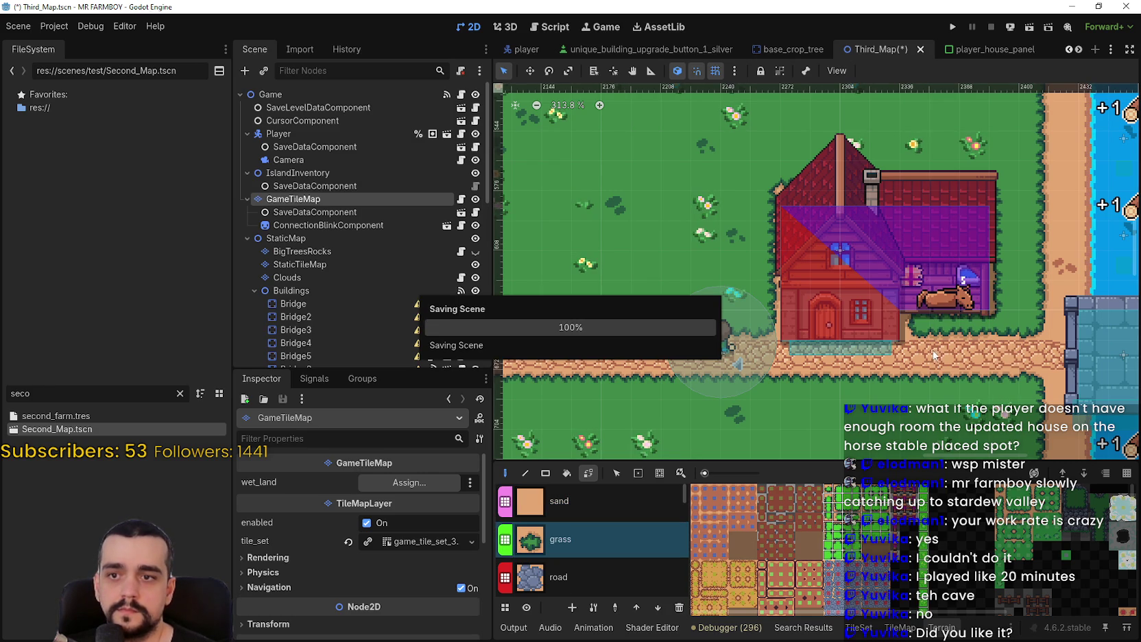
scroll(738, 283, "down", 2)
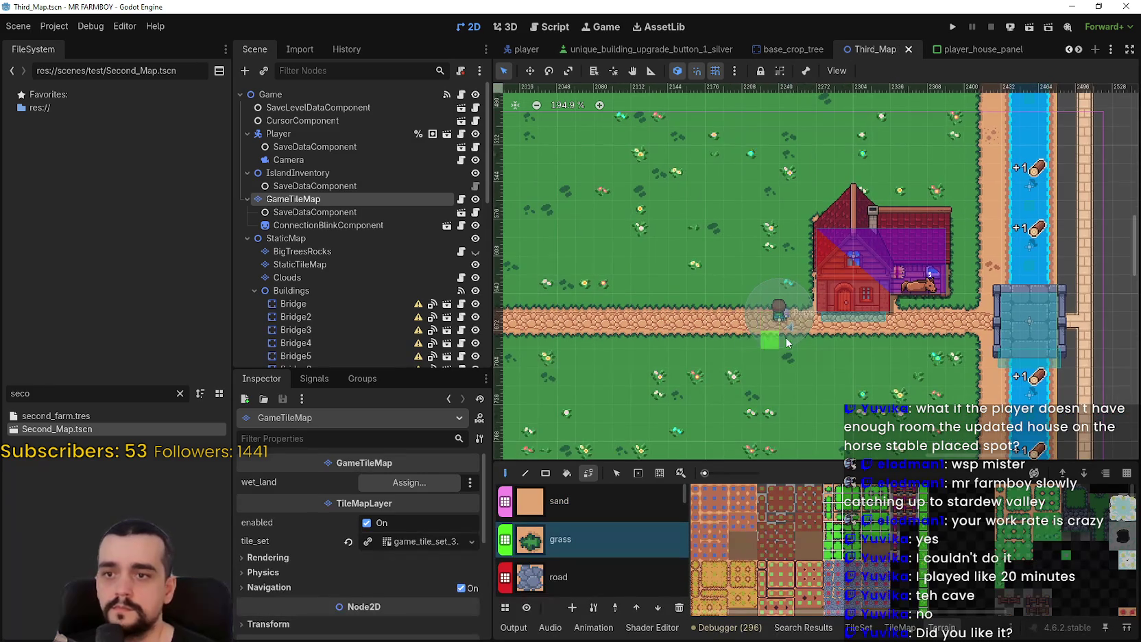
Hide the Clouds layer and paint grass over the leftover sand stub beside the road
scroll(784, 337, "up", 2)
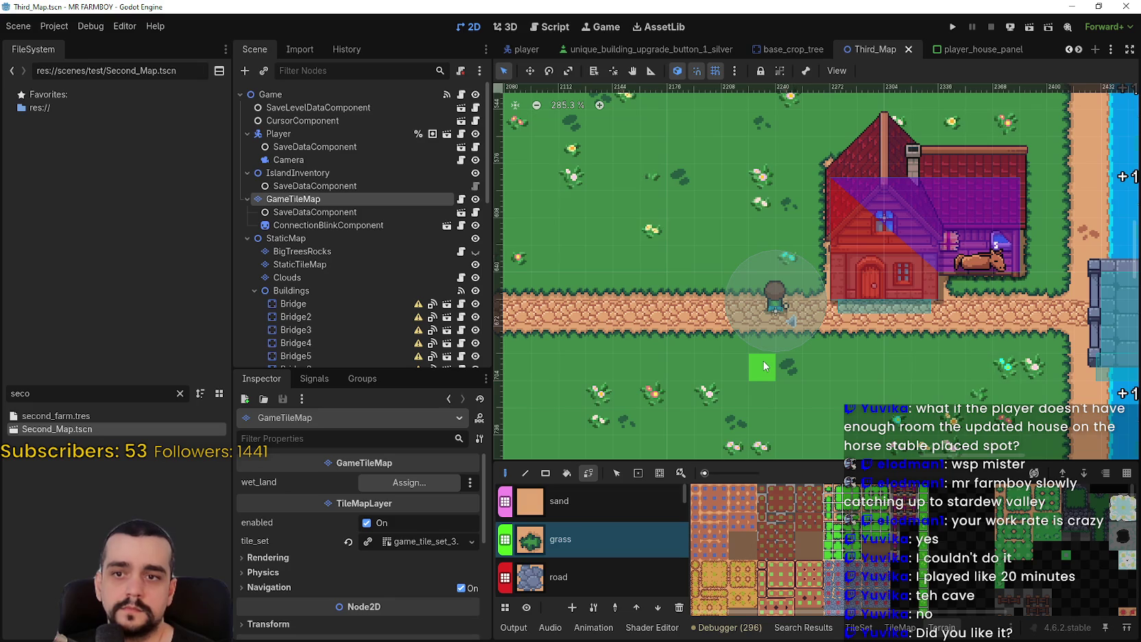
scroll(754, 367, "down", 4)
scroll(747, 363, "down", 4)
mouse_move(743, 405)
left_mouse_down()
mouse_move(801, 278)
mouse_move(748, 383)
mouse_move(831, 316)
mouse_move(866, 307)
left_mouse_up()
scroll(748, 382, "up", 1)
key("ctrl+s")
scroll(434, 240, "down", 3)
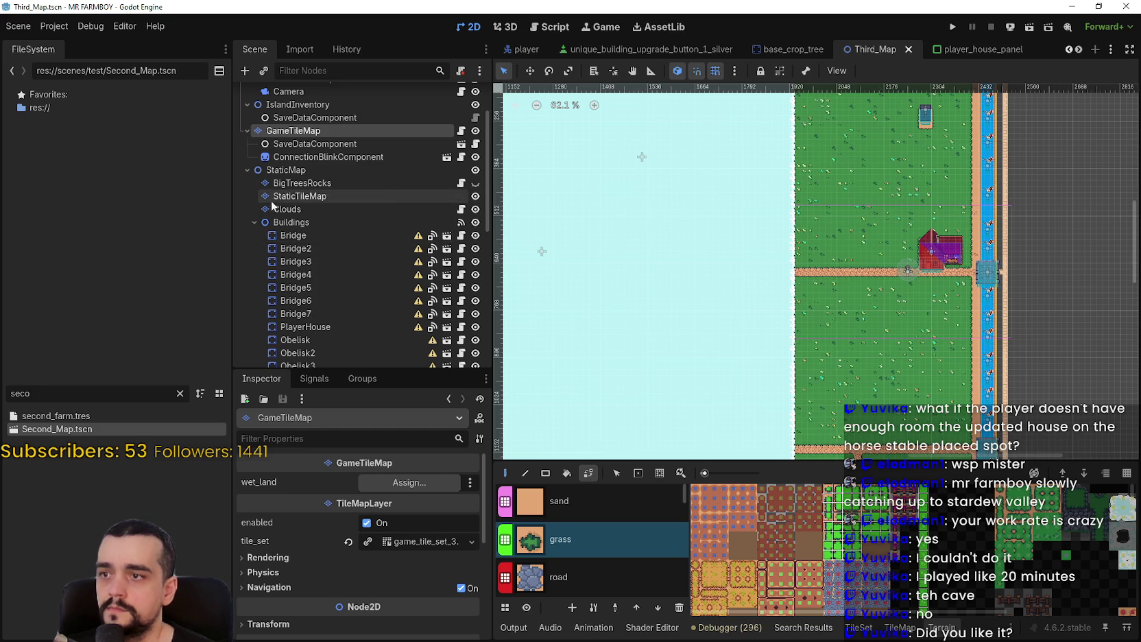
left_click(476, 209)
scroll(686, 347, "up", 1)
scroll(741, 334, "up", 3)
mouse_move(741, 319)
left_mouse_down()
mouse_move(707, 278)
mouse_move(740, 295)
mouse_move(693, 288)
mouse_move(743, 321)
mouse_move(706, 305)
mouse_move(739, 324)
mouse_move(694, 329)
mouse_move(714, 327)
left_mouse_up()
Show the Clouds layer again and save Third_Map
scroll(715, 326, "down", 2)
scroll(714, 327, "down", 7)
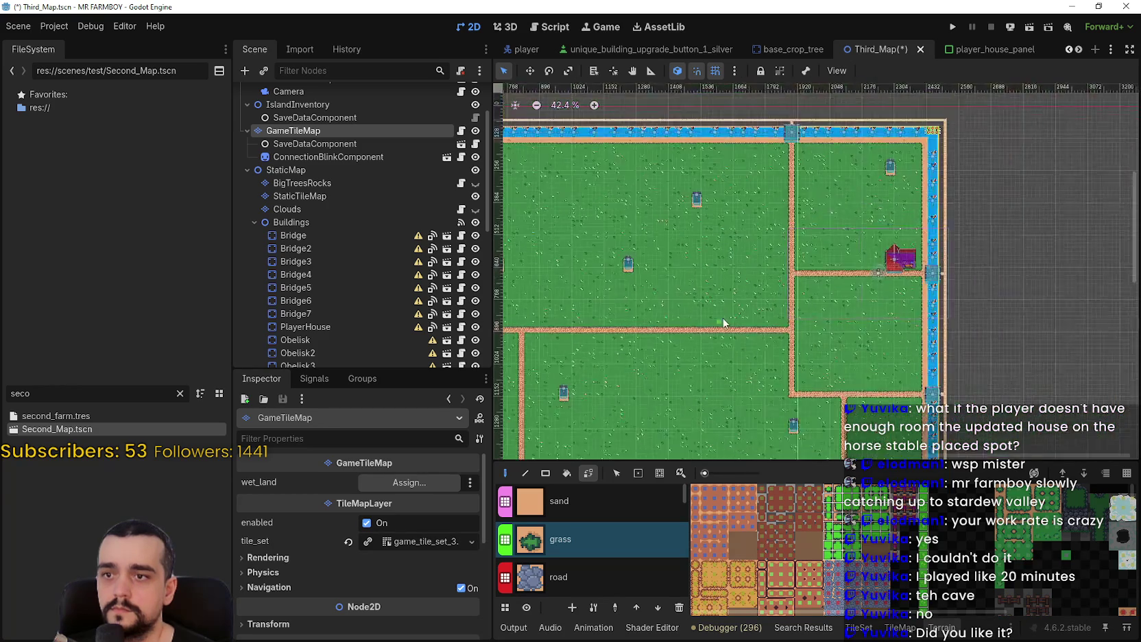
left_click_drag(921, 286, 795, 307)
scroll(795, 307, "up", 1)
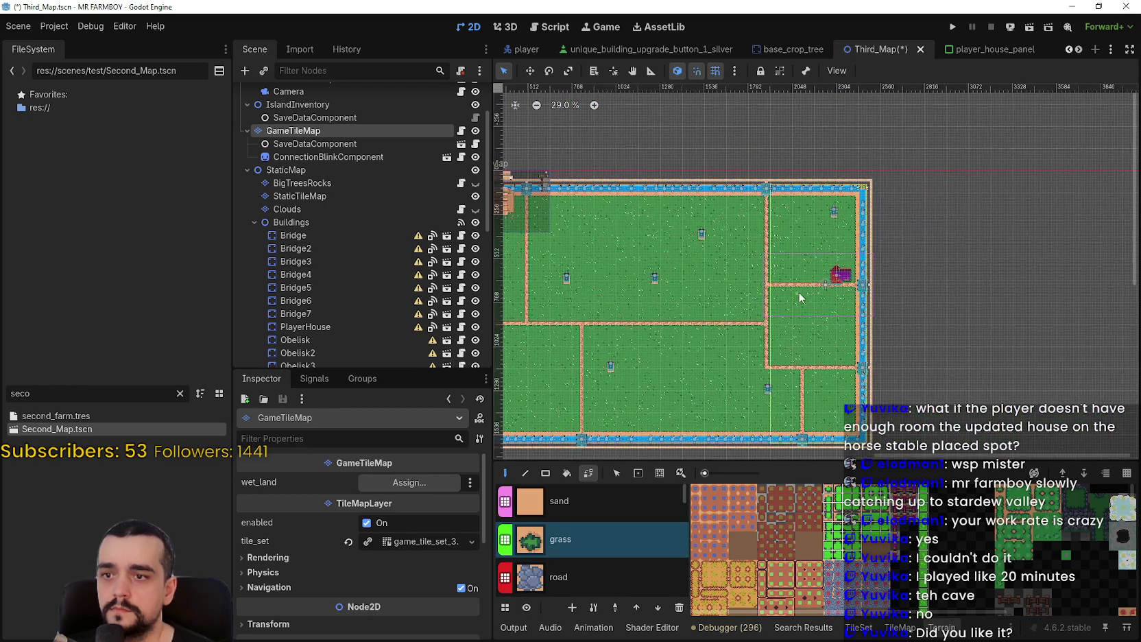
key("ctrl+s")
scroll(795, 307, "up", 6)
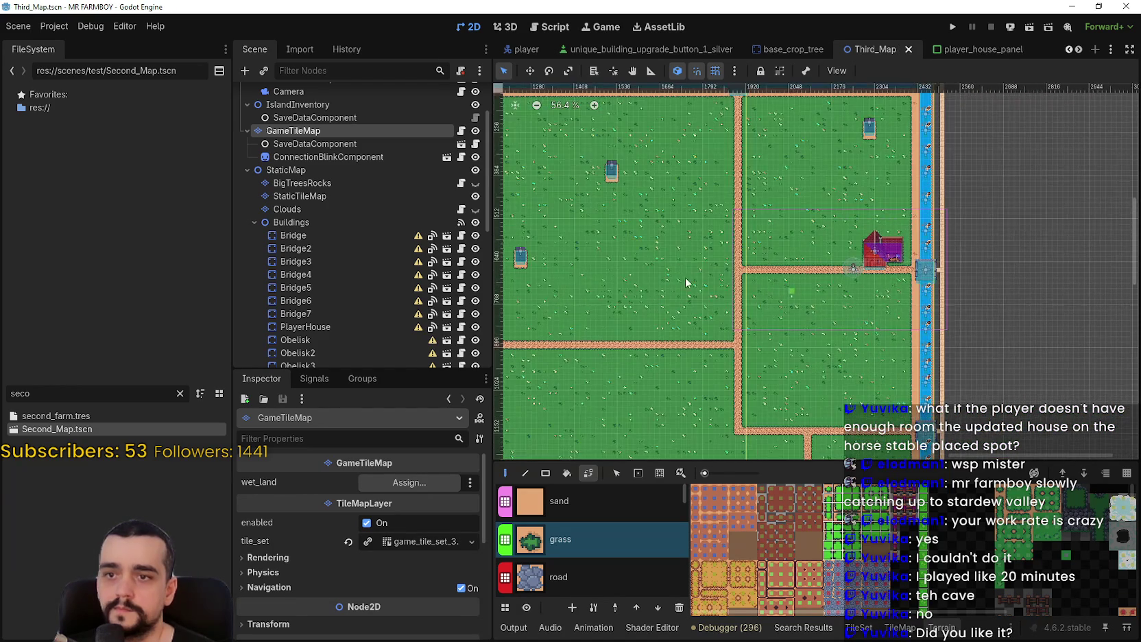
left_click(475, 209)
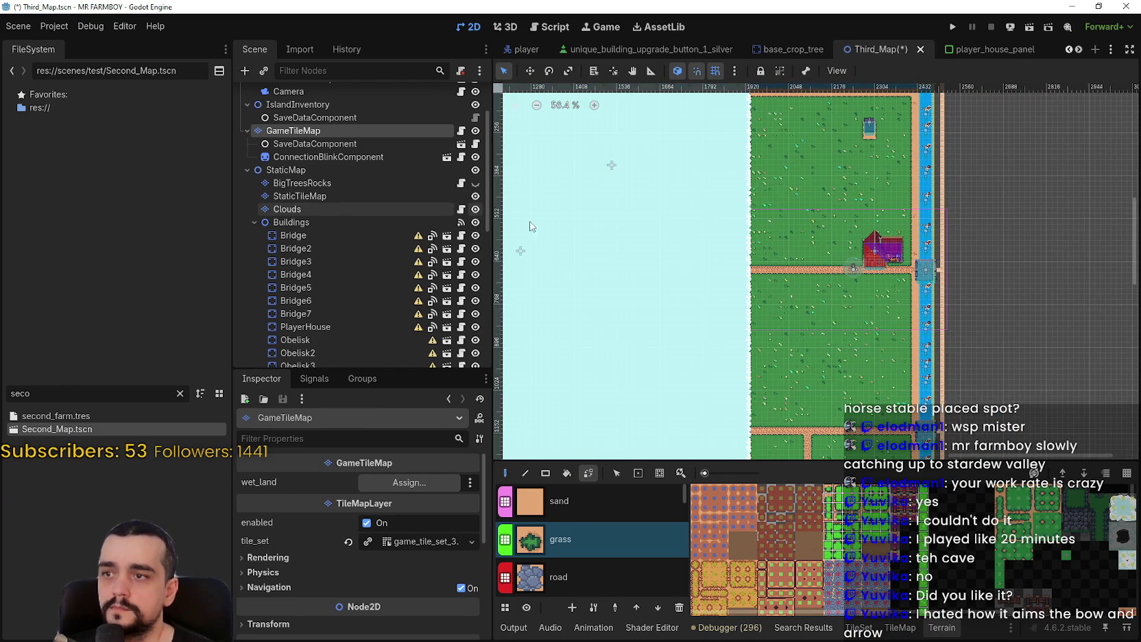
key("ctrl+s")
left_click_drag(784, 303, 777, 313)
scroll(777, 313, "up", 1)
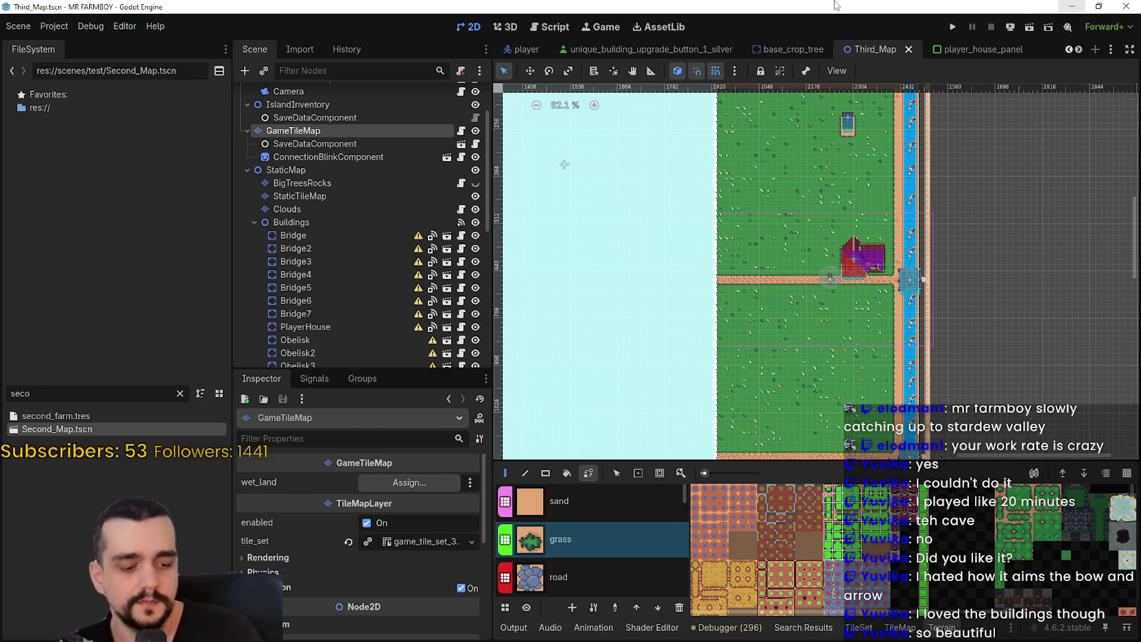
scroll(835, 353, "up", 1)
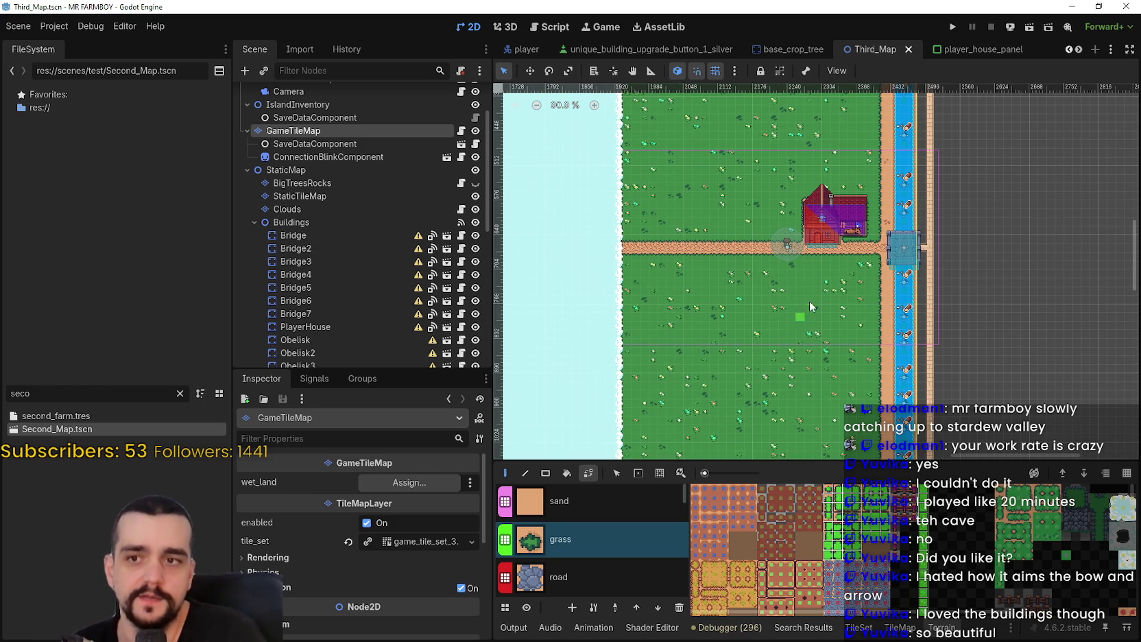
scroll(808, 310, "down", 2)
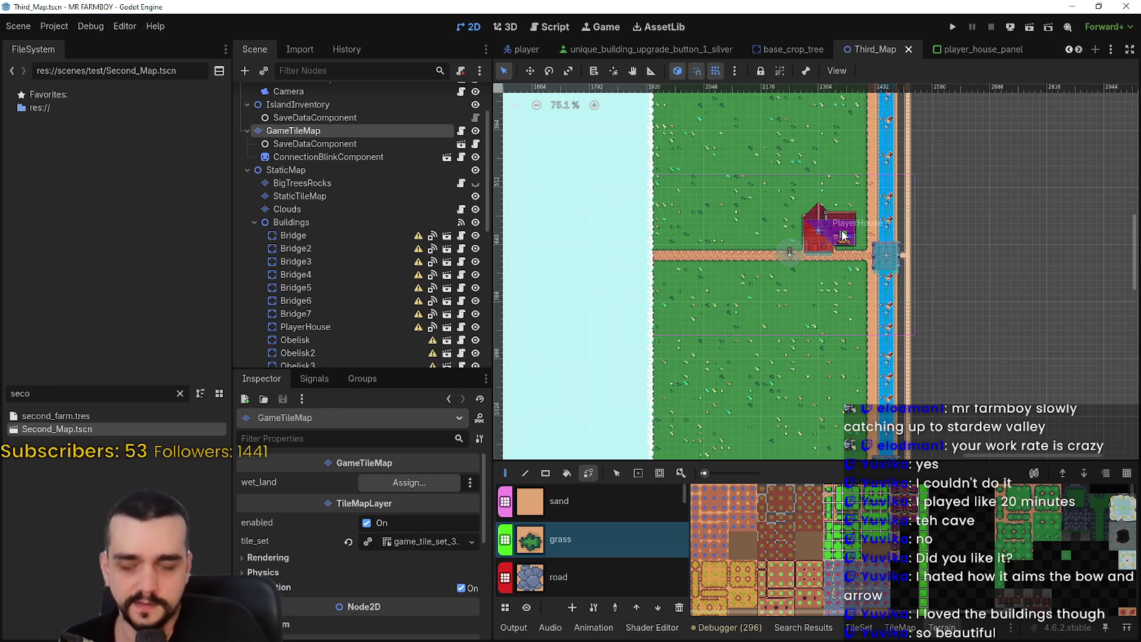
scroll(774, 335, "down", 2)
scroll(826, 329, "down", 3)
key("ctrl+s")
scroll(821, 275, "down", 3)
scroll(830, 260, "down", 3)
scroll(843, 250, "right", 2)
scroll(851, 245, "down", 2)
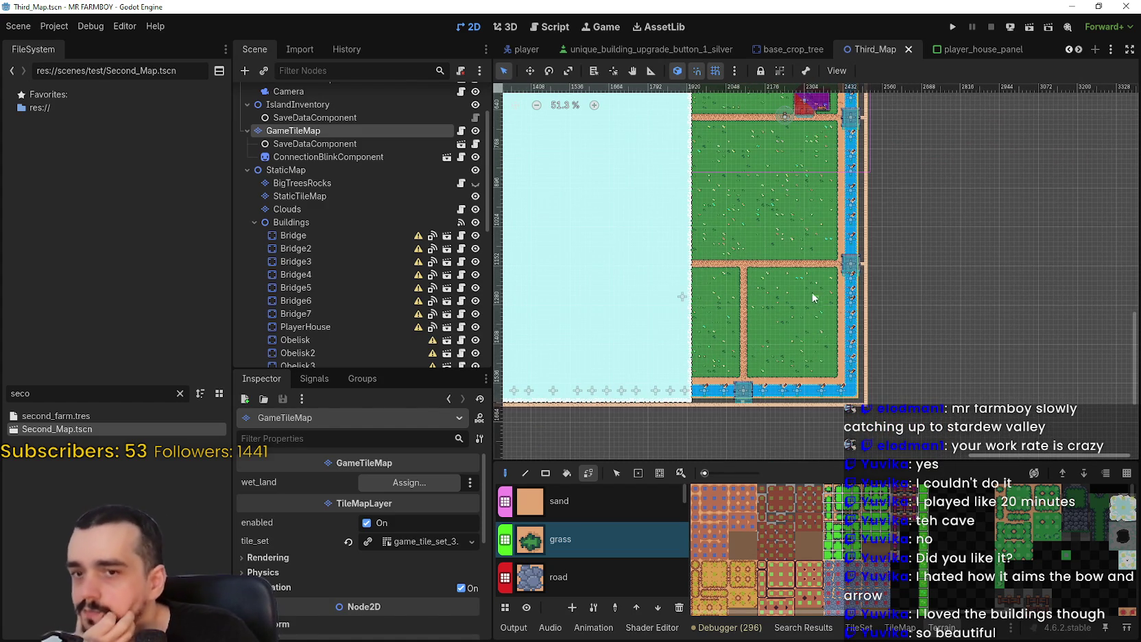
scroll(800, 211, "up", 5)
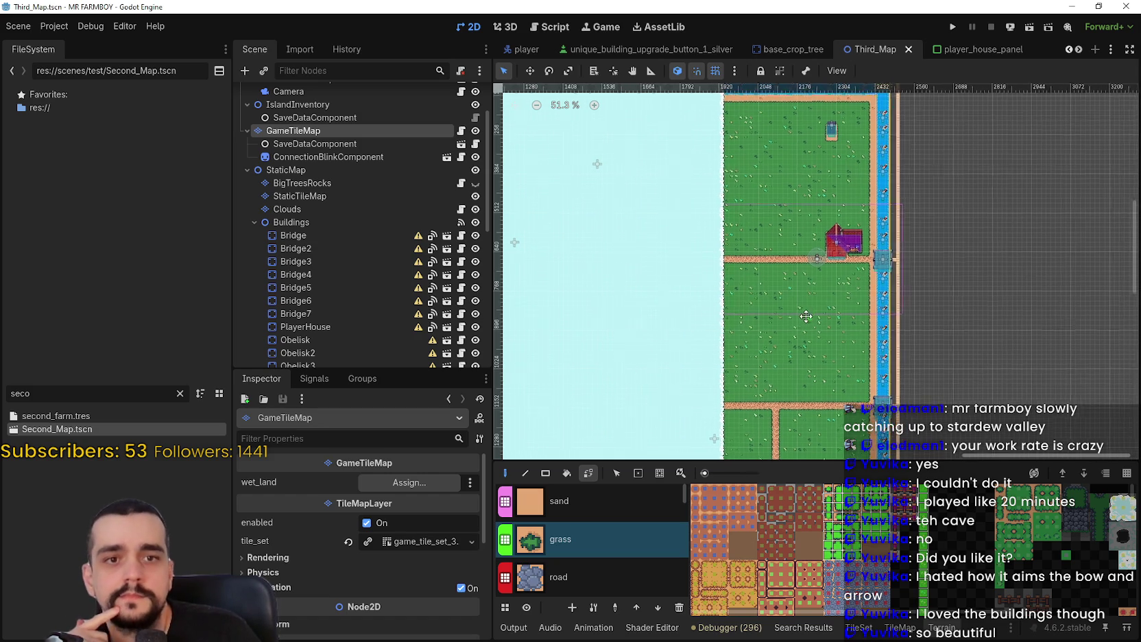
scroll(793, 338, "up", 3)
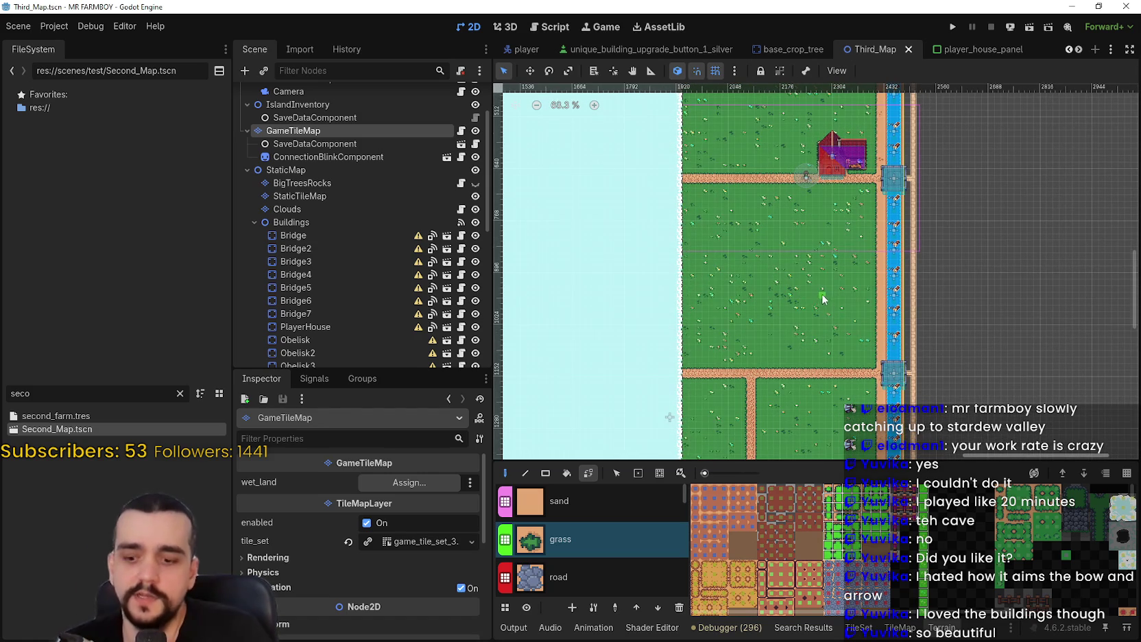
key("ctrl+s")
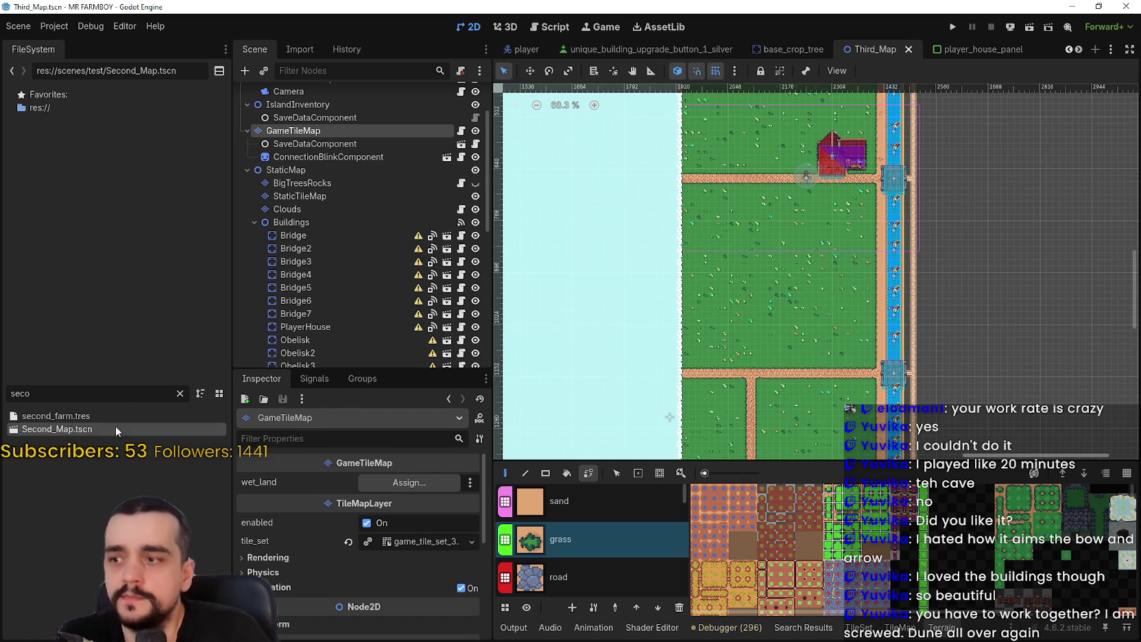
left_click(180, 394)
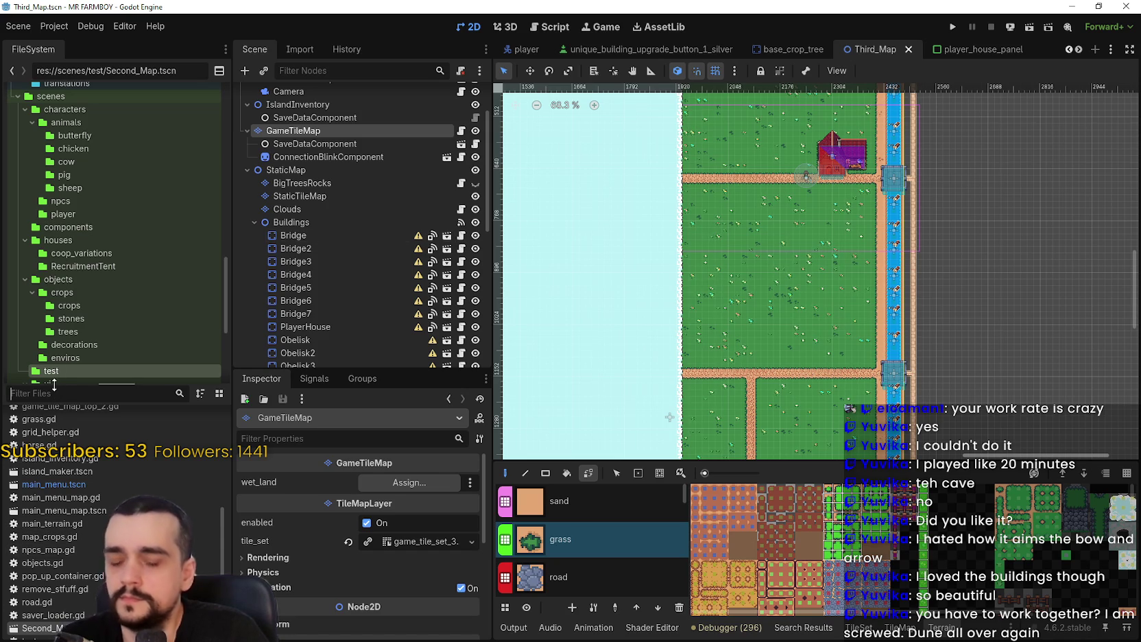
Try FileSystem filter searches 'i' and 'house', clear them, and switch to player_house_panel
type("i")
key("BackSpace")
type("house")
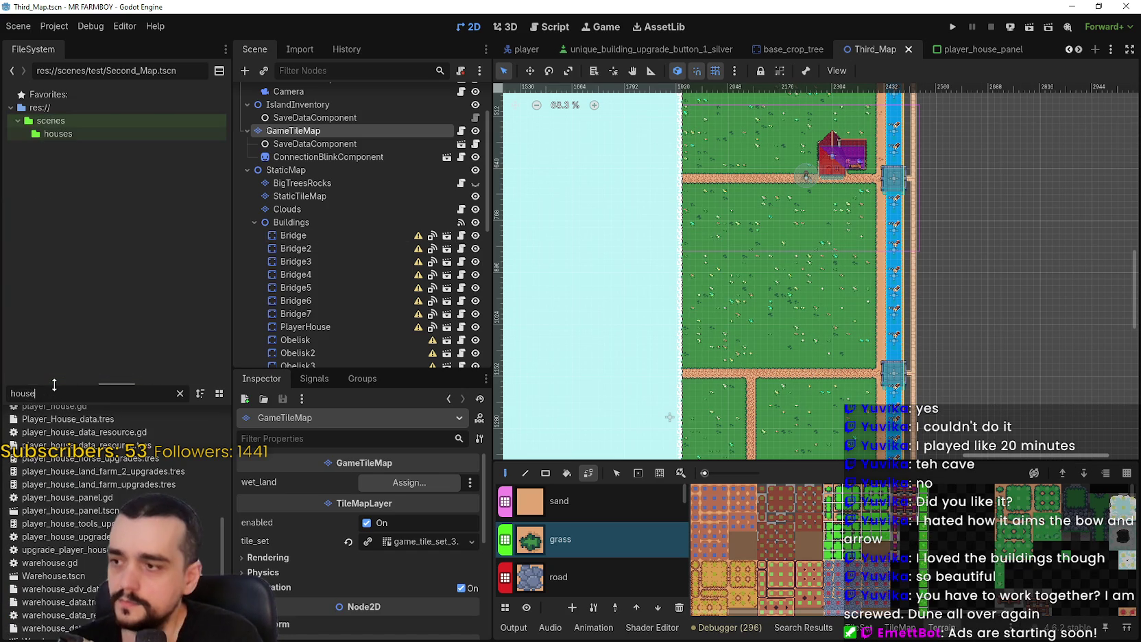
key("BackSpace")
key("BackSpace")
key("BackSpace")
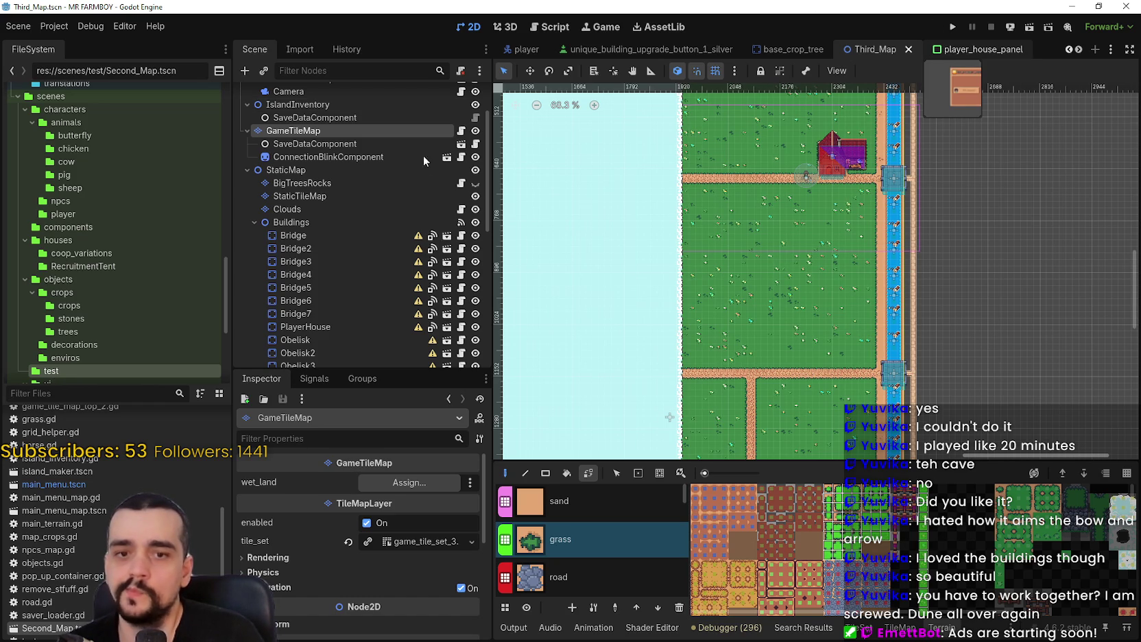
left_click(998, 48)
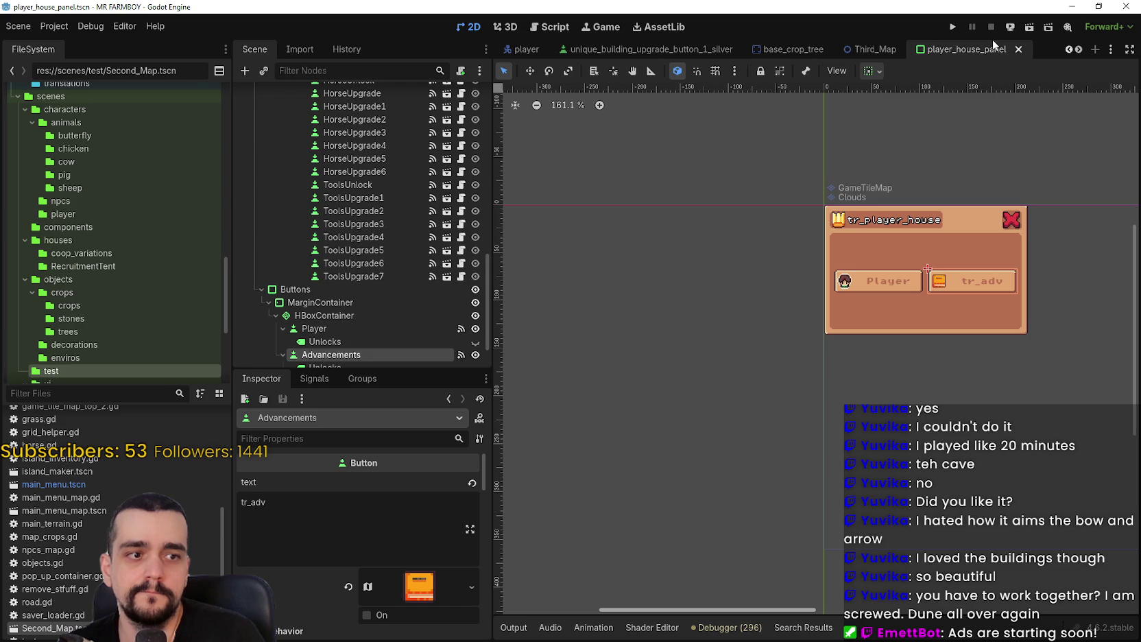
Open the house panel's script and scroll through its code
scroll(389, 145, "up", 10)
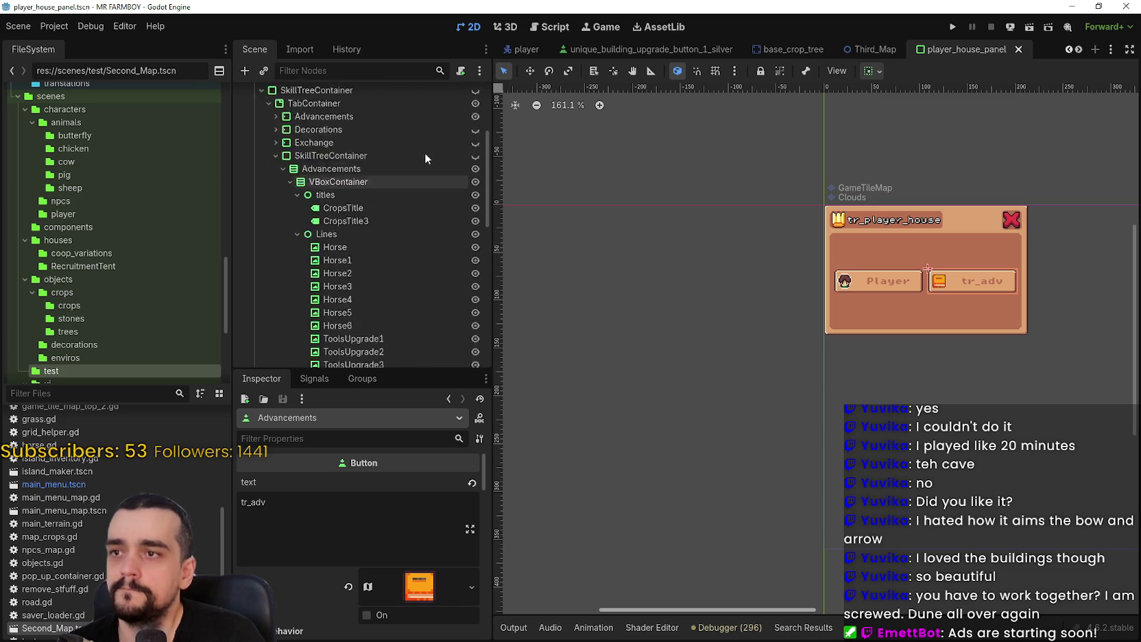
scroll(424, 152, "up", 5)
left_click(461, 95)
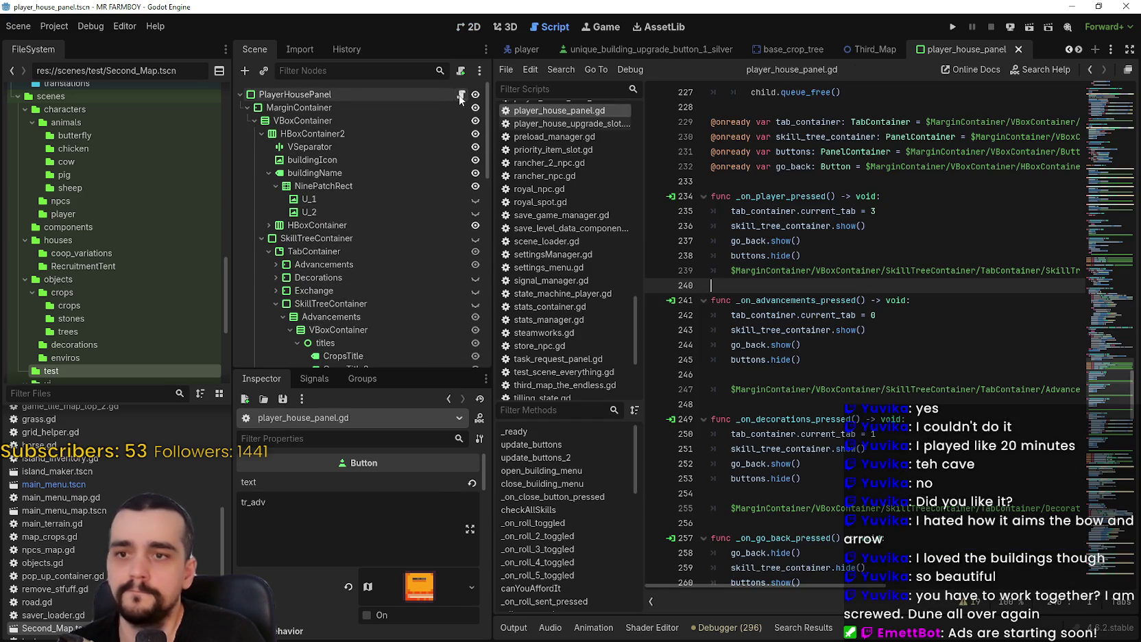
scroll(940, 347, "down", 10)
scroll(933, 324, "down", 4)
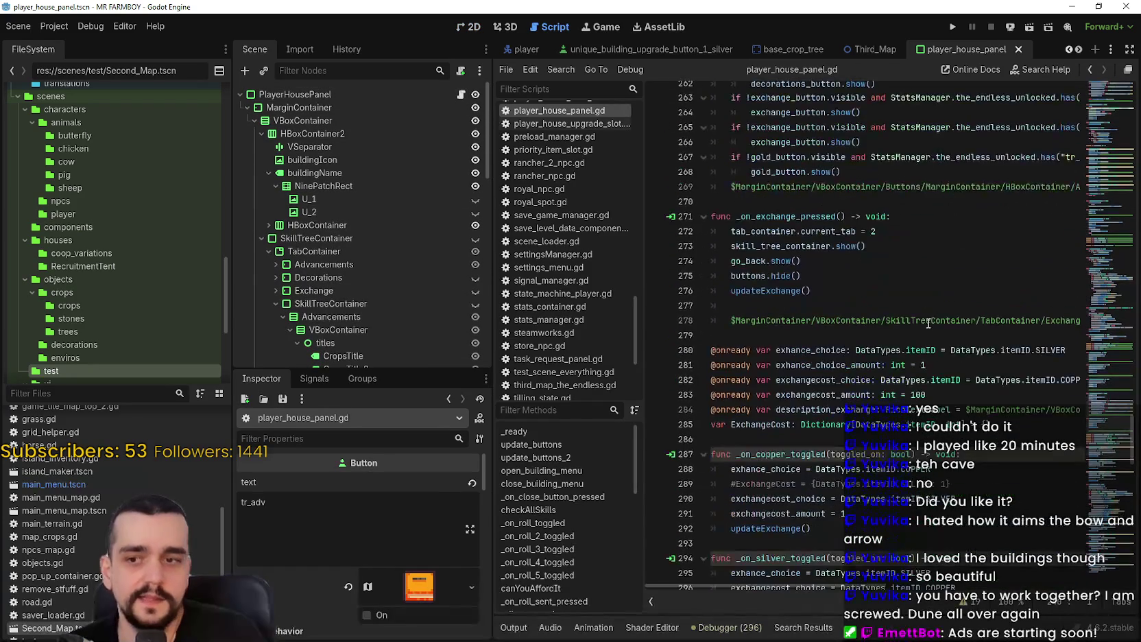
scroll(905, 333, "down", 2)
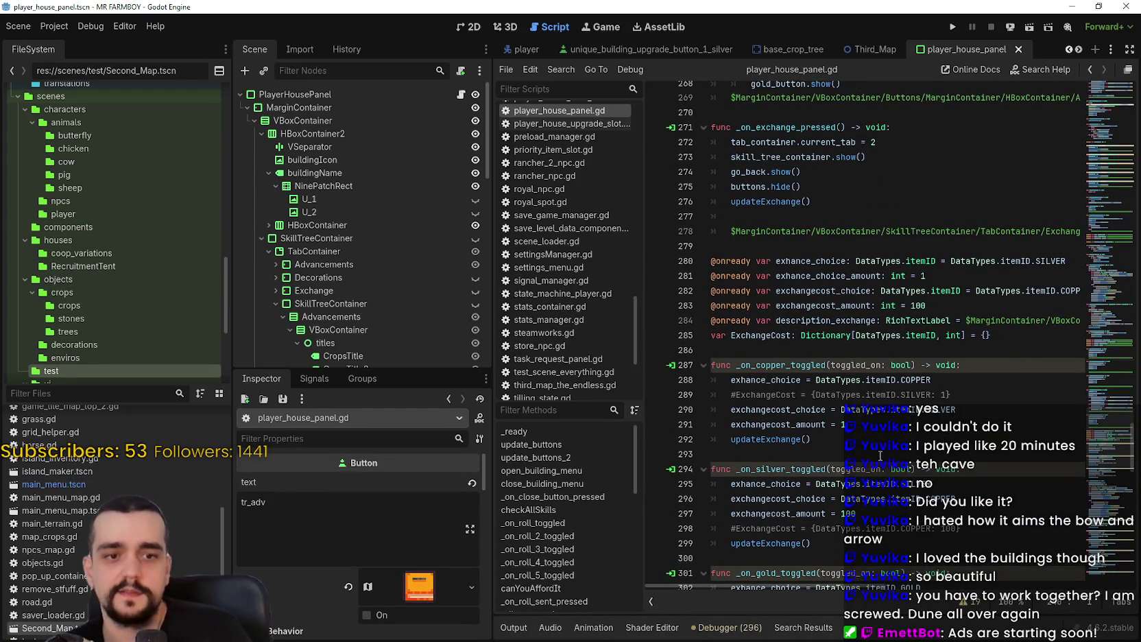
scroll(861, 420, "down", 20)
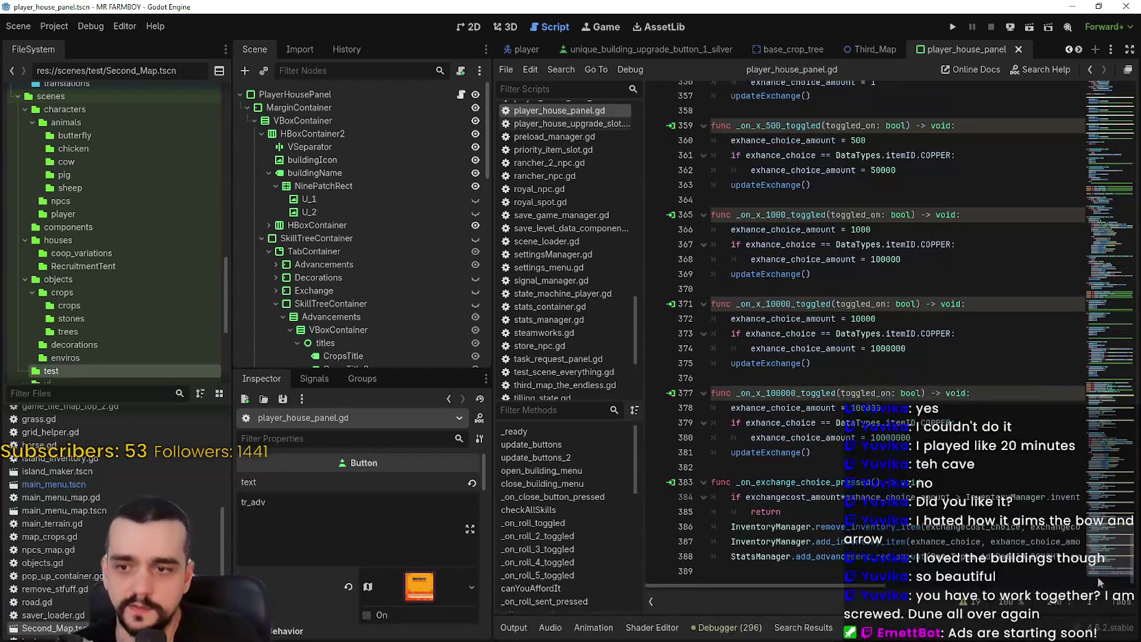
scroll(891, 329, "up", 3)
left_click_drag(1085, 309, 1084, 71)
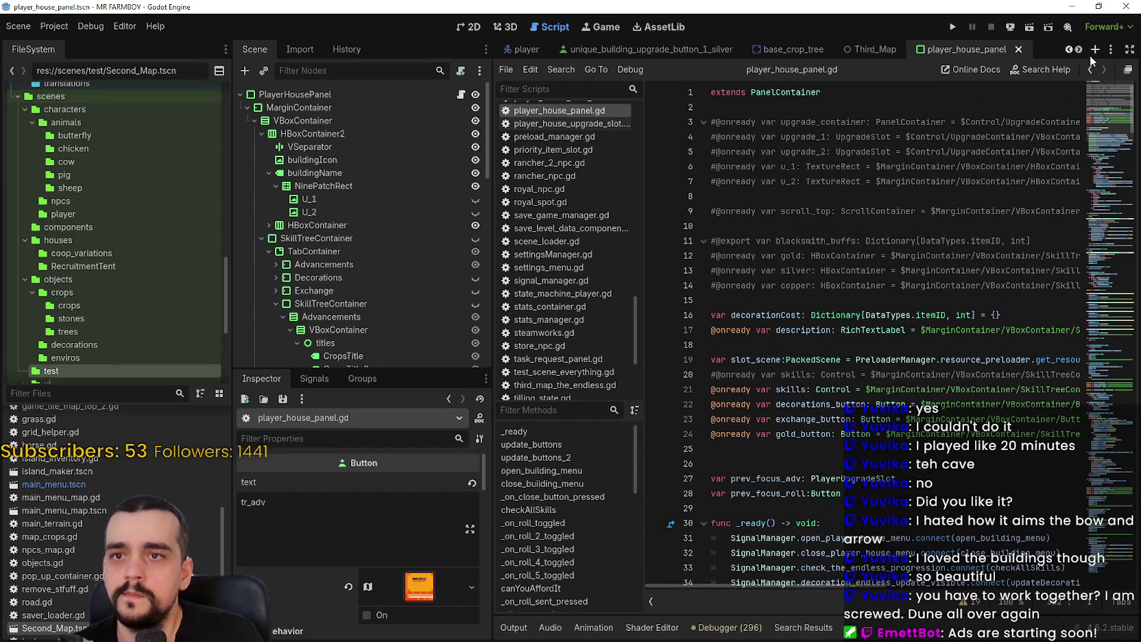
Bring up the horse stable panel scene and read its script, horse_stable_panel.gd
left_click(1082, 48)
left_click(1071, 50)
left_click(1071, 49)
left_click(1070, 49)
left_click(1071, 49)
left_click(1070, 49)
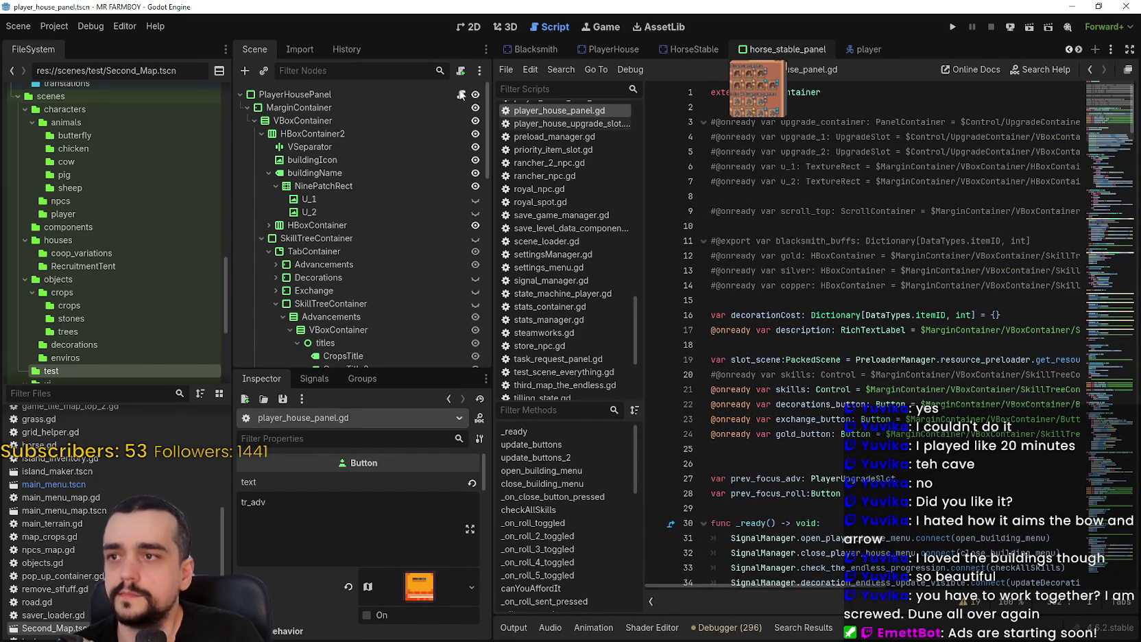
scroll(457, 141, "up", 5)
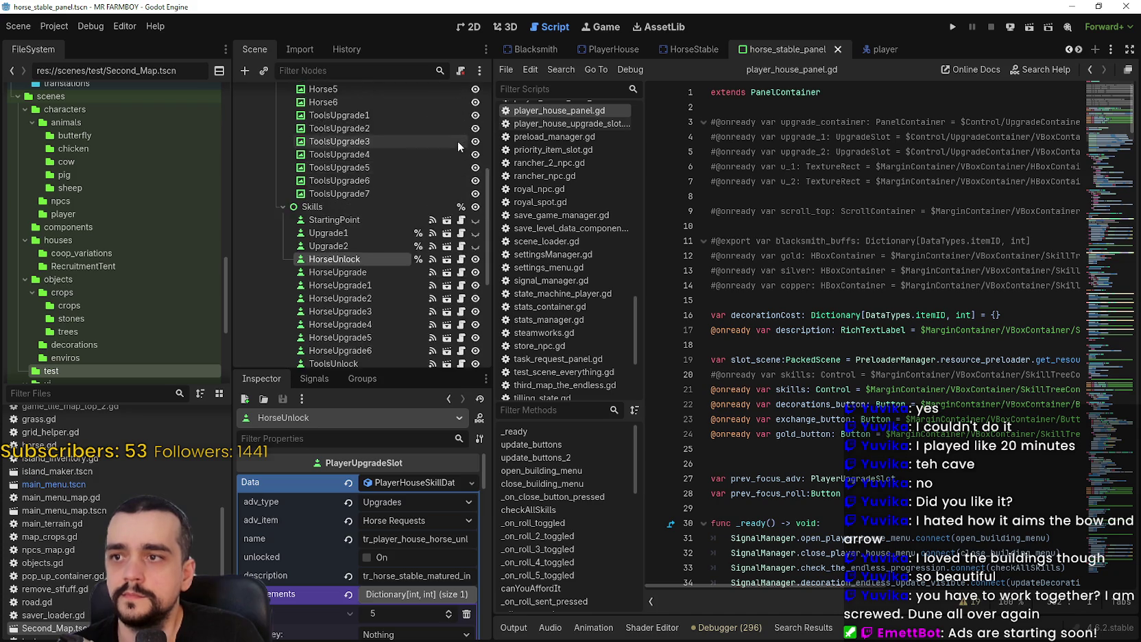
left_click(461, 94)
scroll(850, 334, "down", 20)
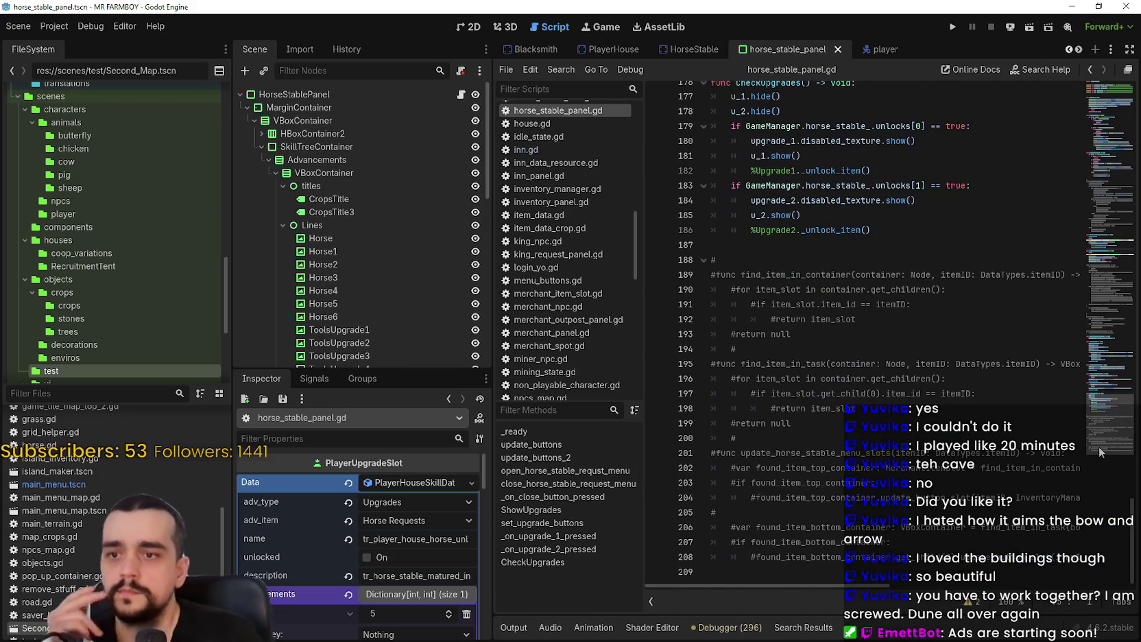
scroll(1099, 424, "up", 4)
scroll(1099, 421, "down", 4)
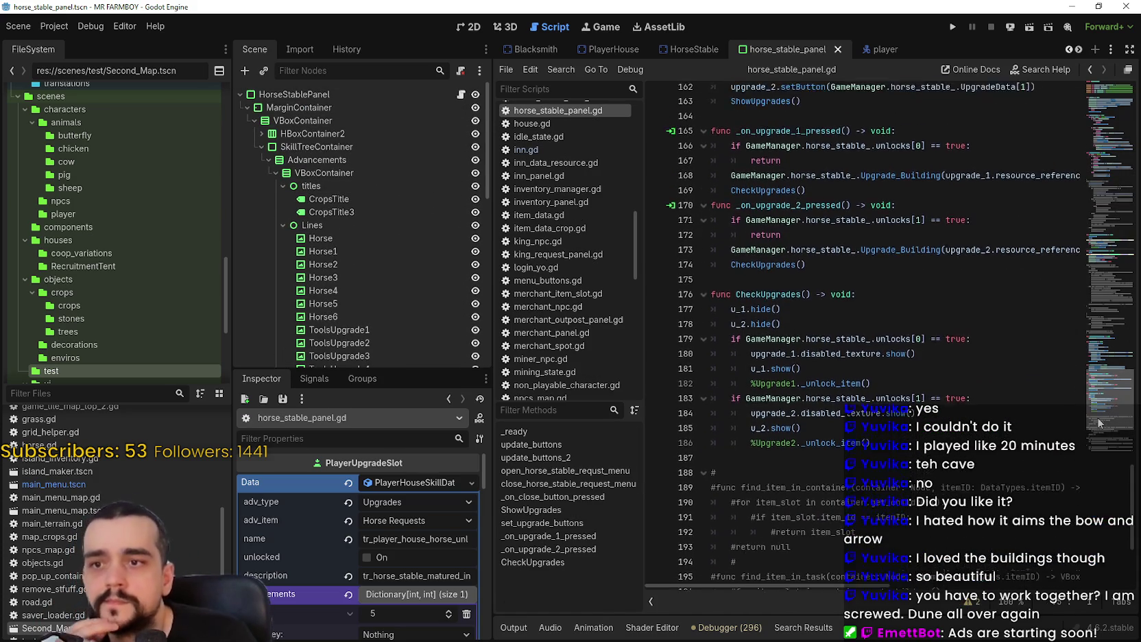
scroll(1097, 468, "up", 9)
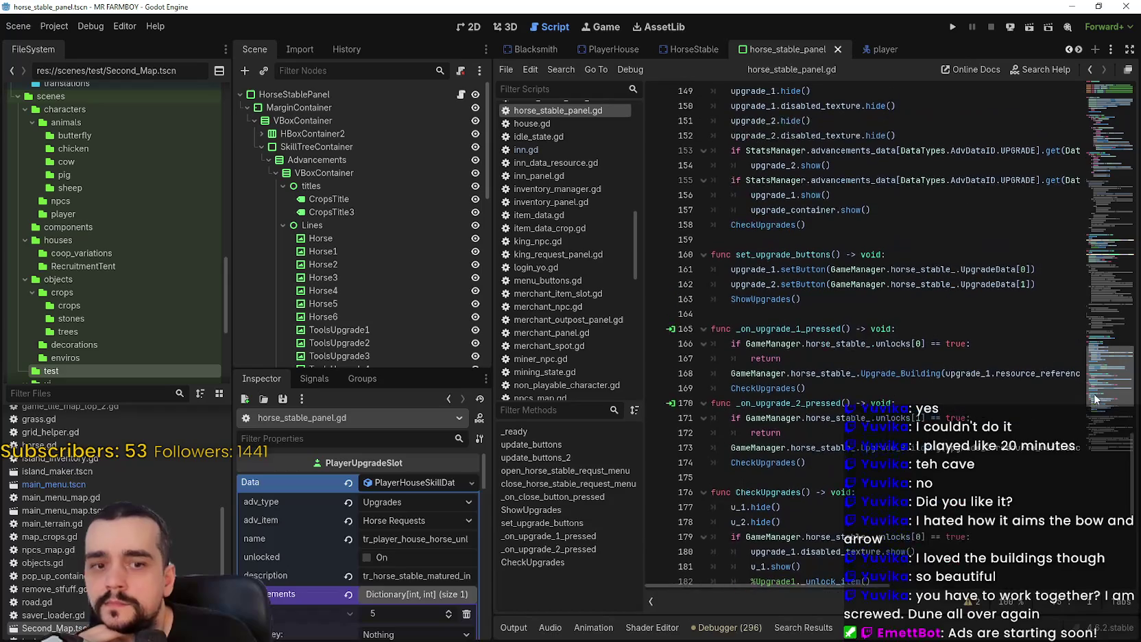
Return to player_house_panel, view player_house_panel.gd, then open HorseUpgrade2's script
left_click(1078, 50)
left_click(1078, 49)
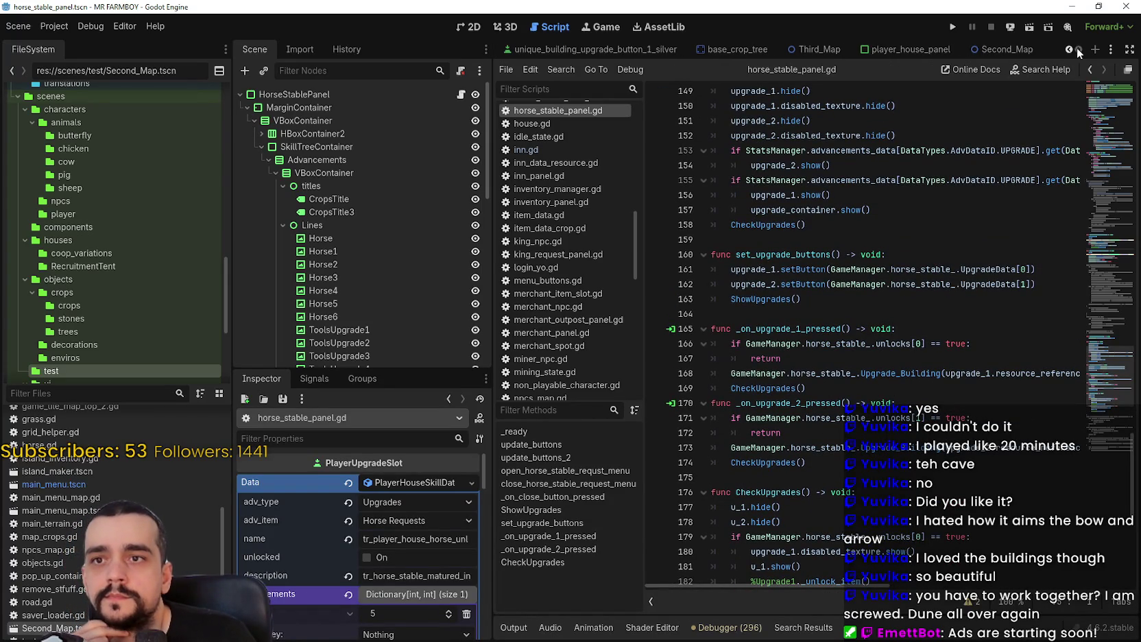
left_click(911, 50)
scroll(425, 294, "down", 3)
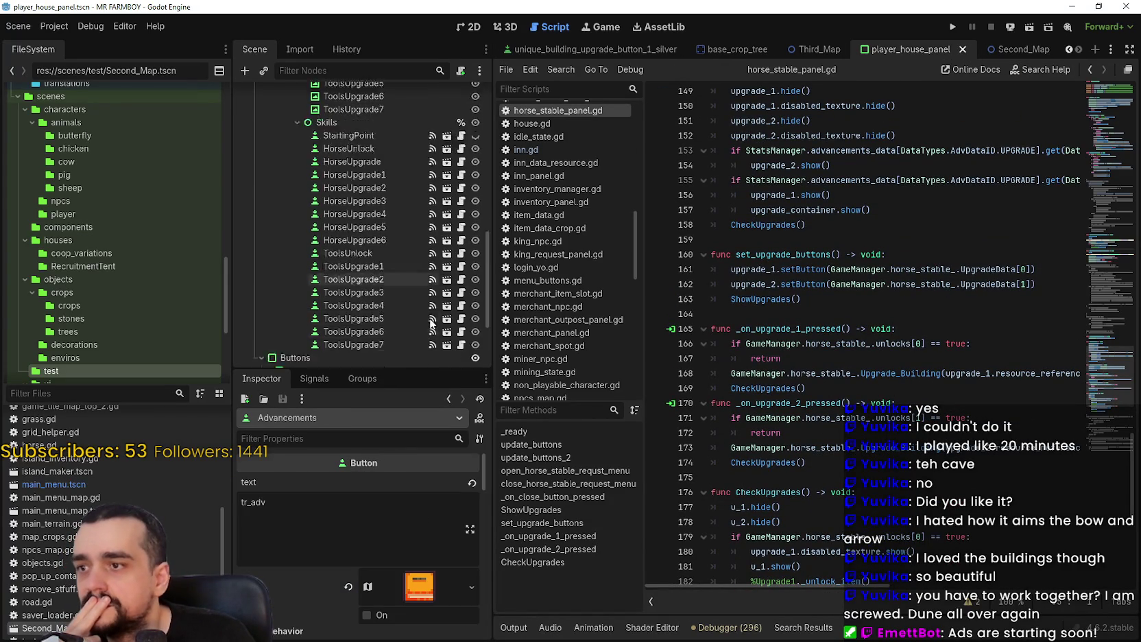
scroll(431, 118, "up", 5)
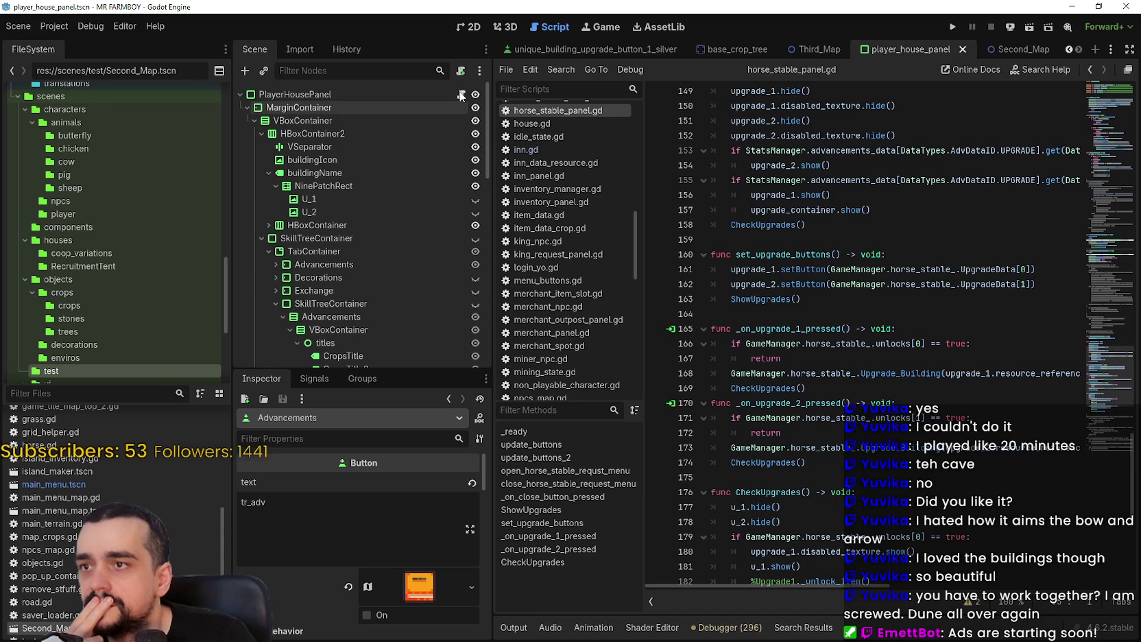
left_click(461, 94)
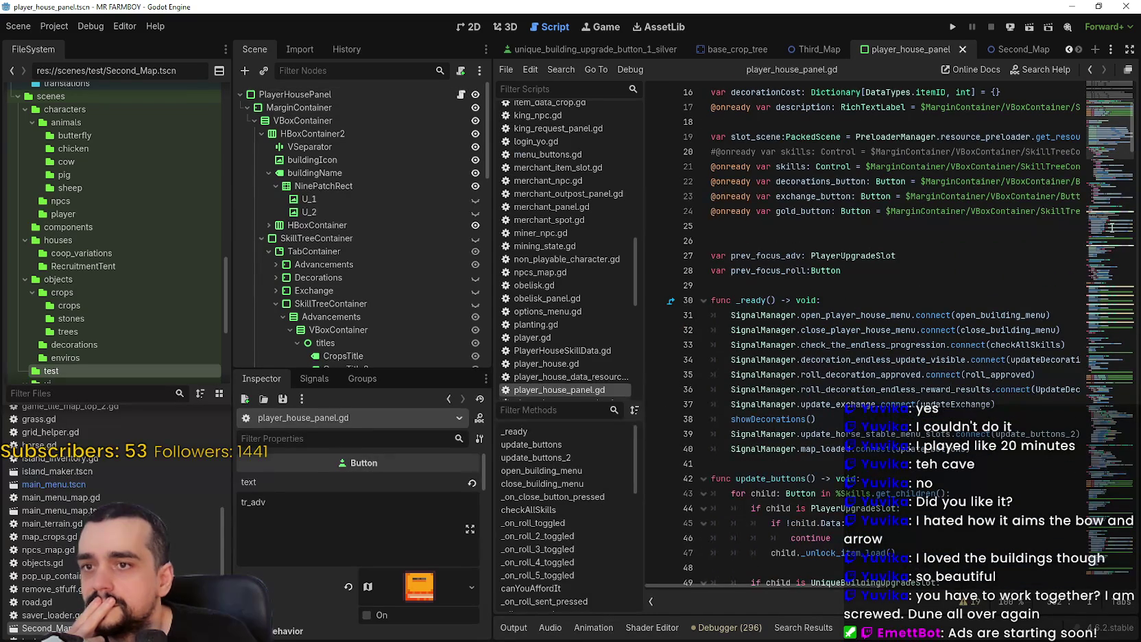
scroll(1109, 226, "down", 15)
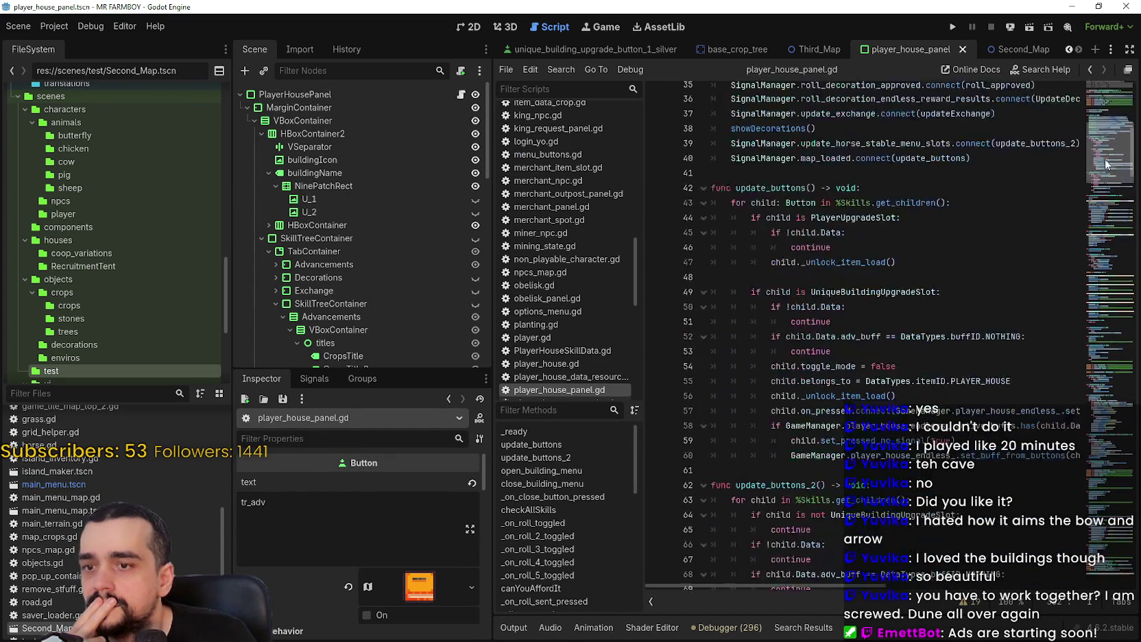
scroll(1109, 214, "down", 20)
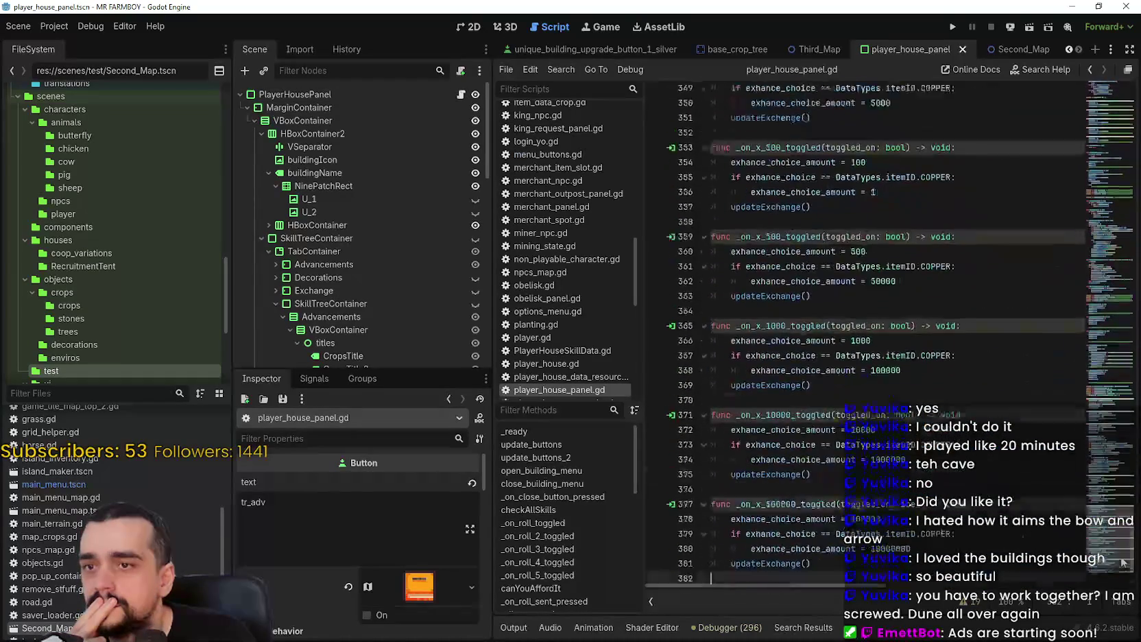
scroll(432, 278, "down", 15)
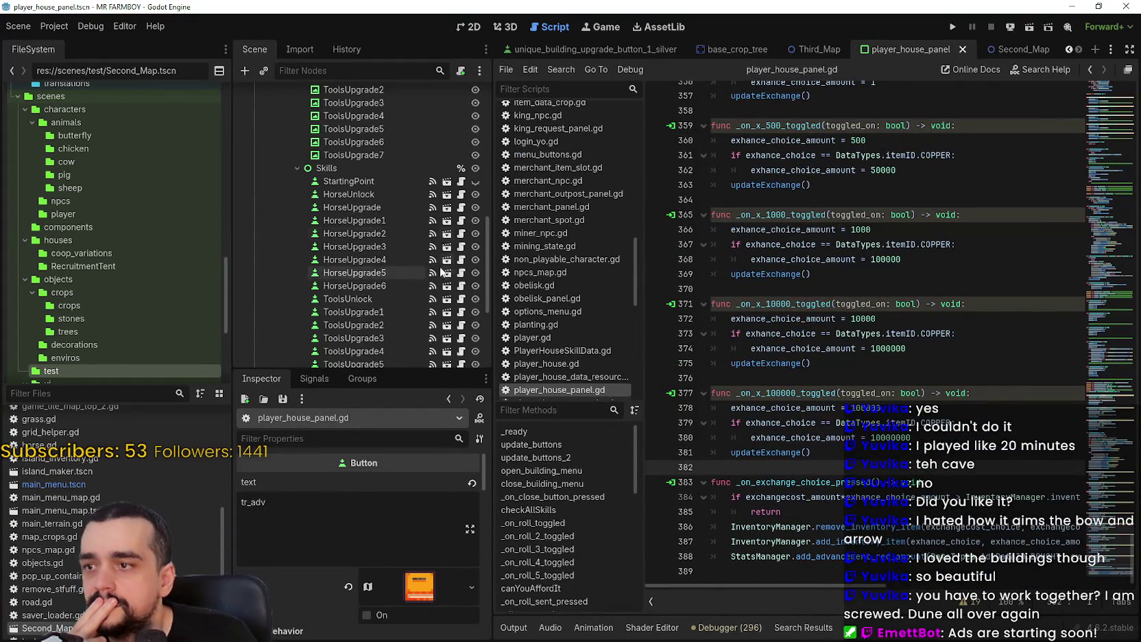
left_click(461, 233)
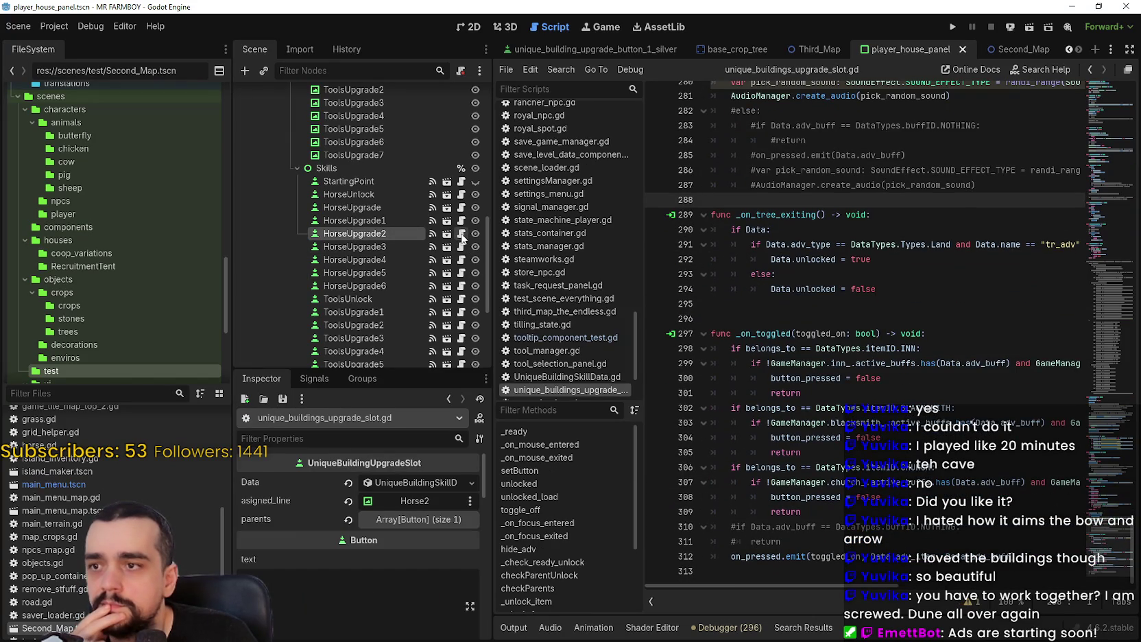
Review the unlock condition on lines 291–292 of the _on_tree_exiting script
left_click(900, 309)
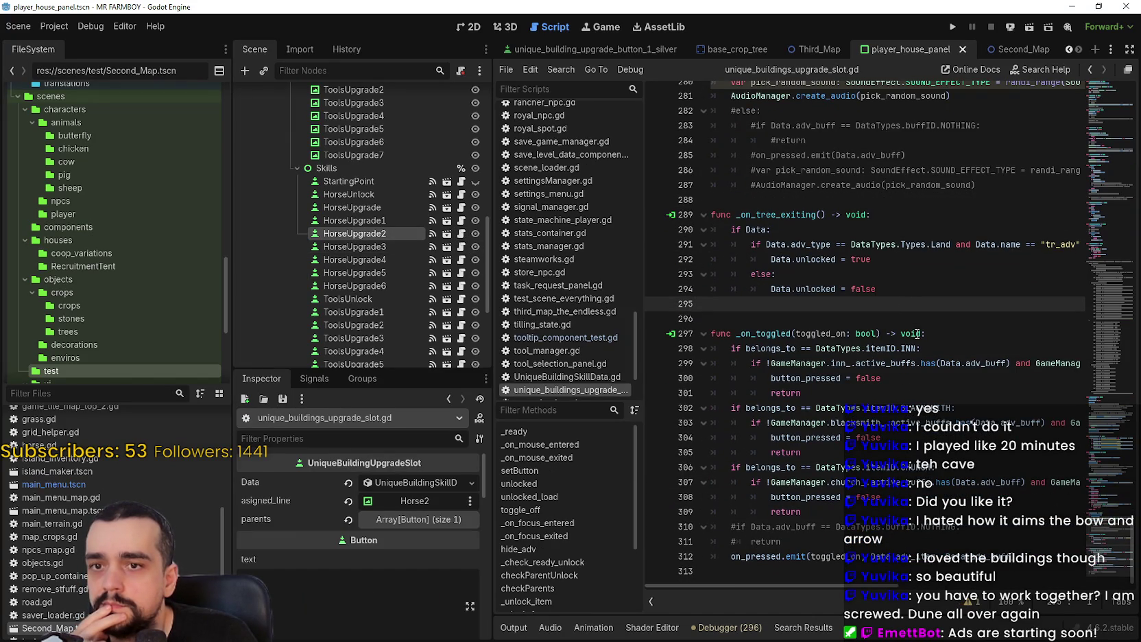
mouse_move(832, 587)
left_mouse_down()
mouse_move(866, 589)
mouse_move(811, 585)
left_mouse_up()
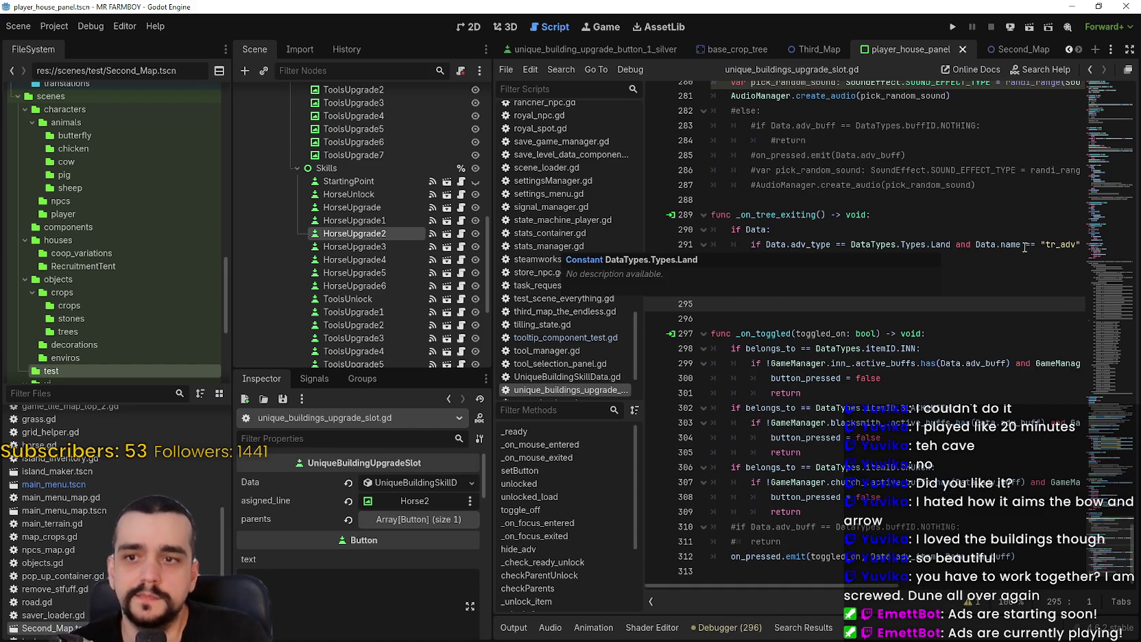
left_click_drag(893, 266, 713, 245)
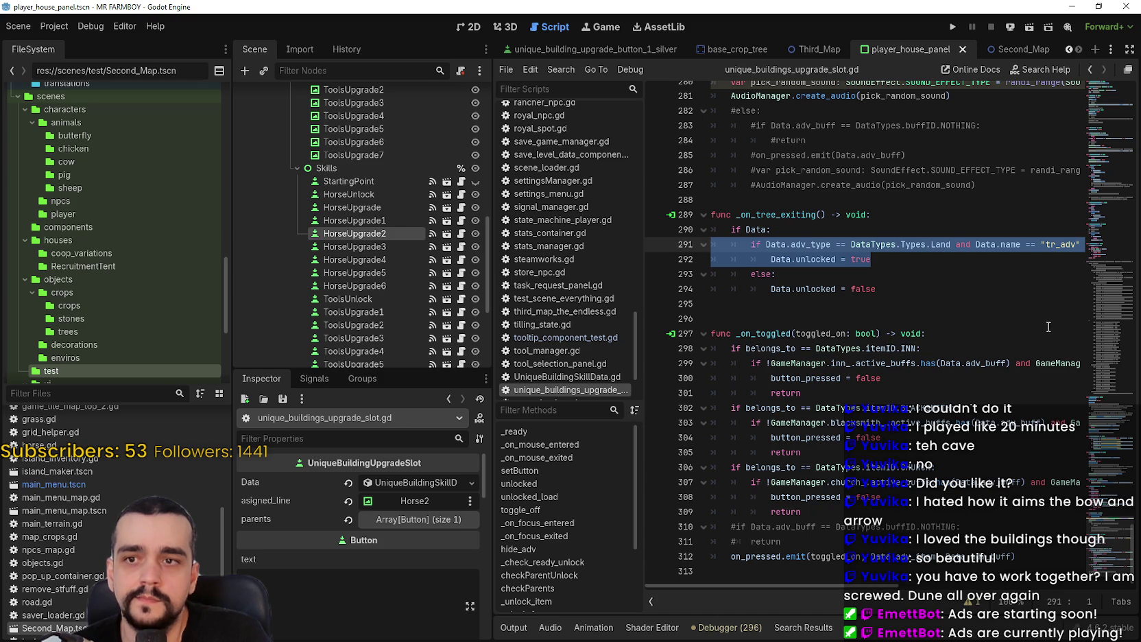
left_click(1008, 248)
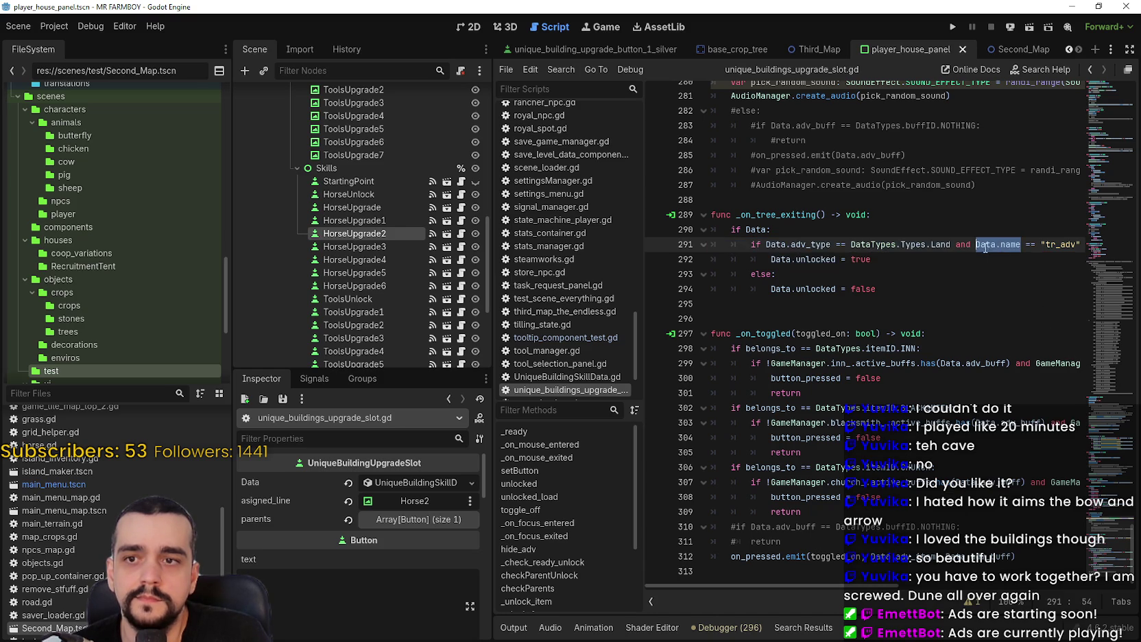
left_click(961, 272)
left_click(135, 393)
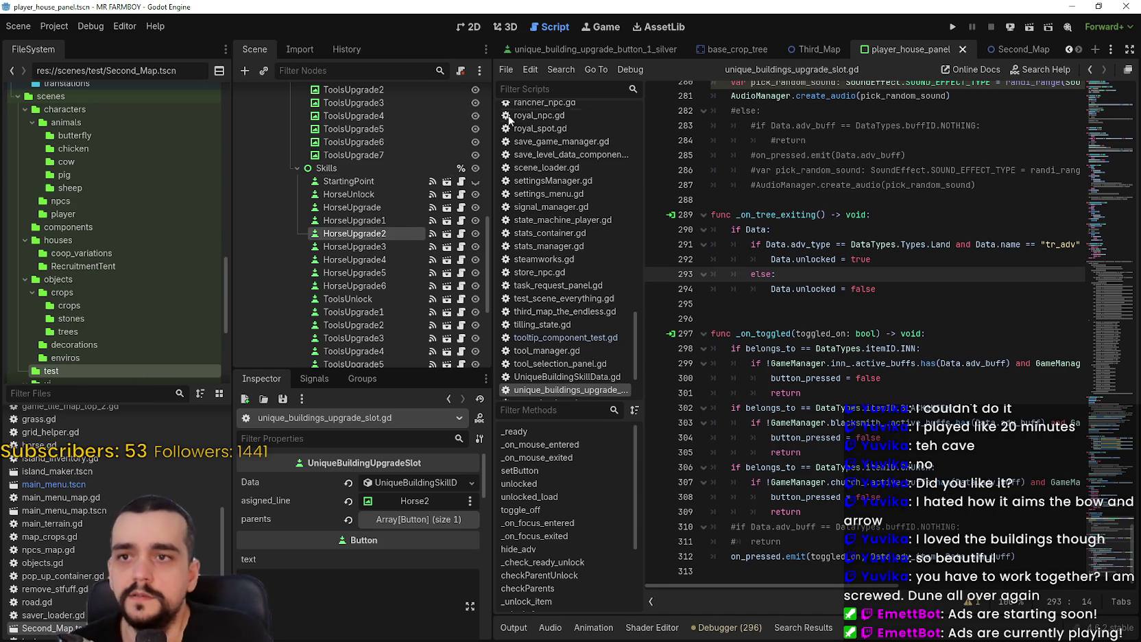
Switch to the horse_stable_panel scene and select its HorseUnlock slot
left_click(1068, 49)
left_click(1068, 50)
left_click(1068, 50)
left_click(1068, 49)
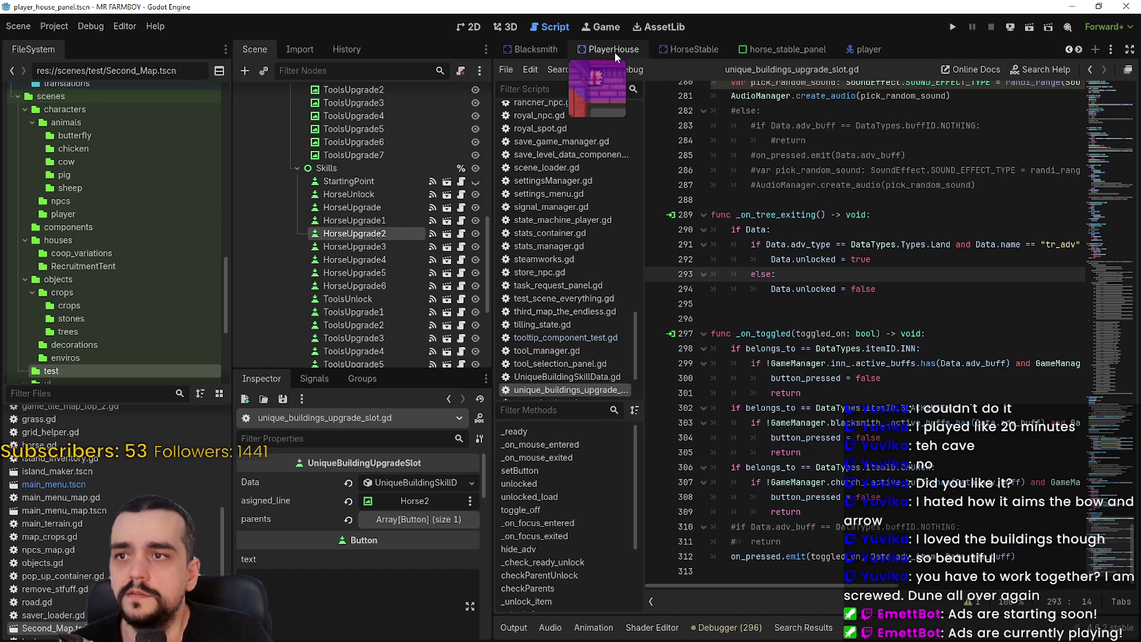
left_click(1069, 50)
left_click(1069, 49)
left_click(1068, 49)
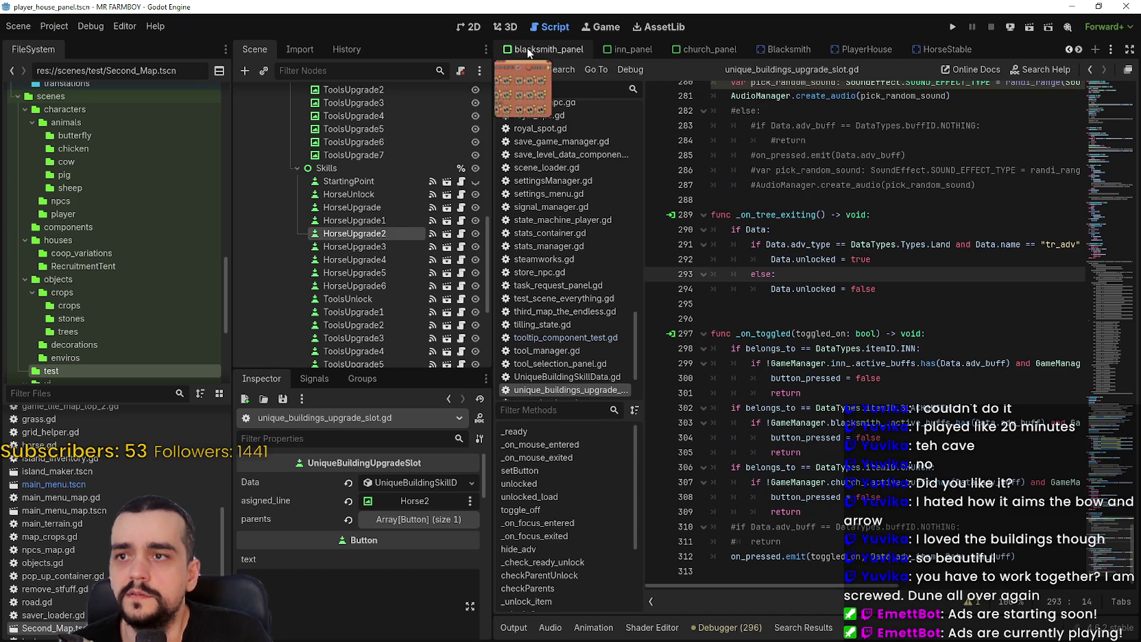
left_click(1069, 50)
left_click(1068, 50)
left_click(1068, 50)
left_click(1080, 50)
left_click(1079, 50)
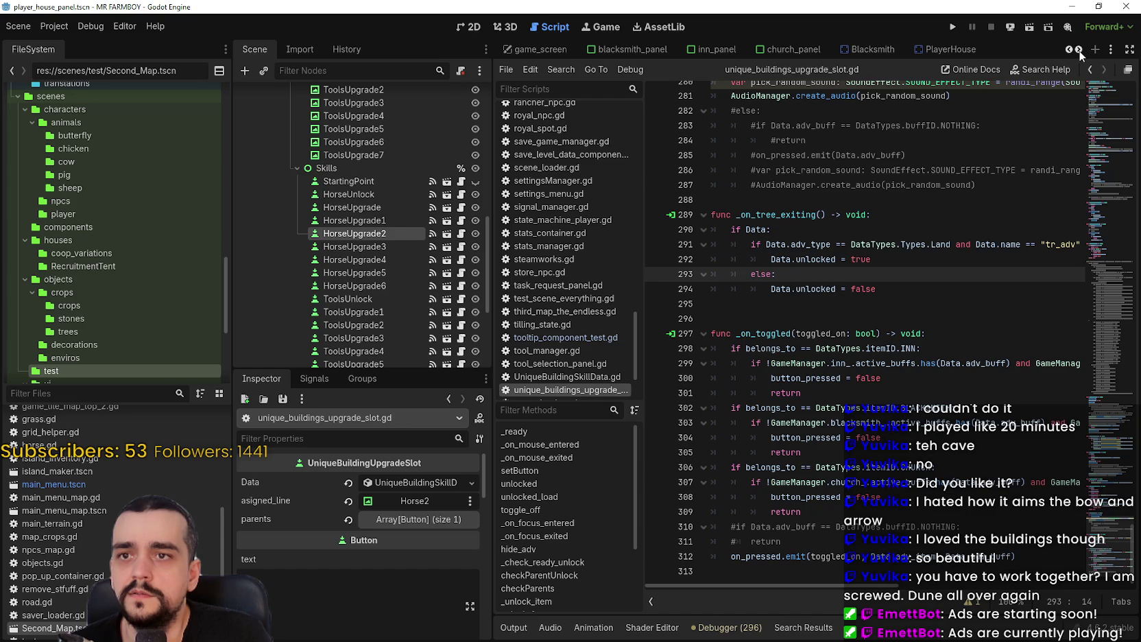
left_click(1078, 50)
left_click(1079, 51)
left_click(1079, 50)
left_click(1079, 50)
left_click(775, 49)
left_click(421, 259)
left_click(406, 249)
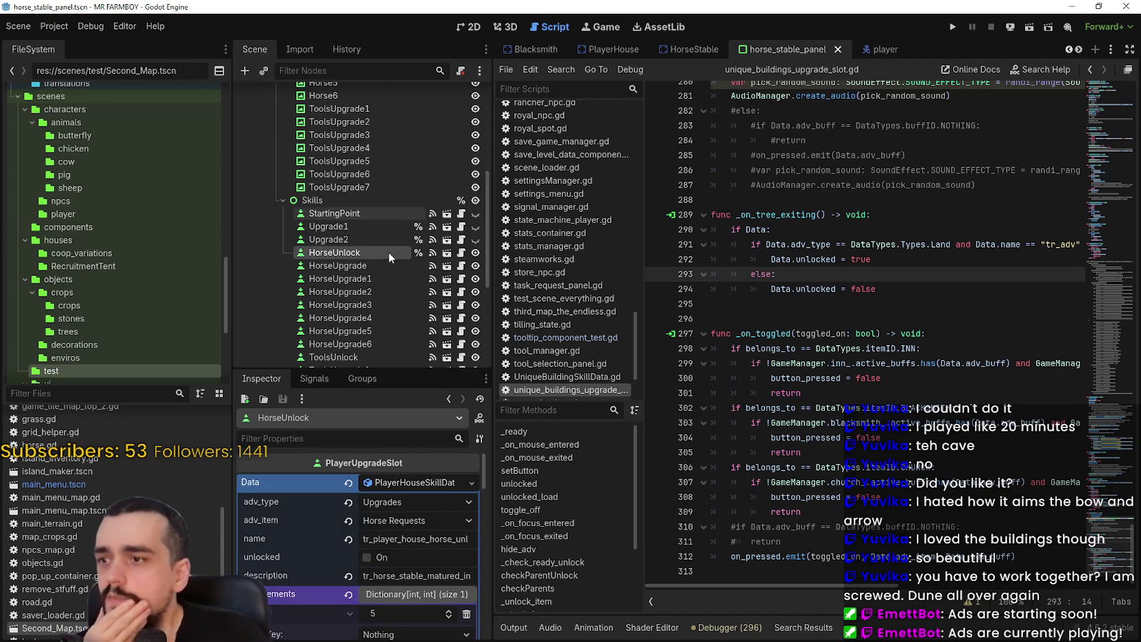
Select the StartingPoint slot, expand its Data fields, and check the tr_adv name in the script
left_click(375, 214)
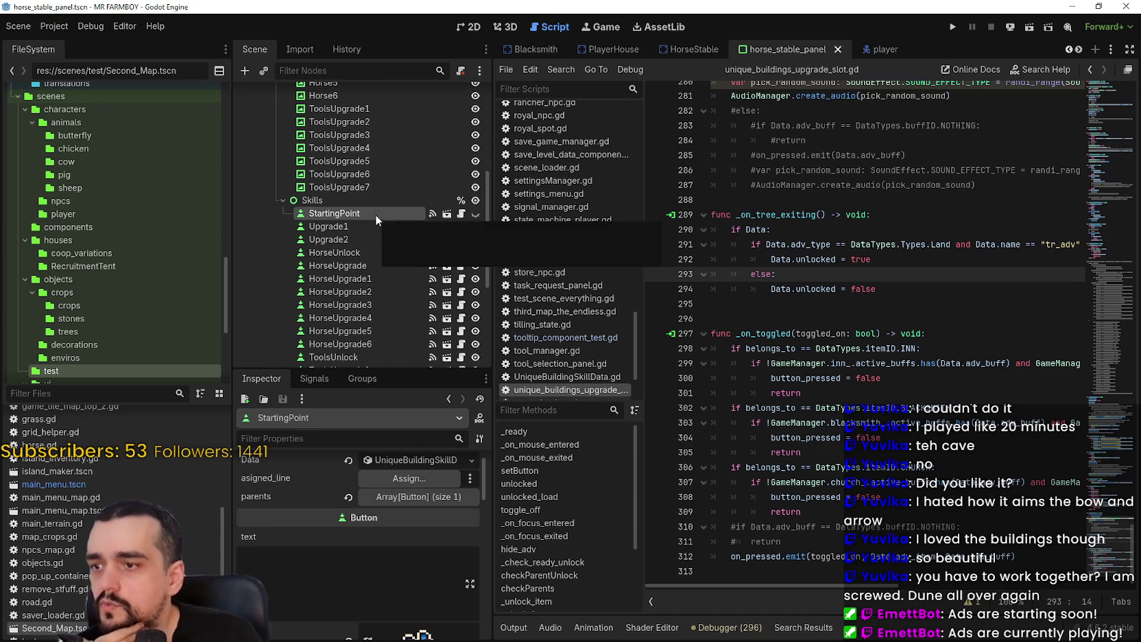
left_click(404, 460)
left_click(403, 459)
left_click(404, 459)
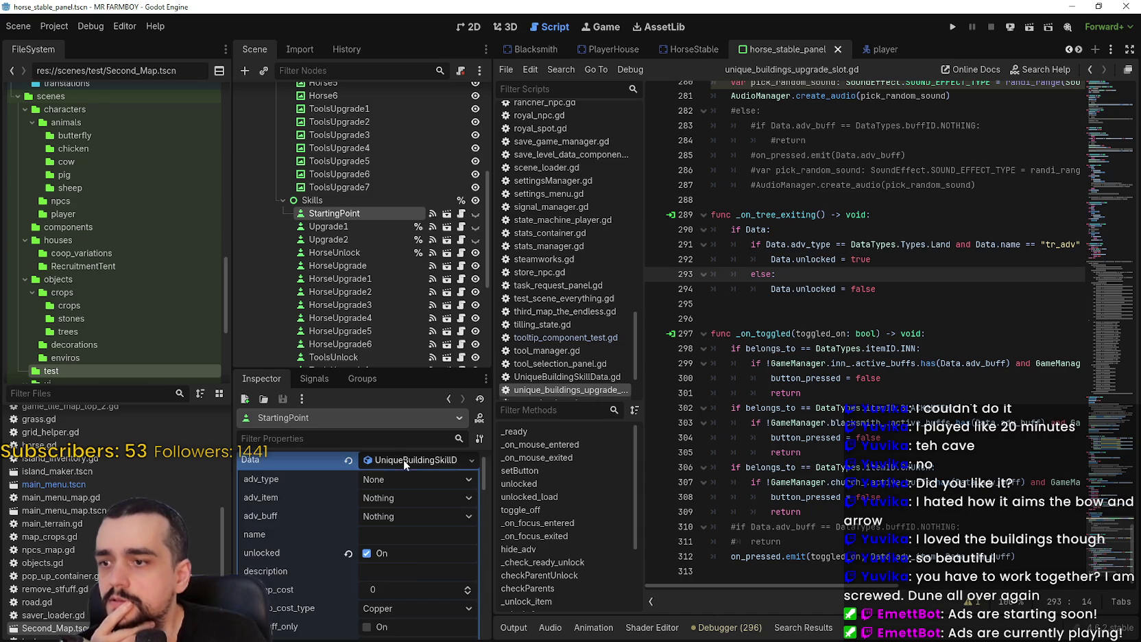
scroll(418, 569, "down", 2)
scroll(404, 530, "up", 2)
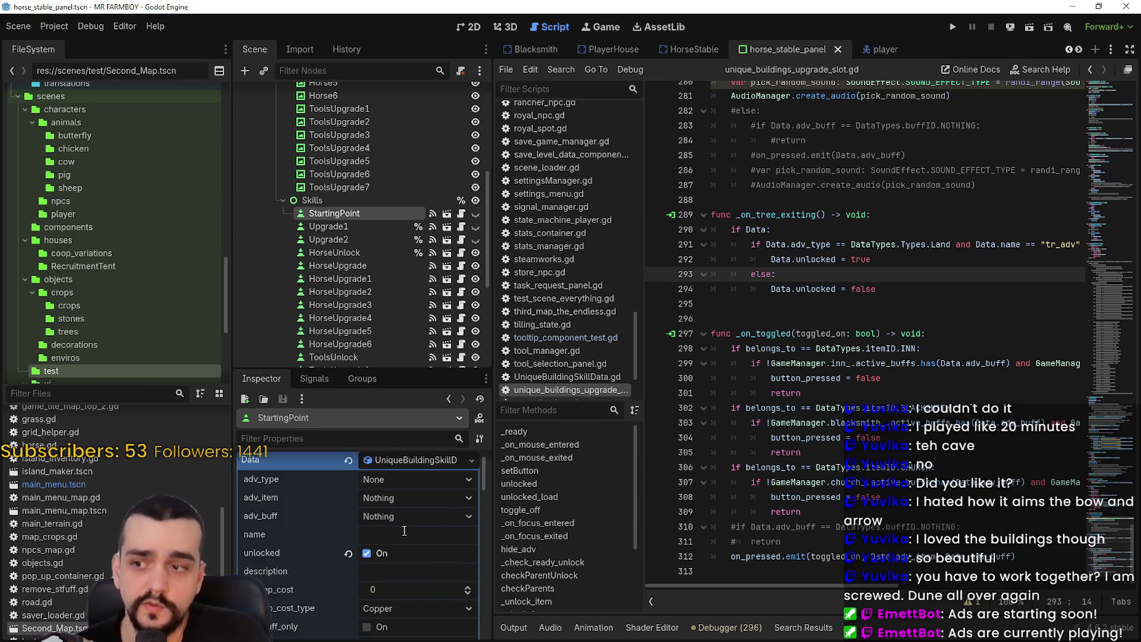
left_click(411, 538)
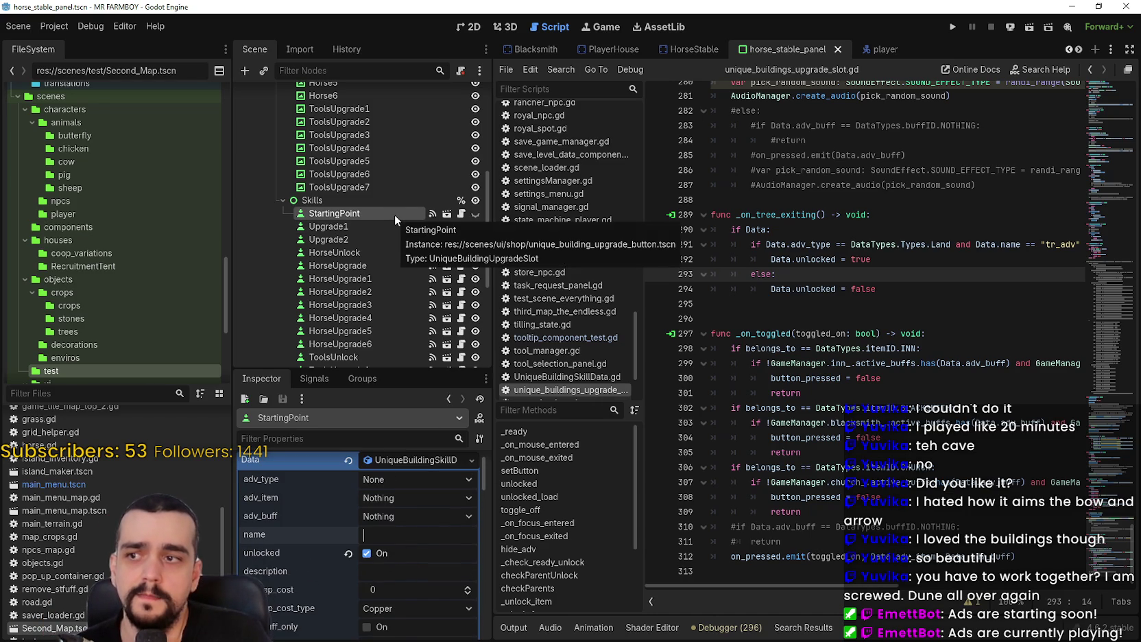
left_click(466, 214)
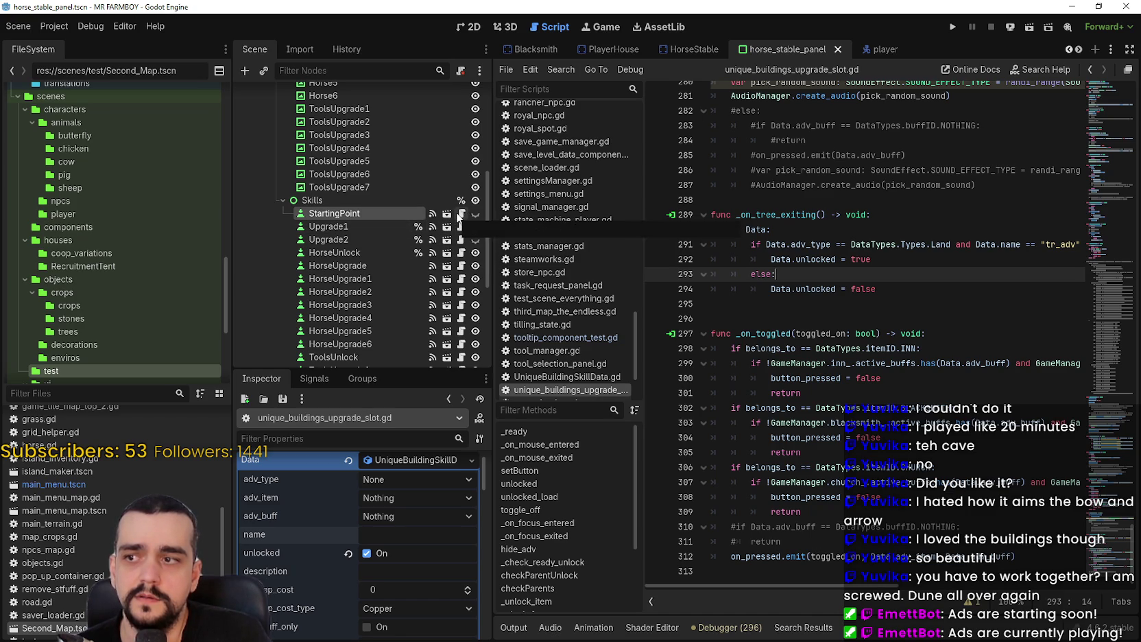
left_click(412, 534)
scroll(407, 522, "down", 1)
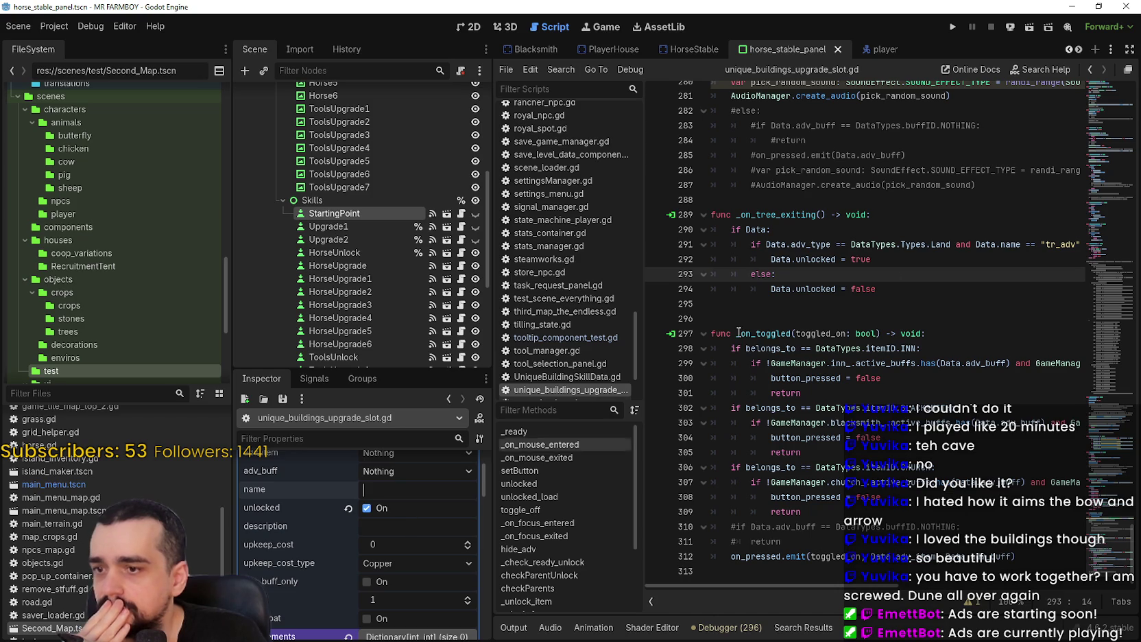
double_click(1047, 244)
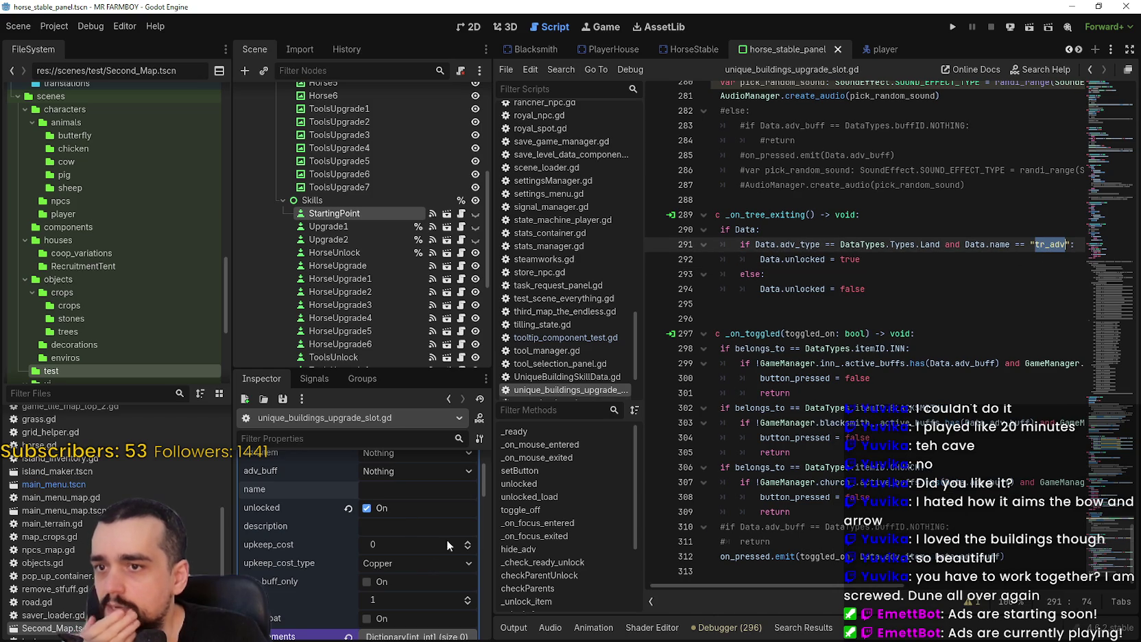
scroll(405, 506, "up", 3)
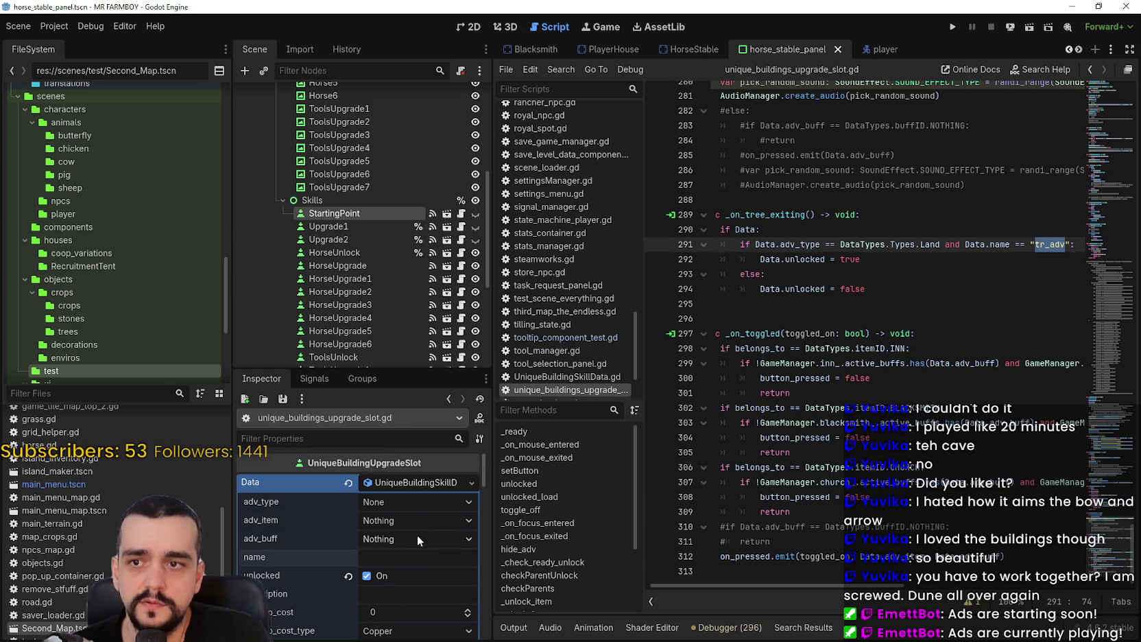
Set StartingPoint's adv_type to Land, name it tr_adv, and save the scene
left_click(406, 505)
left_click(394, 465)
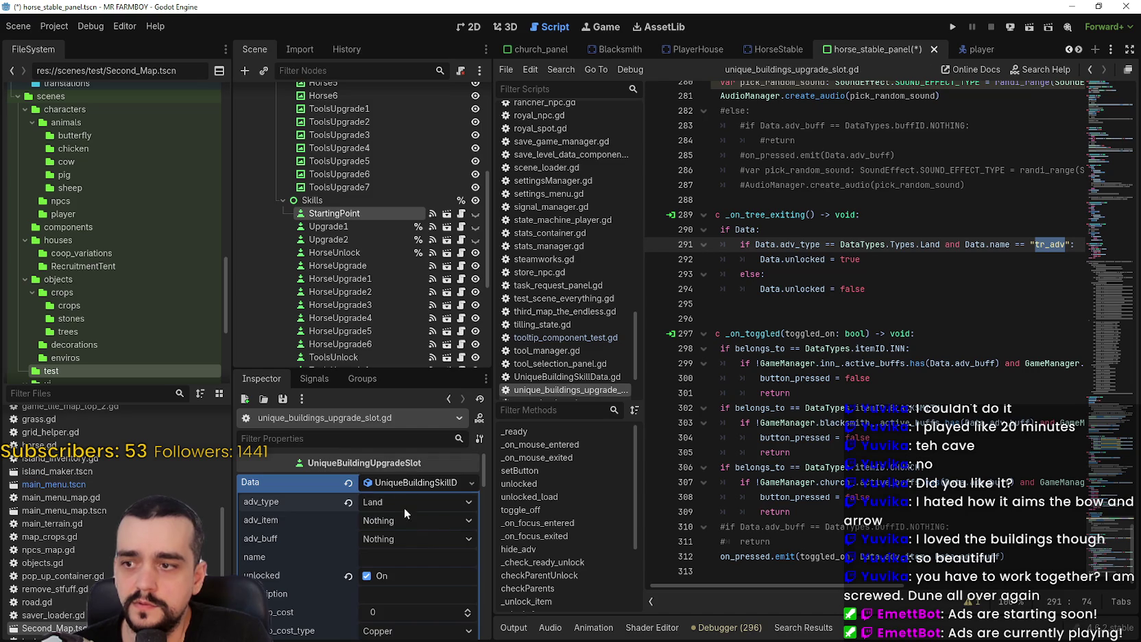
left_click(397, 556)
type("tr_adv")
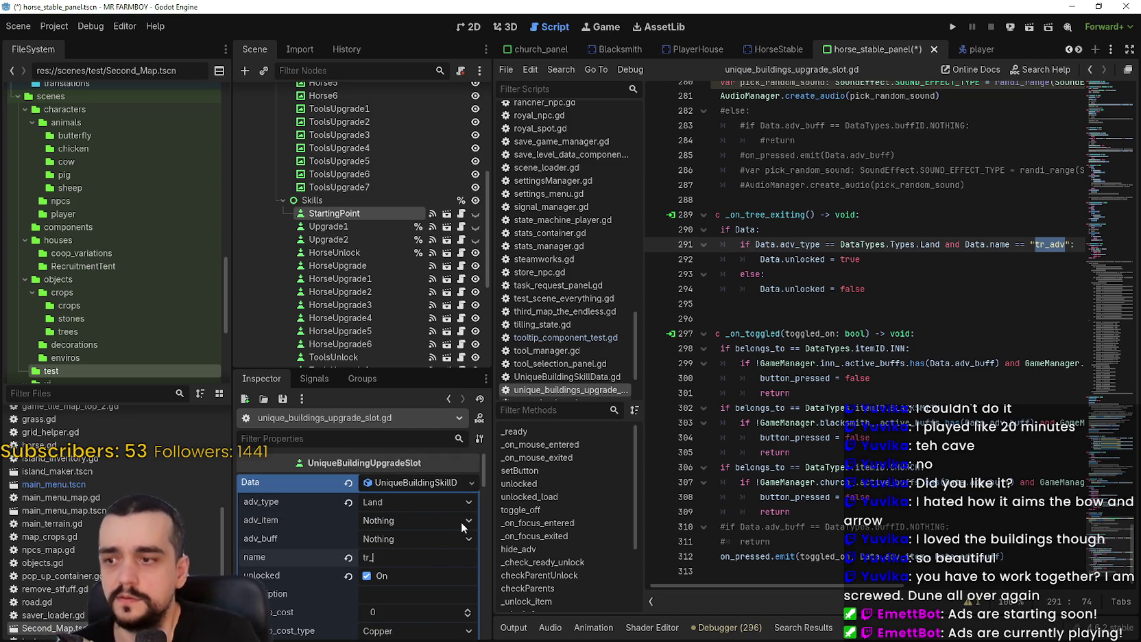
key("ctrl+s")
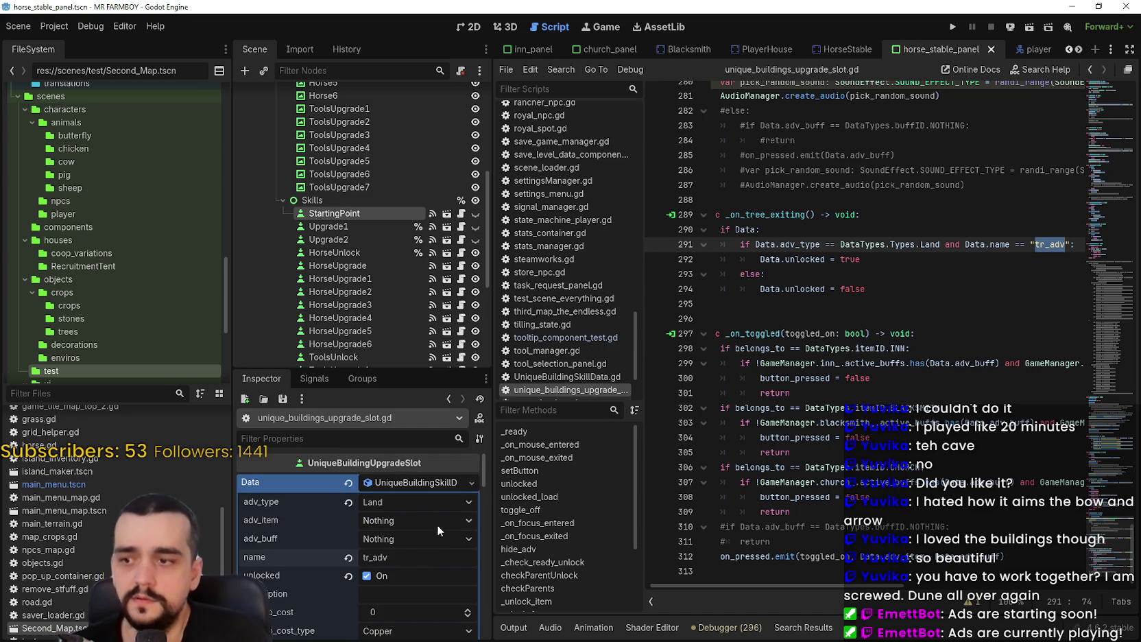
Save the horse_stable_panel scene once more
scroll(441, 521, "down", 2)
left_click(994, 275)
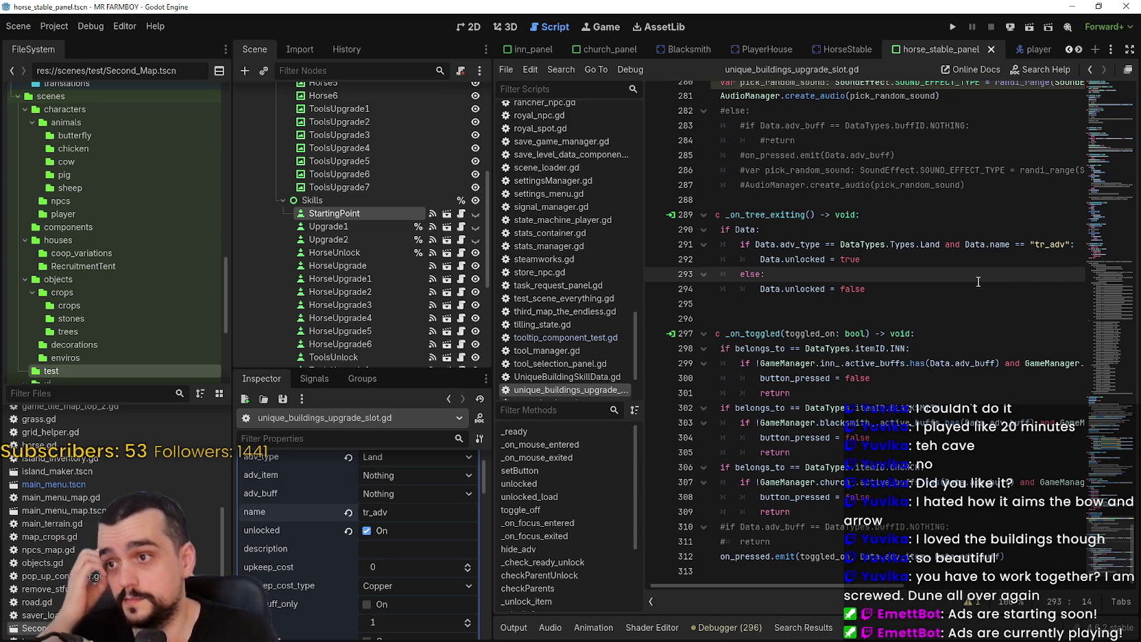
scroll(339, 601, "up", 2)
key("ctrl+s")
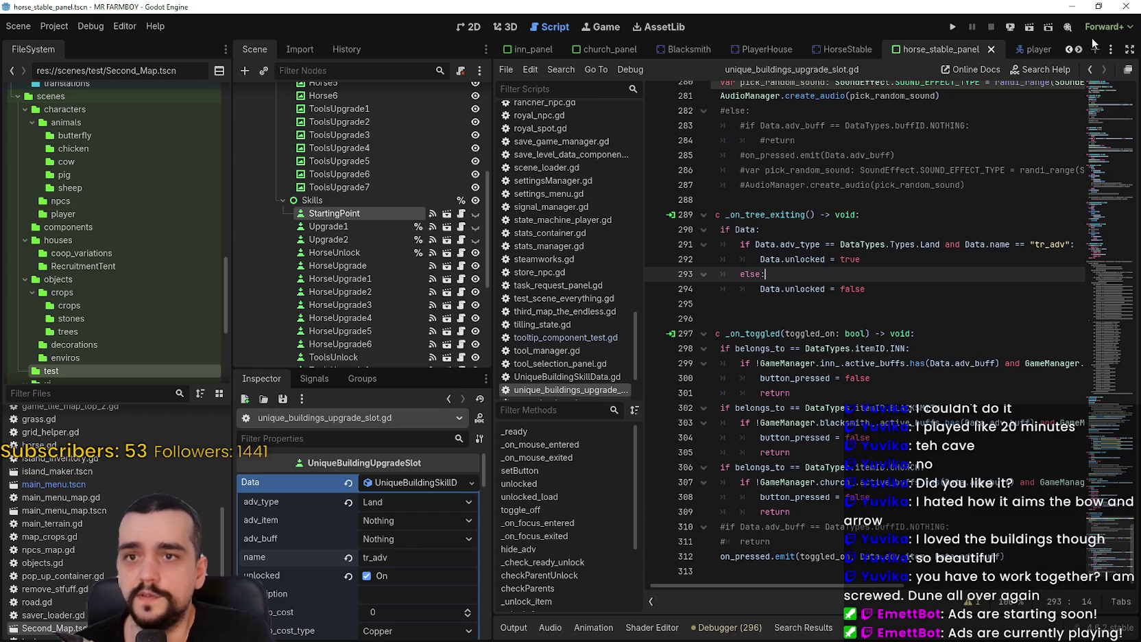
left_click(1069, 50)
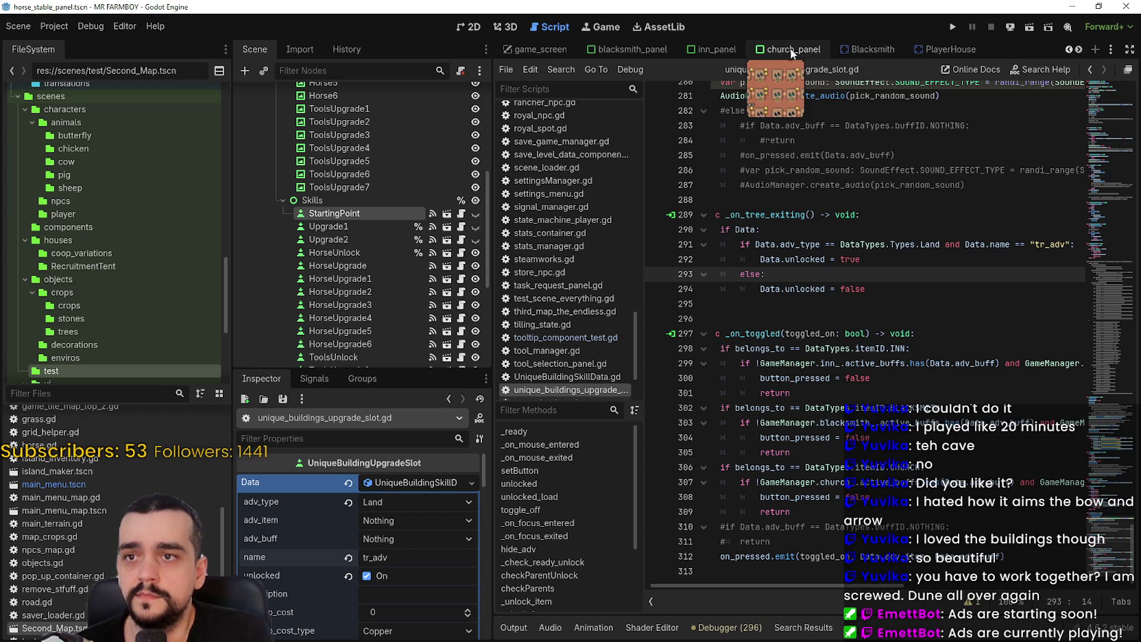
In church_panel, set StartingPoint's adv_type to Land, name tr_adv, and save
left_click(791, 48)
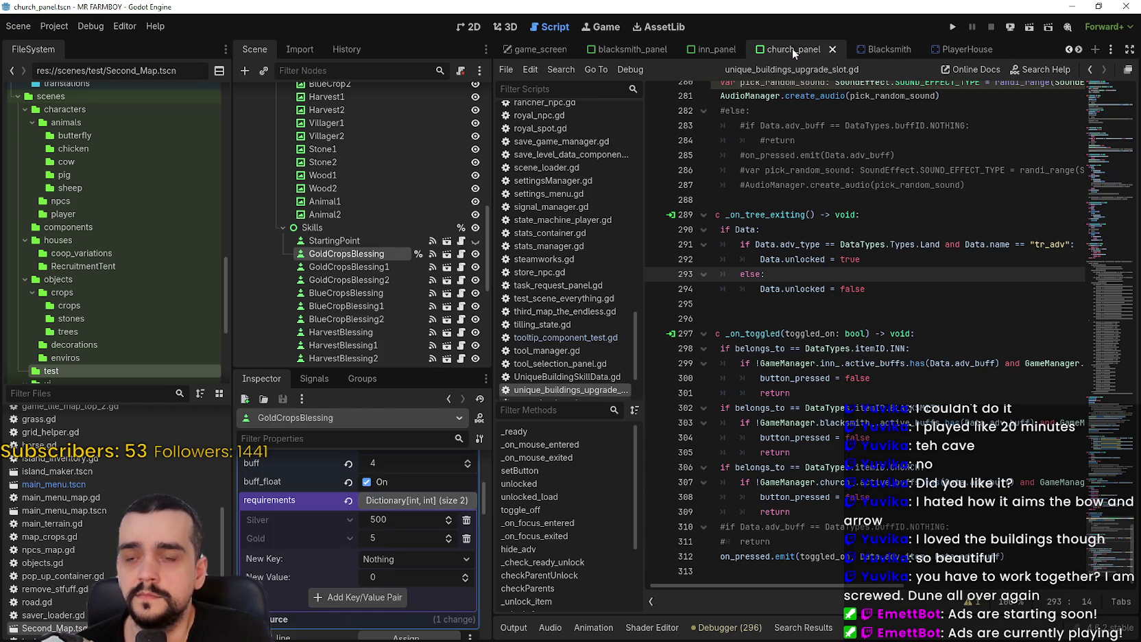
left_click(343, 241)
scroll(433, 572, "down", 1)
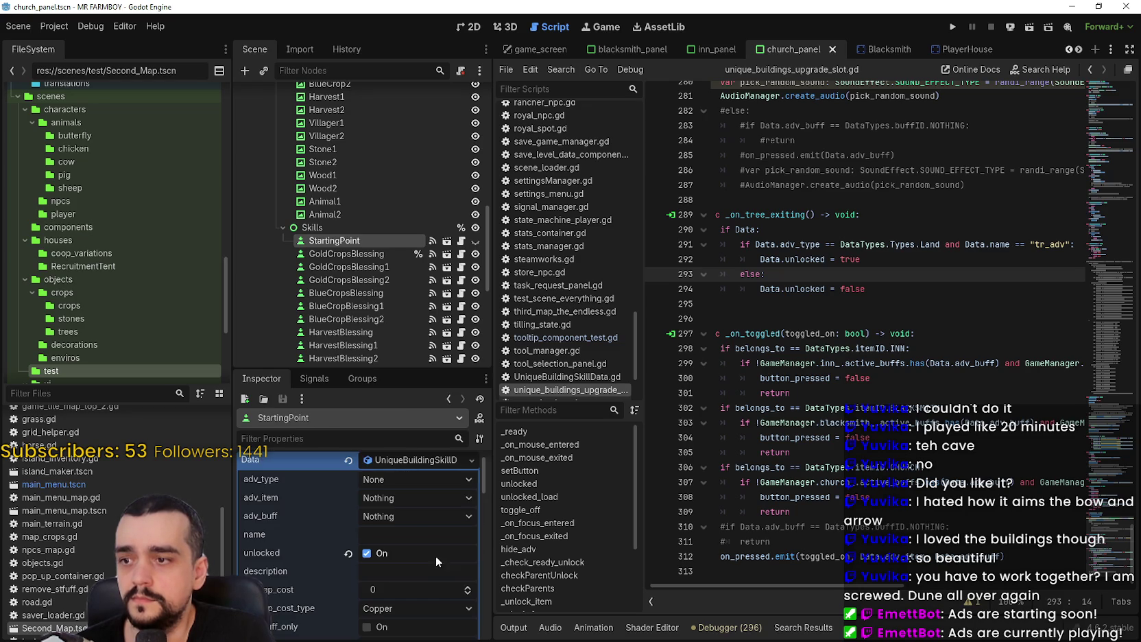
left_click(407, 479)
left_click(399, 466)
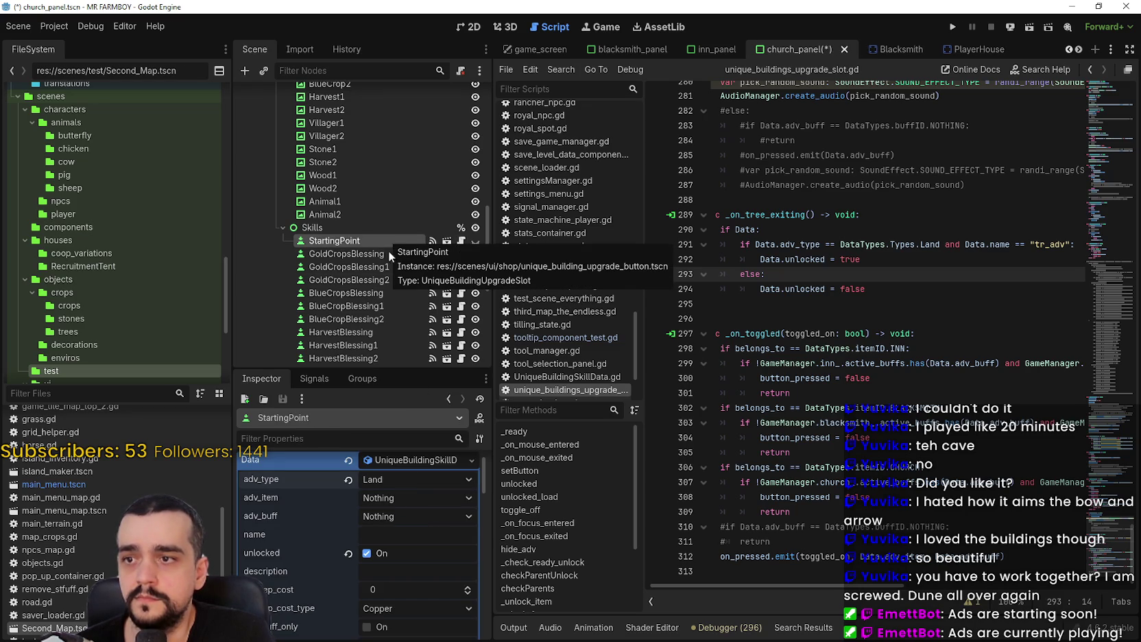
left_click(435, 532)
type("tr_adv")
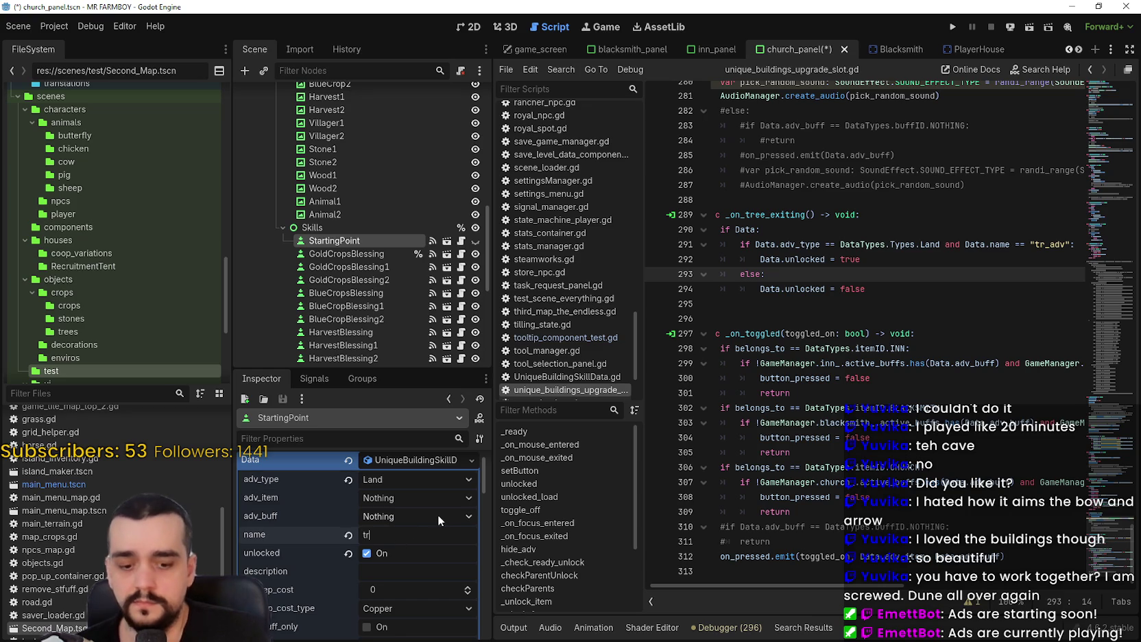
key("ctrl+s")
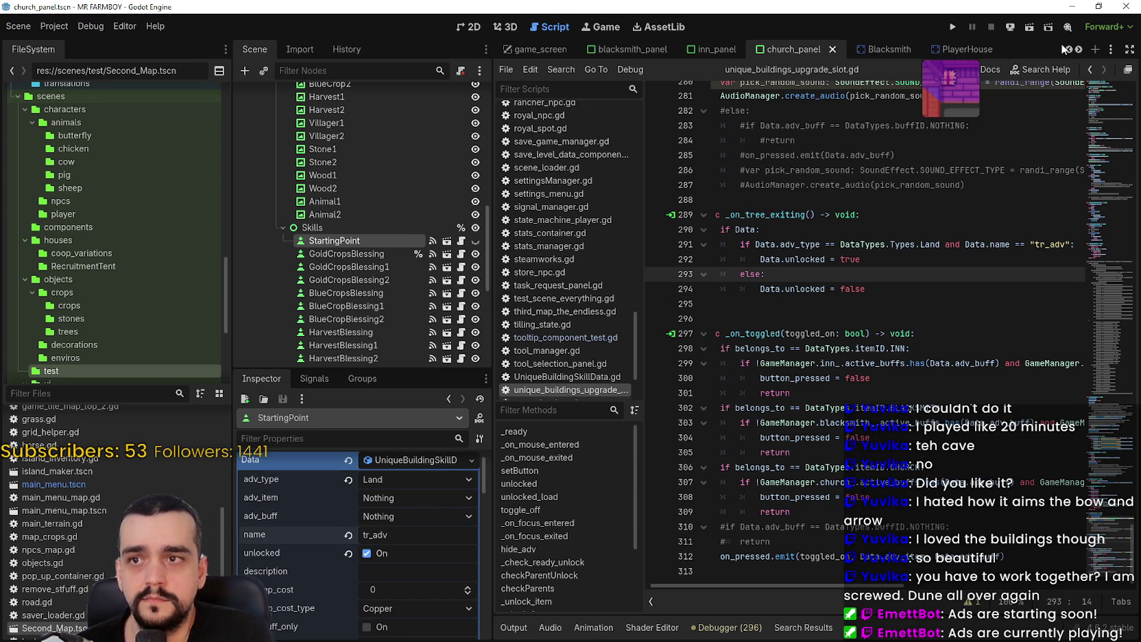
In inn_panel, set StartingPoint to Land with item Nothing, name tr_adv, and save
left_click(719, 47)
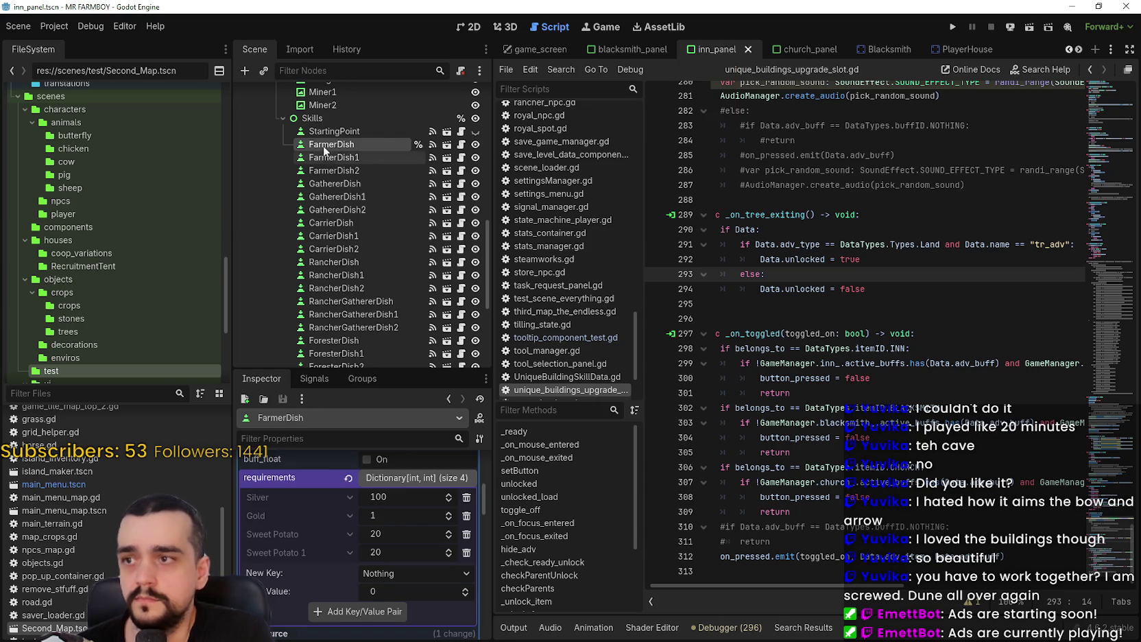
left_click(336, 134)
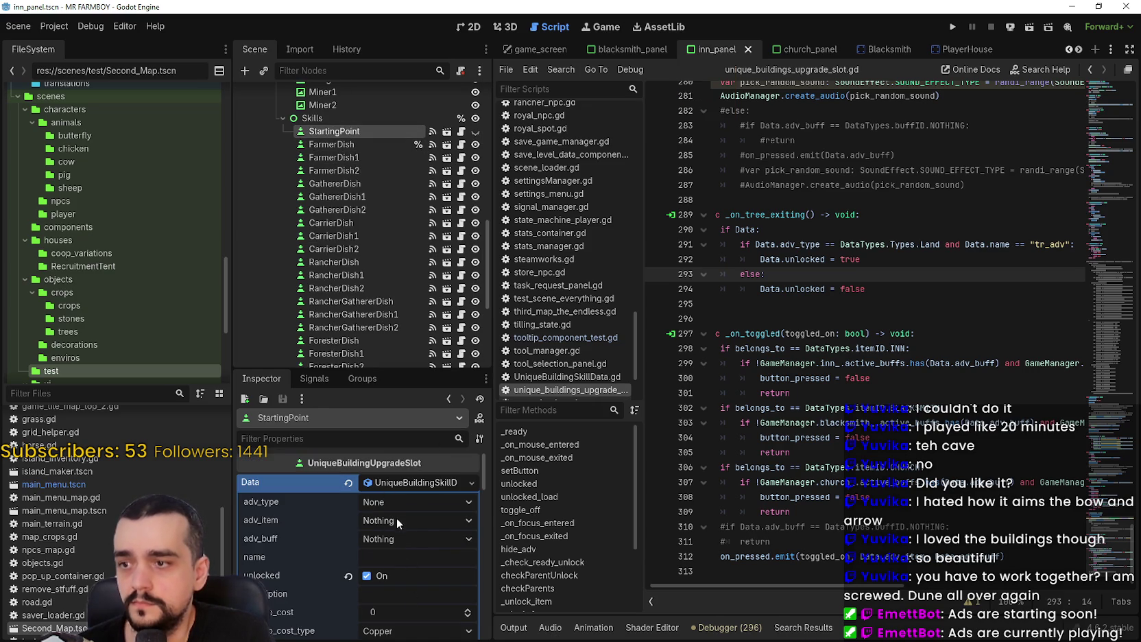
left_click(397, 502)
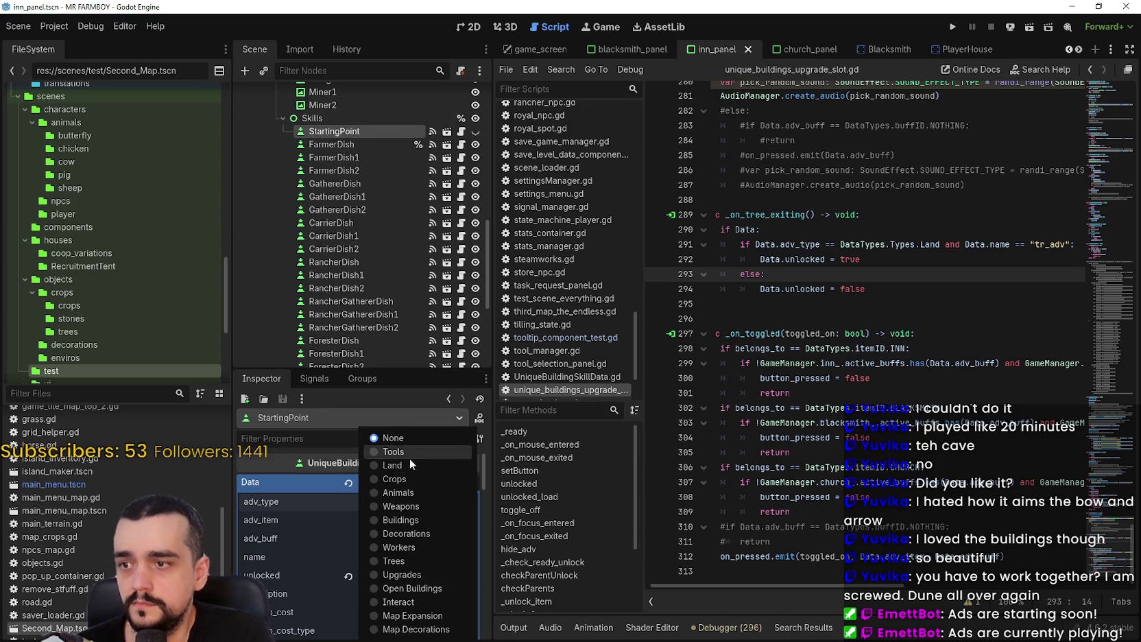
left_click(404, 465)
left_click(398, 519)
left_click(320, 532)
left_click(403, 558)
type("_adv")
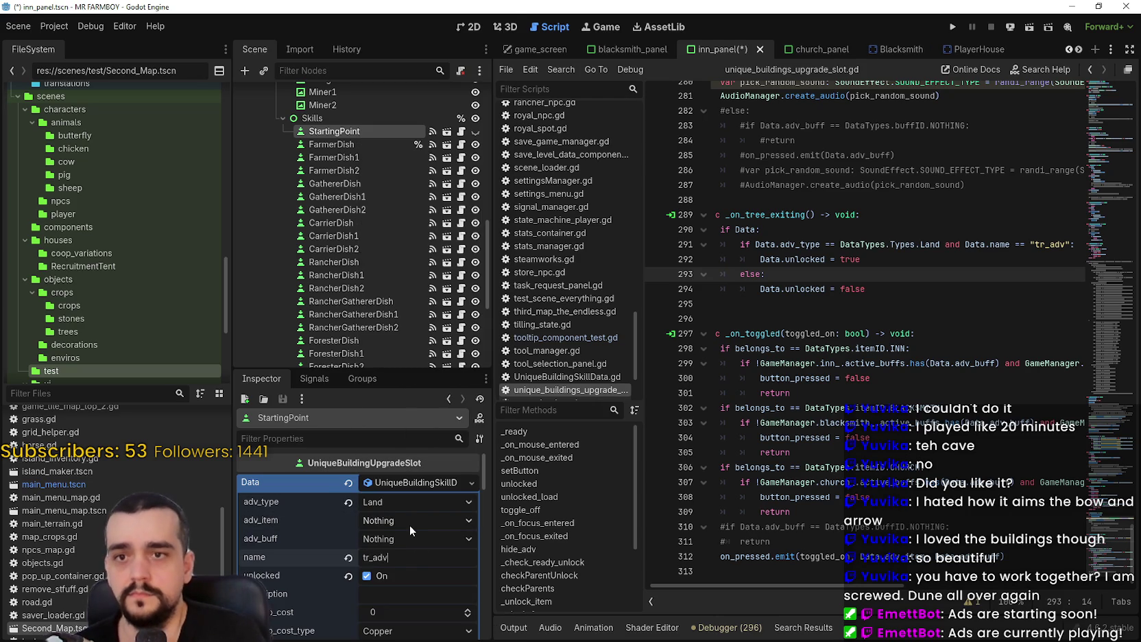
key("ctrl+s")
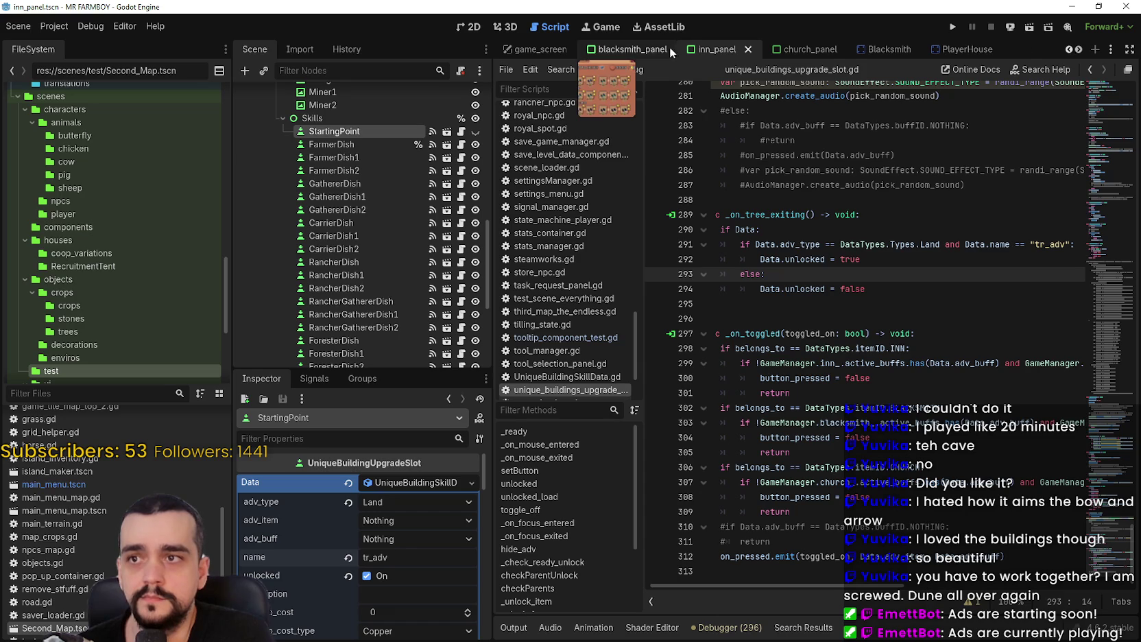
In the blacksmith panel, set the starting skill to Land type named tr_adv and save
left_click(636, 55)
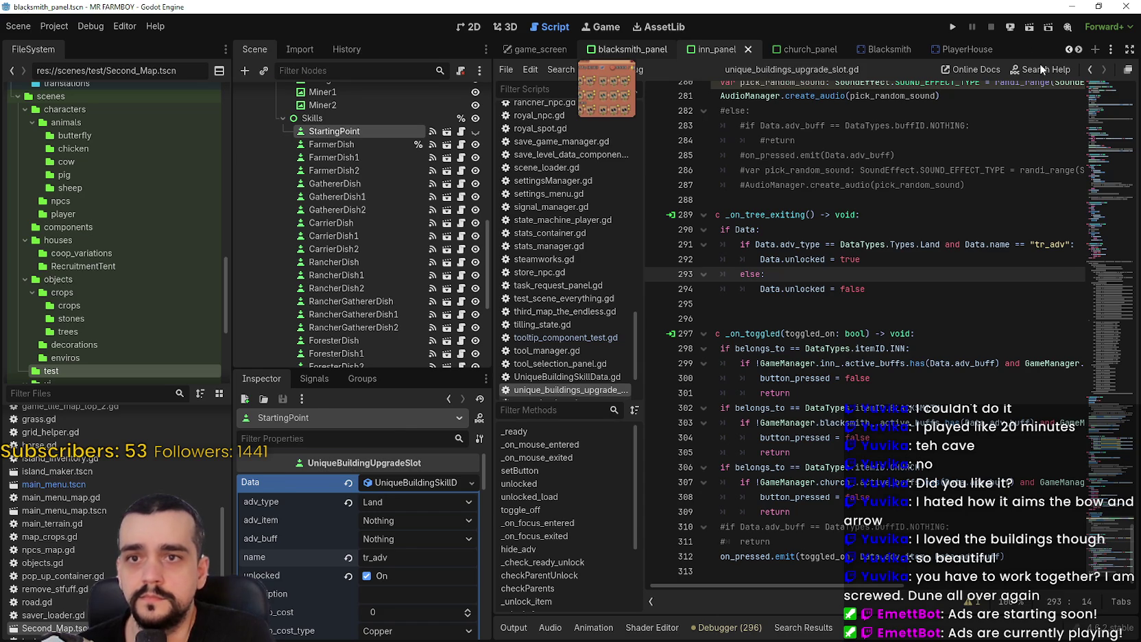
left_click(363, 482)
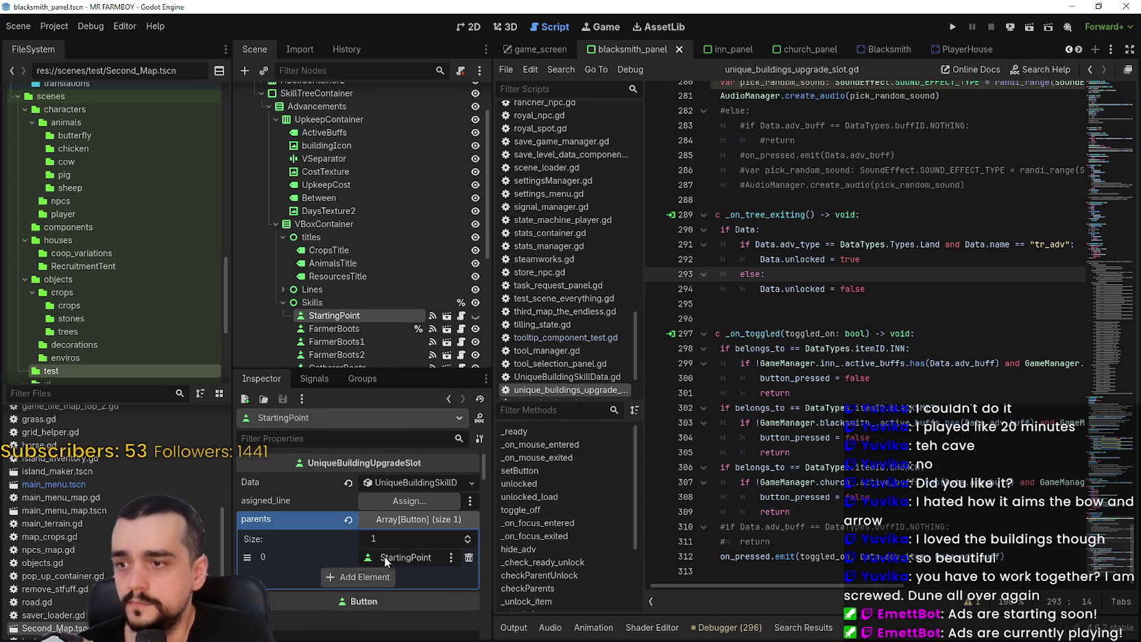
left_click(382, 483)
left_click(389, 507)
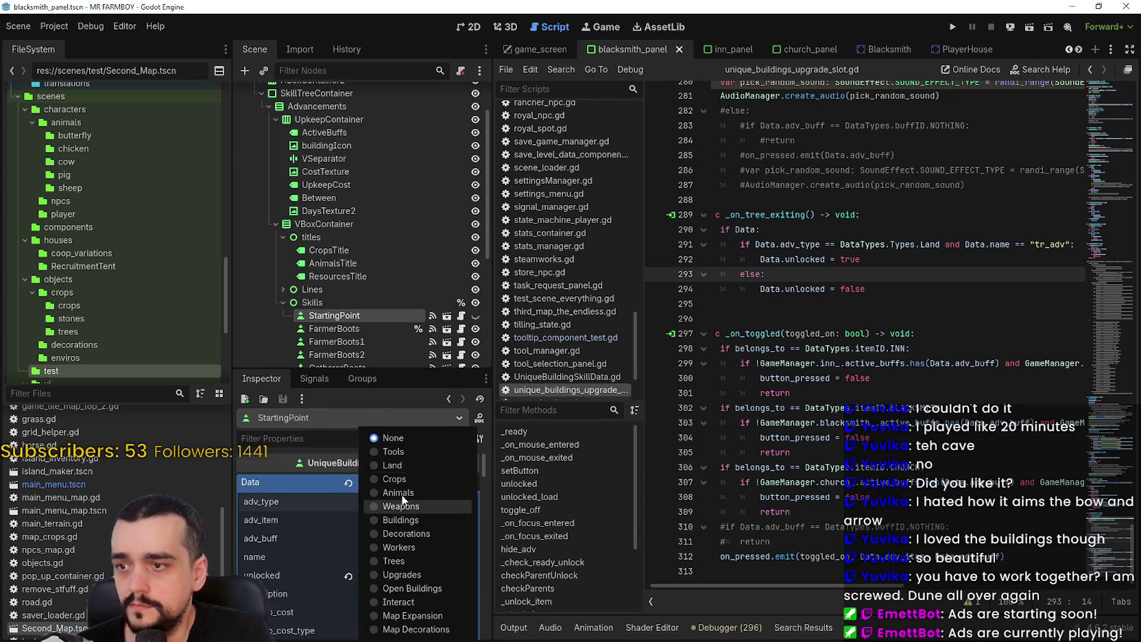
left_click(411, 464)
left_click(395, 557)
type("_adv")
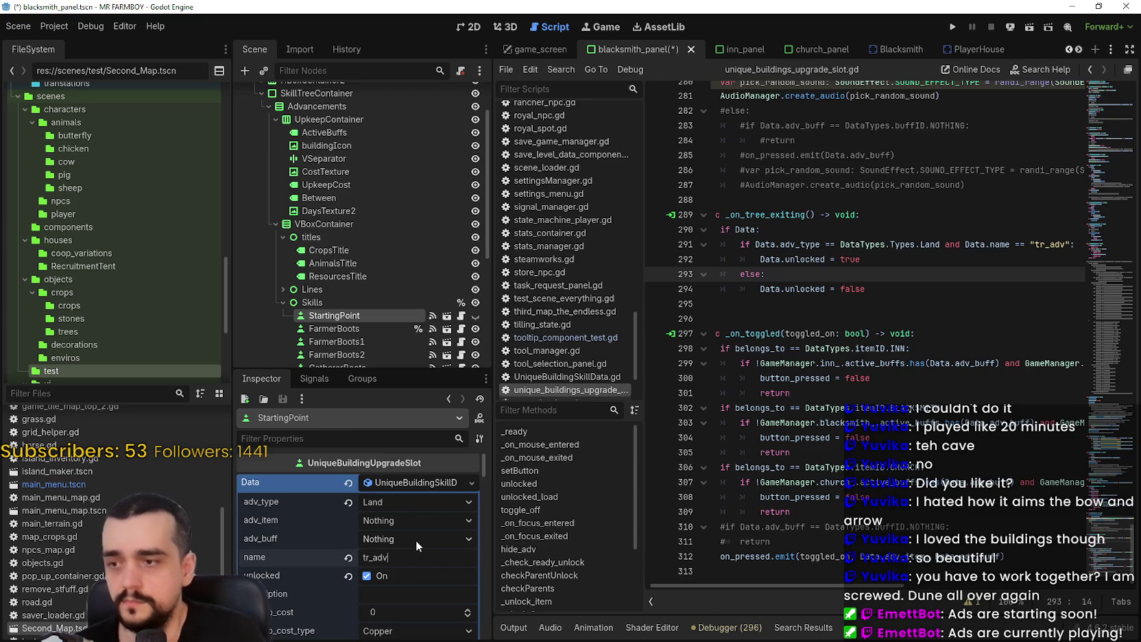
key("ctrl+s")
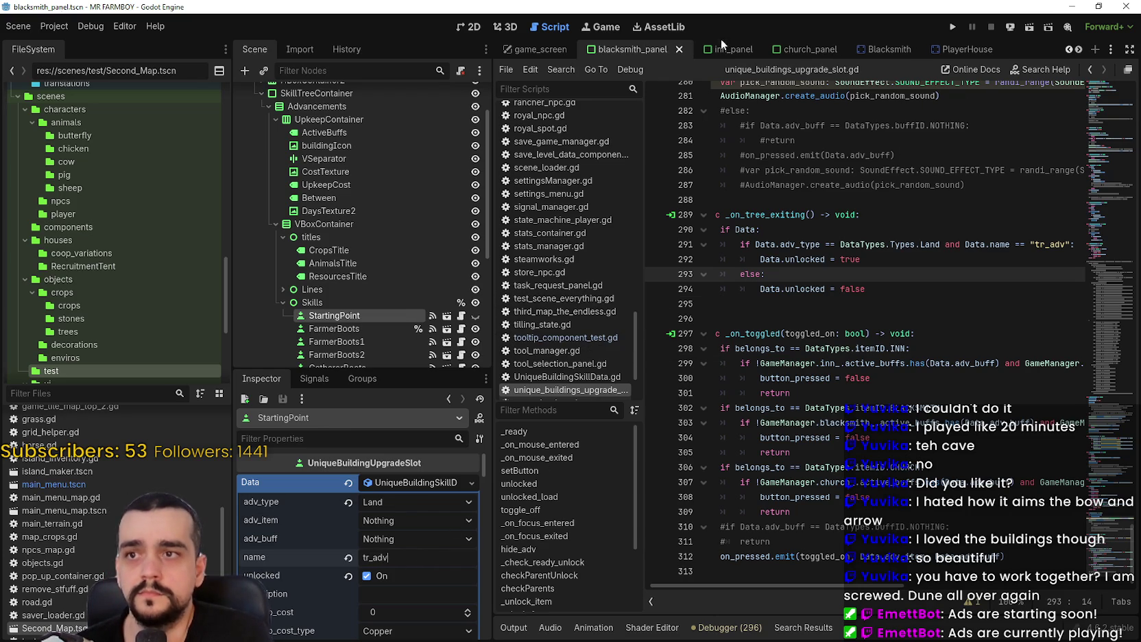
Switch to the player house panel scene
left_click(1080, 50)
left_click(1080, 50)
left_click(1080, 51)
left_click(1080, 51)
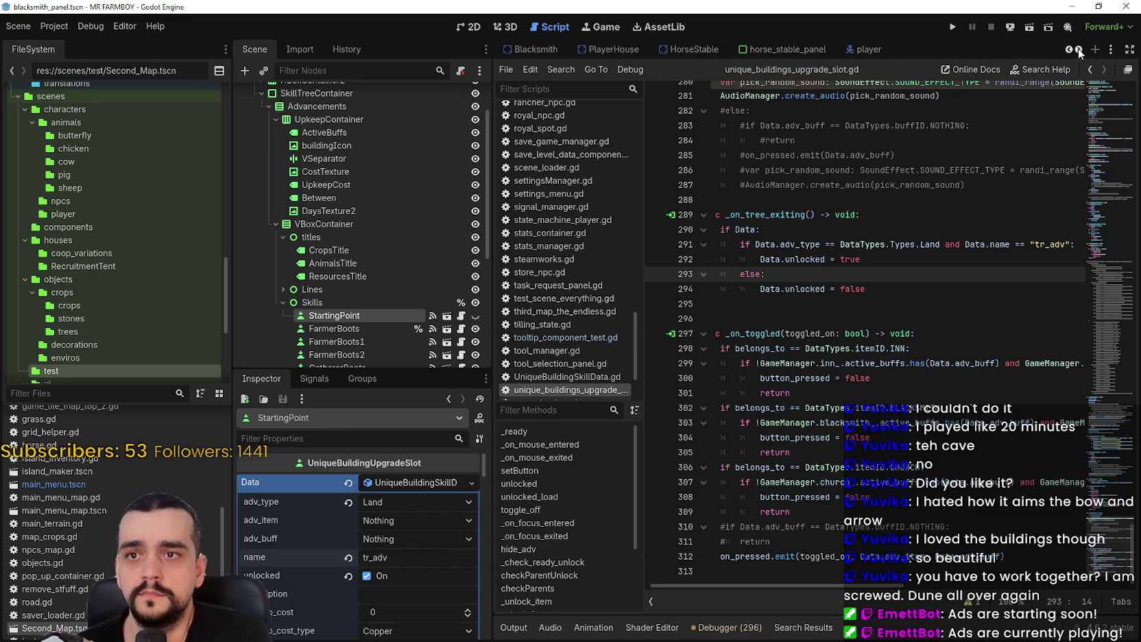
left_click(1080, 50)
left_click(1081, 51)
left_click(1080, 51)
left_click(1080, 51)
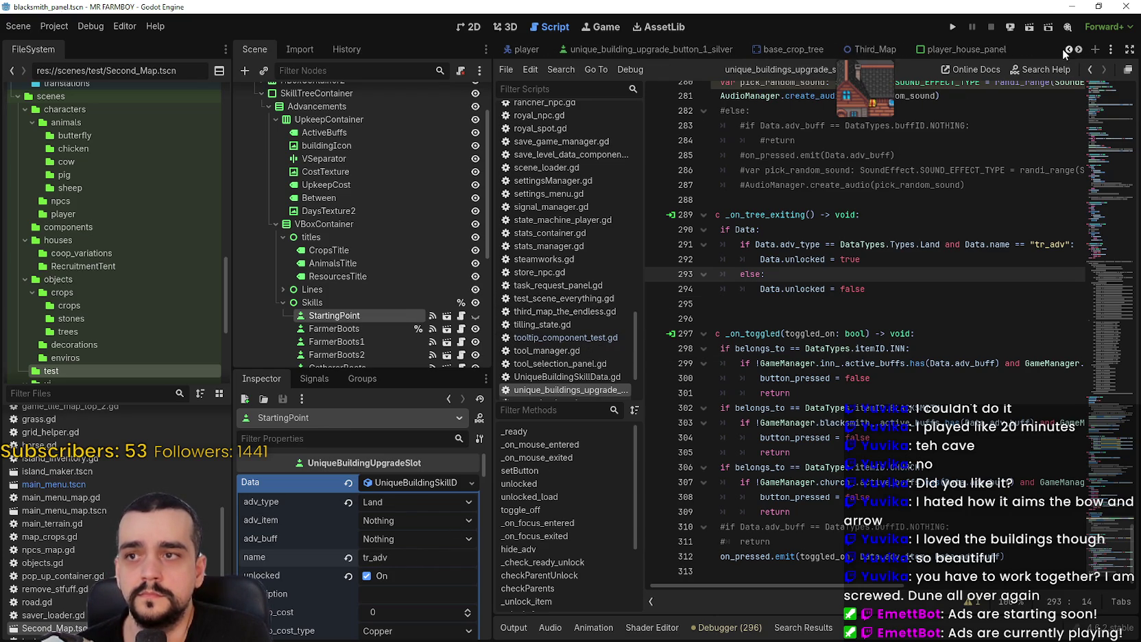
left_click(1078, 50)
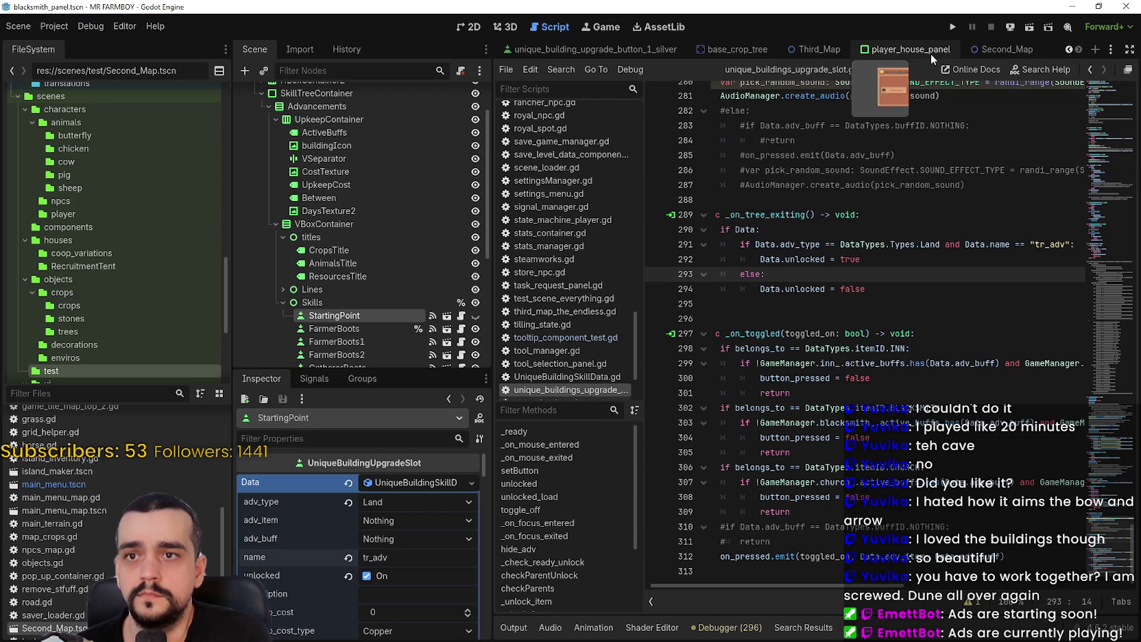
left_click(898, 52)
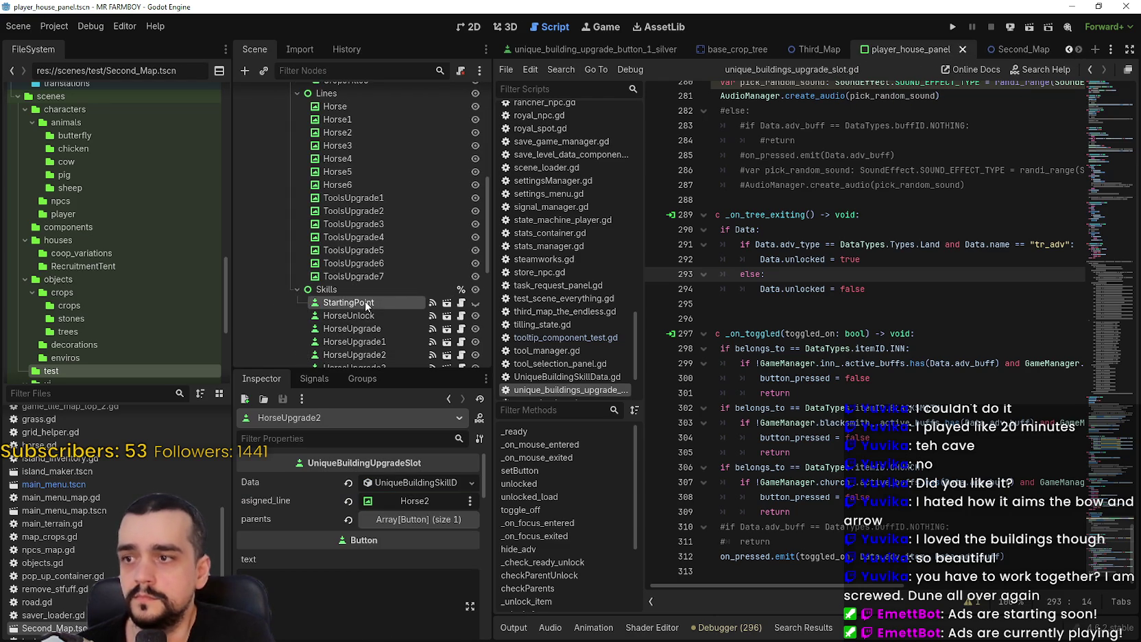
Set the player house StartingPoint to Land type named tr_adv, save, and run the project
left_click(367, 304)
left_click(396, 483)
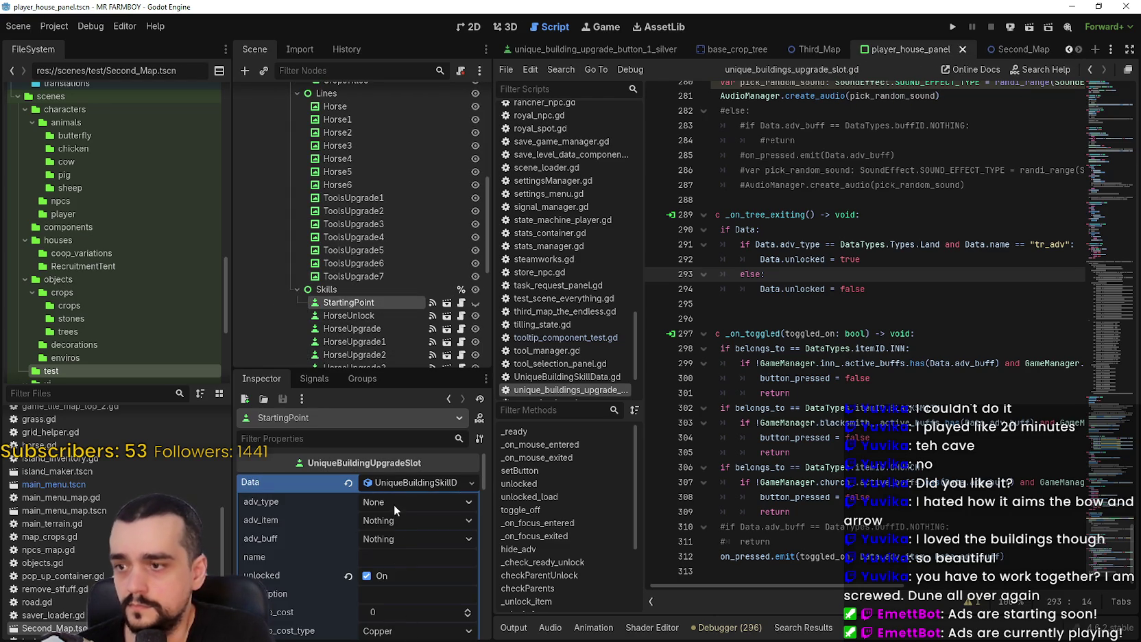
left_click(395, 503)
left_click(394, 468)
left_click(397, 521)
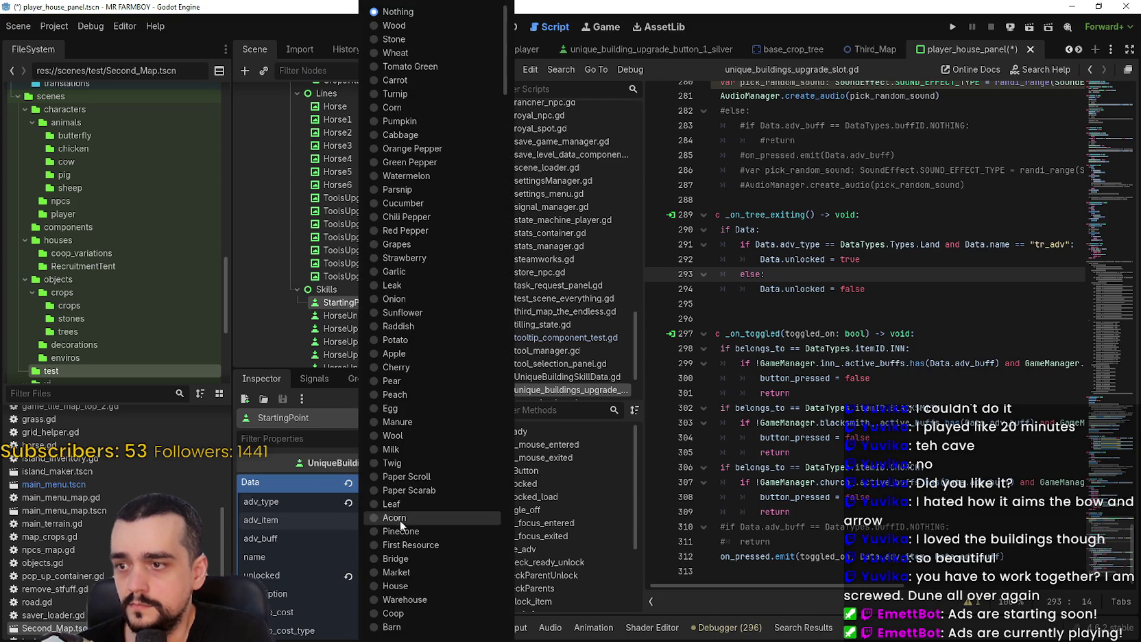
left_click(405, 559)
left_click(406, 557)
type("tr_adv")
key("ctrl+s")
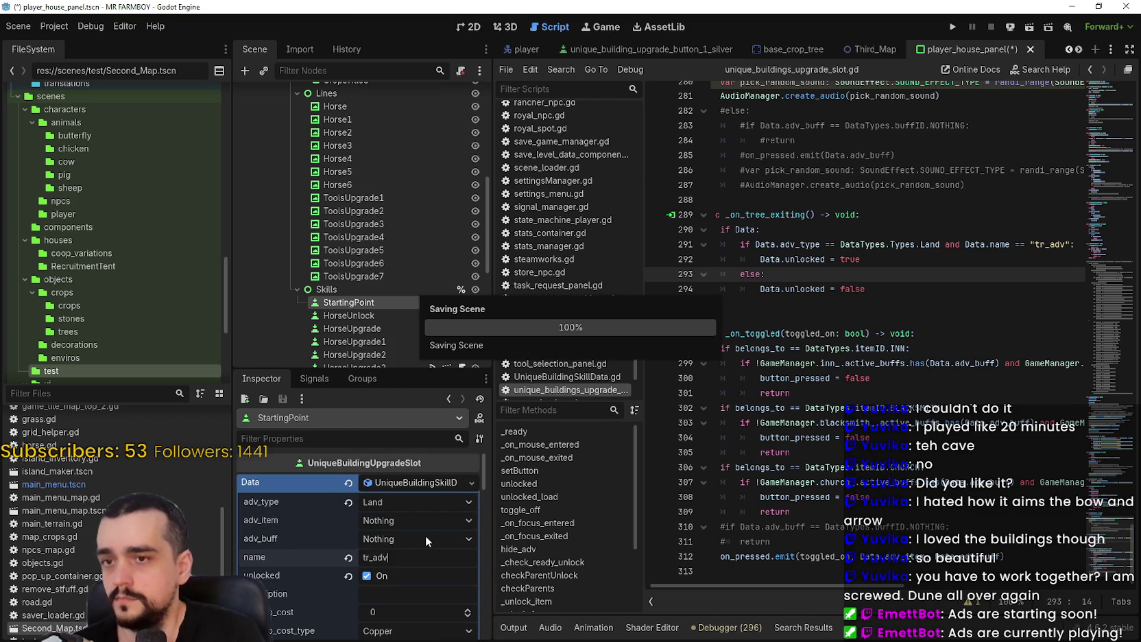
left_click(798, 318)
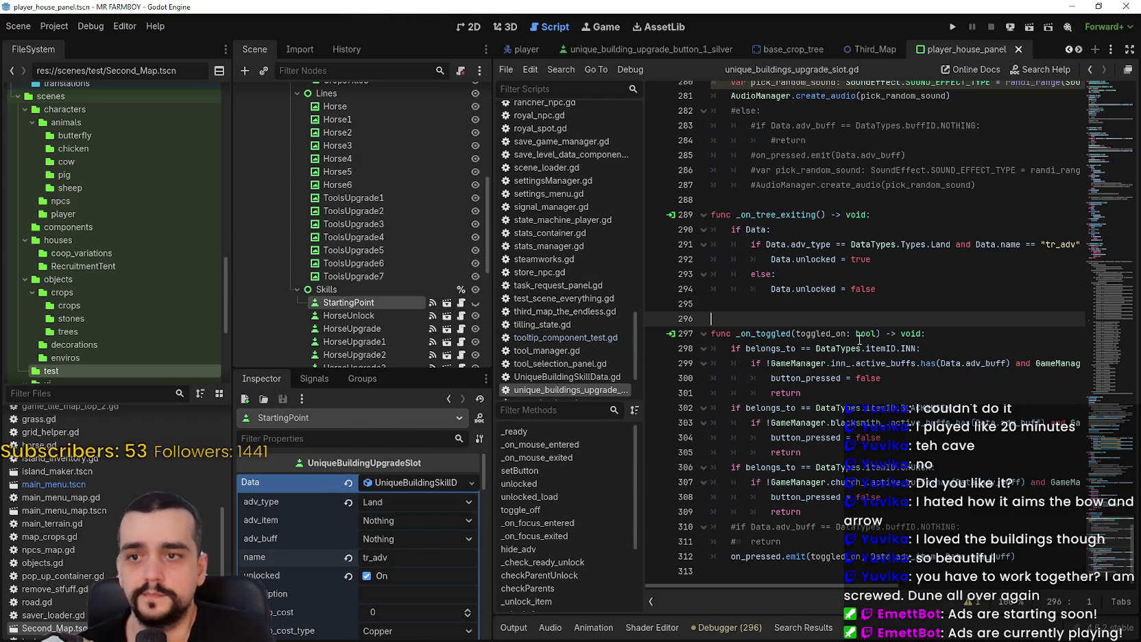
left_click(950, 28)
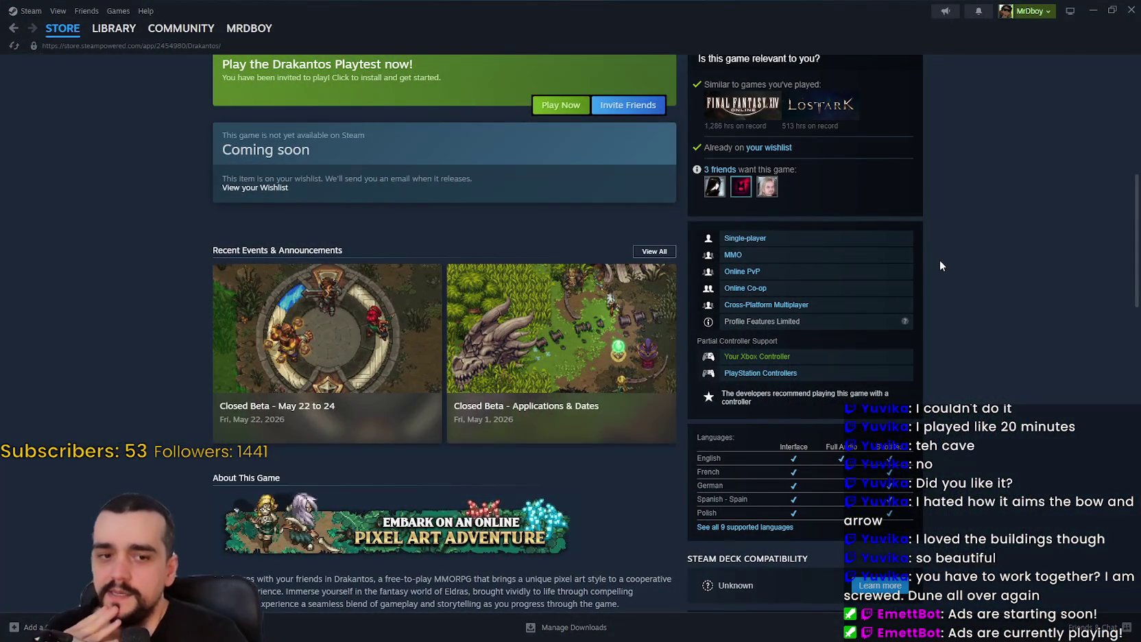
Search the store for 'Dune awak' and open the Dune: Awakening page
scroll(987, 255, "up", 4)
scroll(990, 251, "up", 3)
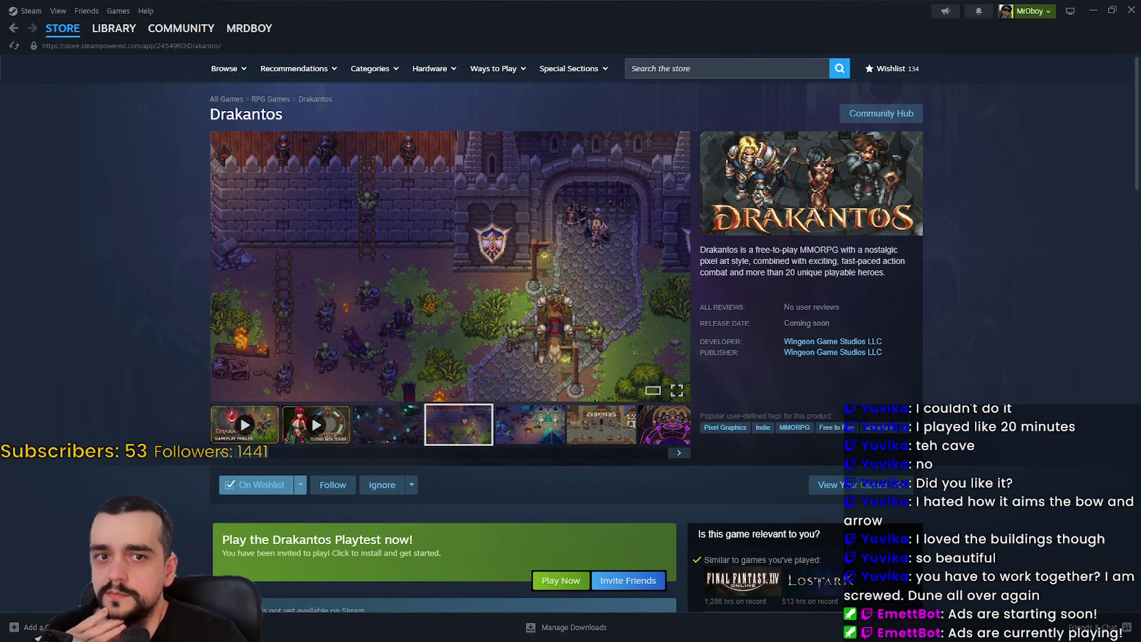
left_click(722, 70)
type("Dune awak")
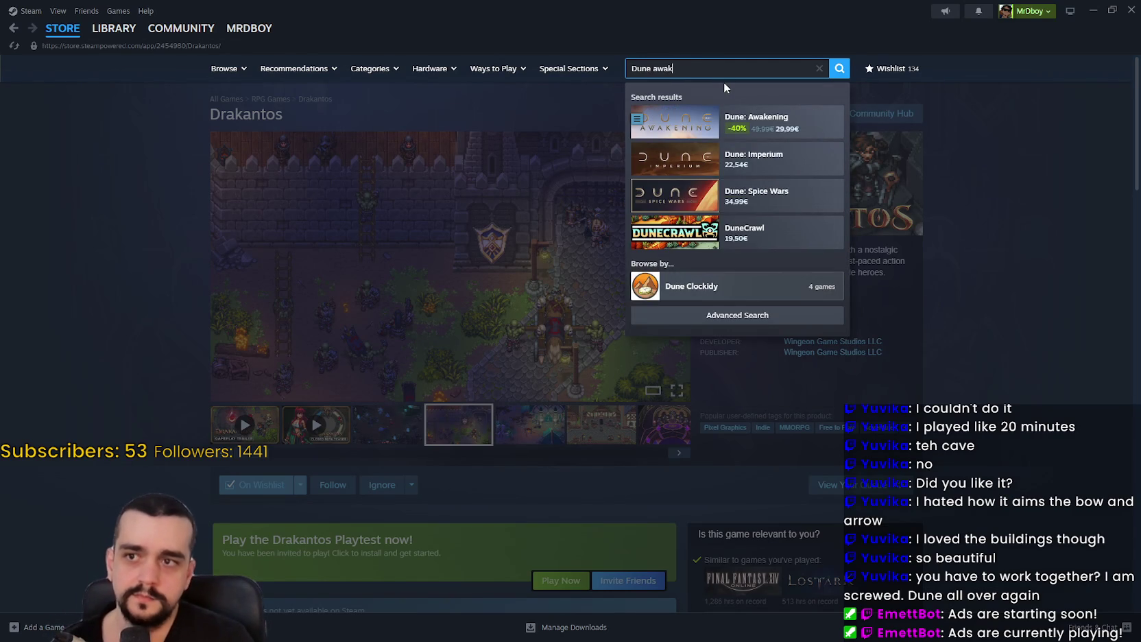
left_click(784, 129)
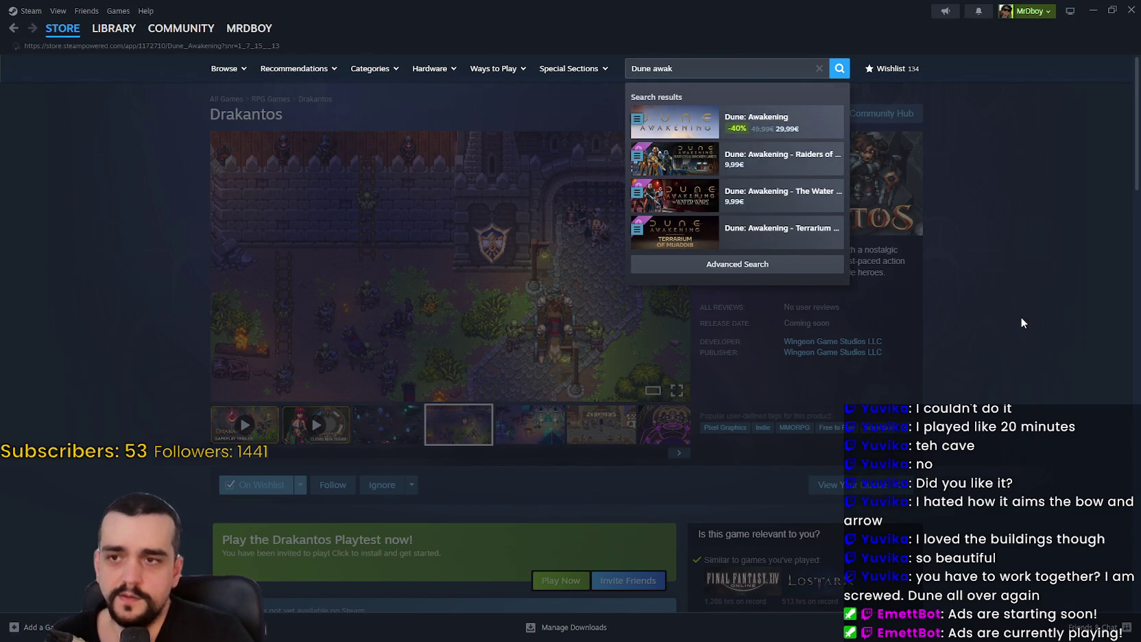
View the fourth and fifth screenshots, then open the Self-Hosted Servers news post
scroll(455, 218, "down", 3)
scroll(538, 259, "up", 2)
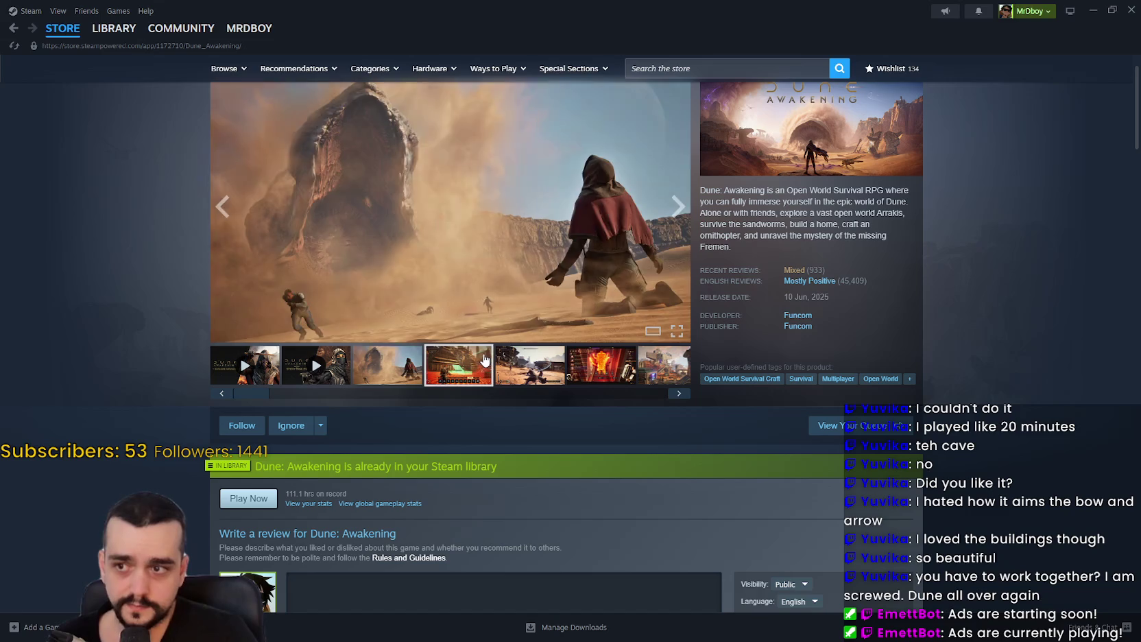
left_click(489, 354)
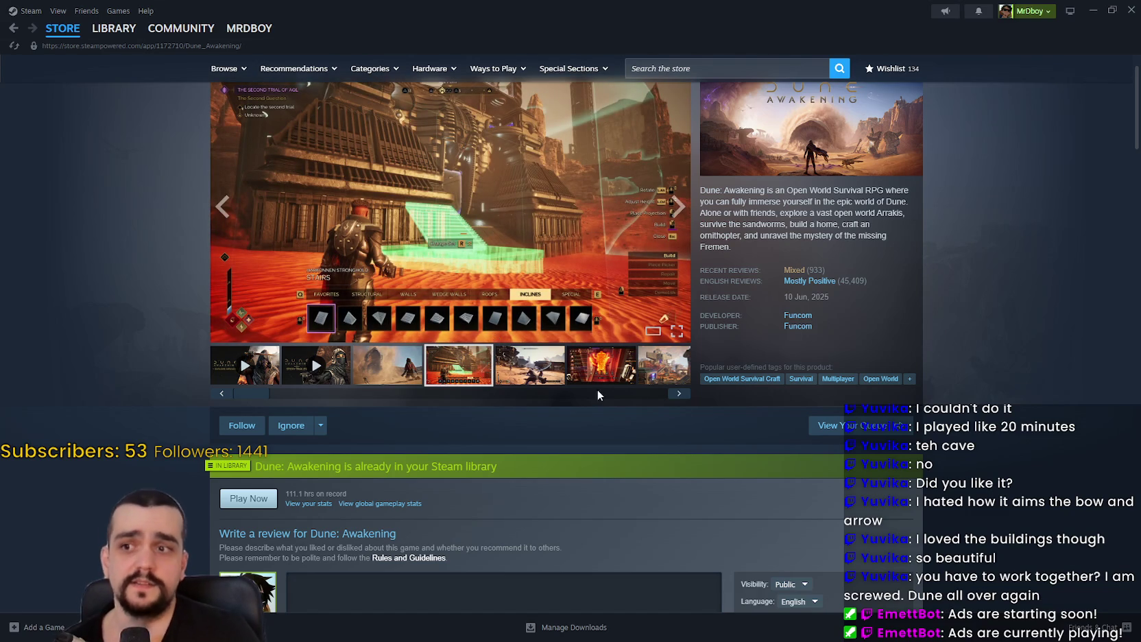
left_click(563, 379)
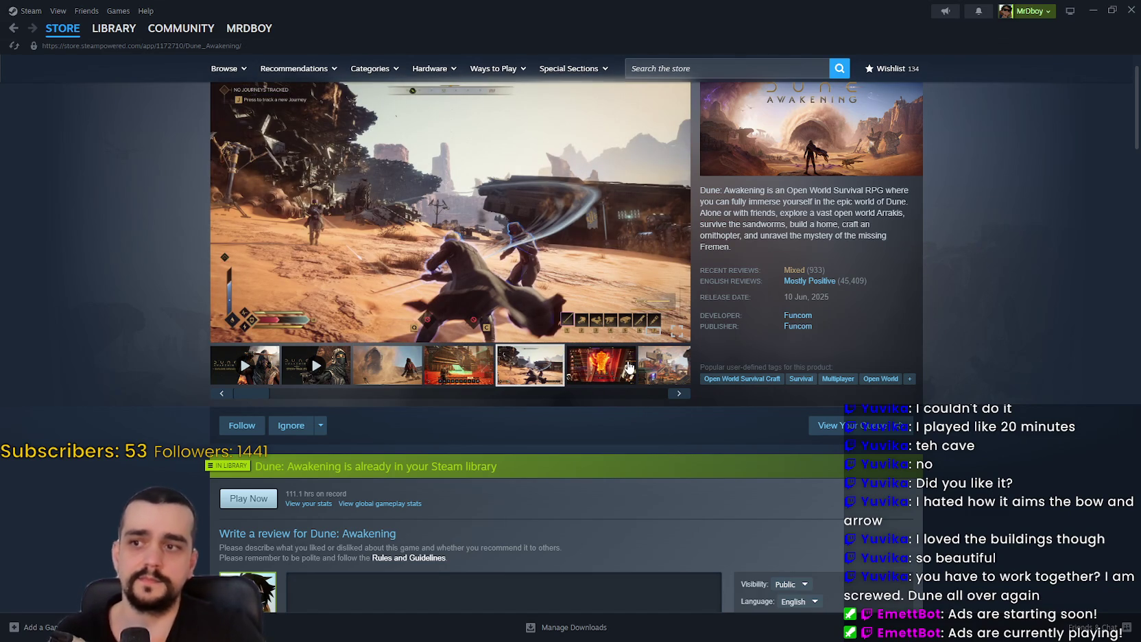
scroll(629, 368, "down", 12)
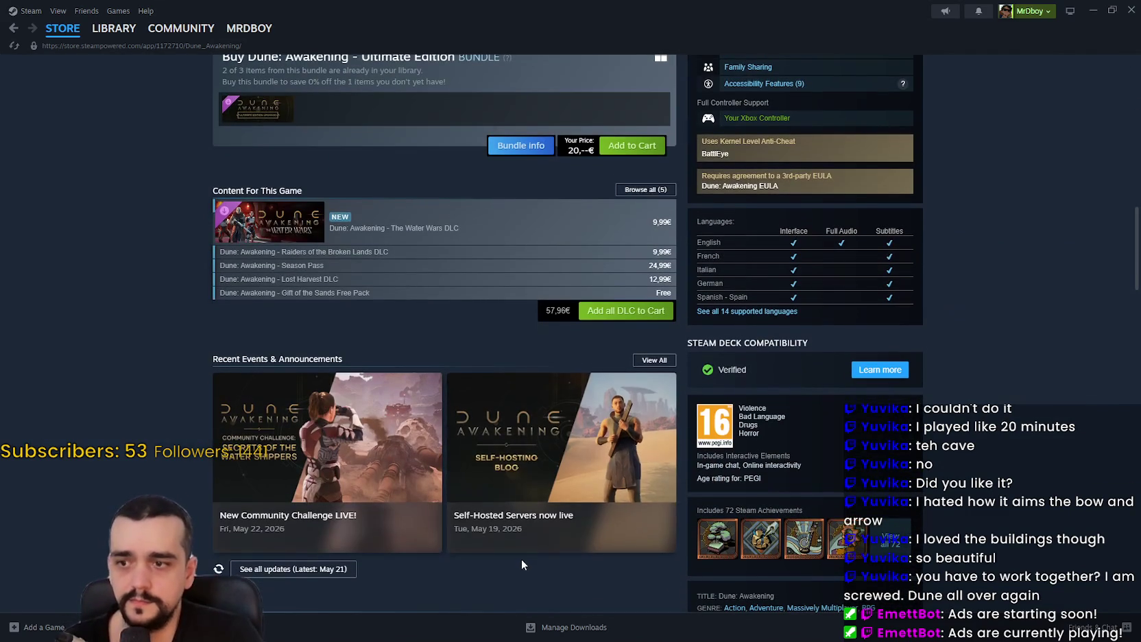
left_click(599, 463)
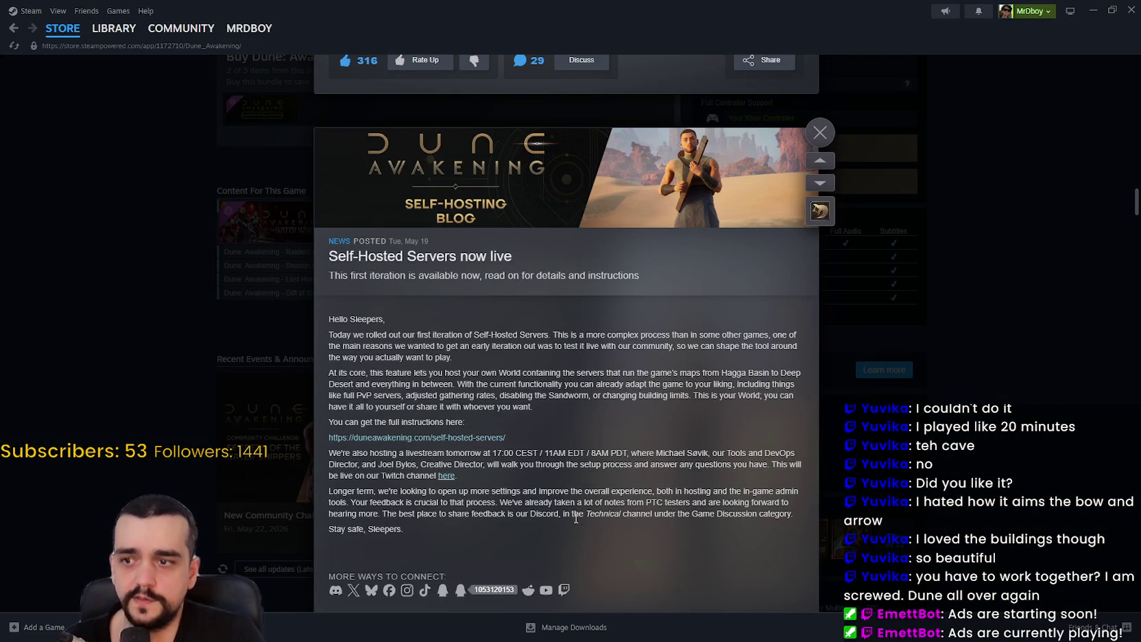
Read through the self-hosted servers and Update 1.4 posts, including the Polar Cap map note
left_click_drag(534, 443, 319, 440)
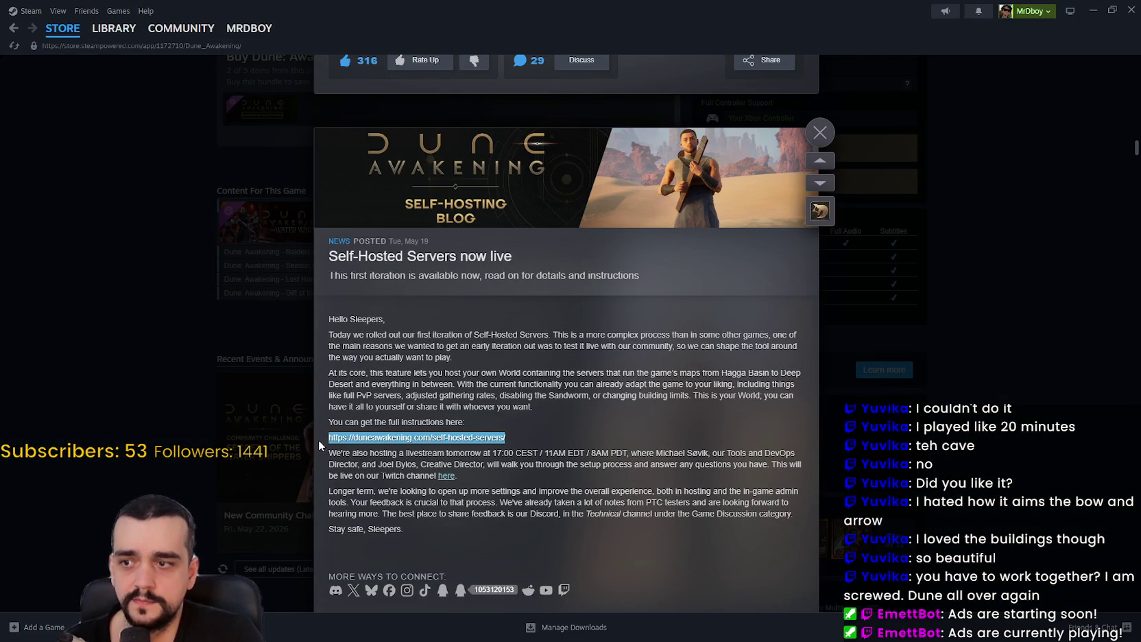
scroll(574, 479, "down", 3)
left_click_drag(520, 334, 799, 377)
left_click(699, 365)
scroll(670, 360, "down", 4)
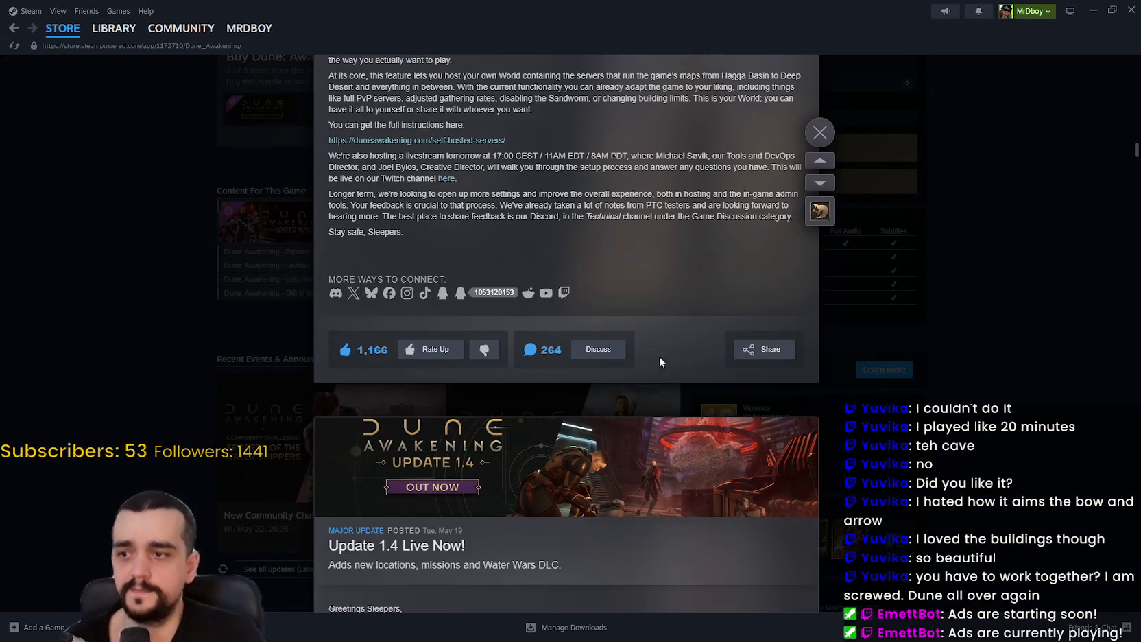
scroll(637, 328, "down", 10)
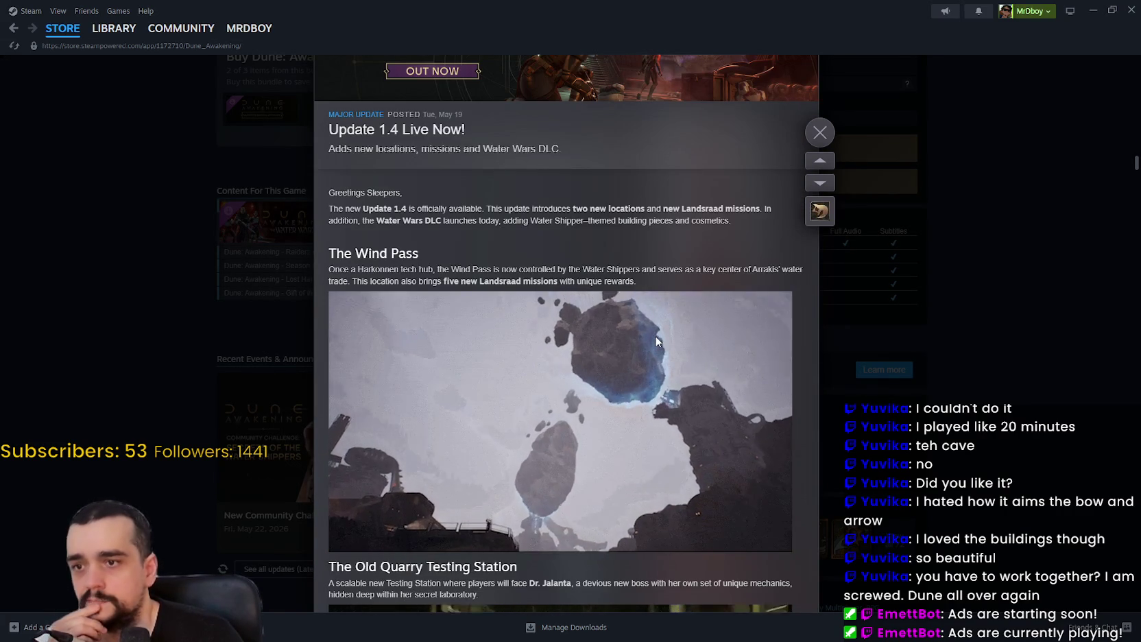
scroll(654, 337, "down", 8)
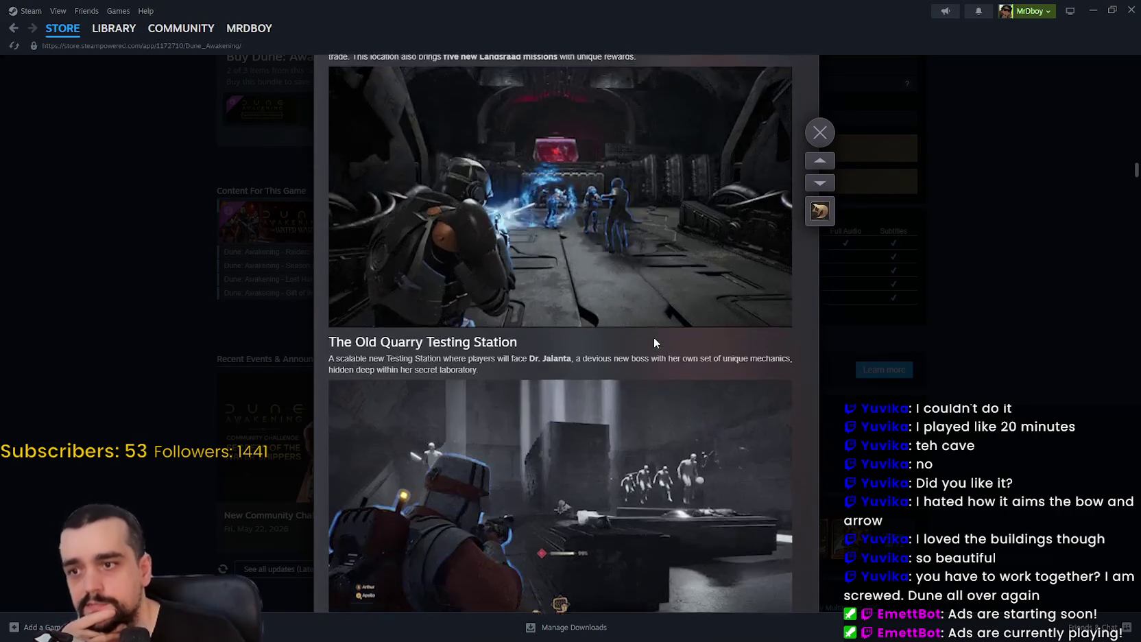
scroll(651, 338, "down", 2)
scroll(648, 340, "down", 4)
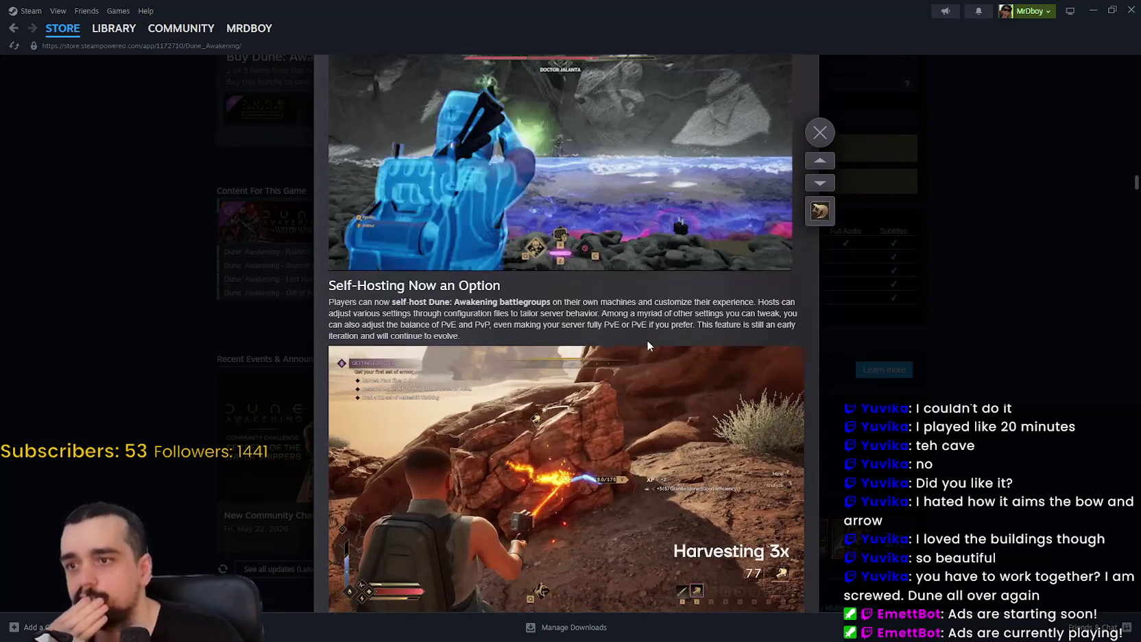
scroll(642, 346, "down", 10)
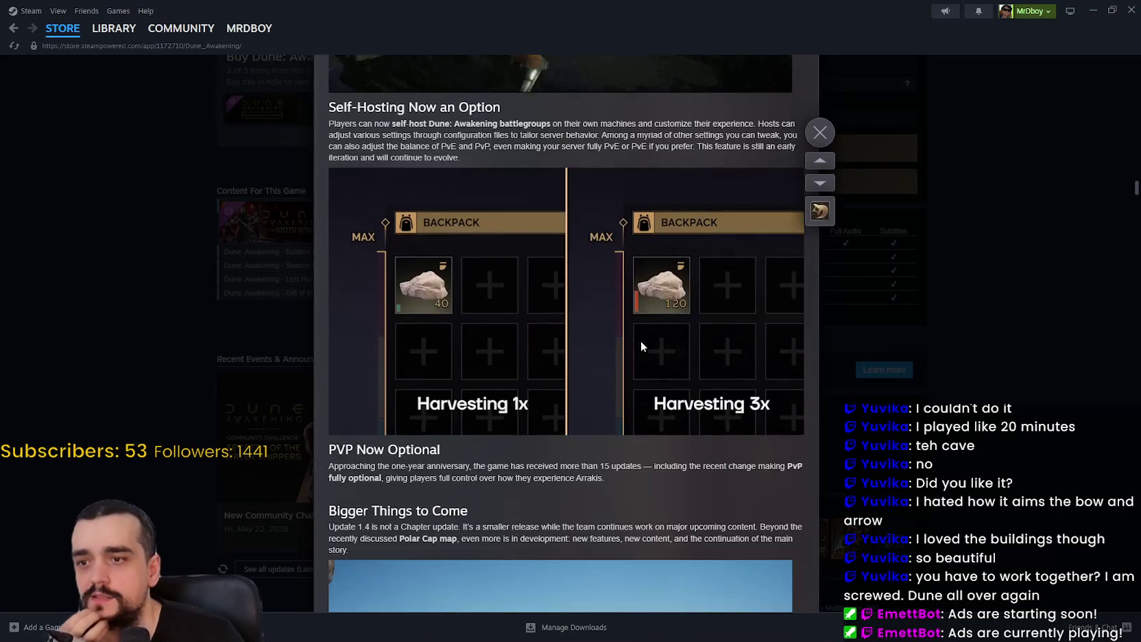
scroll(641, 347, "down", 4)
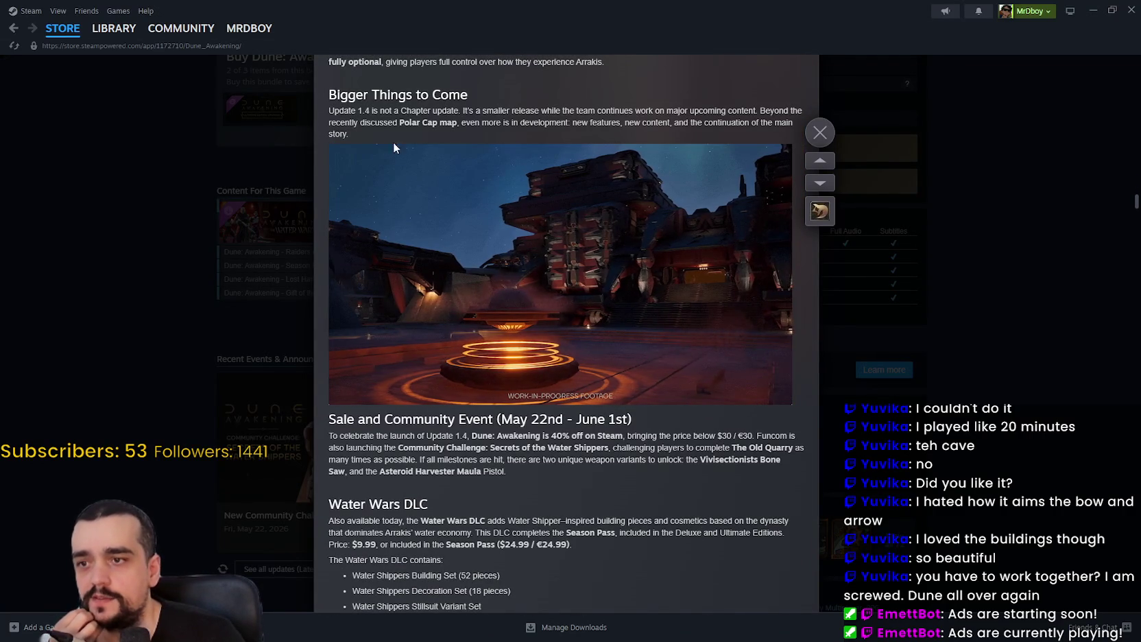
left_click_drag(399, 122, 480, 122)
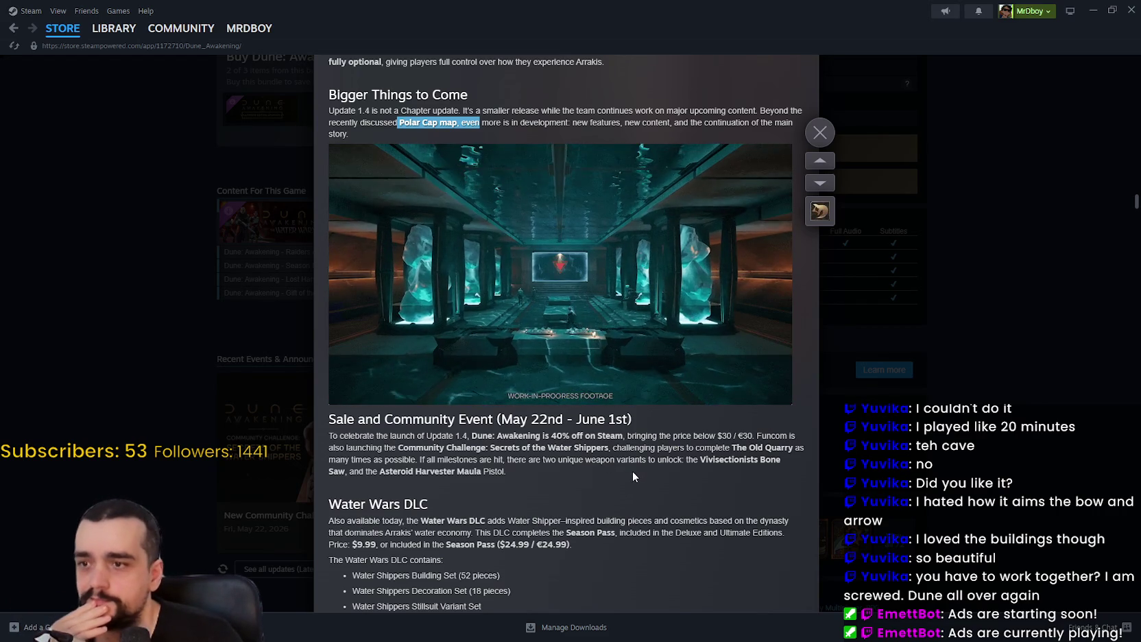
scroll(632, 469, "down", 4)
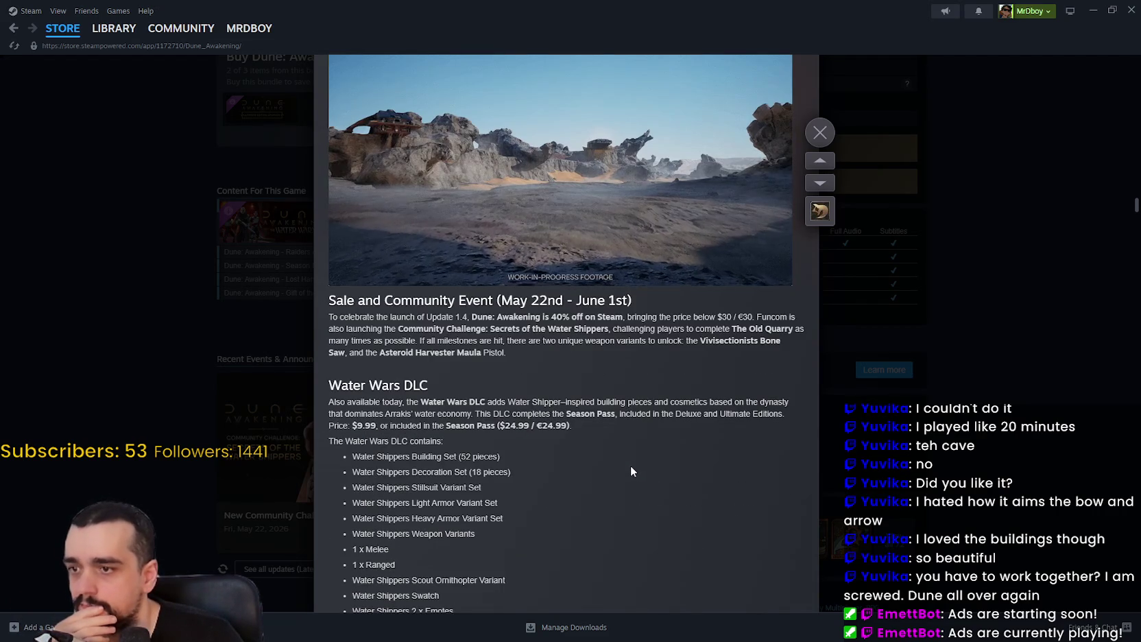
scroll(629, 466, "down", 2)
scroll(628, 463, "up", 6)
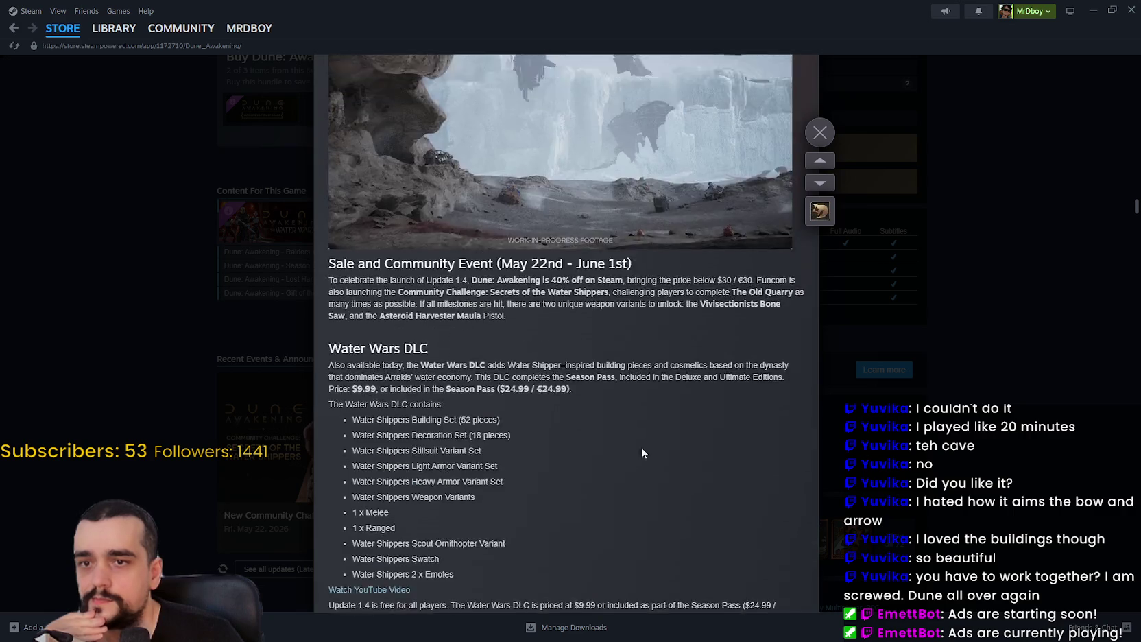
Close the news overlay and go to the Dune: Awakening Community Hub
left_click(957, 288)
scroll(985, 450, "up", 12)
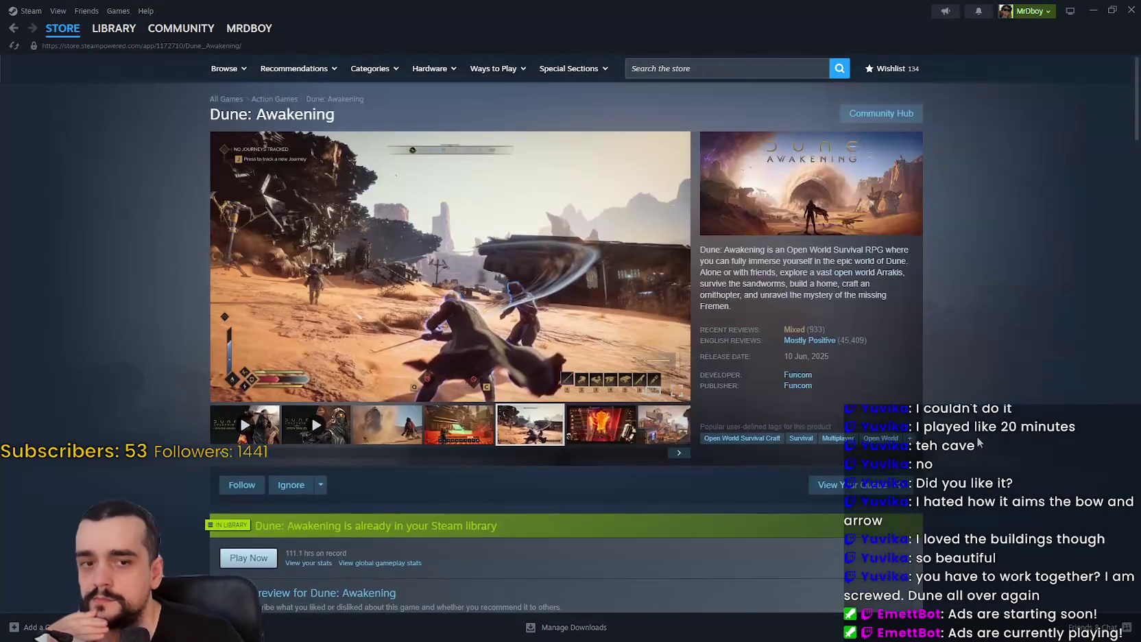
left_click(881, 113)
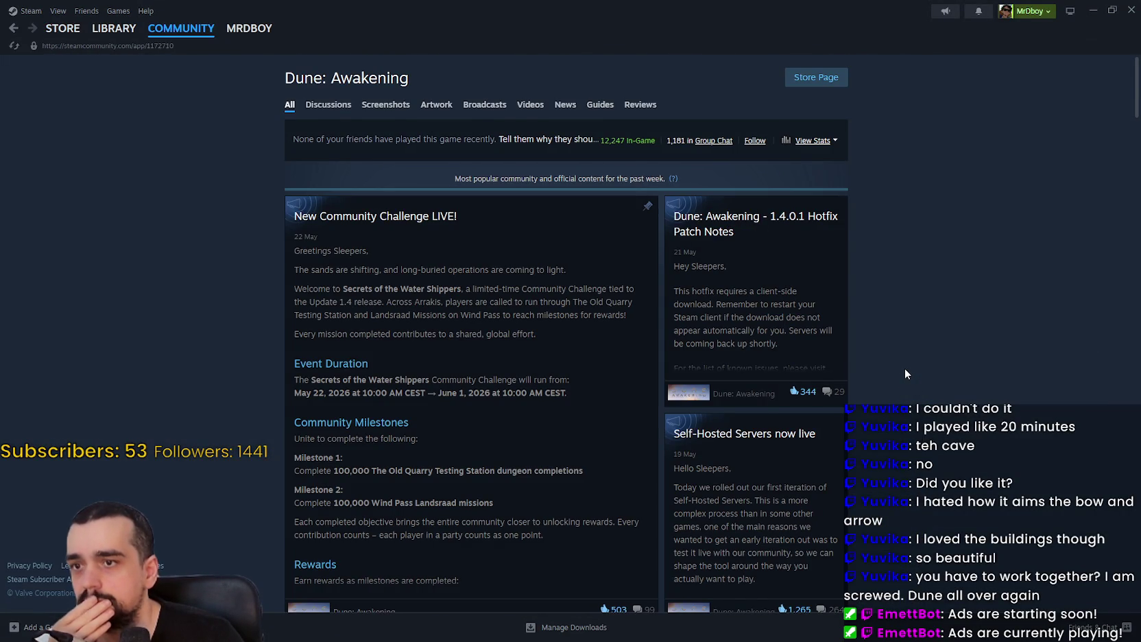
Glance at the base storage time limit thread, then open the 'Single Player soon?' discussion
scroll(906, 368, "down", 4)
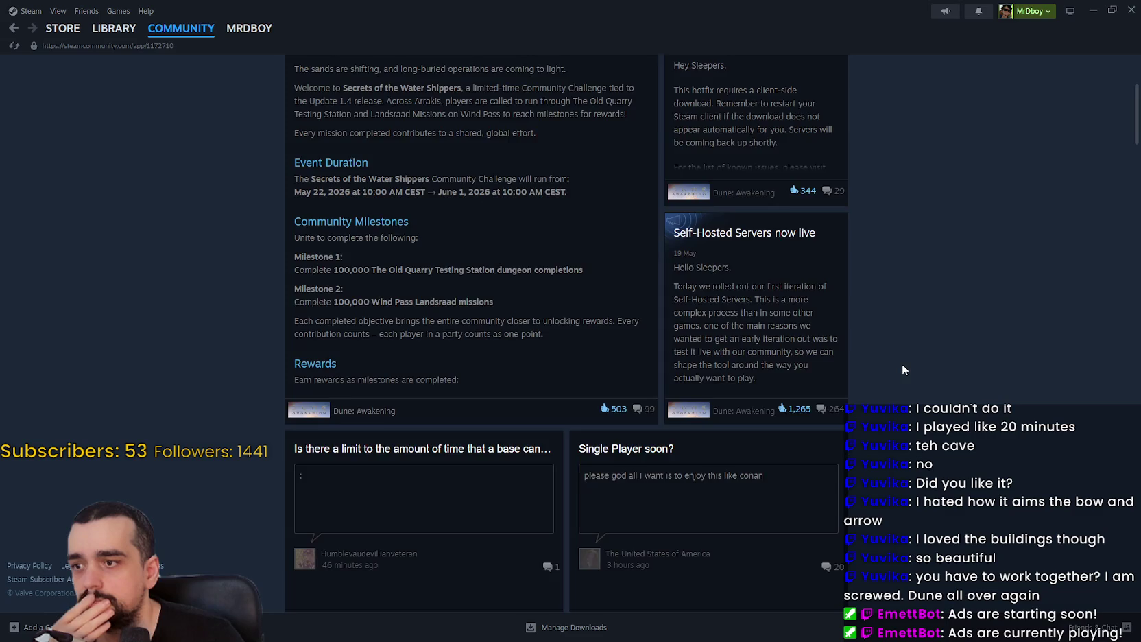
scroll(903, 365, "down", 2)
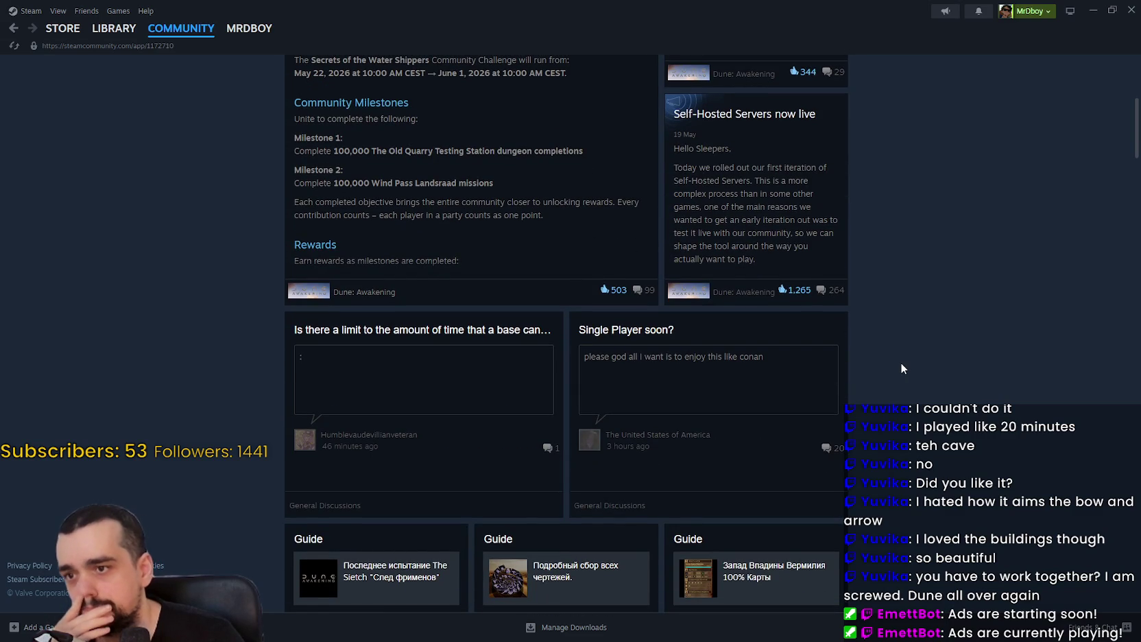
left_click(479, 403)
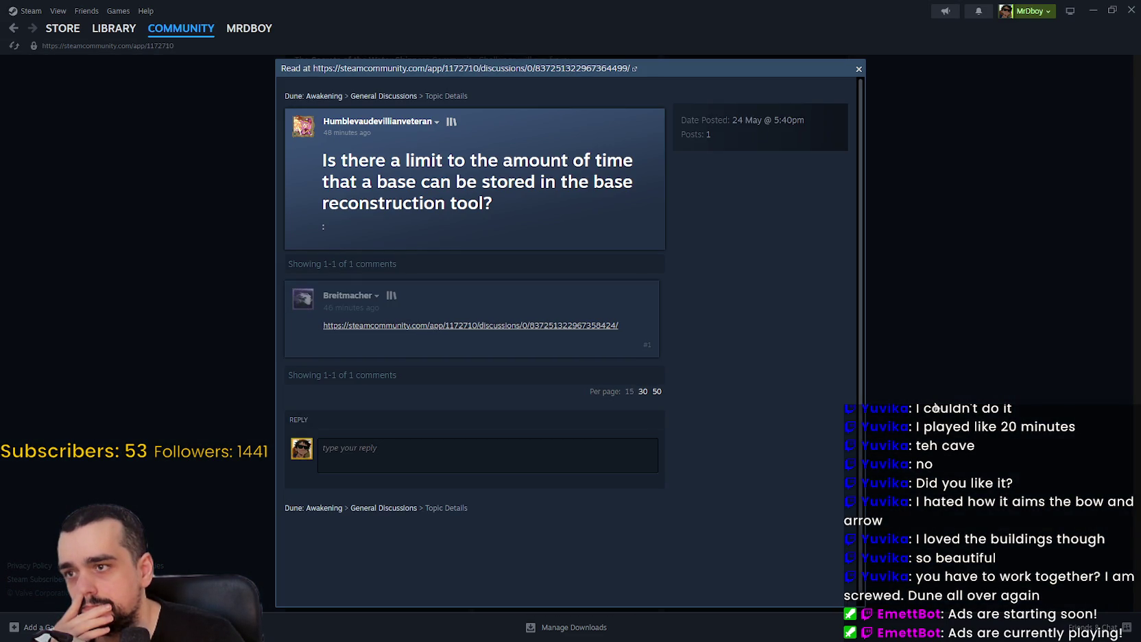
left_click(932, 405)
left_click(823, 399)
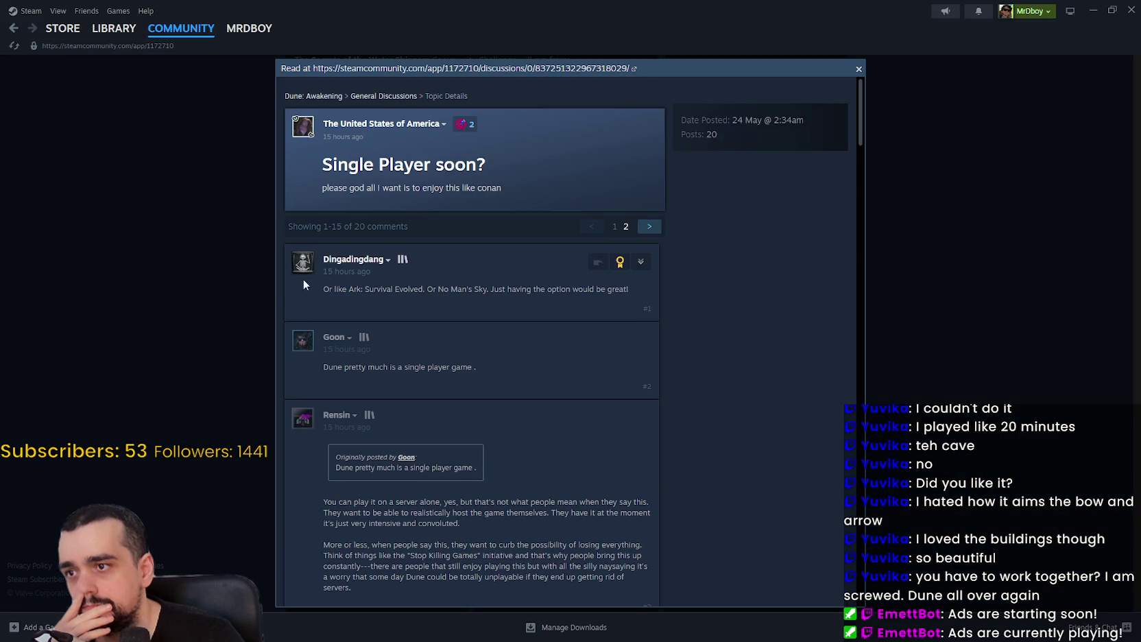
Read the discussion's comments through to the end, highlighting a few passages
left_click_drag(323, 288, 635, 288)
left_click_drag(323, 367, 535, 366)
scroll(302, 329, "down", 3)
left_click_drag(305, 323, 460, 345)
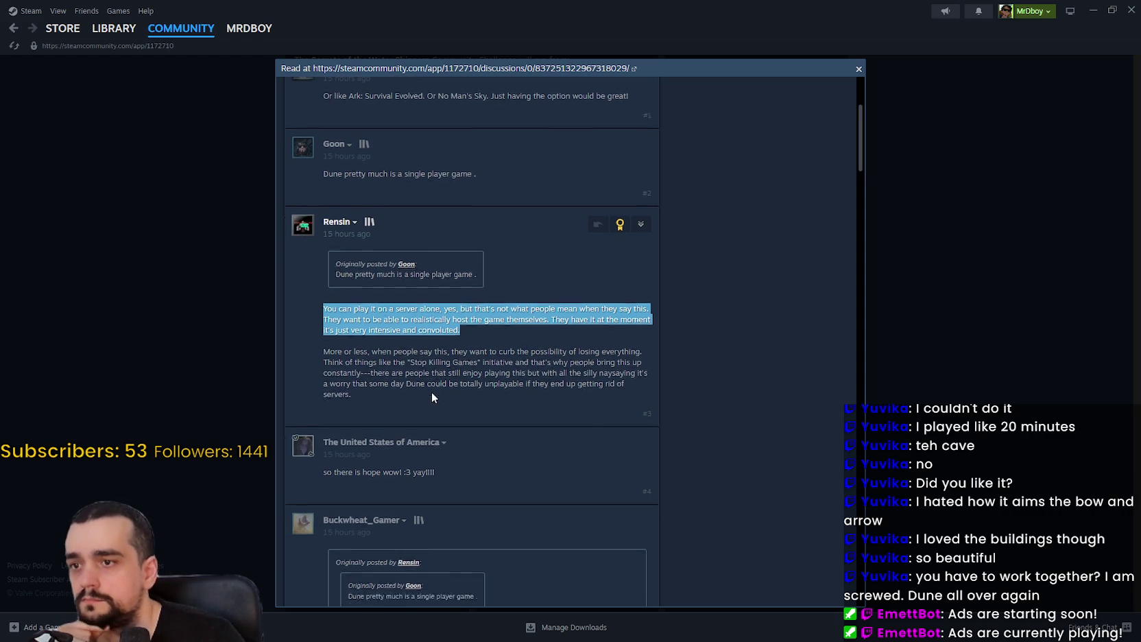
scroll(714, 456, "down", 3)
scroll(702, 435, "down", 3)
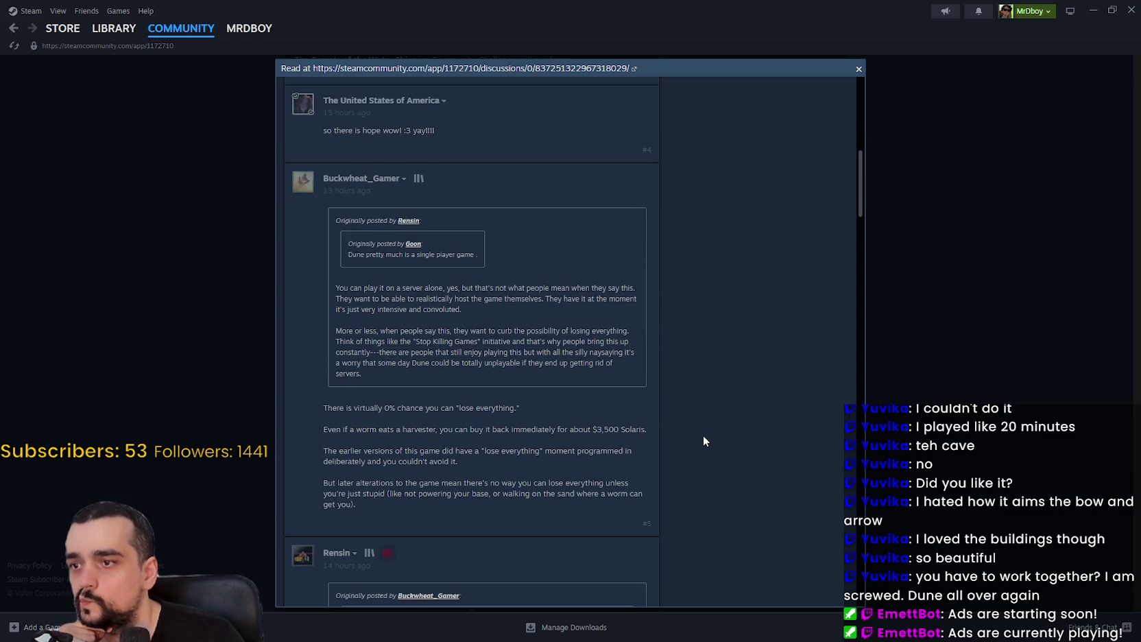
scroll(702, 435, "down", 1)
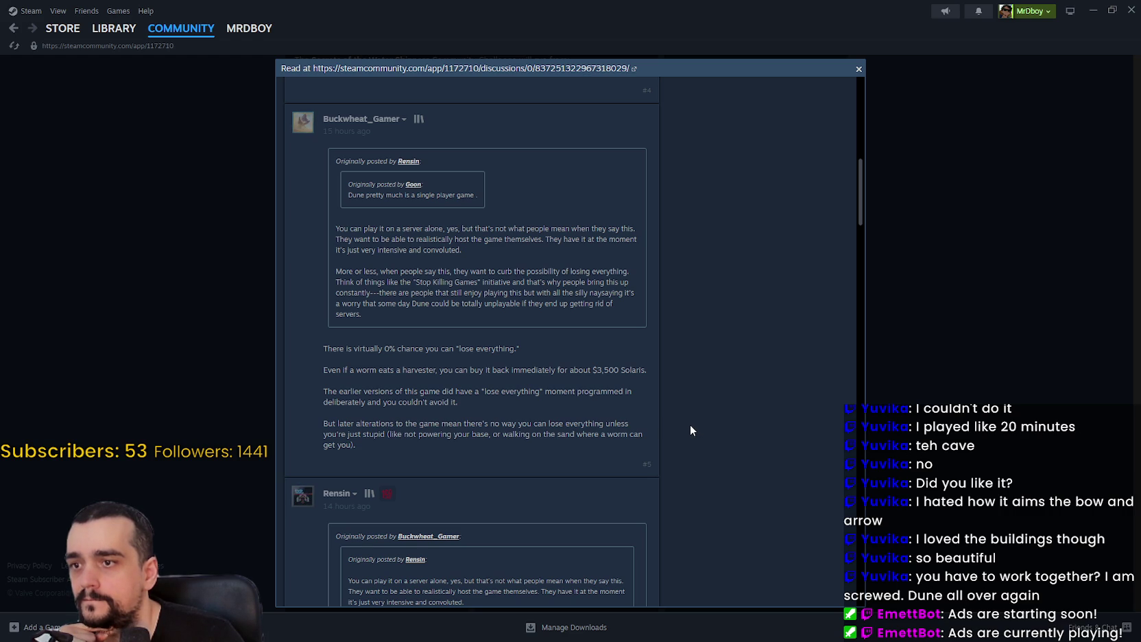
scroll(687, 425, "down", 3)
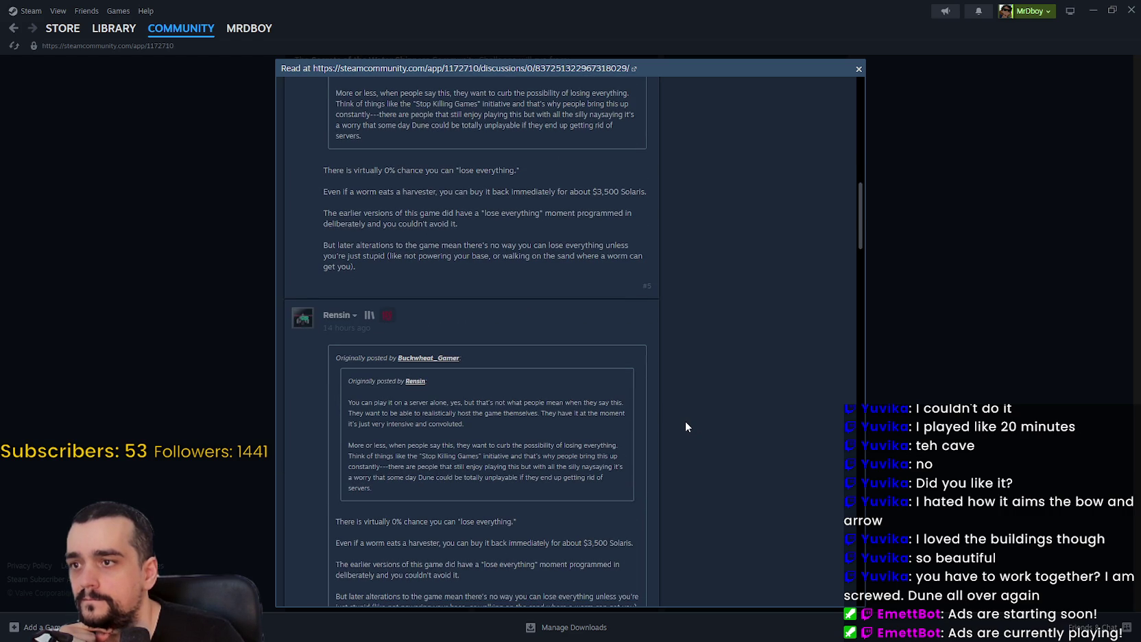
scroll(682, 422, "down", 5)
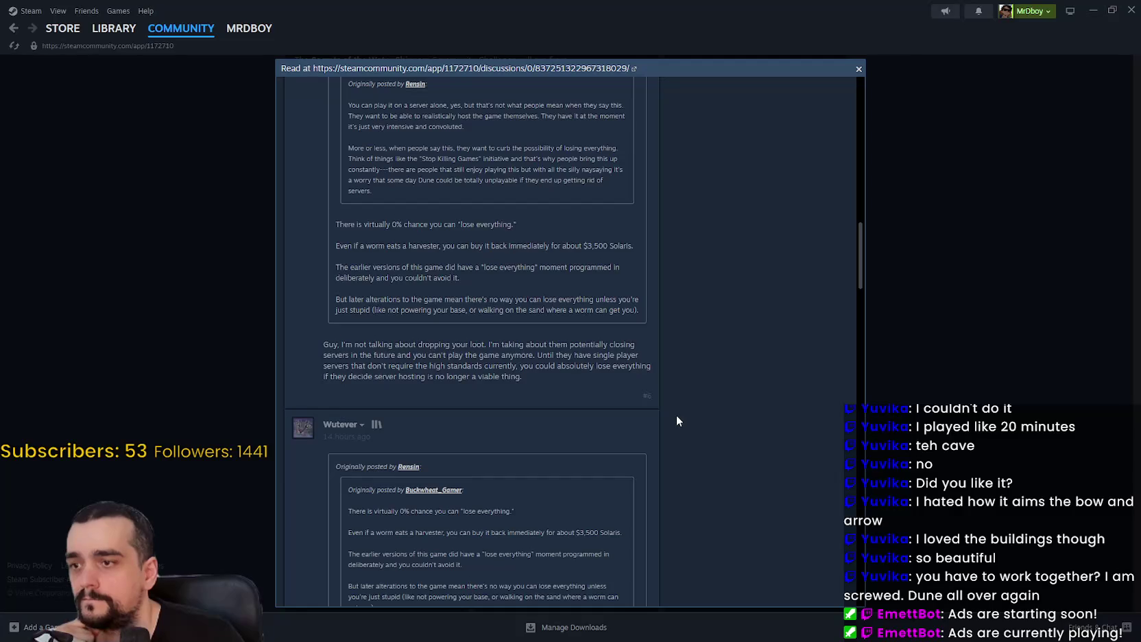
scroll(679, 412, "down", 12)
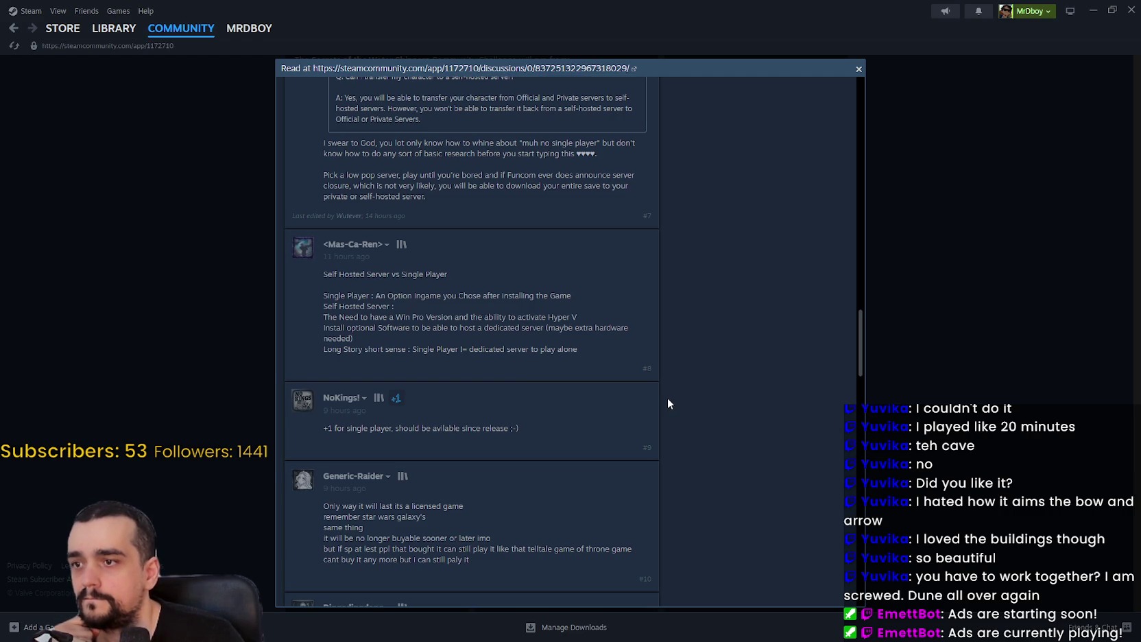
scroll(669, 403, "down", 5)
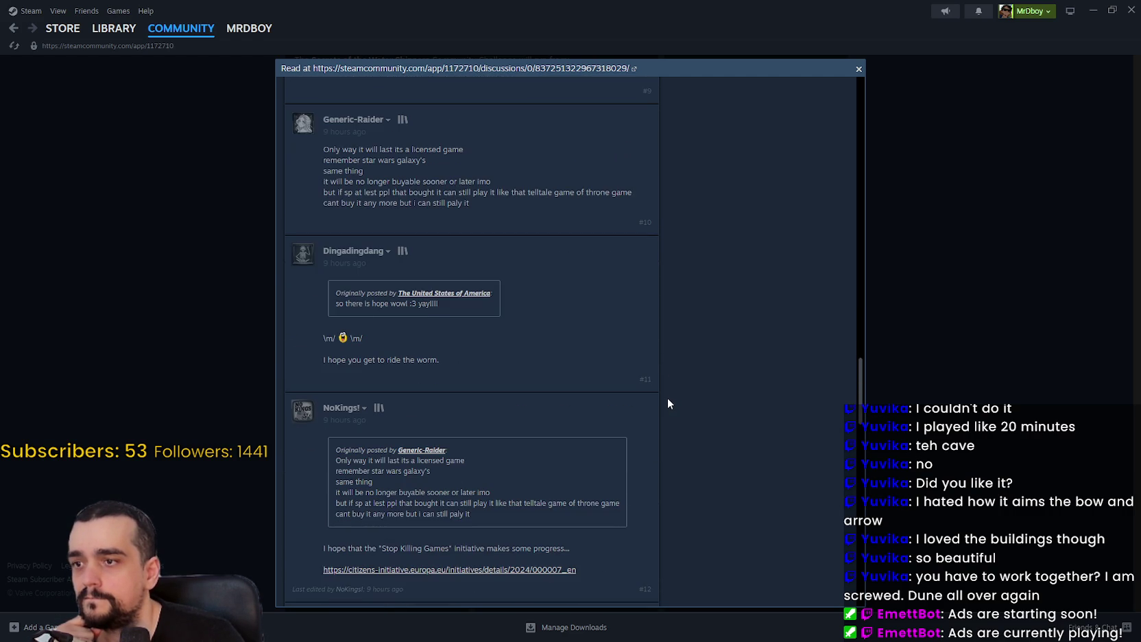
scroll(665, 397, "down", 6)
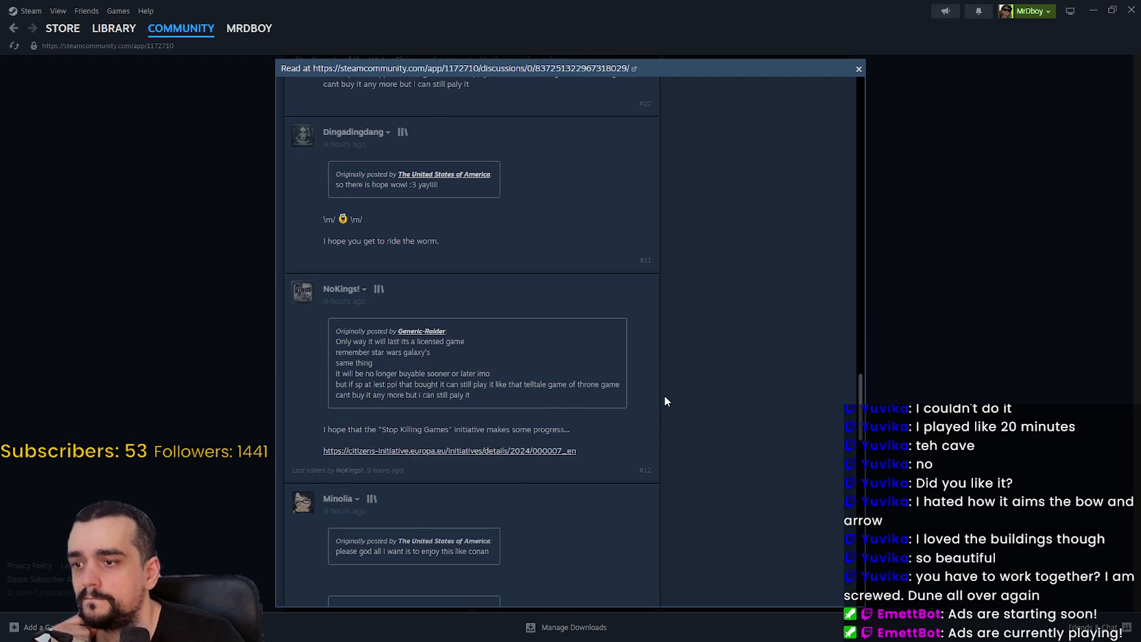
scroll(662, 398, "down", 15)
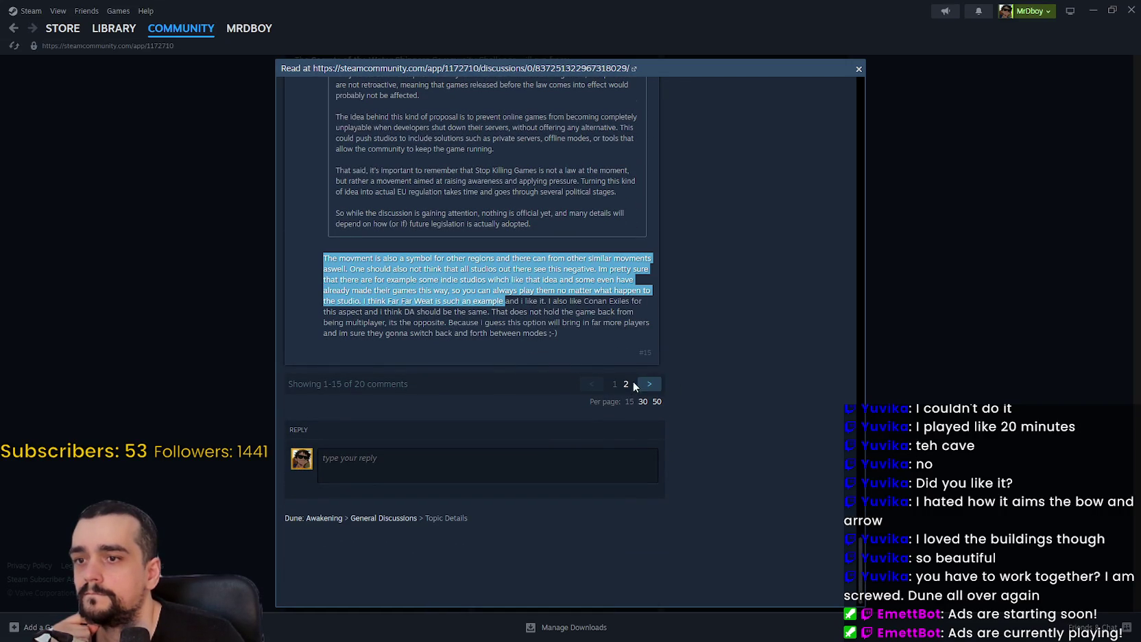
scroll(708, 395, "down", 10)
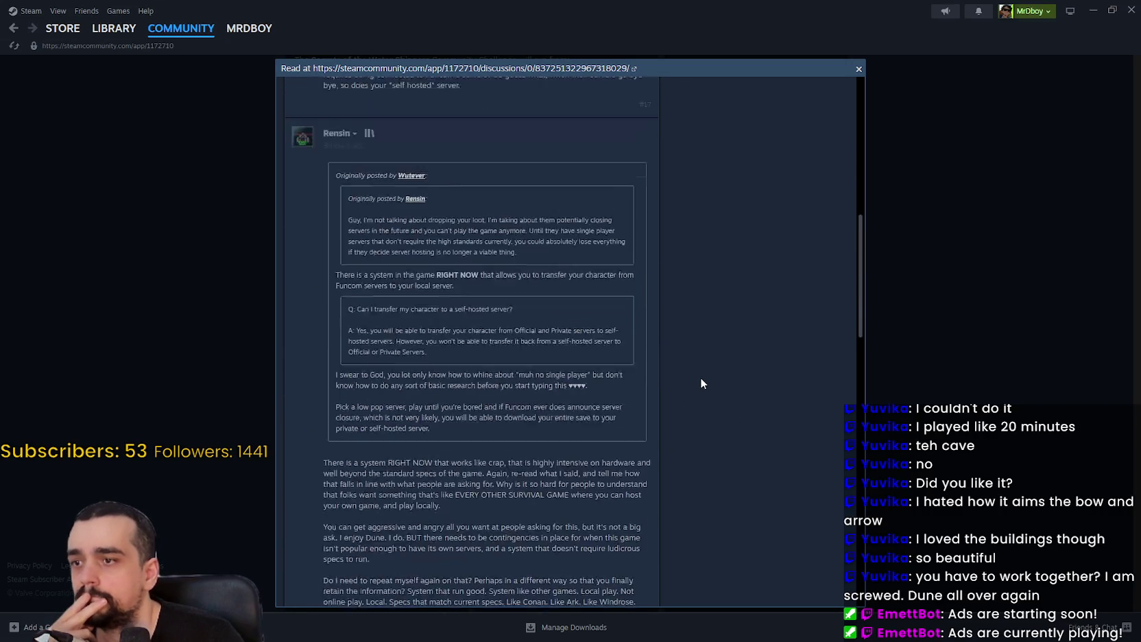
scroll(701, 383, "down", 10)
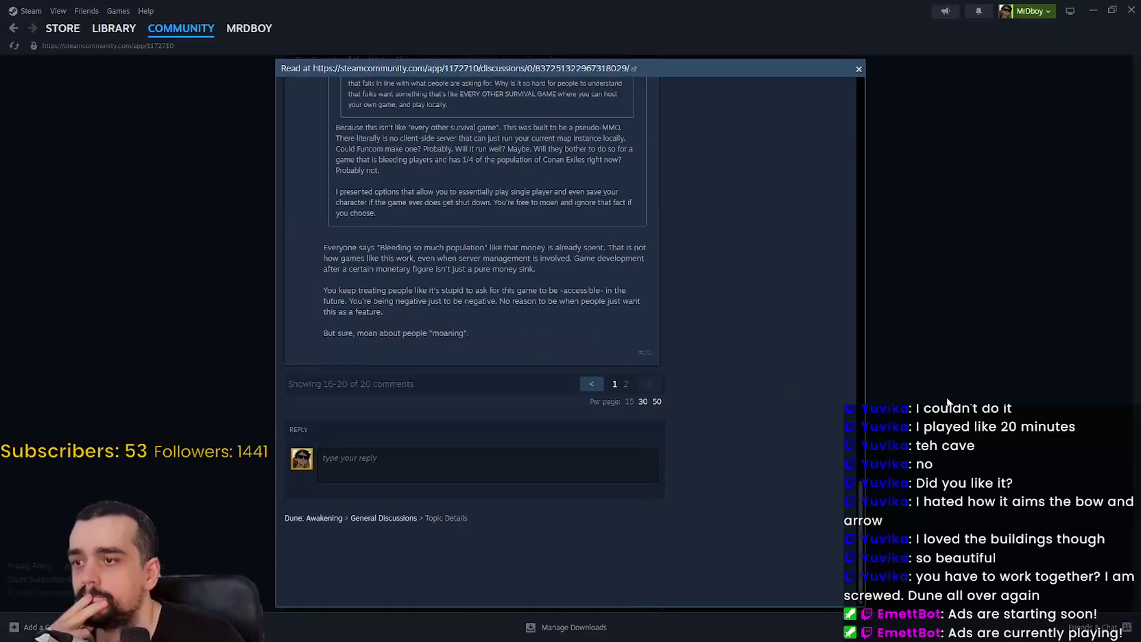
Close the discussion thread to return to the community hub
left_click(897, 419)
scroll(896, 414, "down", 5)
scroll(896, 407, "up", 8)
scroll(895, 417, "down", 8)
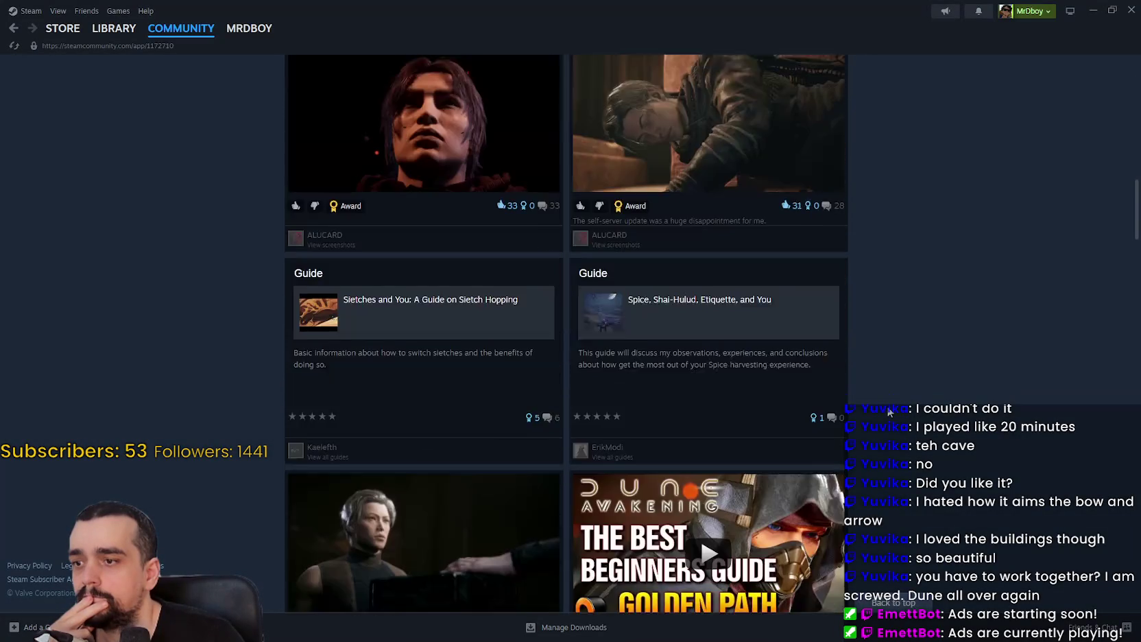
scroll(887, 409, "down", 8)
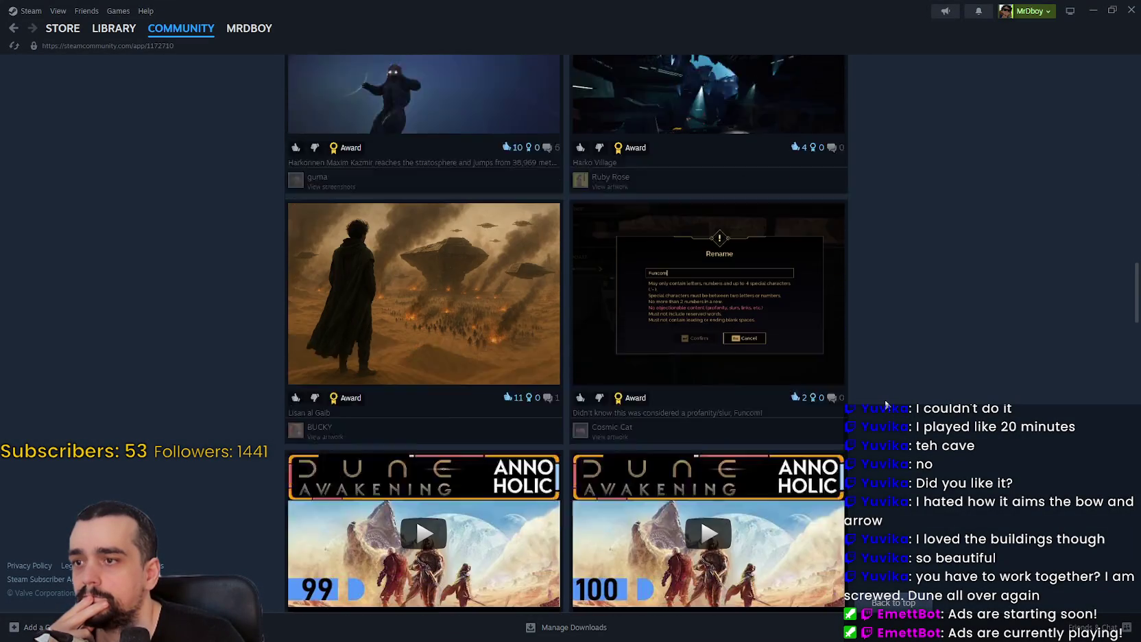
scroll(885, 405, "down", 10)
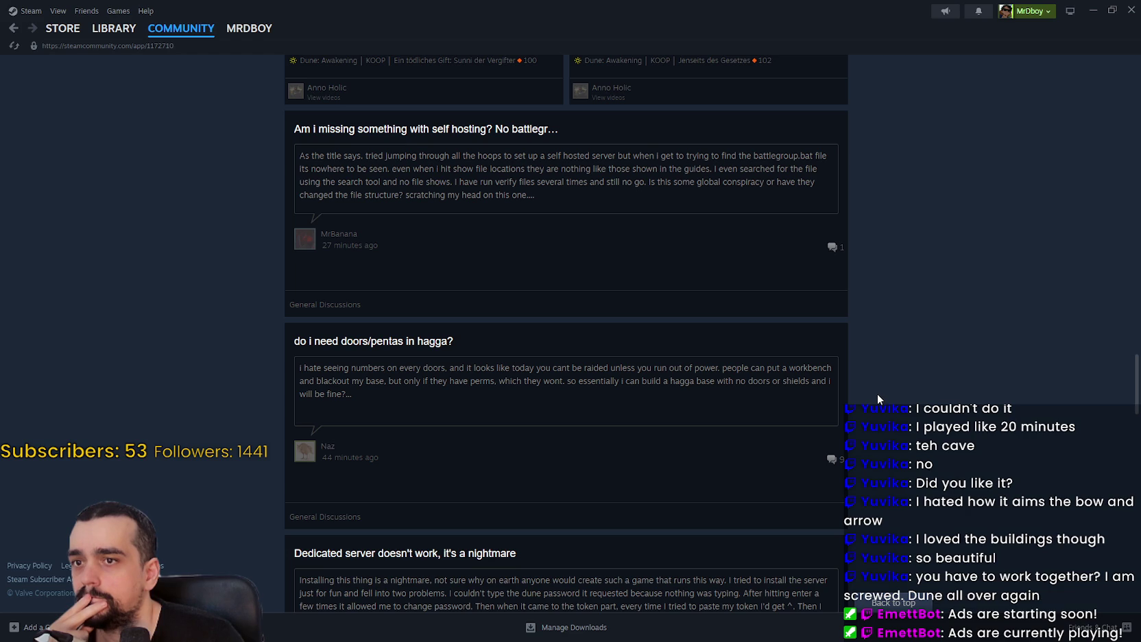
scroll(878, 396, "down", 3)
scroll(878, 396, "down", 4)
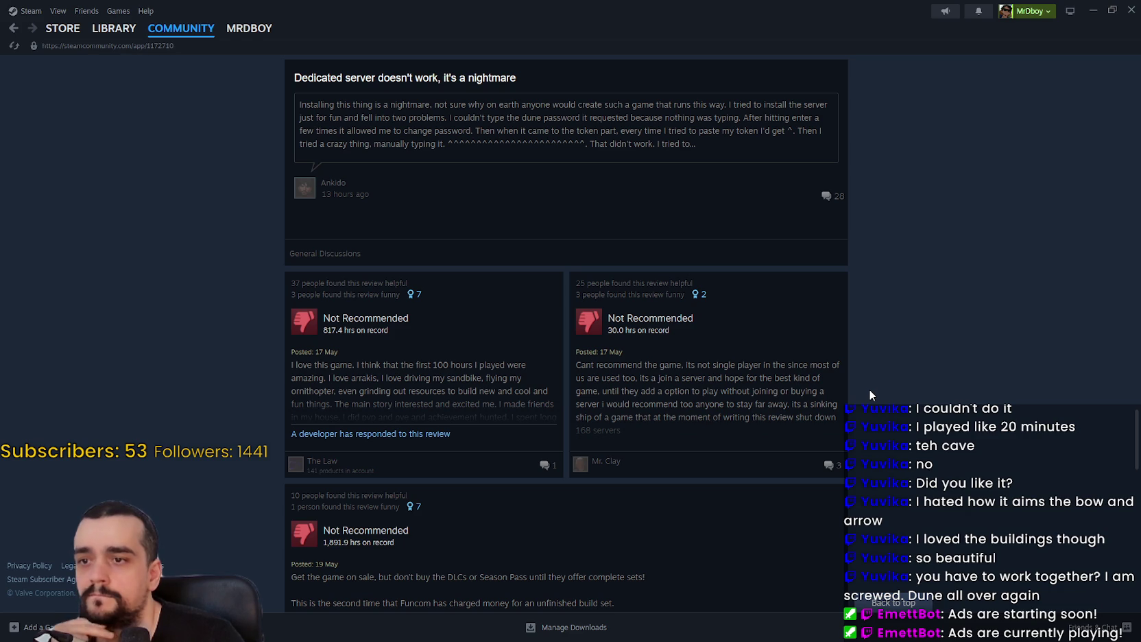
scroll(789, 364, "down", 2)
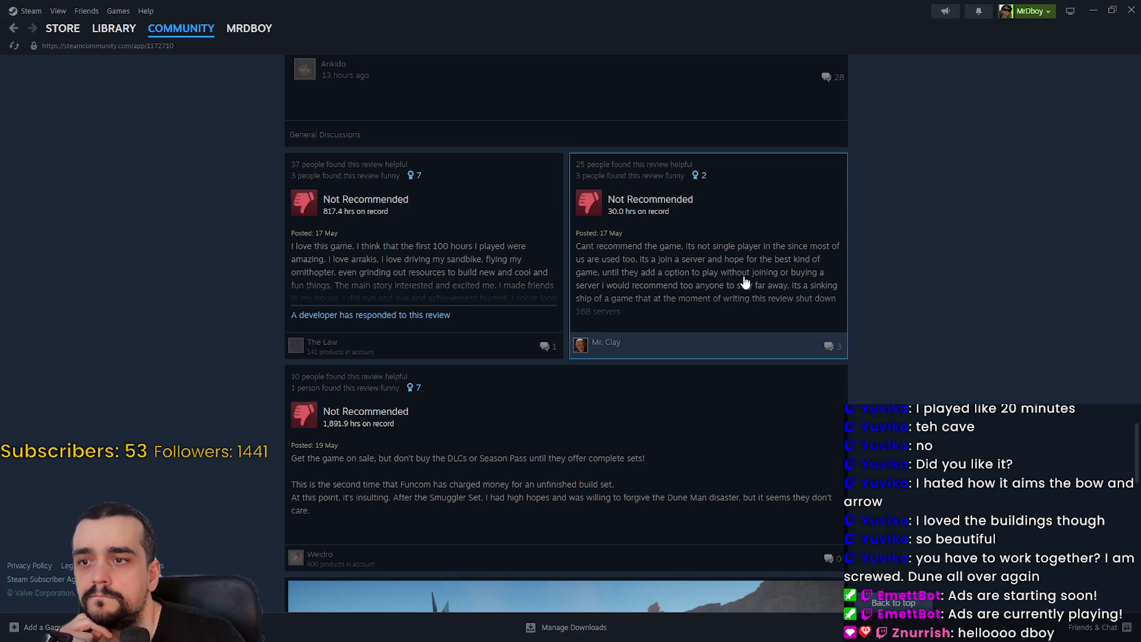
scroll(632, 336, "down", 3)
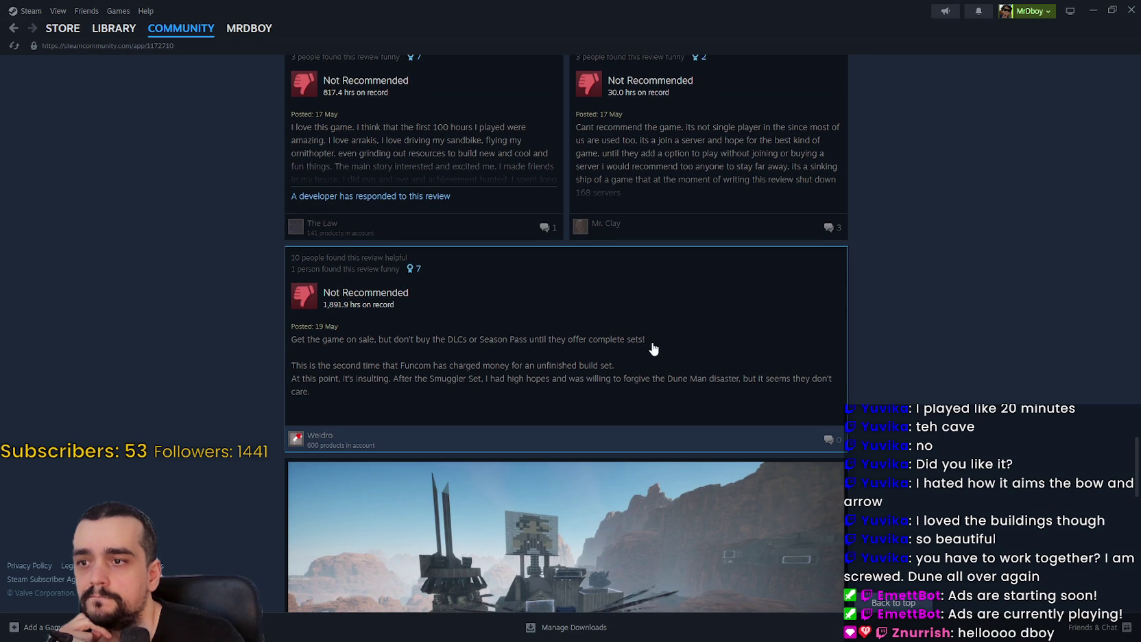
scroll(714, 347, "down", 4)
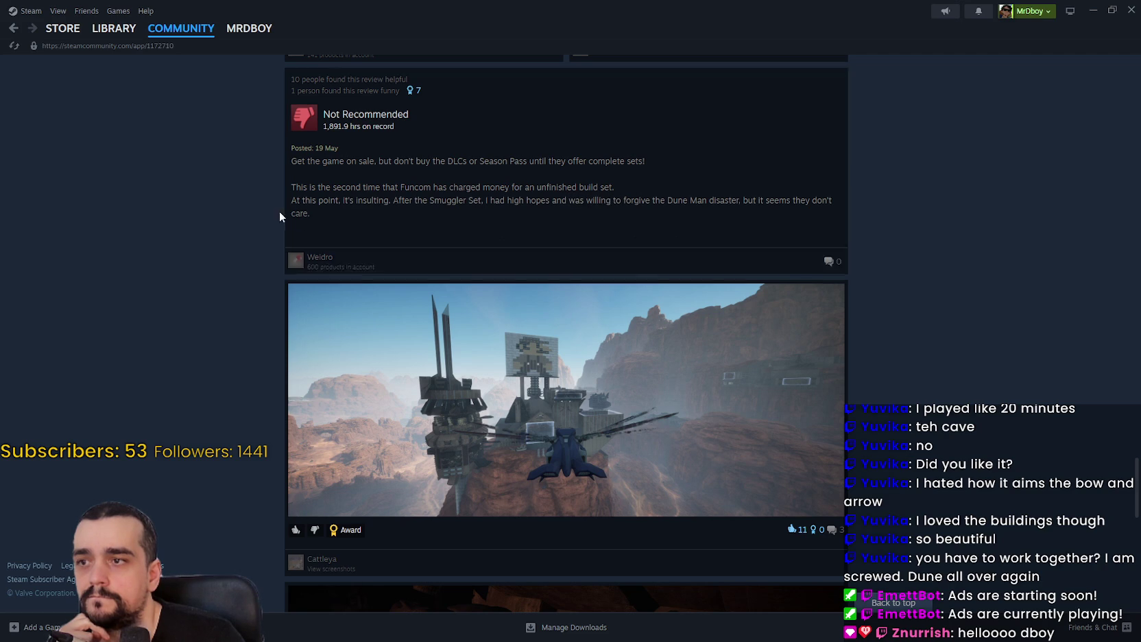
scroll(461, 209, "down", 15)
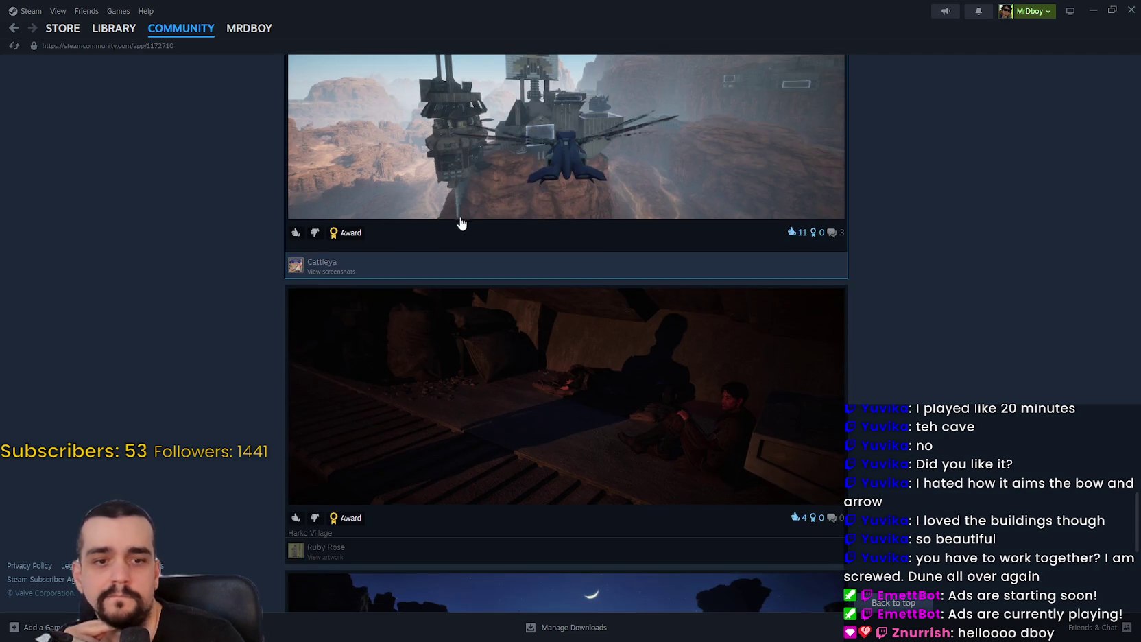
scroll(794, 358, "down", 3)
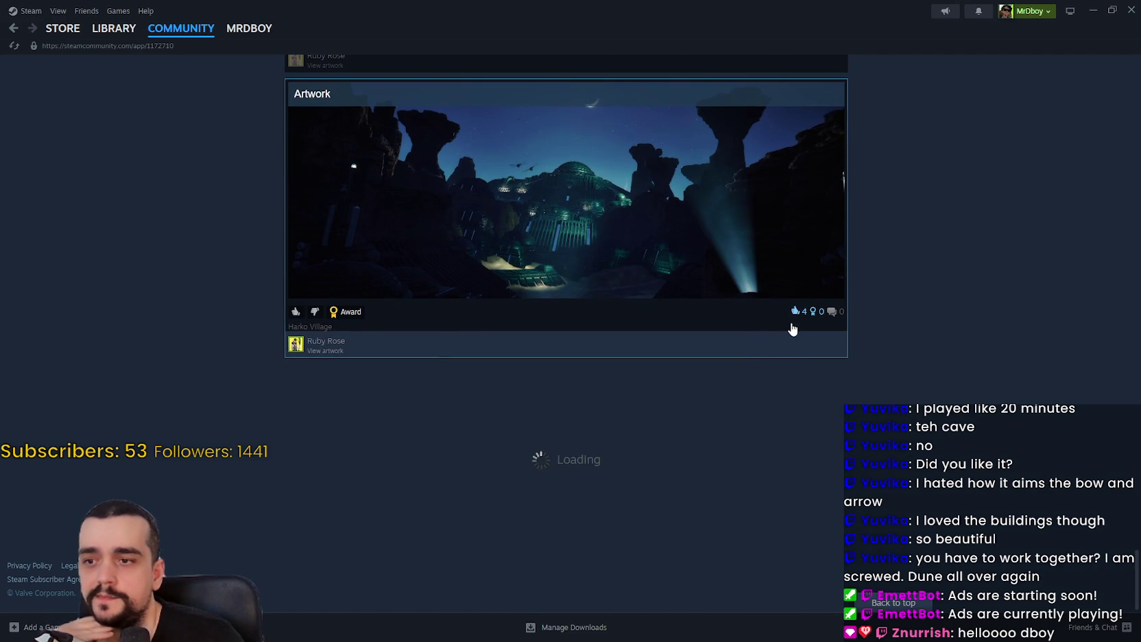
Set Steam aside and delete Save 4 from Mr Farmboy's save list
left_click(1091, 10)
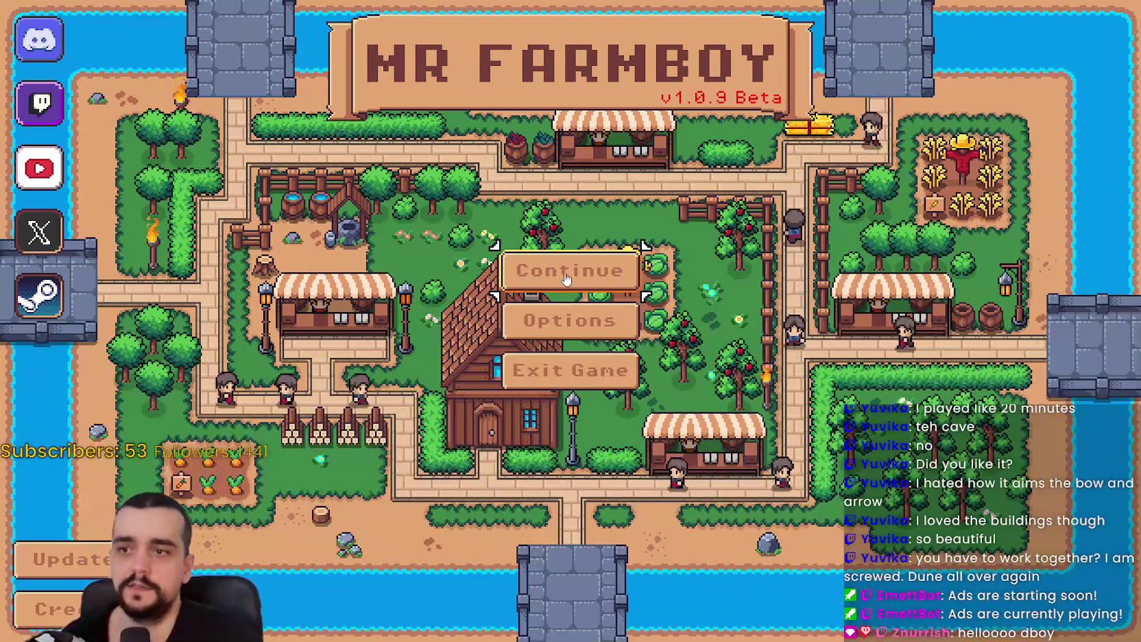
left_click(547, 261)
scroll(549, 288, "down", 2)
left_click(632, 323)
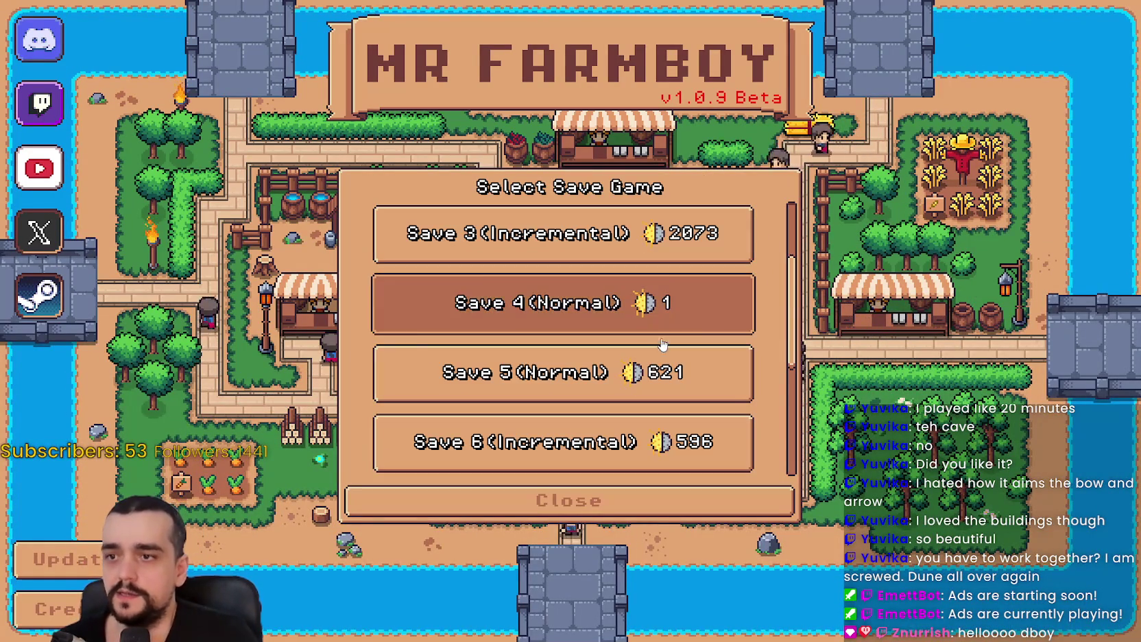
left_click(633, 317)
left_click(490, 365)
Load Save 1 and walk the farmer over to the Player House upgrades
scroll(562, 288, "up", 2)
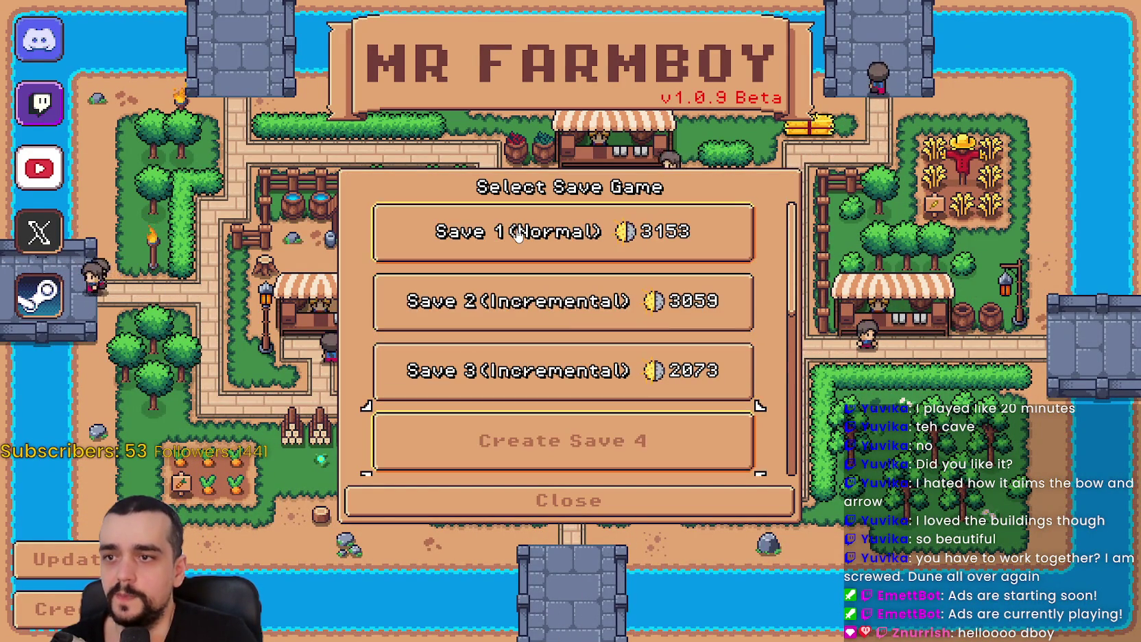
left_click(564, 224)
left_click(492, 245)
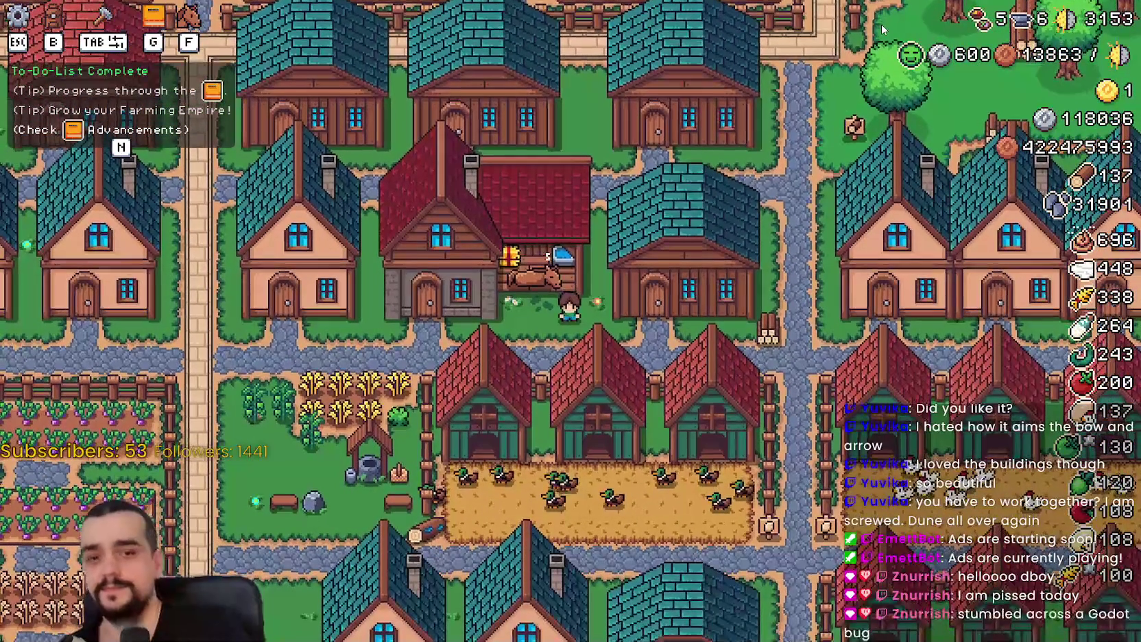
key("a")
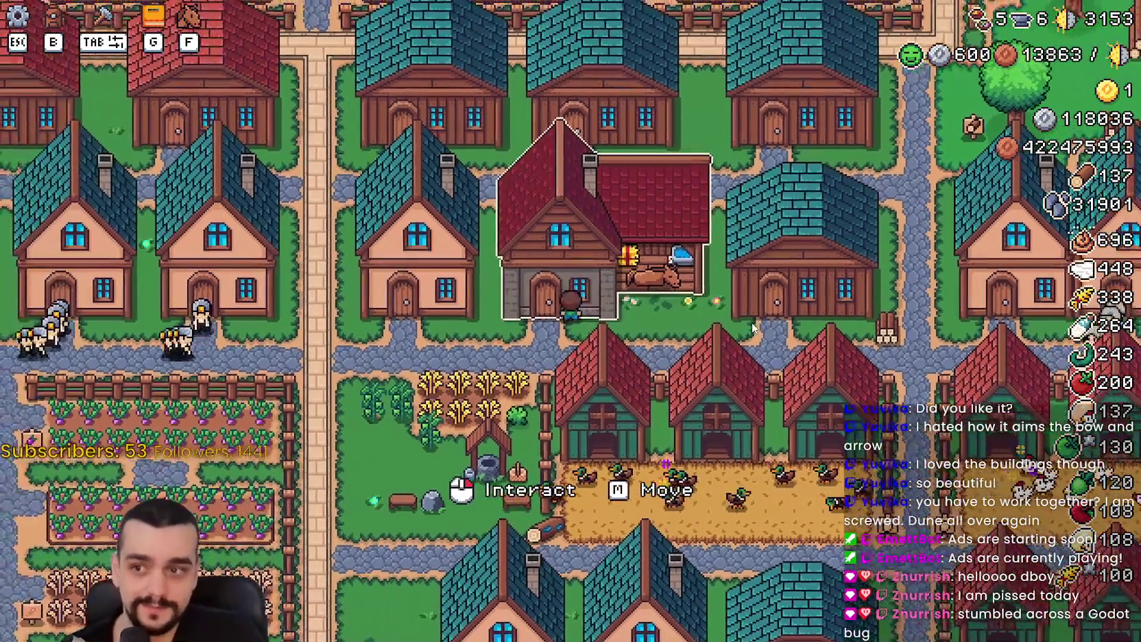
left_click(753, 328)
Quit to the title screen and start a new save in slot 4 with Balanced Economy
key("Escape")
key("Escape")
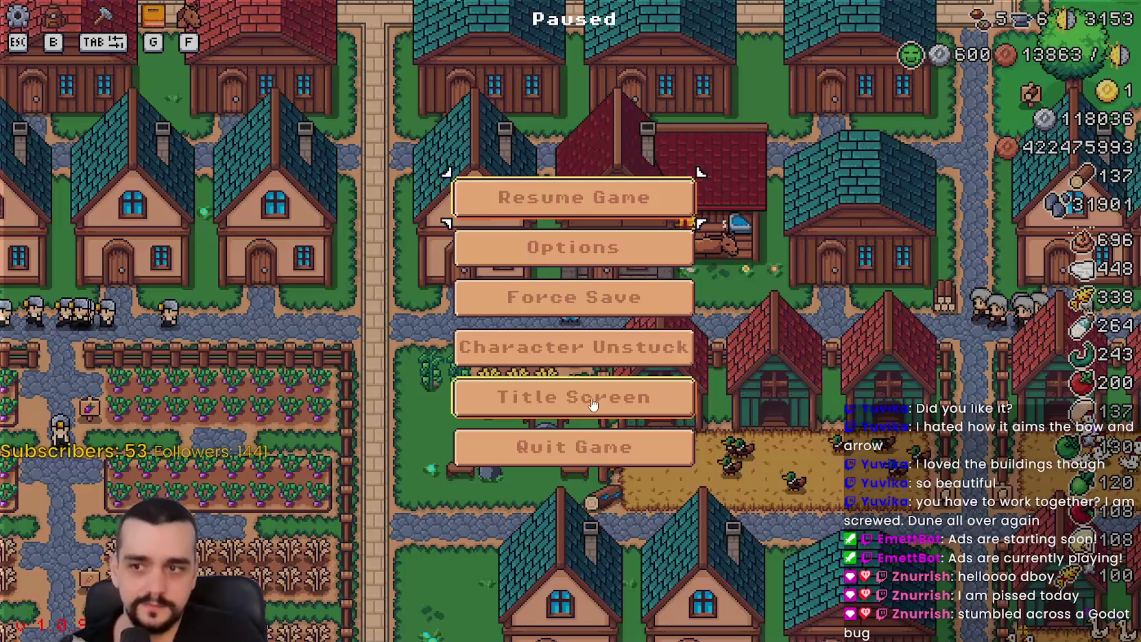
key("Escape")
key("Escape")
left_click(598, 402)
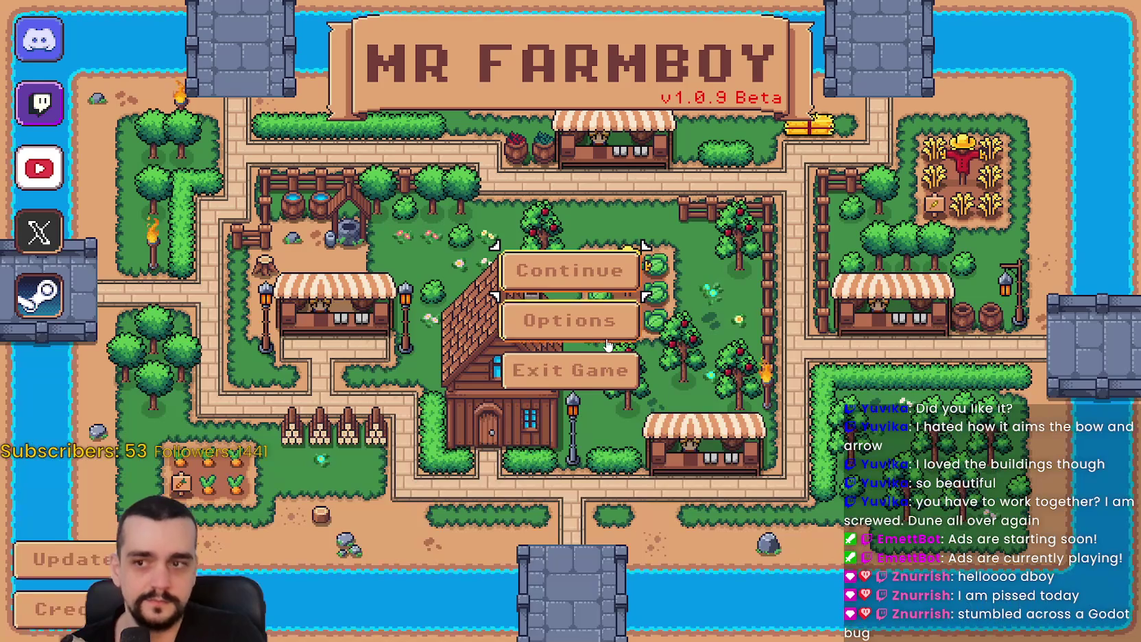
left_click(594, 268)
scroll(594, 260, "down", 3)
left_click(594, 257)
left_click(594, 257)
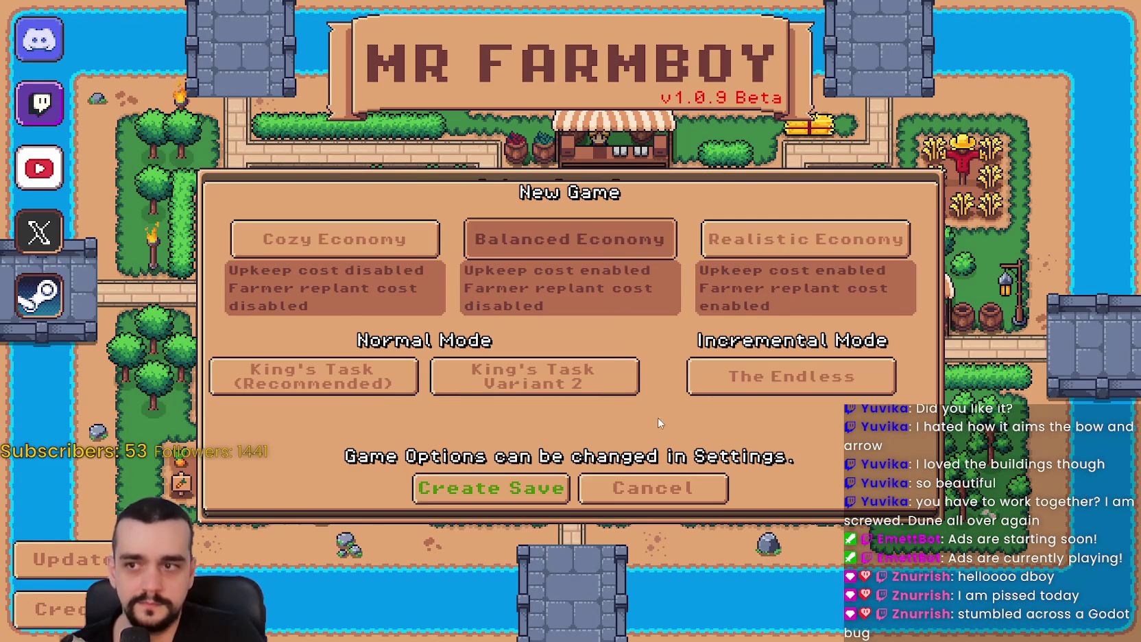
Start the new save in King's Task mode and glance at the Advancements overview
left_click(377, 396)
left_click(547, 487)
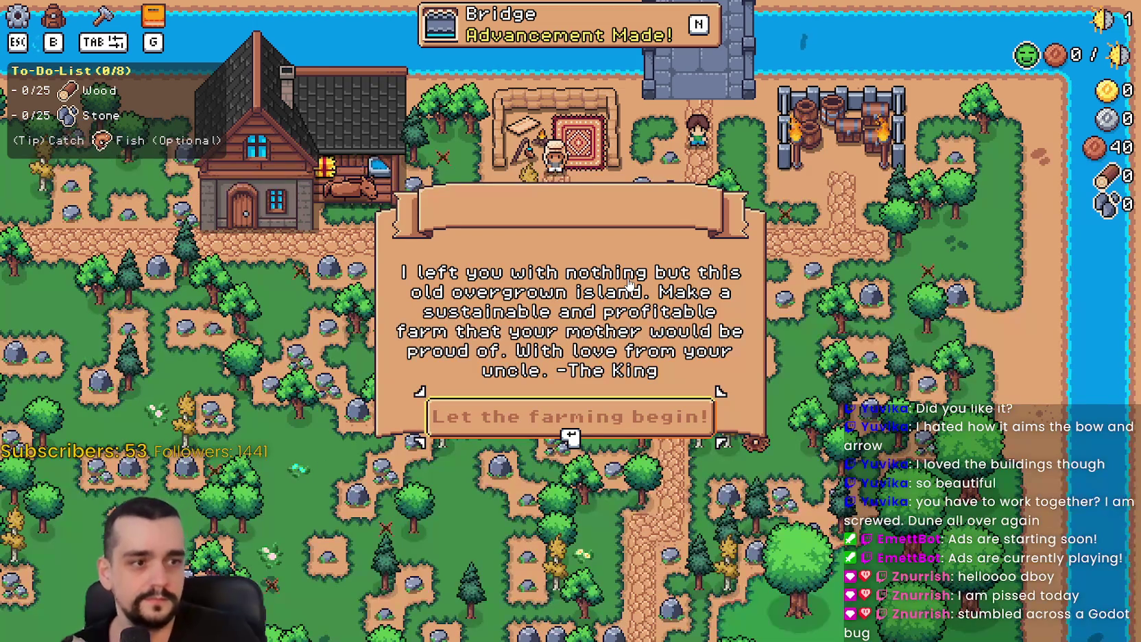
left_click(644, 419)
key("s")
key("a")
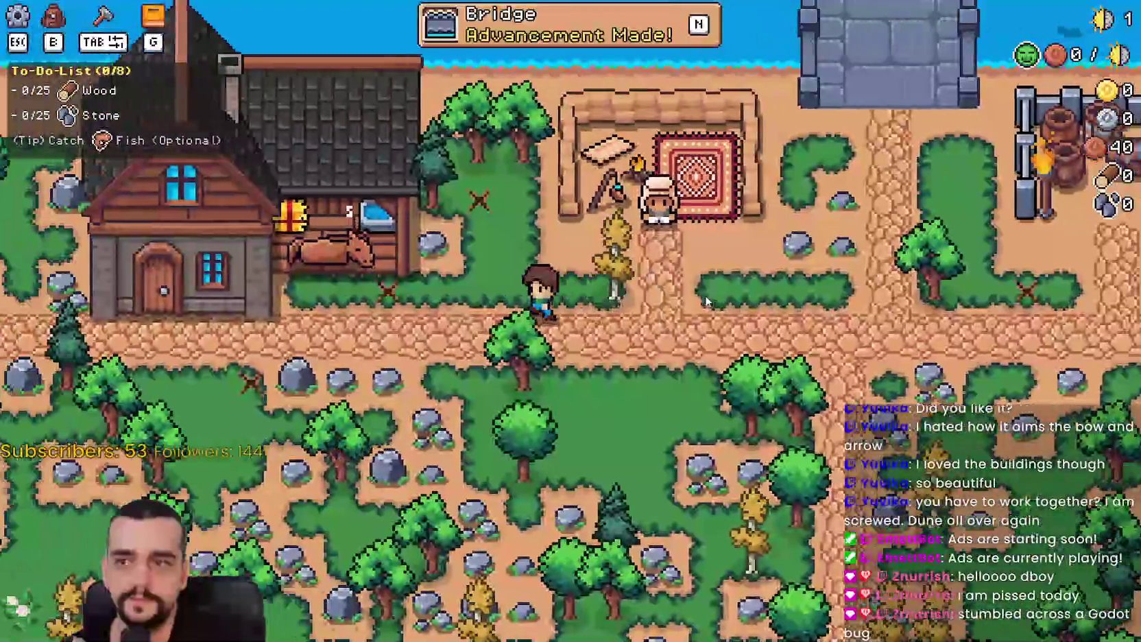
key("n")
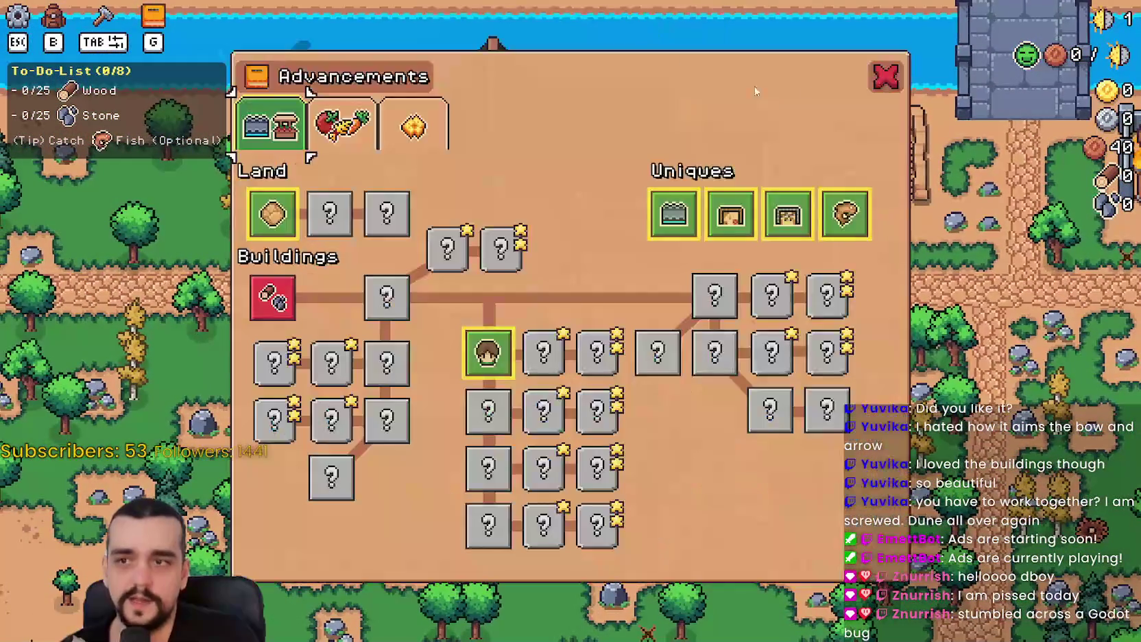
left_click(886, 77)
Look over the Player House upgrade options, then return to the house door
left_click(798, 375)
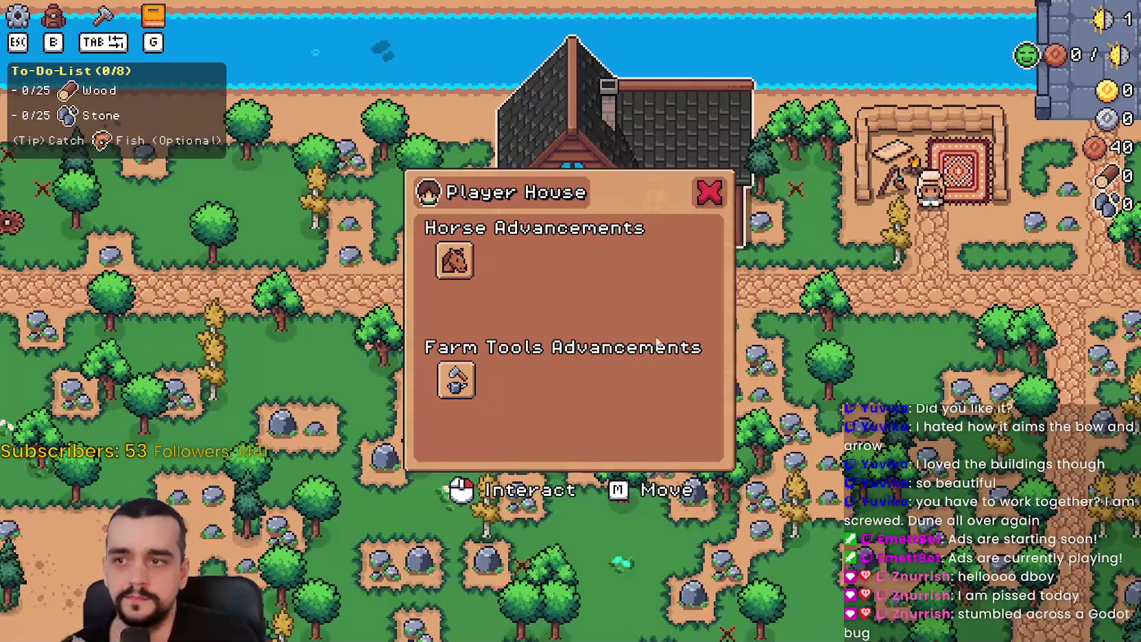
mouse_move(467, 274)
mouse_move(463, 378)
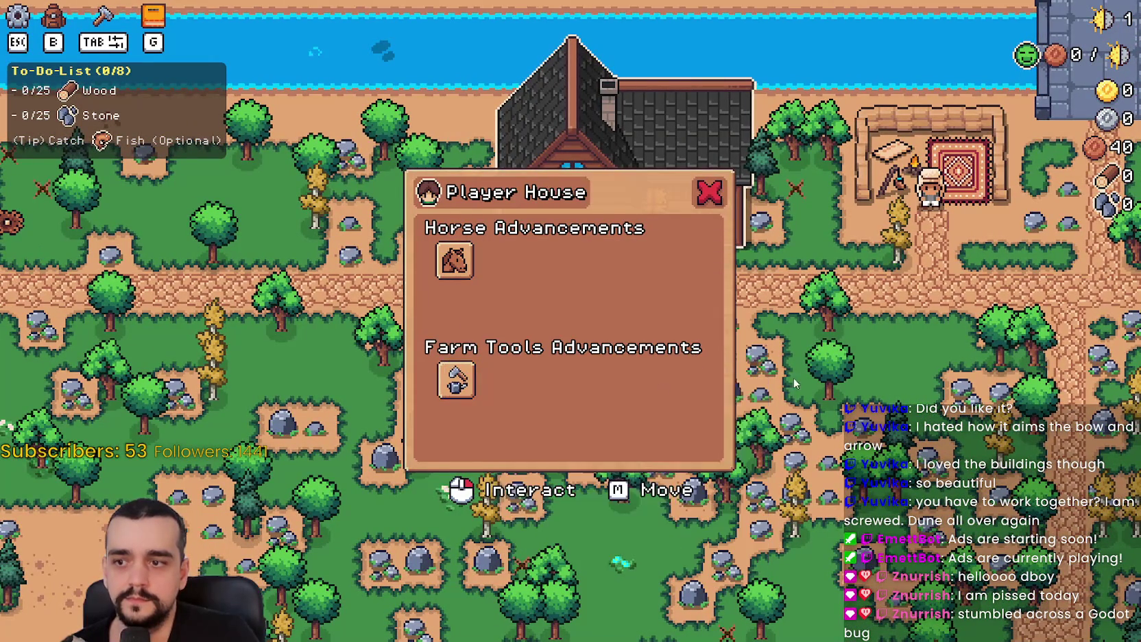
left_click(890, 338)
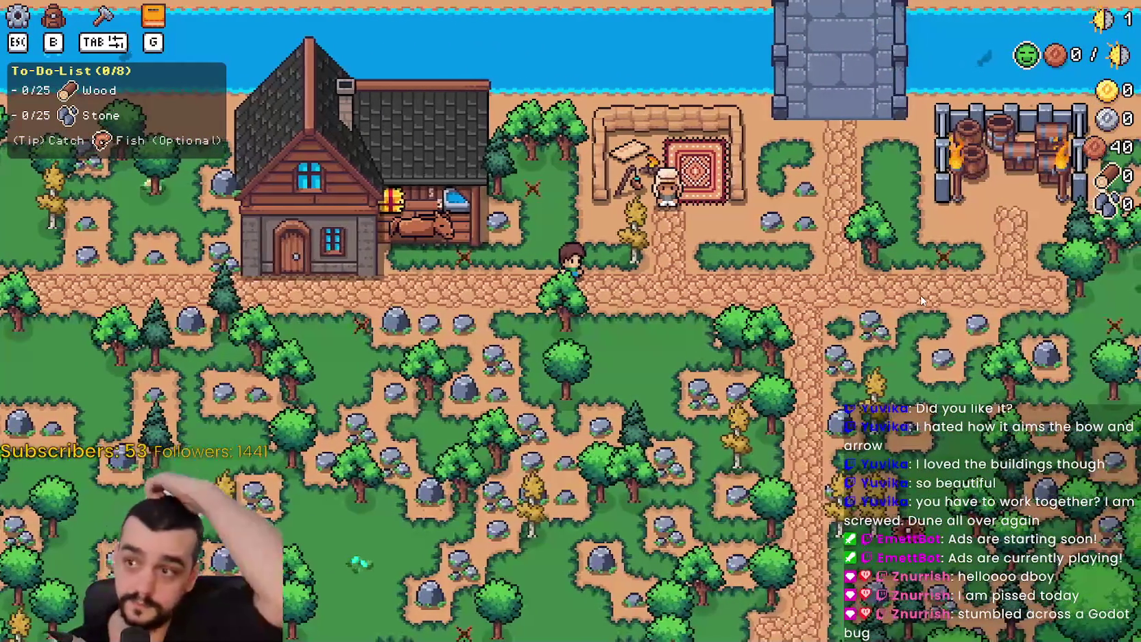
key("a")
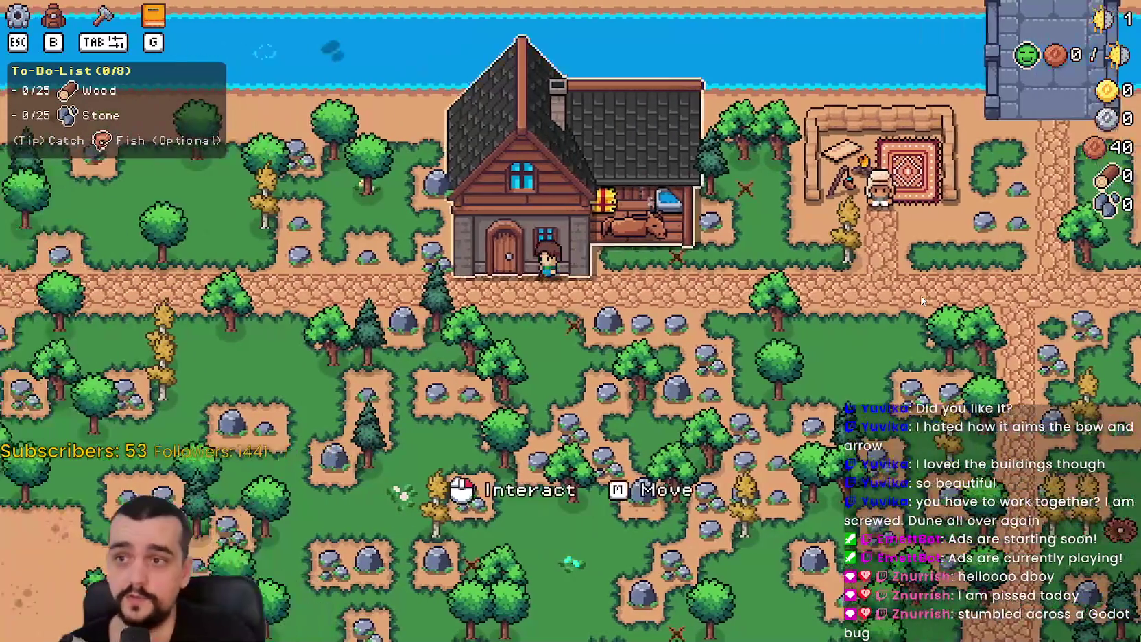
Mine two rocks for stone and chop a tree for wood near the house
key("w")
key("a")
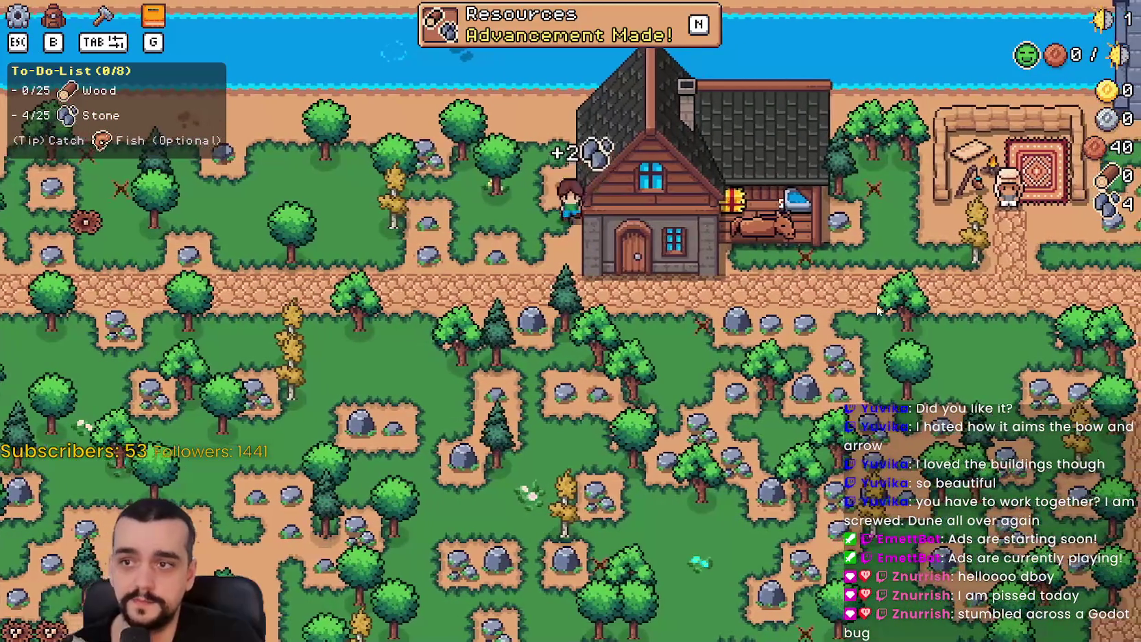
key("d")
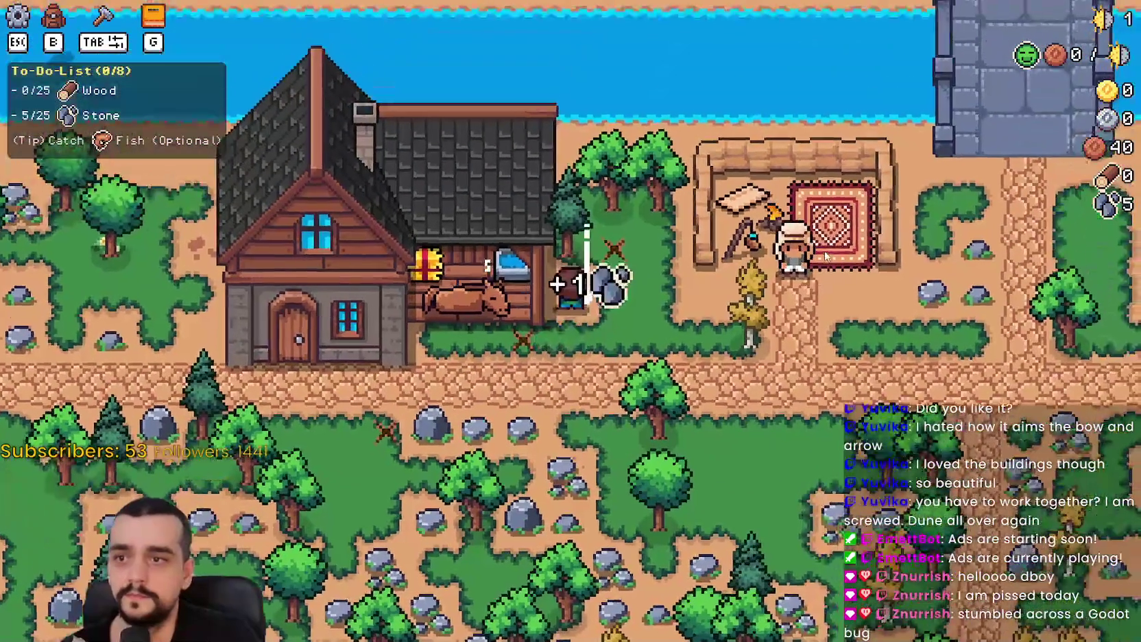
key("w")
key("d")
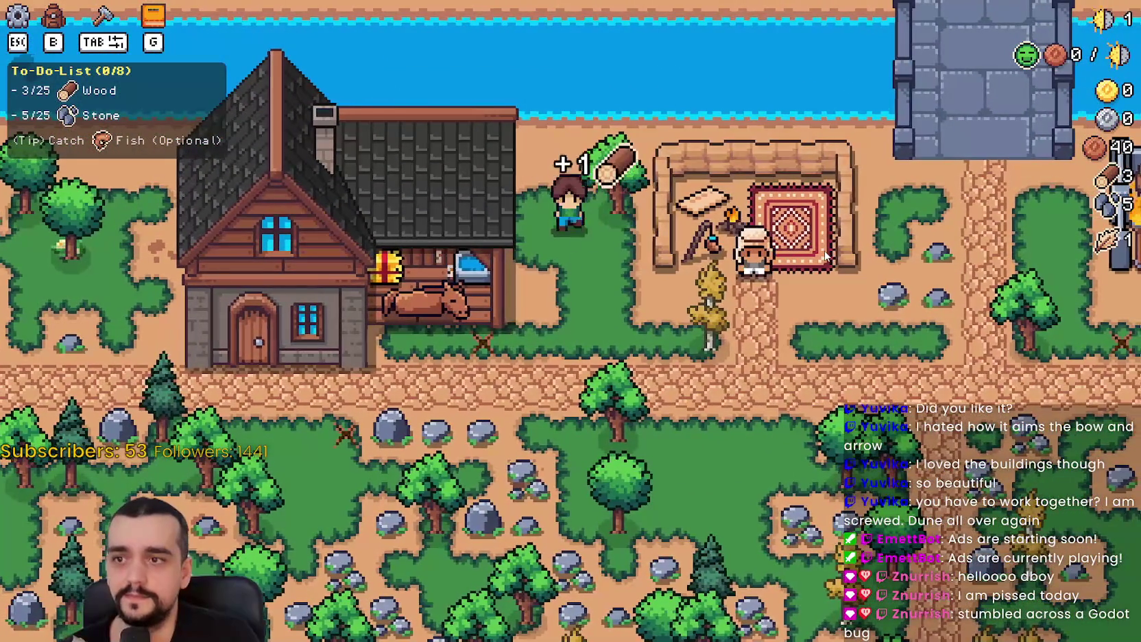
key("s")
key("a")
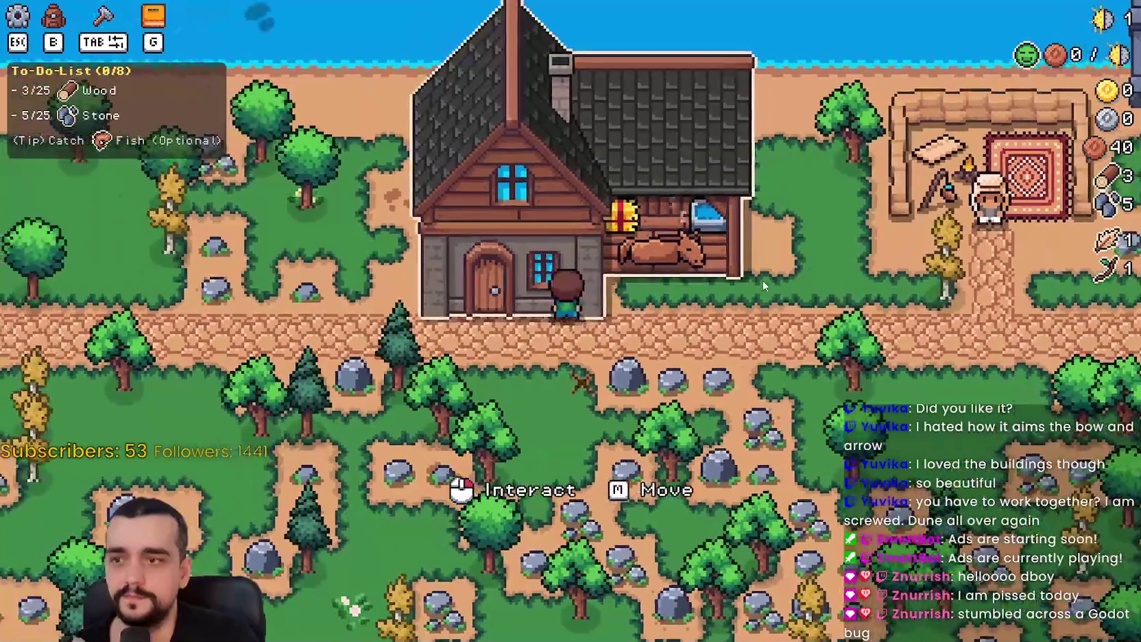
Recheck the Player House upgrades, then chop another tree for wood
left_click(763, 280)
key("a")
left_click(618, 289)
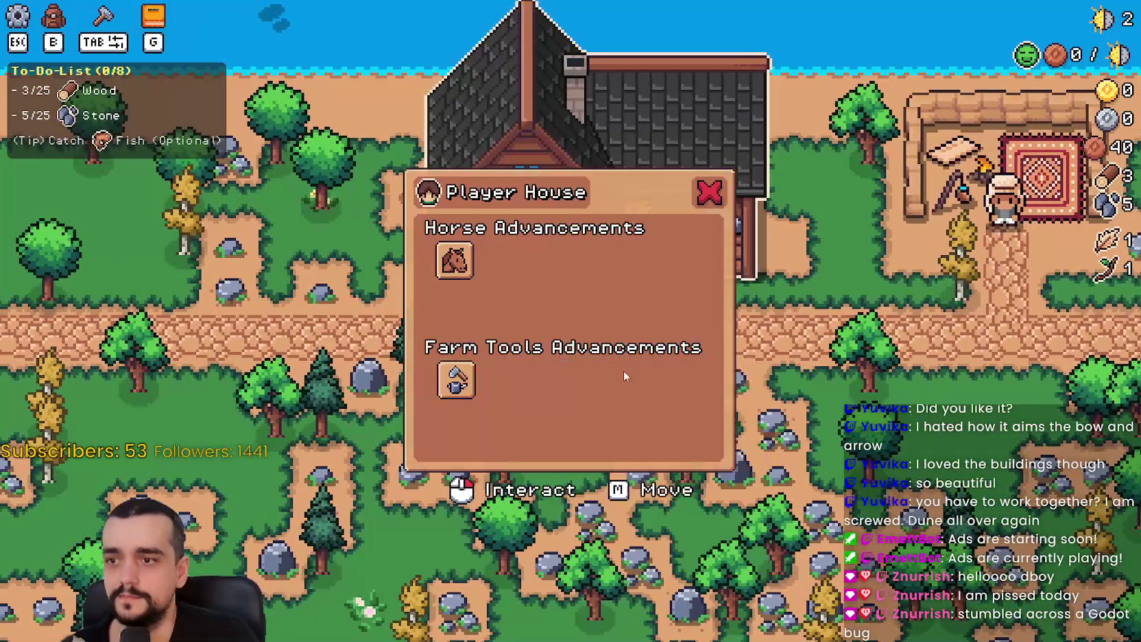
key("d")
key("w")
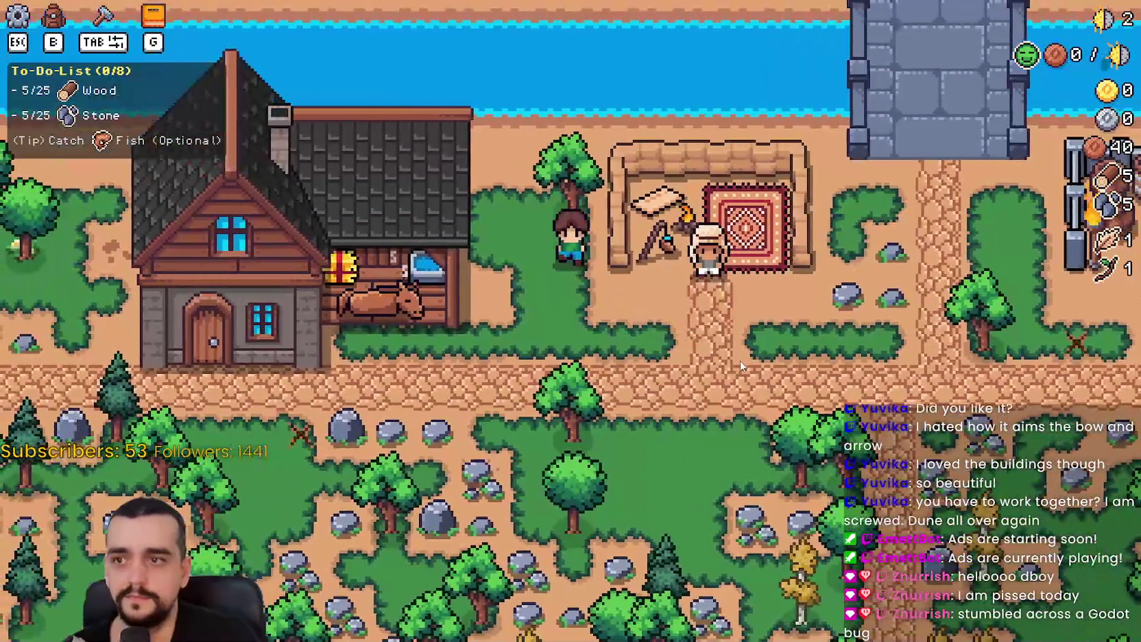
left_click(740, 366)
Mine the cluster of rocks near the merchant for stone
key("d")
key("s")
key("d")
left_click(739, 364)
key("w")
key("s")
left_click(733, 361)
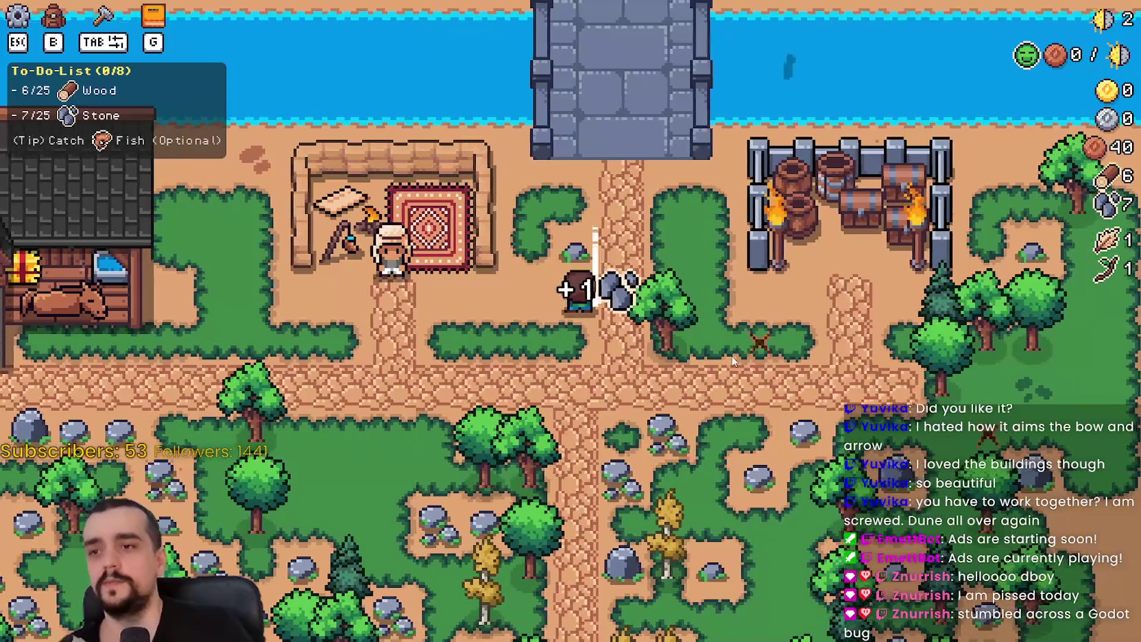
key("w")
left_click(734, 364)
Chop a tree for wood, pick up the acorn and head back toward the house
key("d")
key("s")
left_click(738, 398)
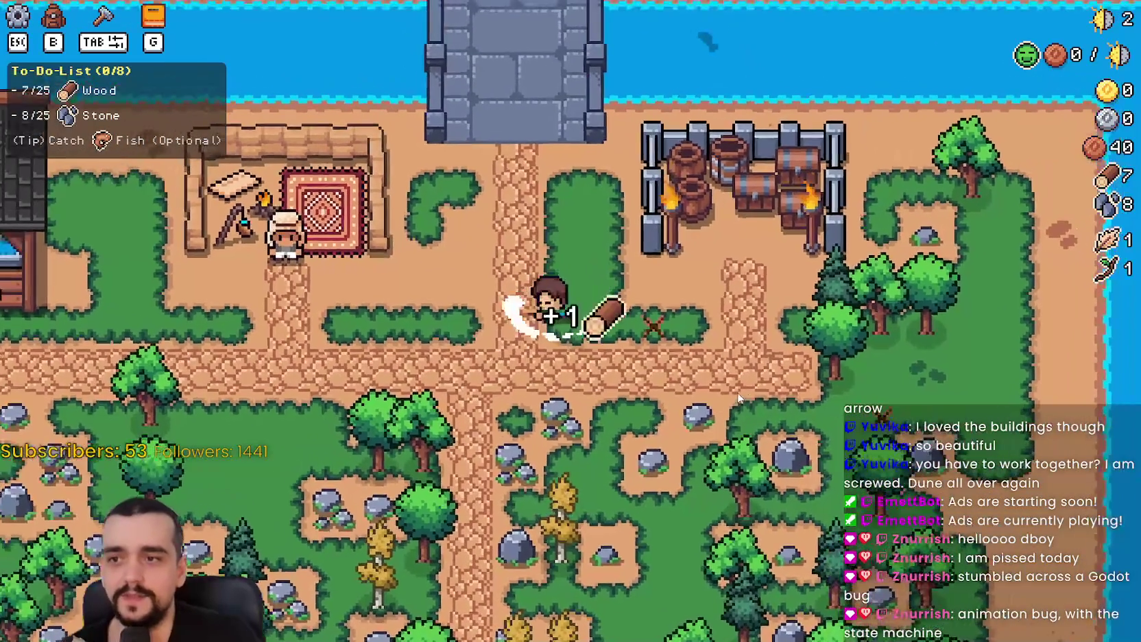
key("d")
key("a")
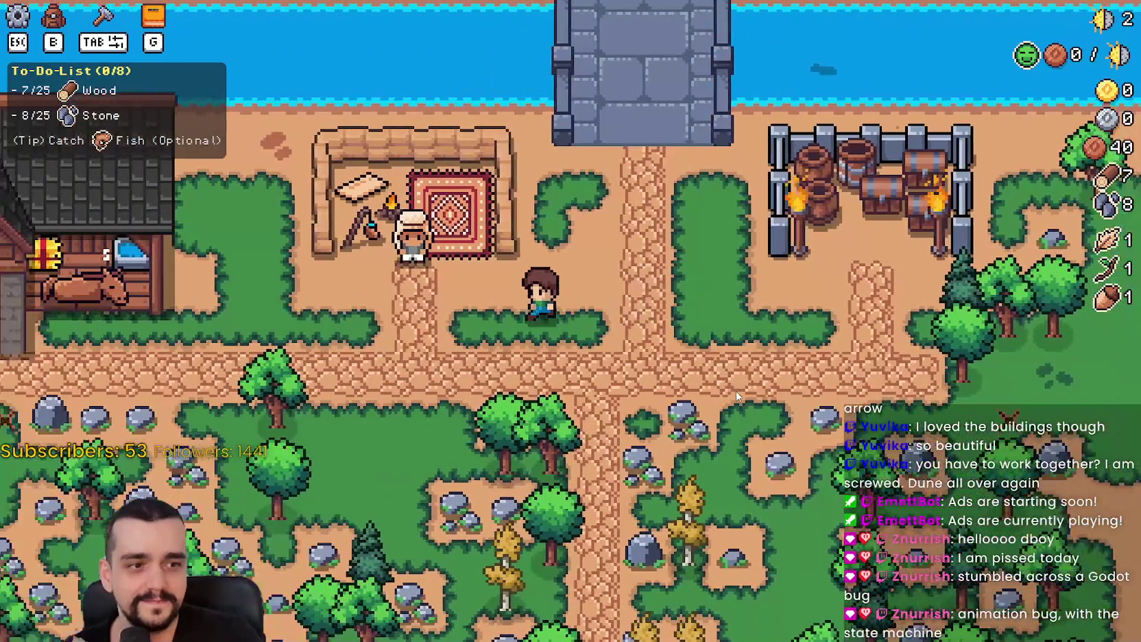
key("s")
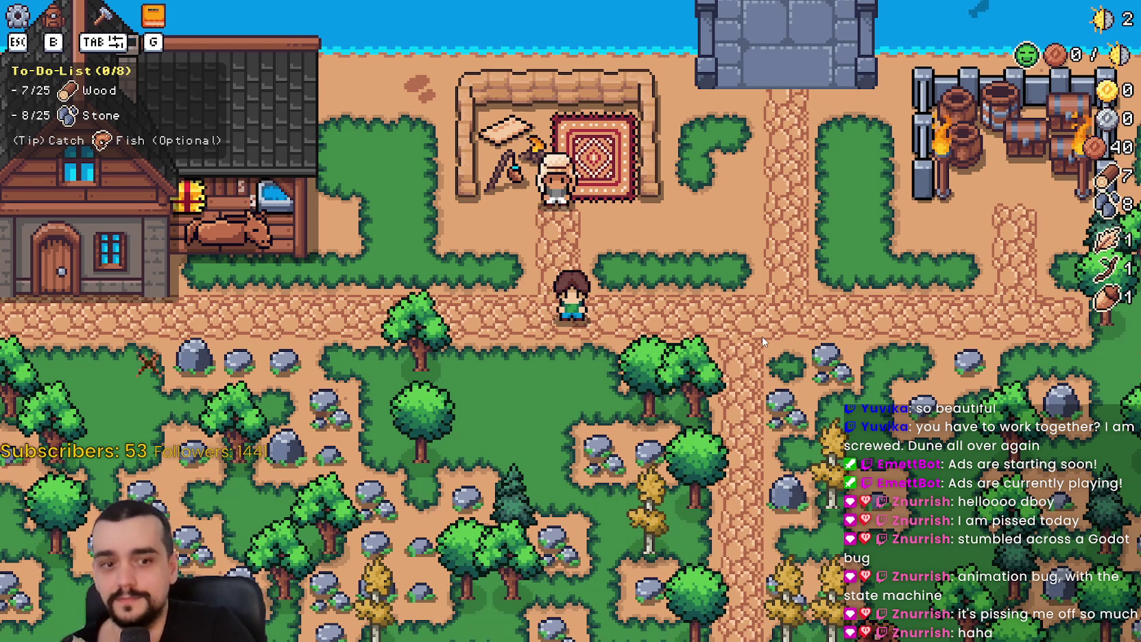
Mine a rock for two stone and roam around the clearing
key("a")
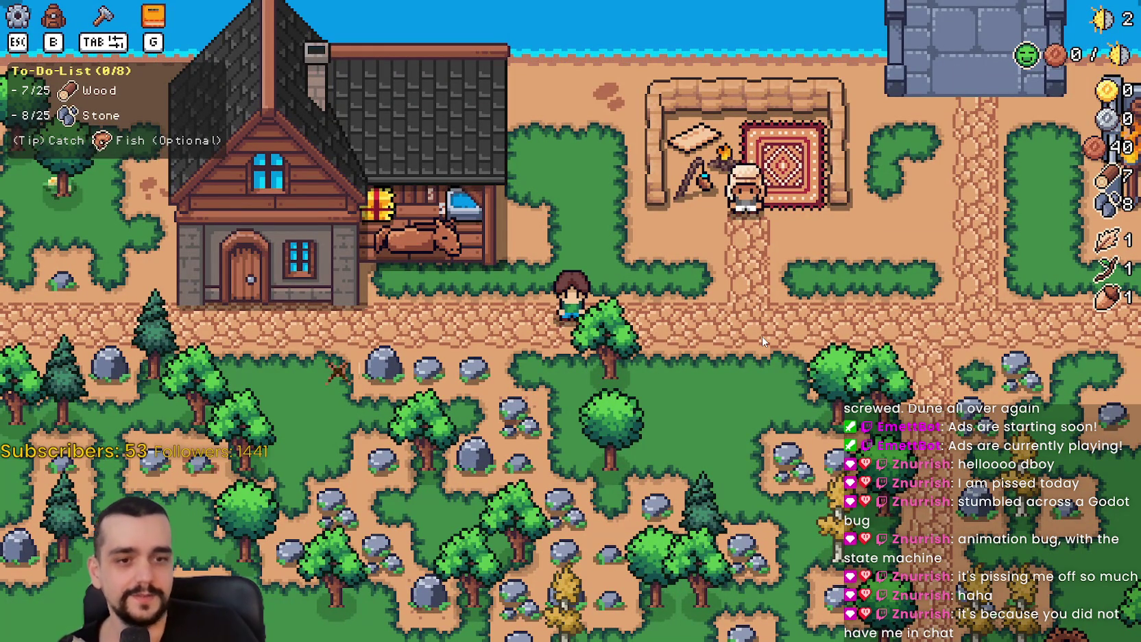
key("a")
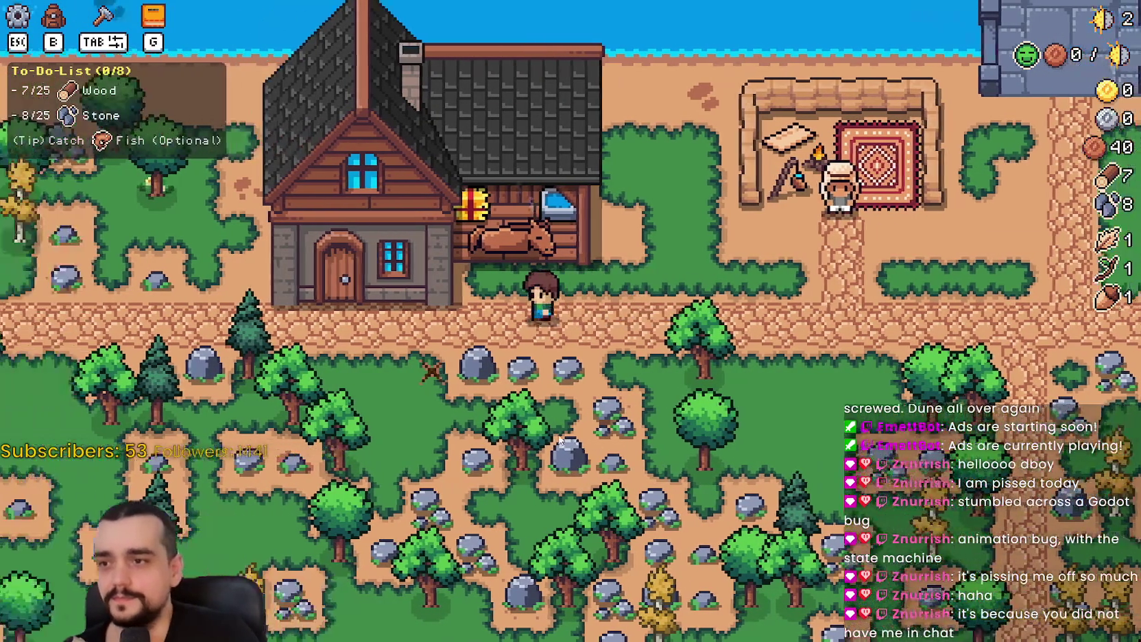
left_click(559, 439)
key("a")
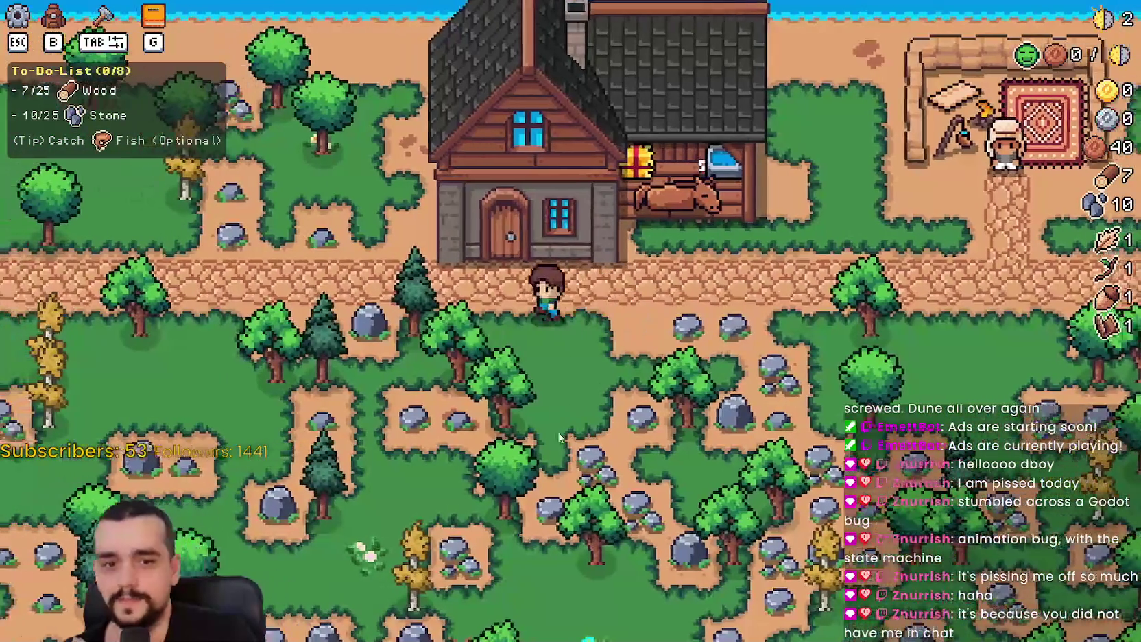
key("a")
key("w")
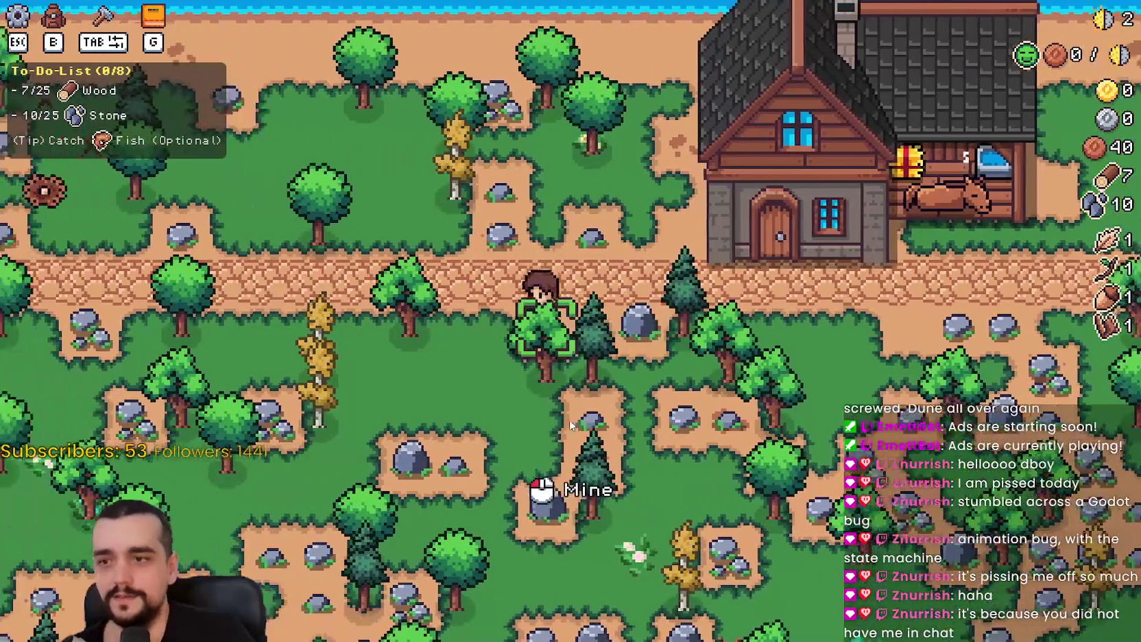
key("d")
key("s")
key("s")
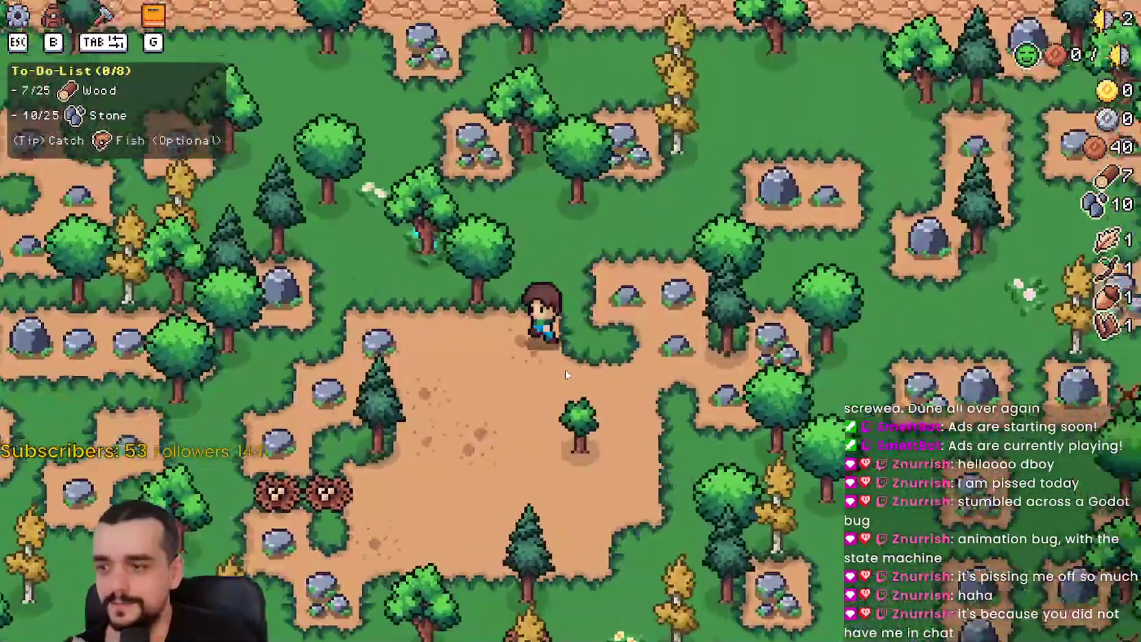
Walk right along the path and browse the merchant's shop
scroll(565, 374, "down", 5)
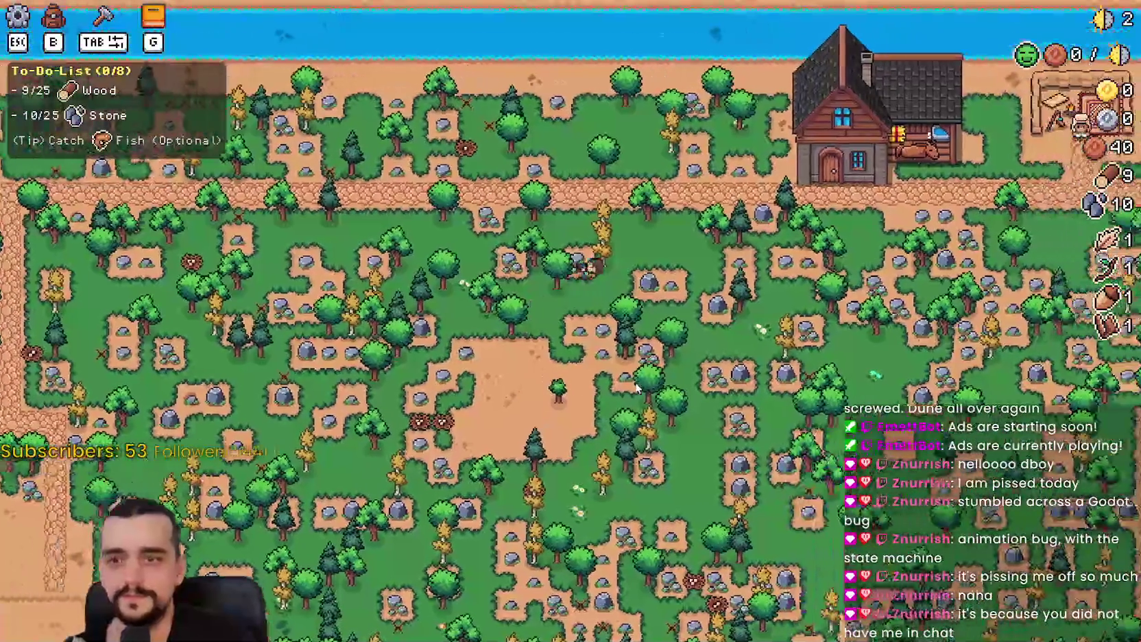
key("d")
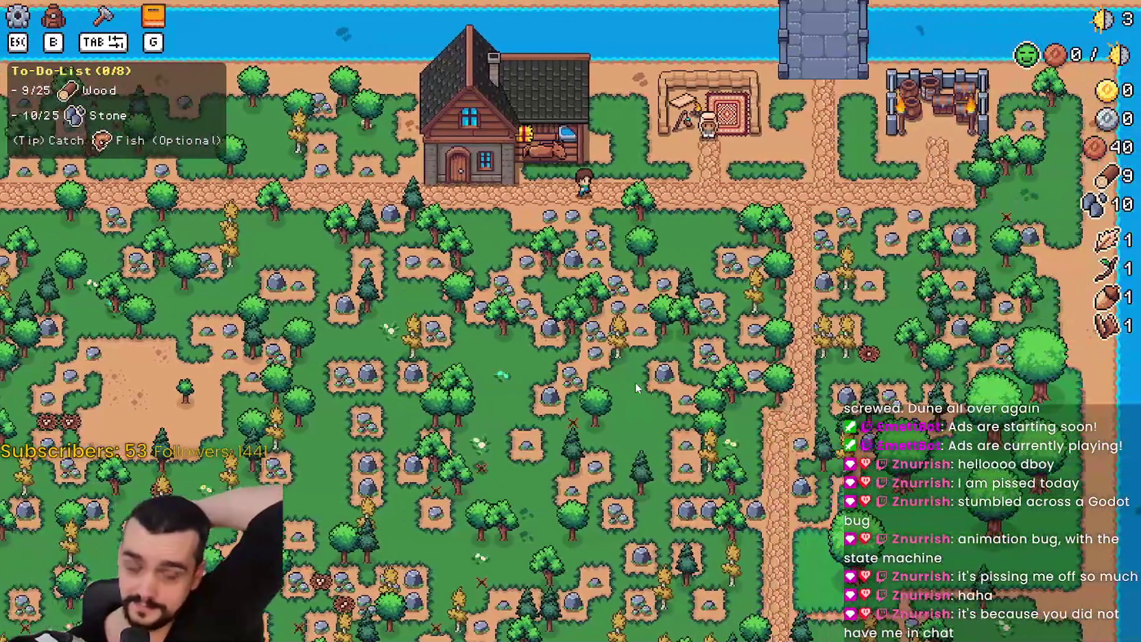
key("d")
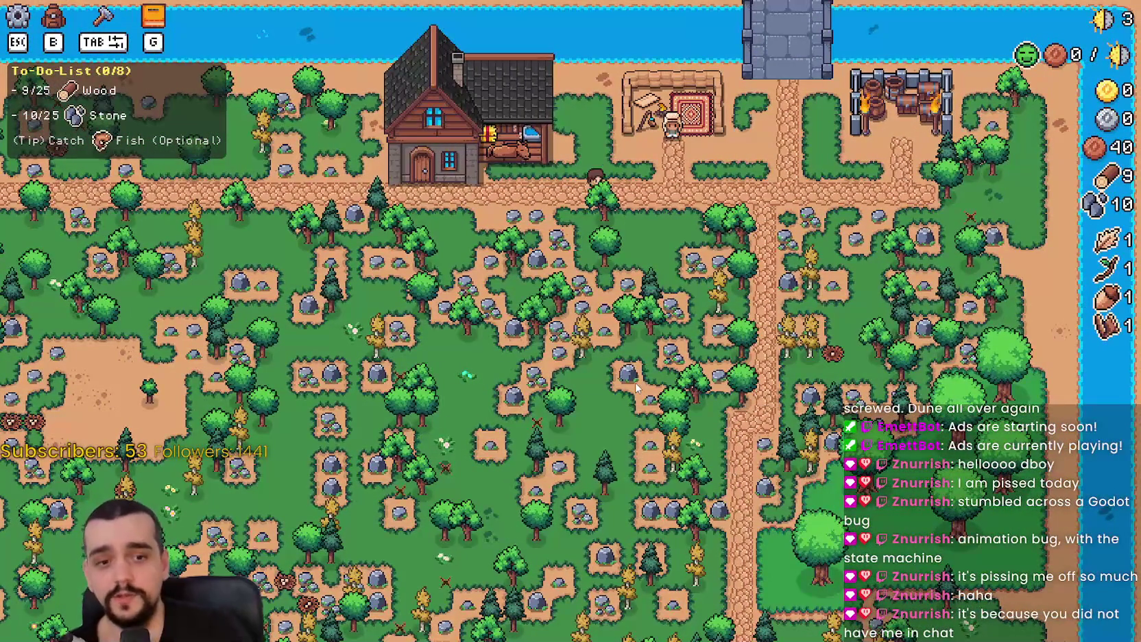
scroll(636, 388, "up", 3)
key("e")
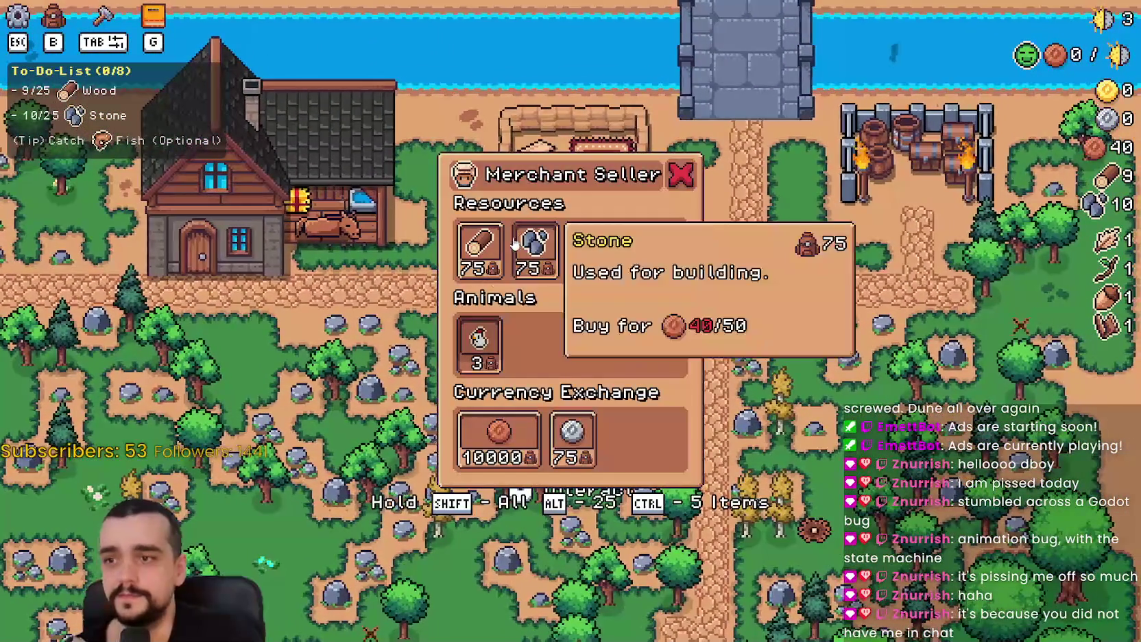
key("Escape")
Check the Player House upgrades twice, then chop one more wood
key("a")
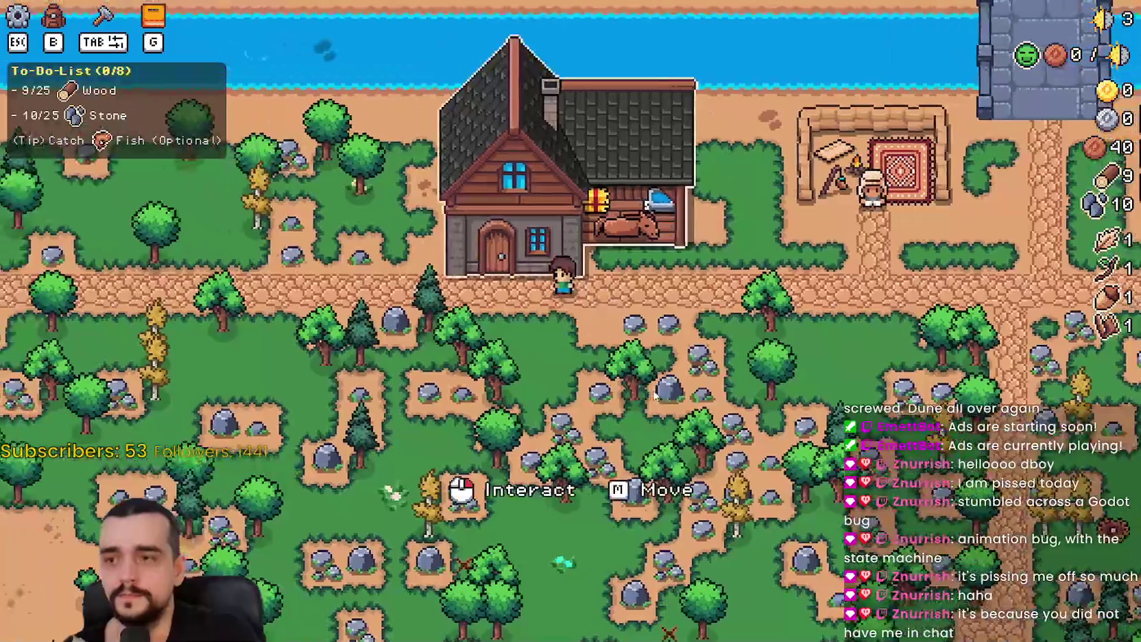
left_click(663, 332)
key("Escape")
key("a")
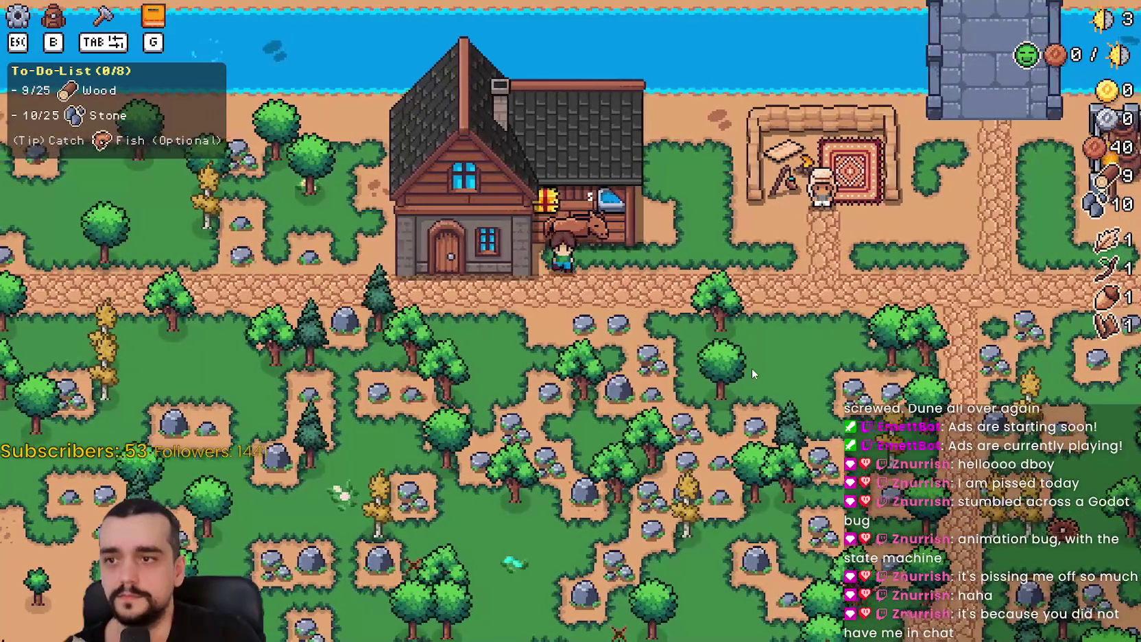
left_click(752, 368)
key("Escape")
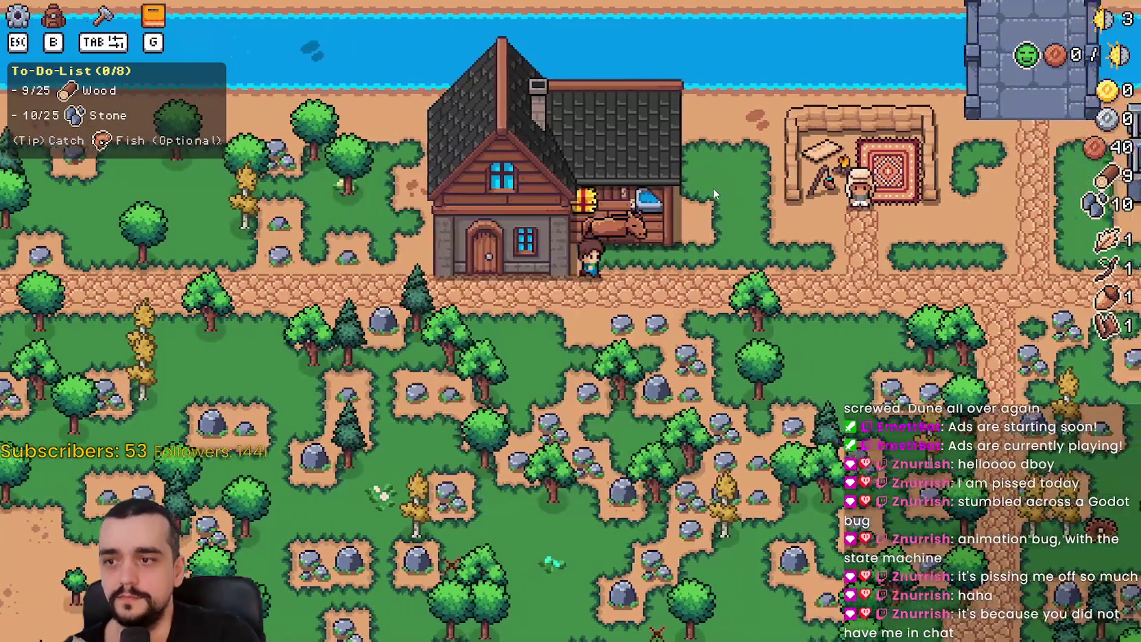
key("s")
Look at the crops section of the Advancements tree
key("g")
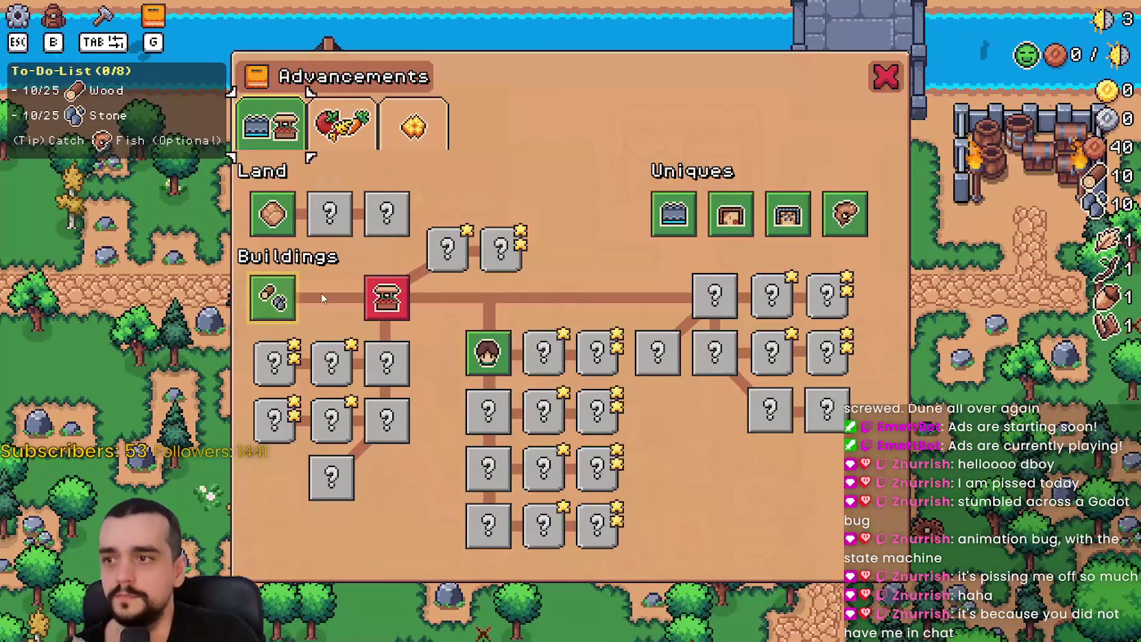
left_click(363, 144)
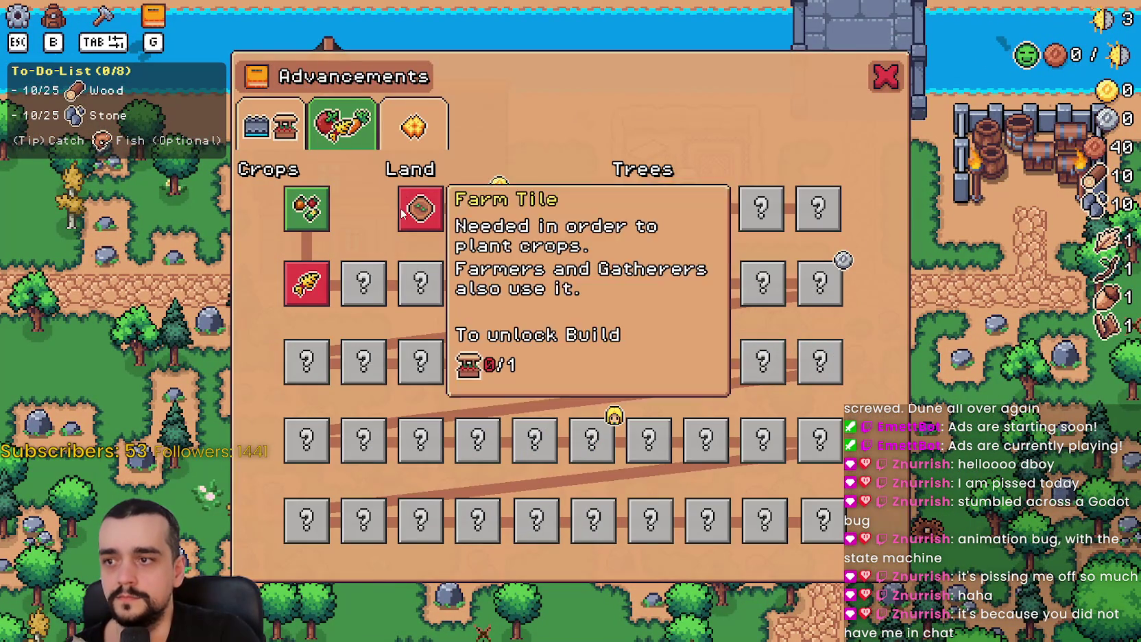
key("Escape")
Gather more wood and stone until reaching 15/25 wood and 16/25 stone, then pause and resume
key("d")
key("s")
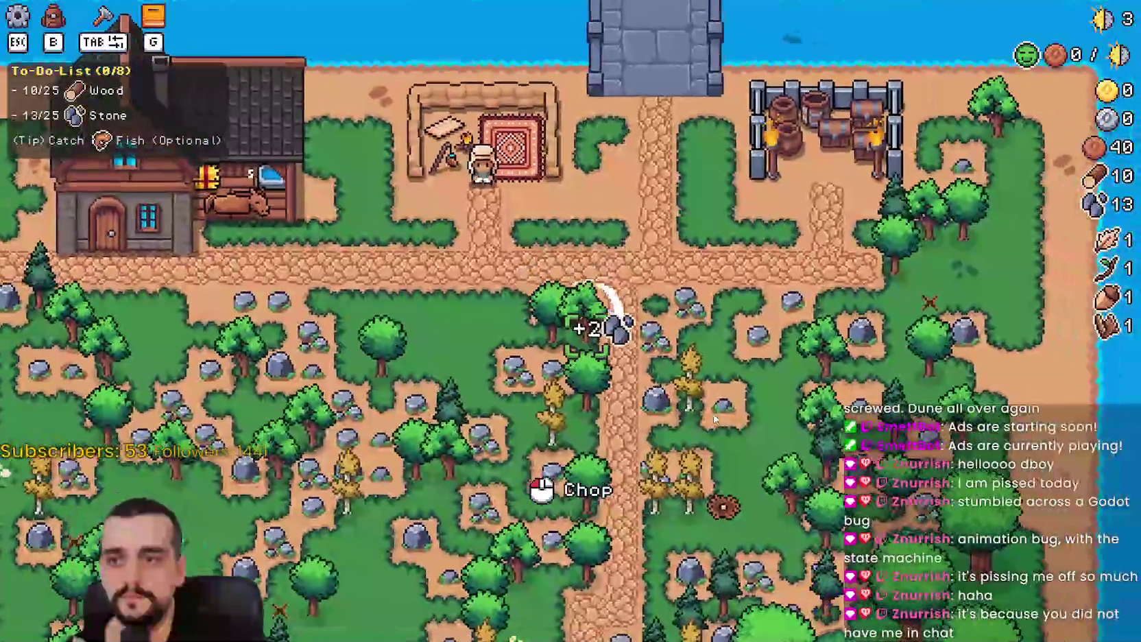
key("a")
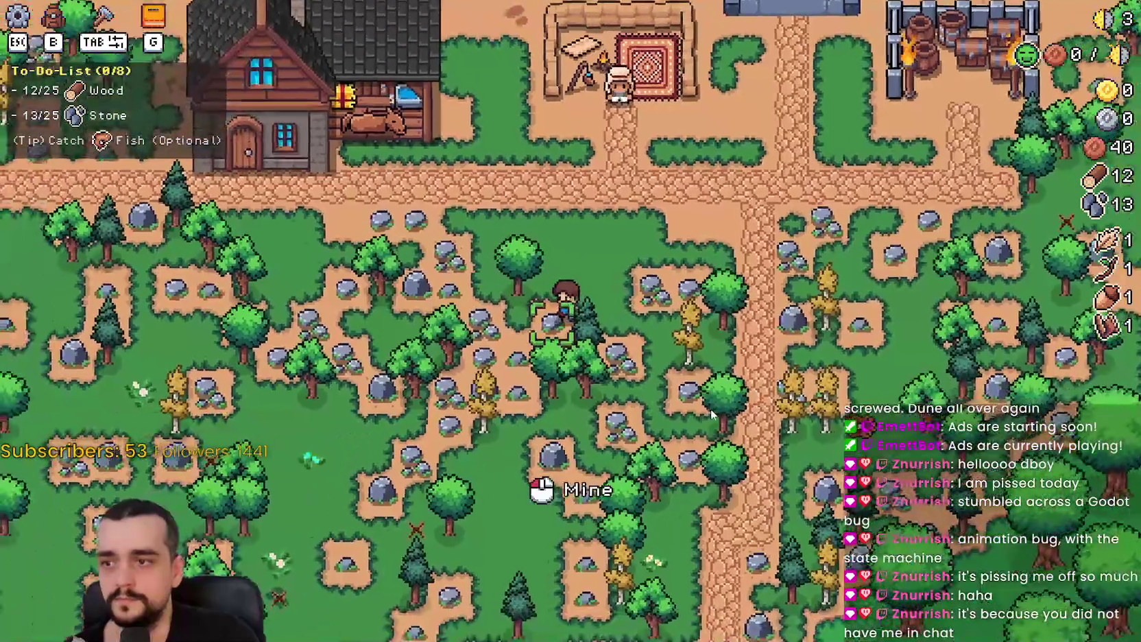
key("a")
key("s")
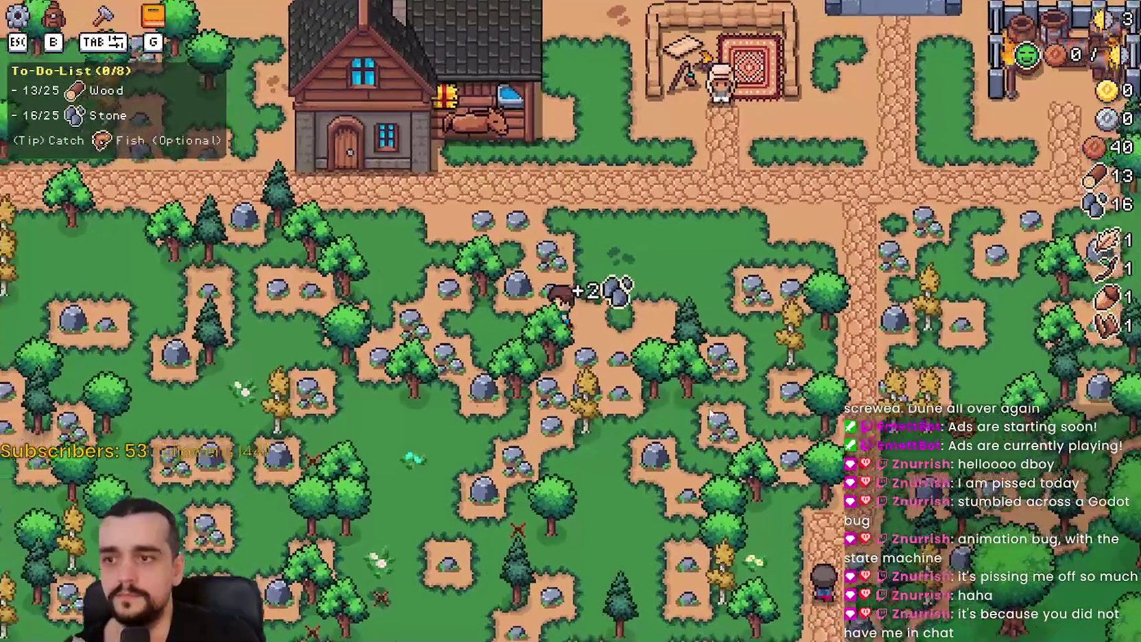
key("w")
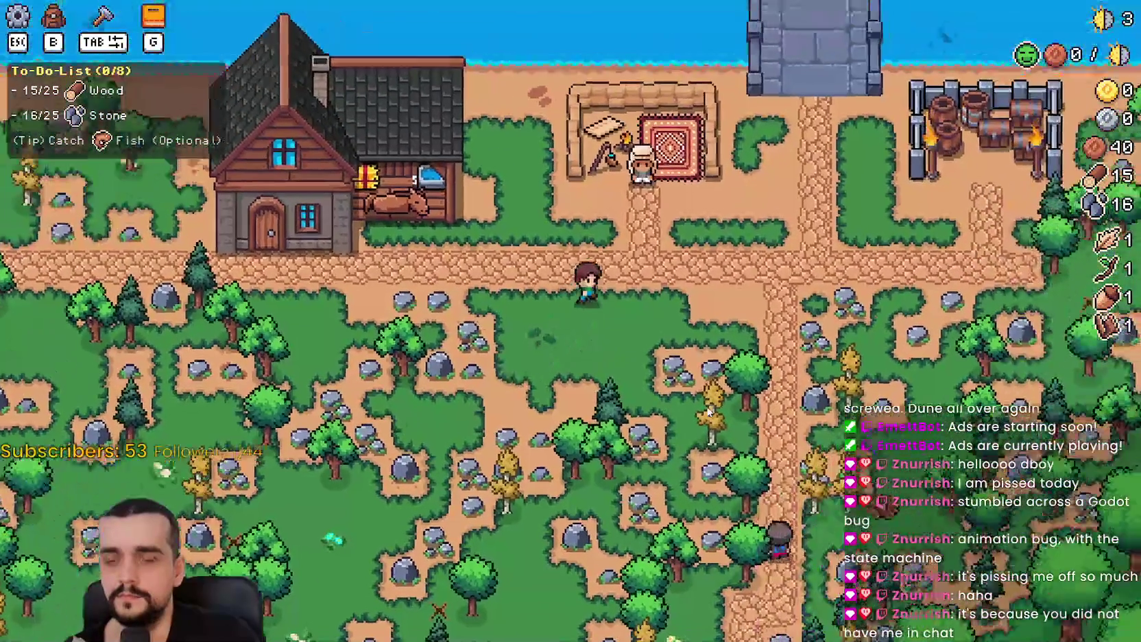
key("Escape")
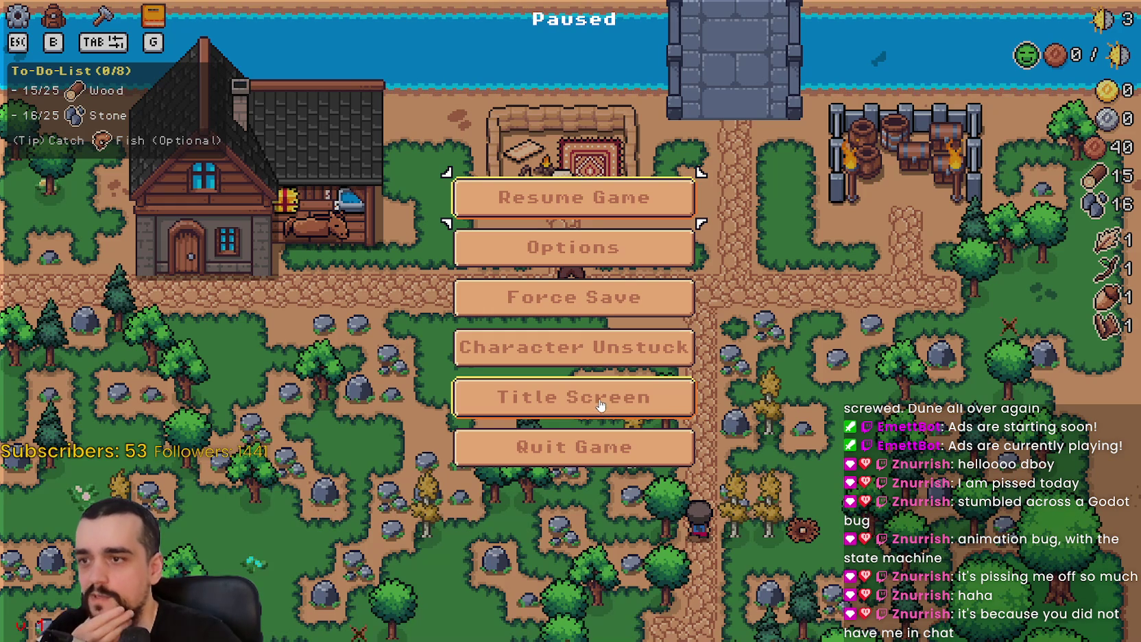
left_click(562, 199)
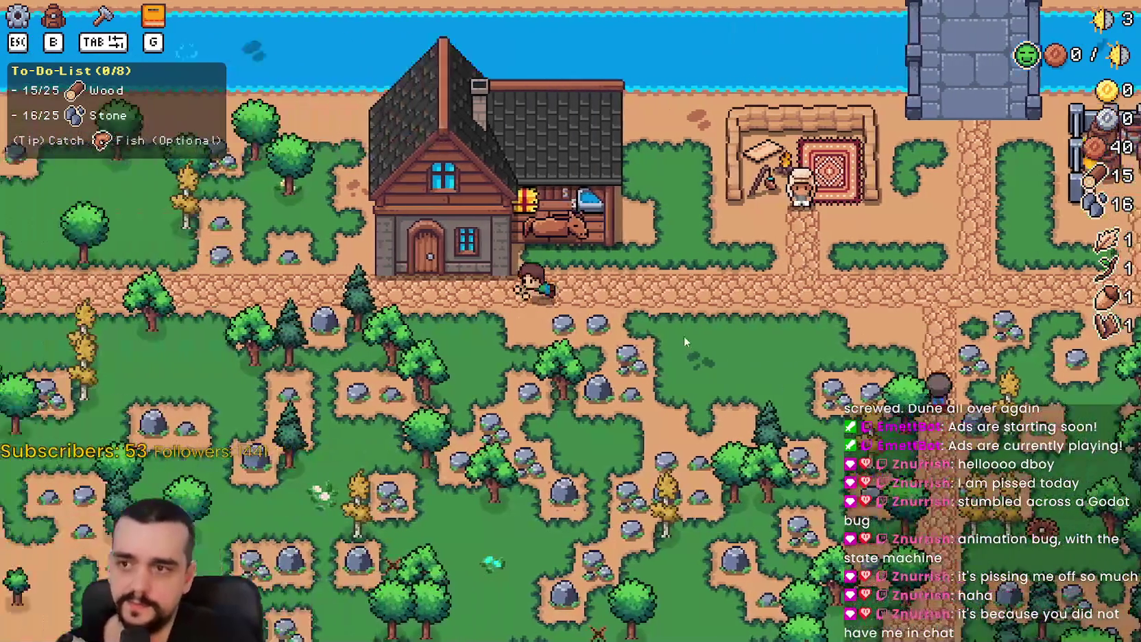
Try relocating the house, cancel the placement and check the Player House upgrades
key("b")
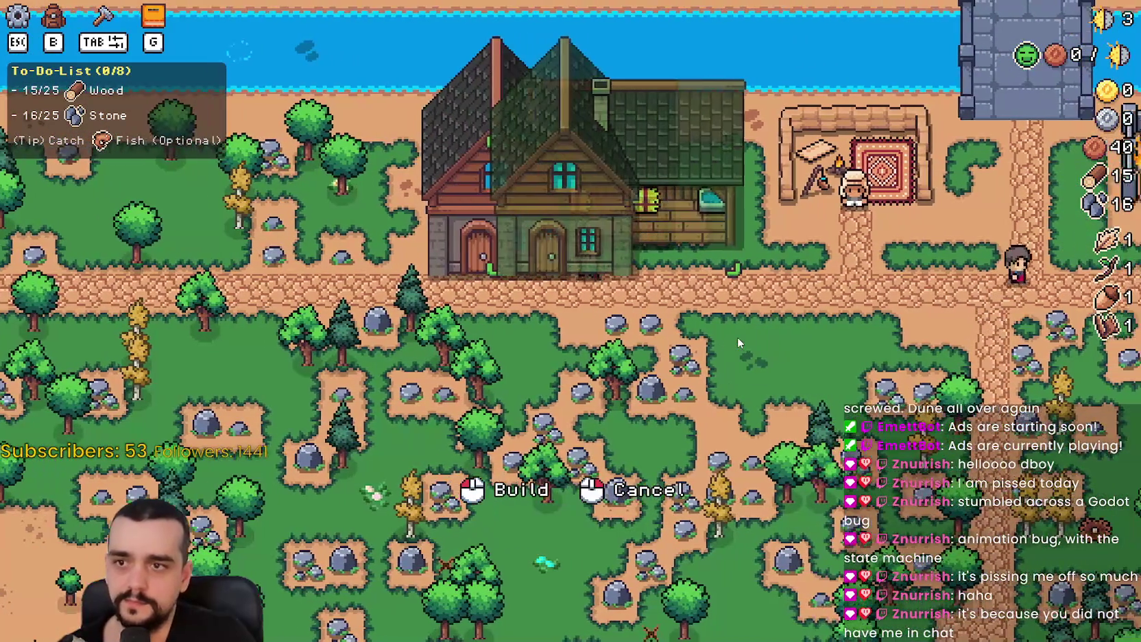
left_click(737, 337)
key("b")
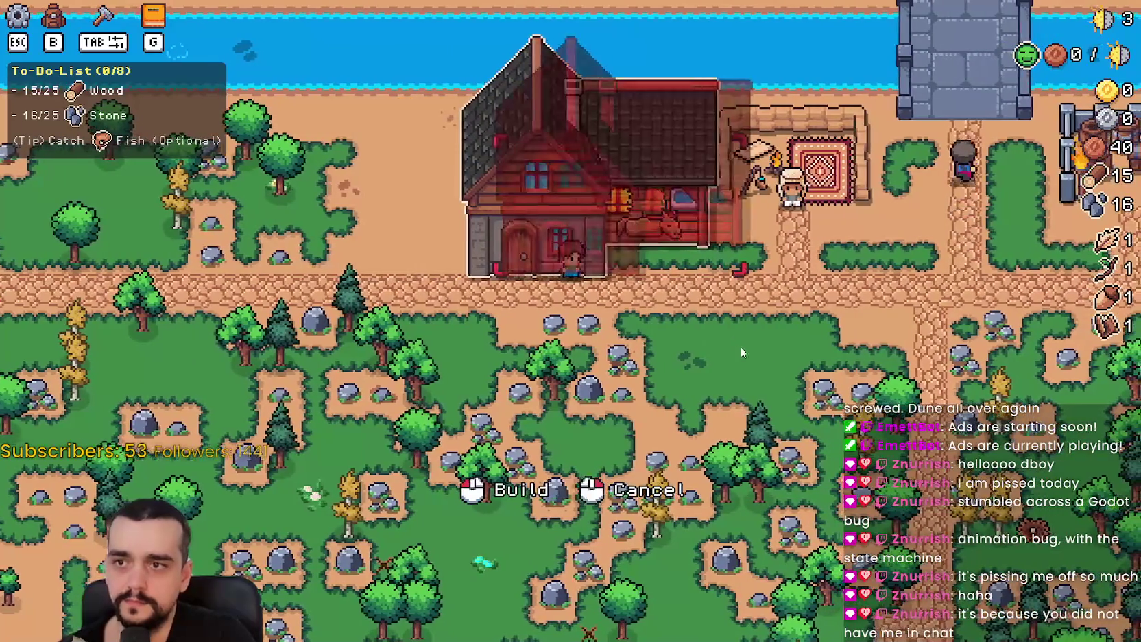
right_click(740, 347)
left_click(487, 207)
mouse_move(446, 268)
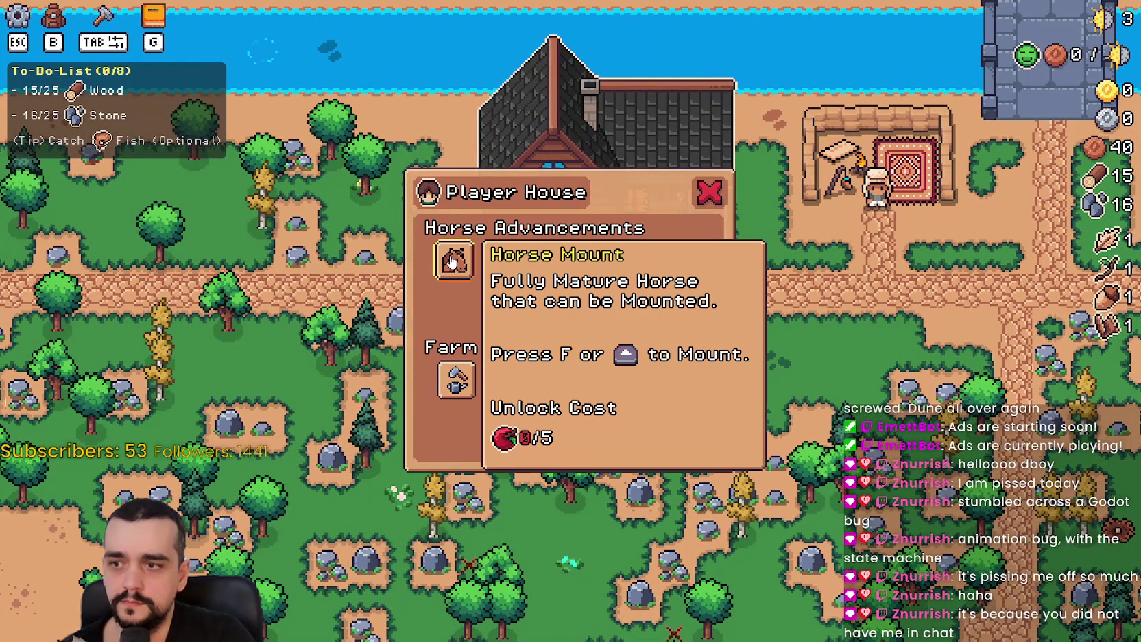
Review the Advancements tree once more
key("g")
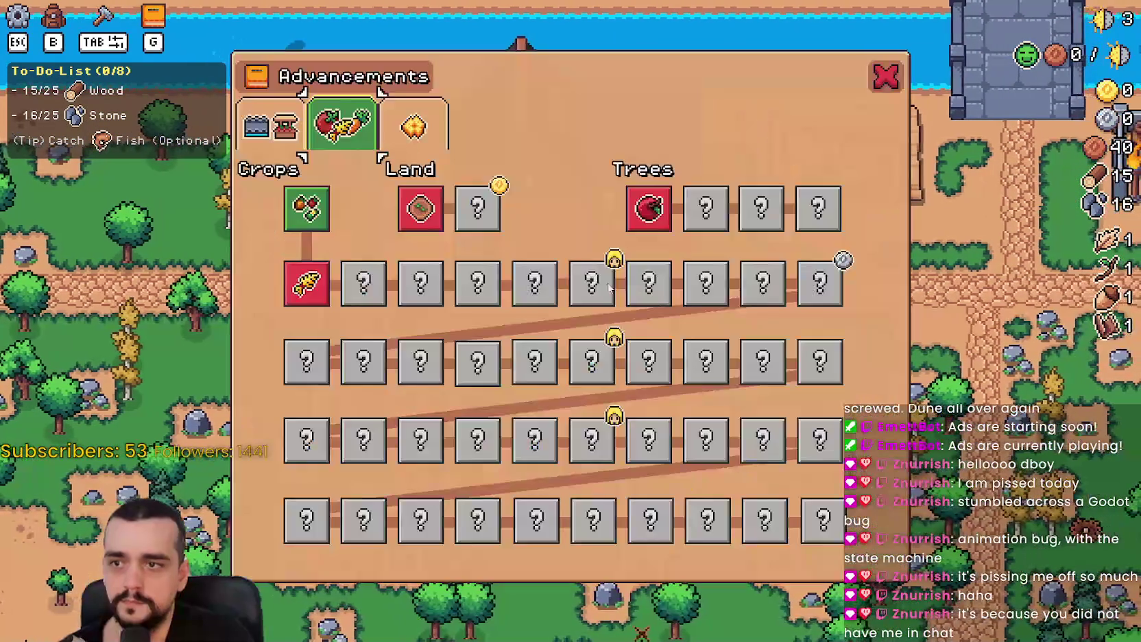
mouse_move(638, 214)
key("Escape")
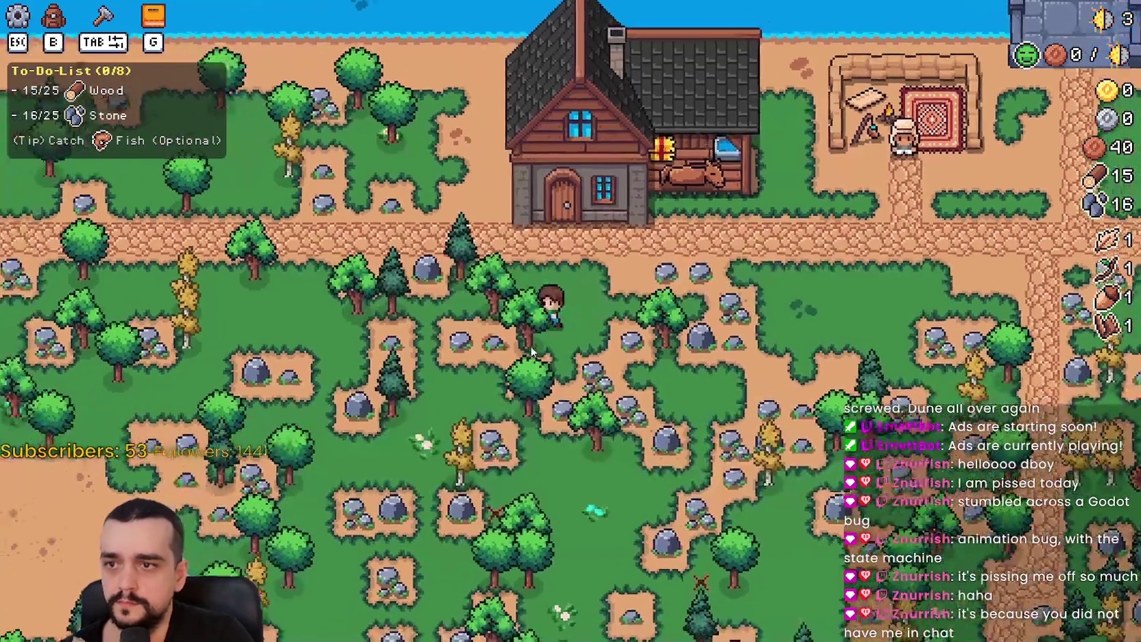
Walk through the forest into the clearing, then quit the game from the pause menu
key("a")
key("s")
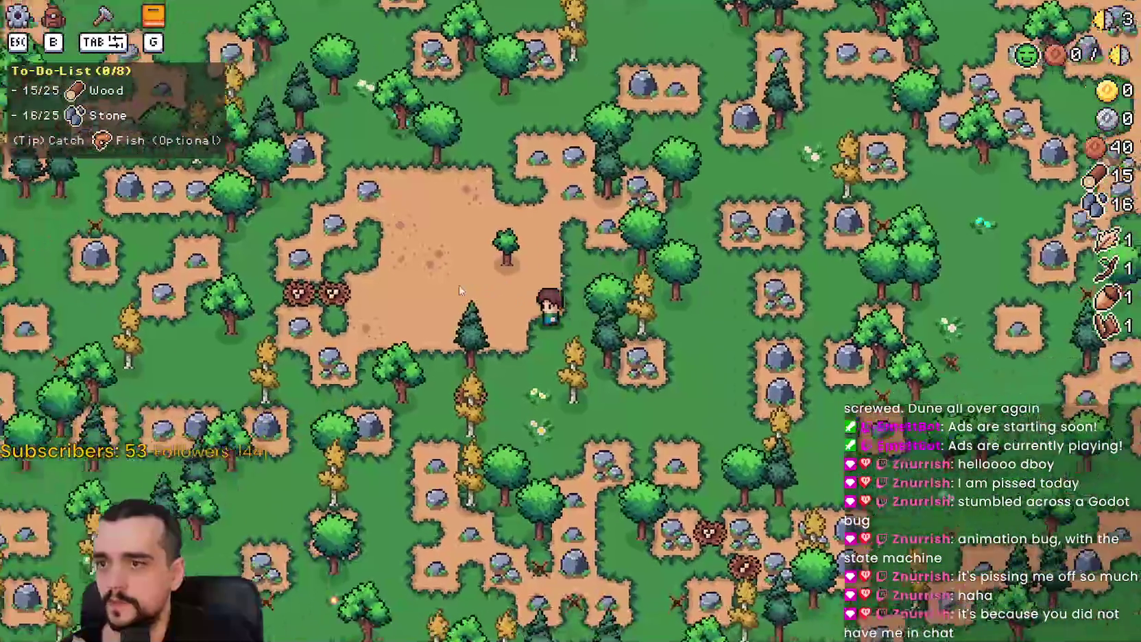
key("w")
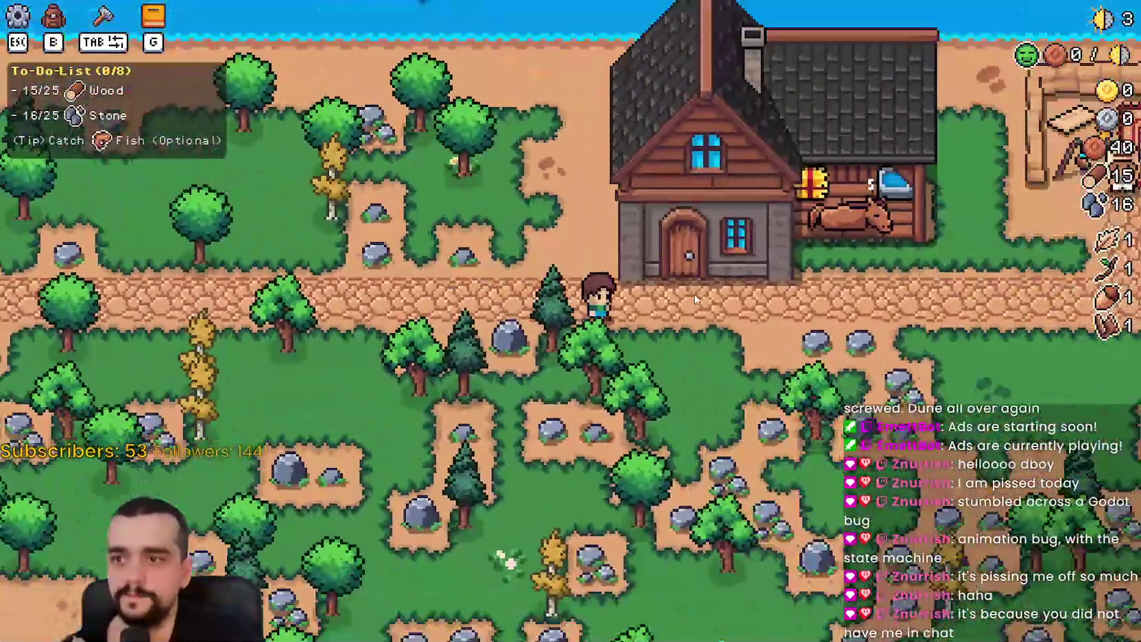
key("Escape")
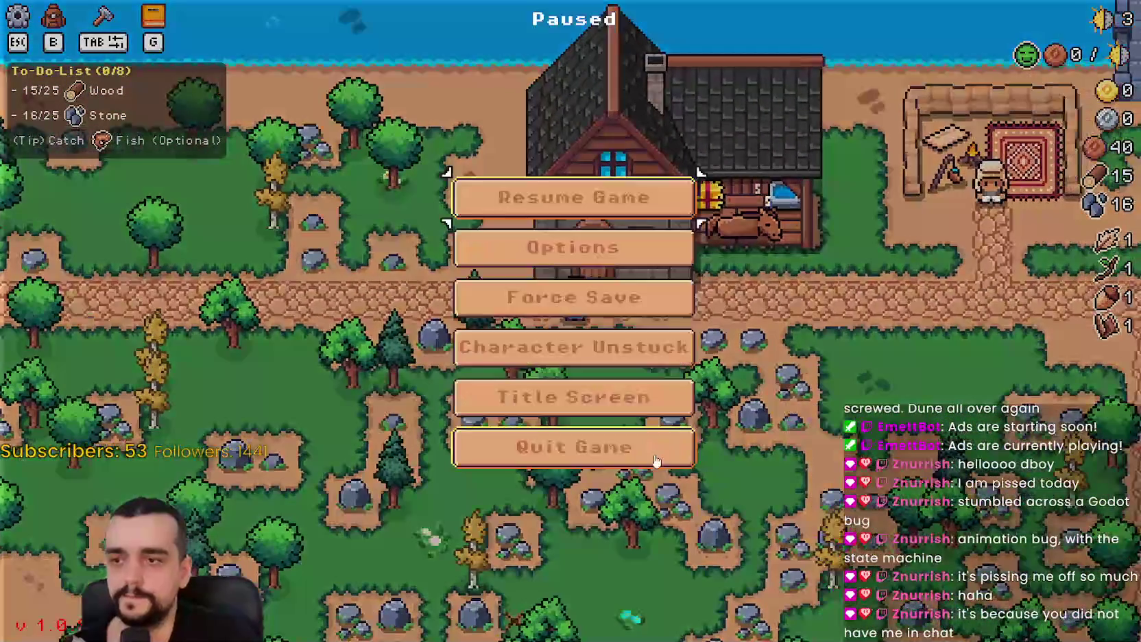
left_click(669, 442)
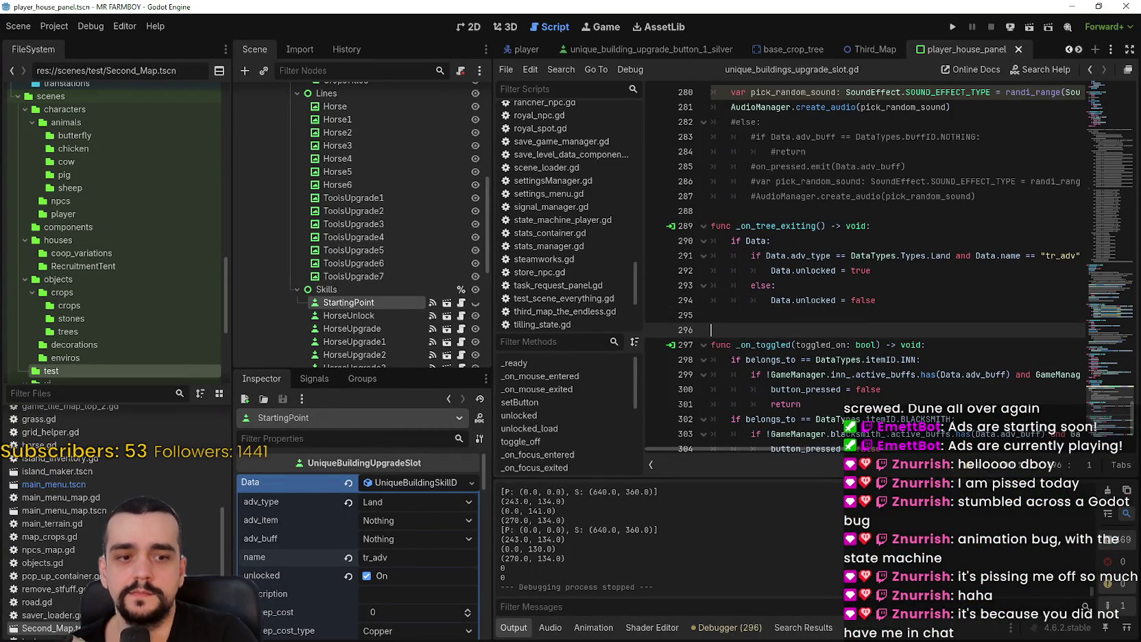
Back in Godot, open the game's user data folder from the Project menu, then close it
key("alt+Tab")
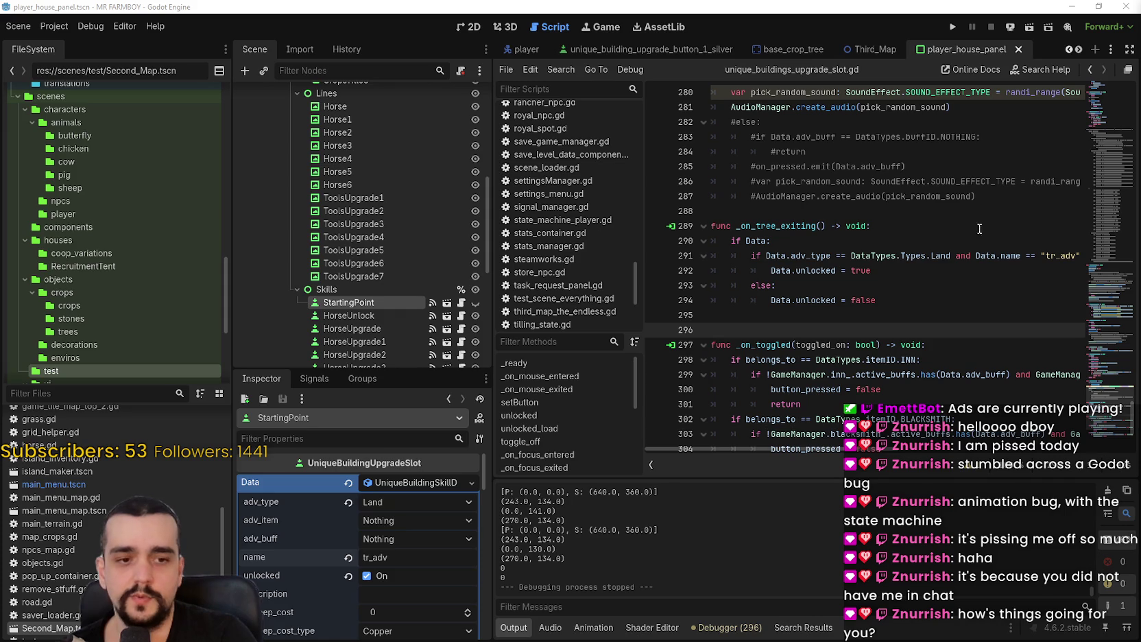
left_click(55, 26)
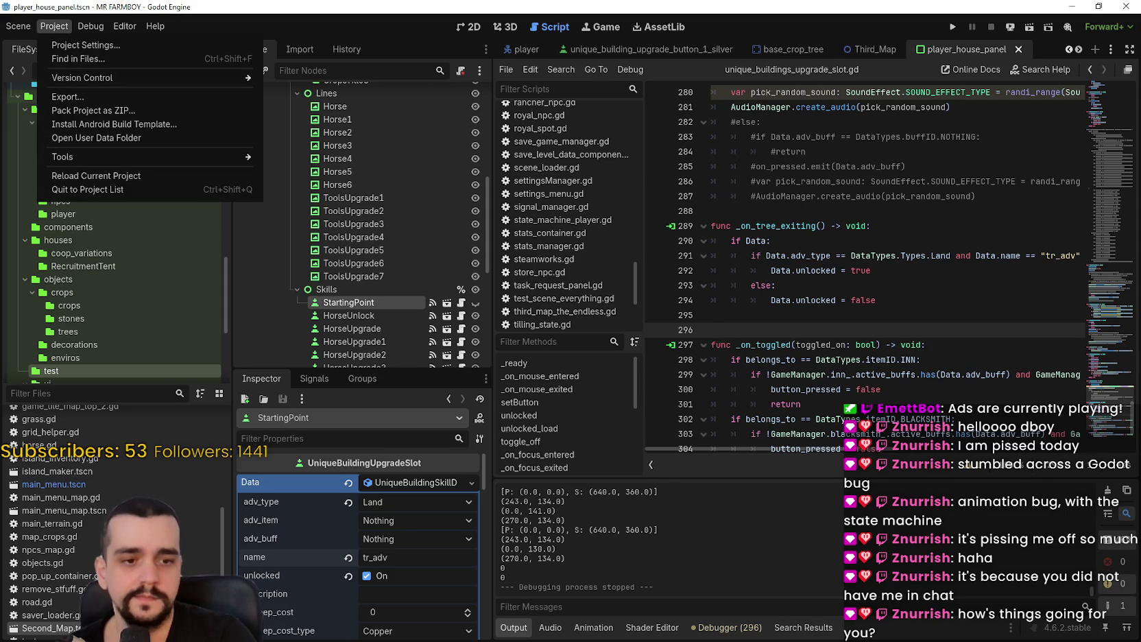
left_click(137, 138)
left_click(474, 87)
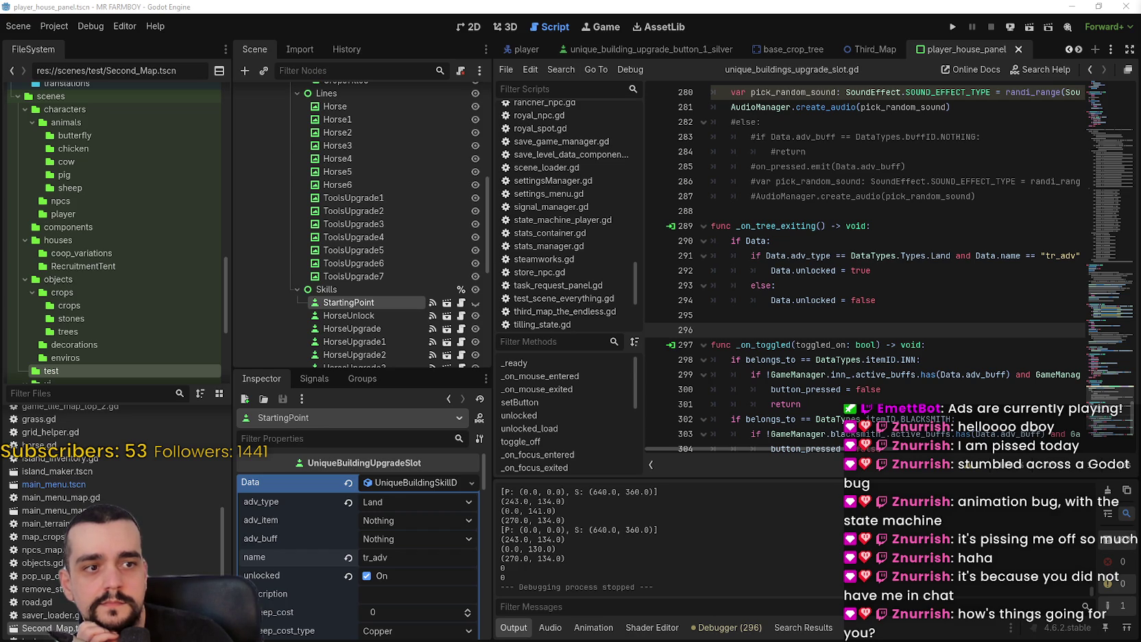
left_click(53, 26)
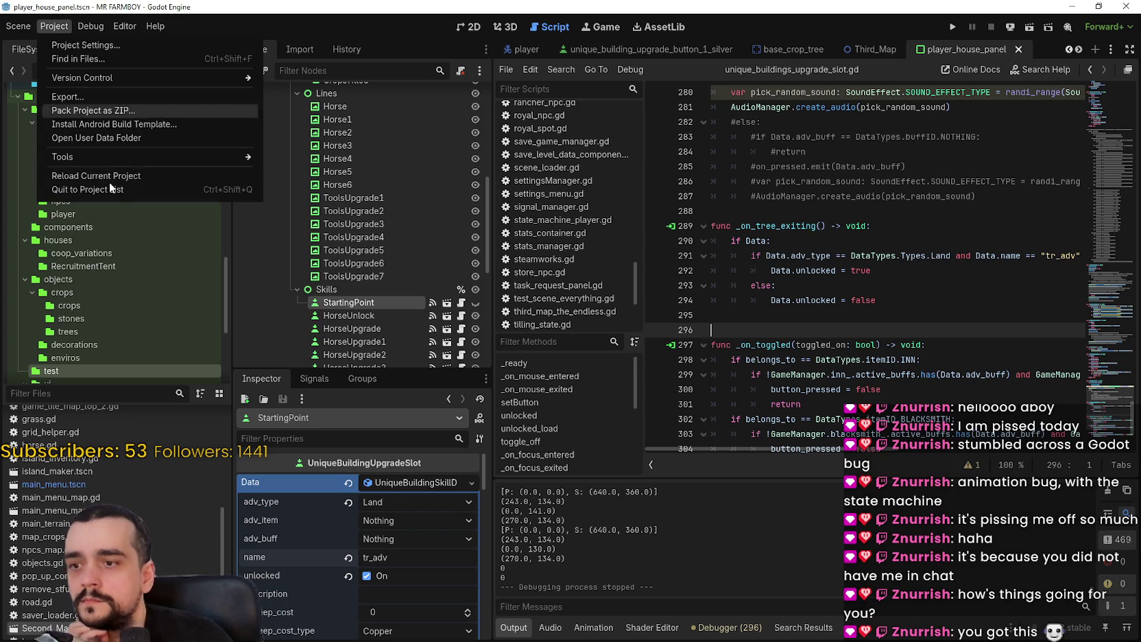
Export the Windows Desktop preset as MrFarmBoy.zip into mr-farmboy-exports
left_click(100, 96)
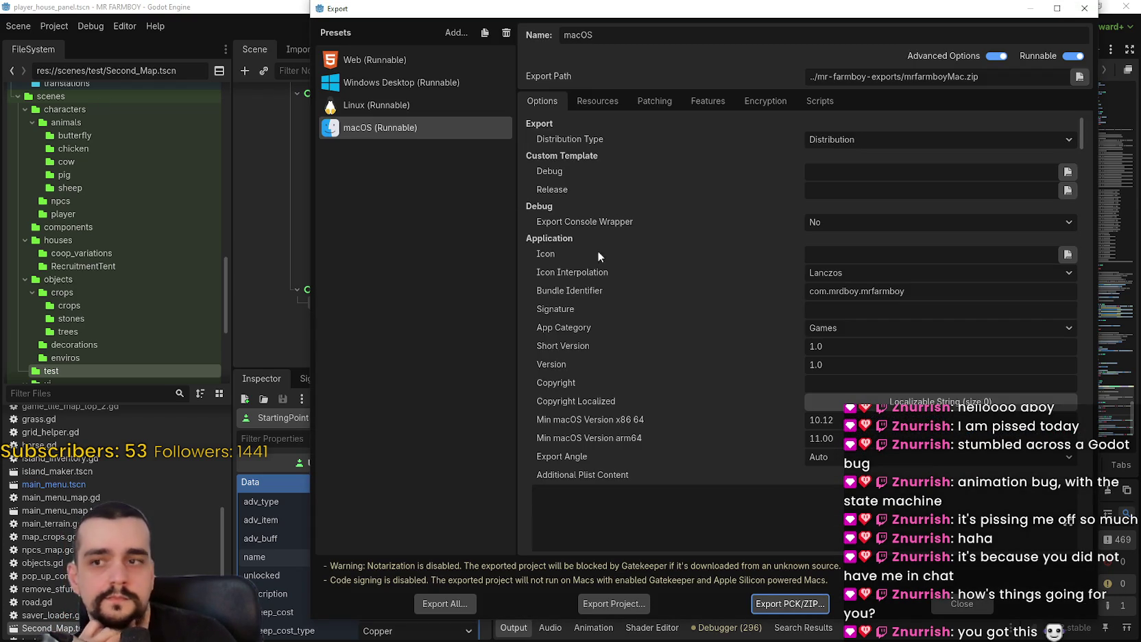
left_click(394, 85)
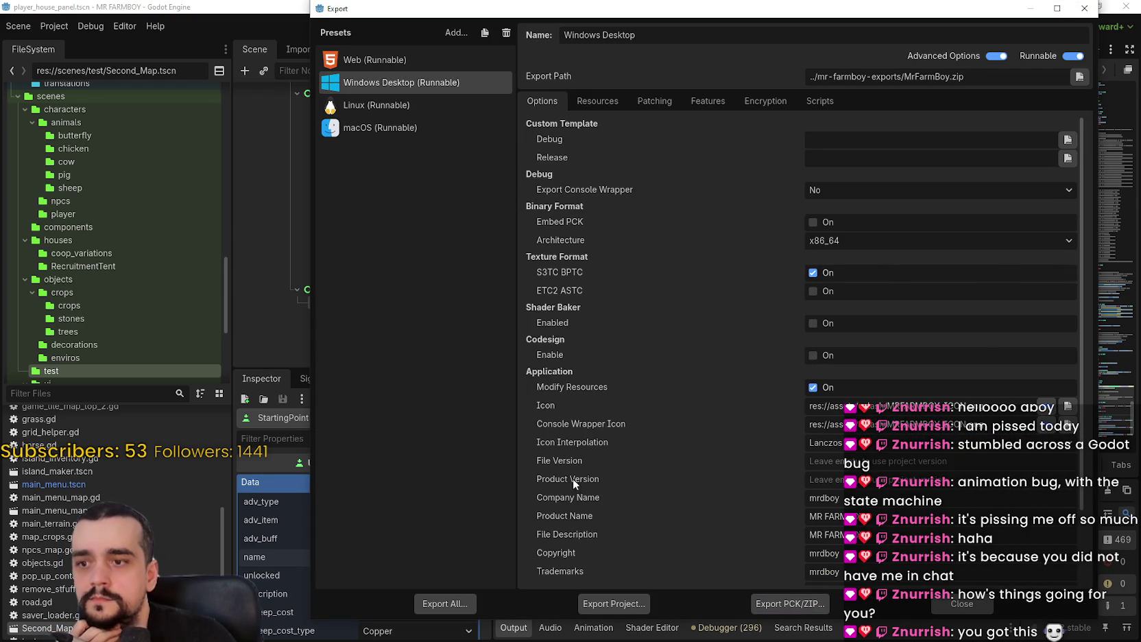
left_click(624, 599)
left_click(467, 515)
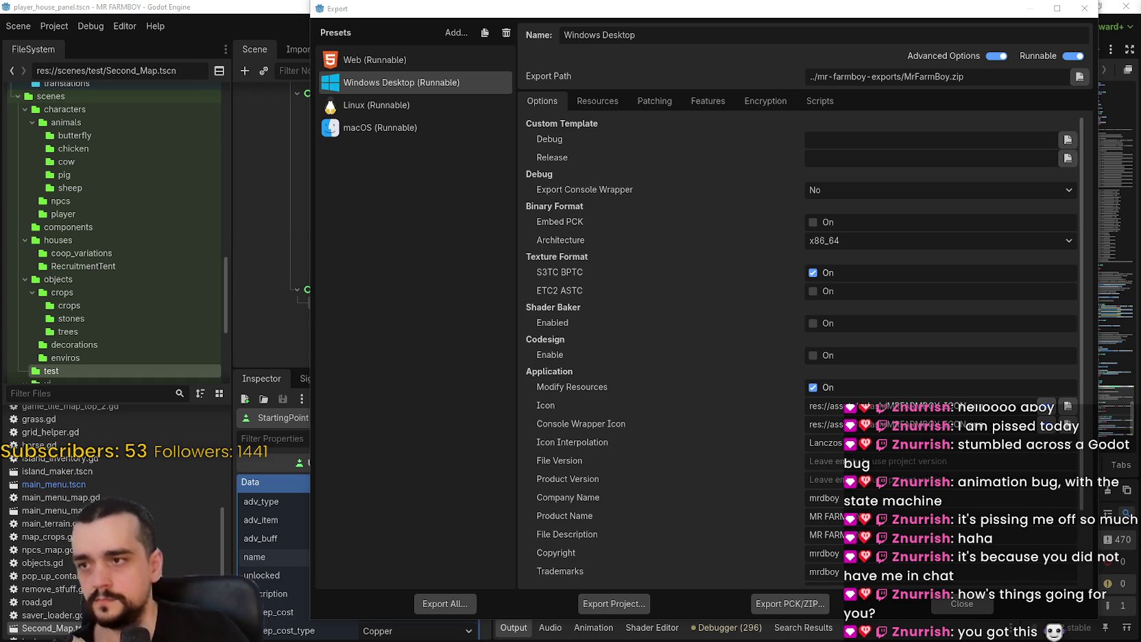
Export the Linux preset as mrfarmboyLinux.x86_64, then bring up the Steam event editor
left_click(432, 101)
left_click(643, 606)
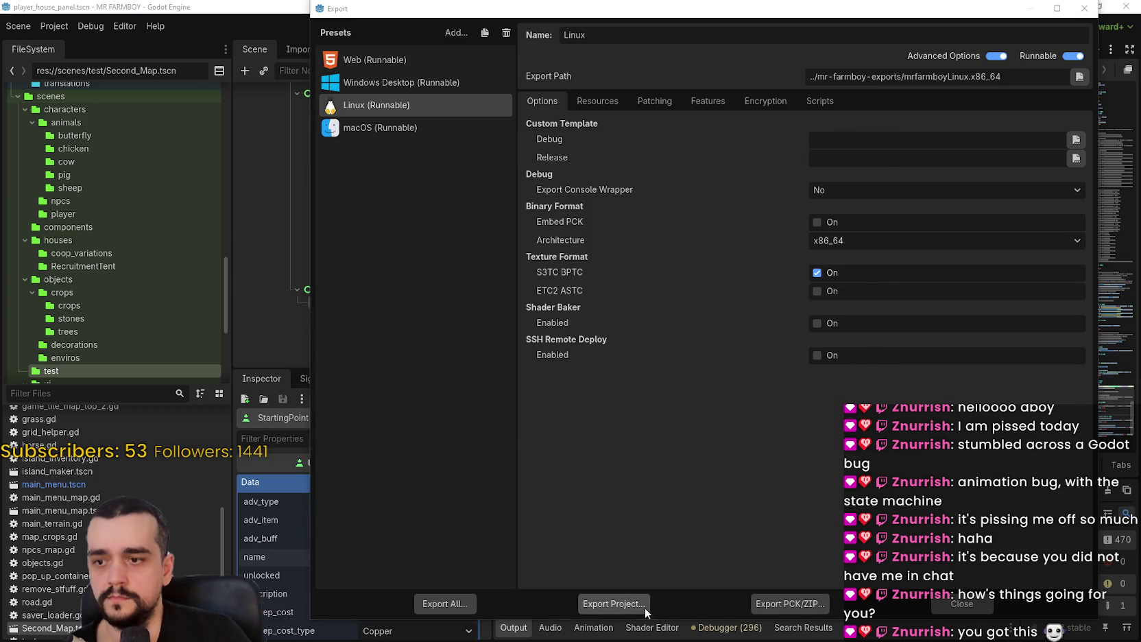
left_click(443, 513)
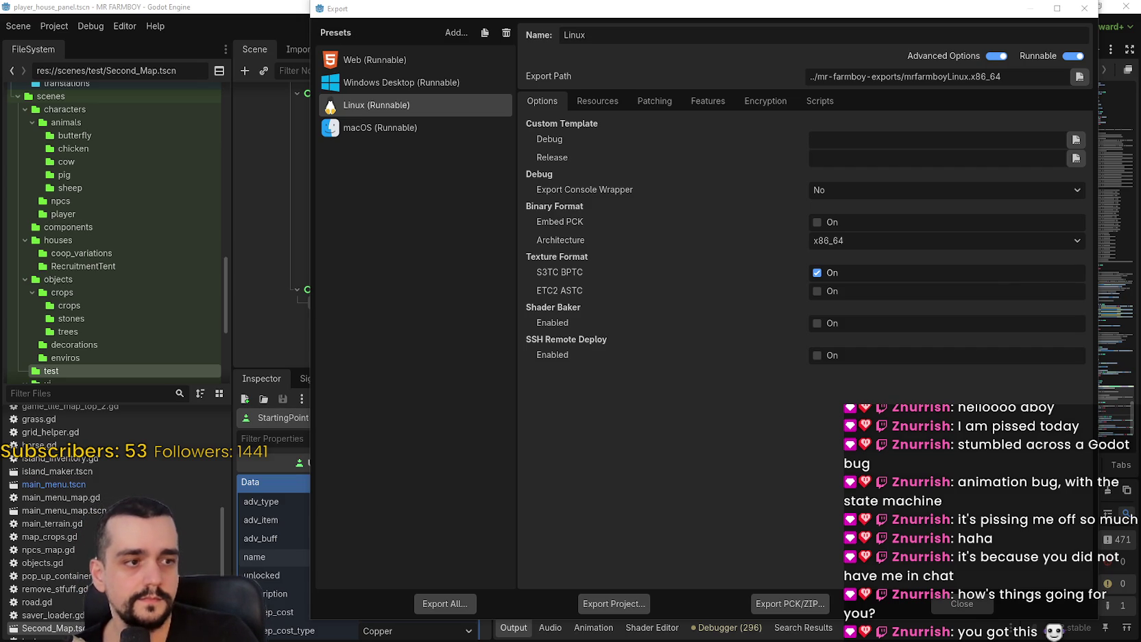
key("alt+Tab")
scroll(473, 342, "down", 10)
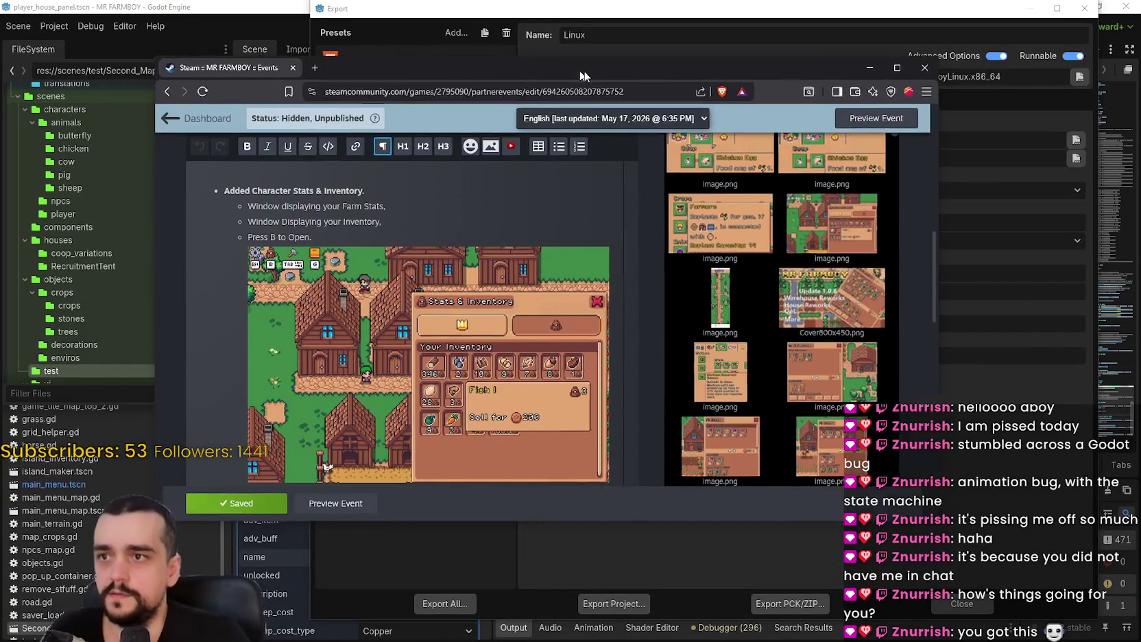
Move the Steam event editor window aside and go up to the mr-farmboy-exports folder
left_click_drag(548, 71, 718, 93)
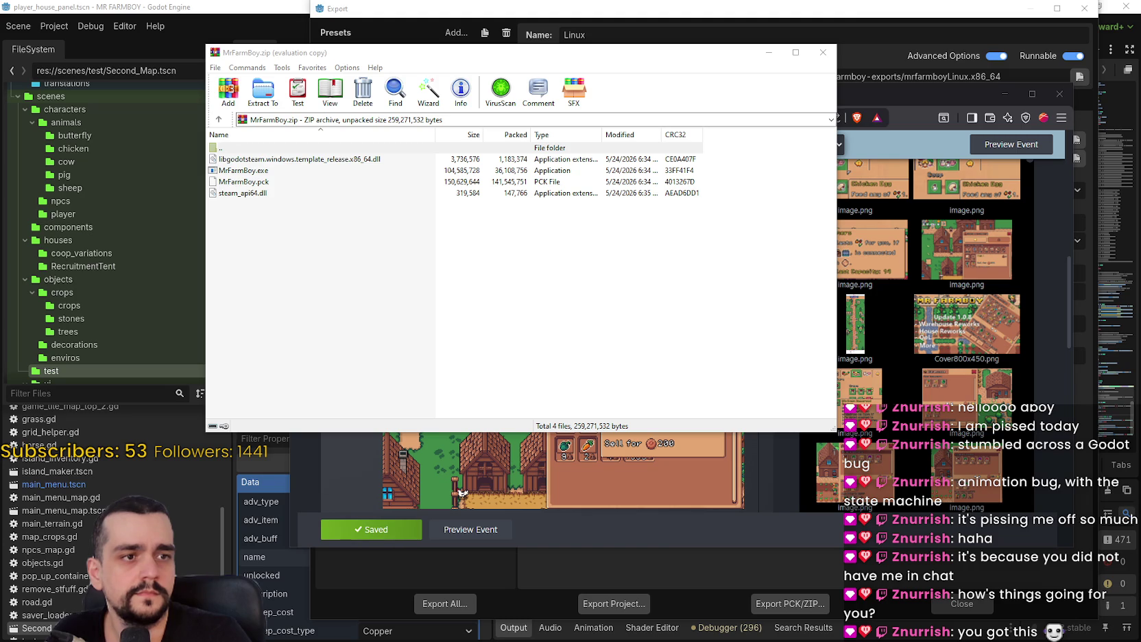
double_click(241, 148)
Select the four Linux export files and pack them into mr-farmboy-exports.zip
mouse_move(354, 252)
left_mouse_down()
mouse_move(264, 176)
mouse_move(237, 176)
left_mouse_up()
left_click(228, 90)
left_click(482, 233)
left_click(532, 352)
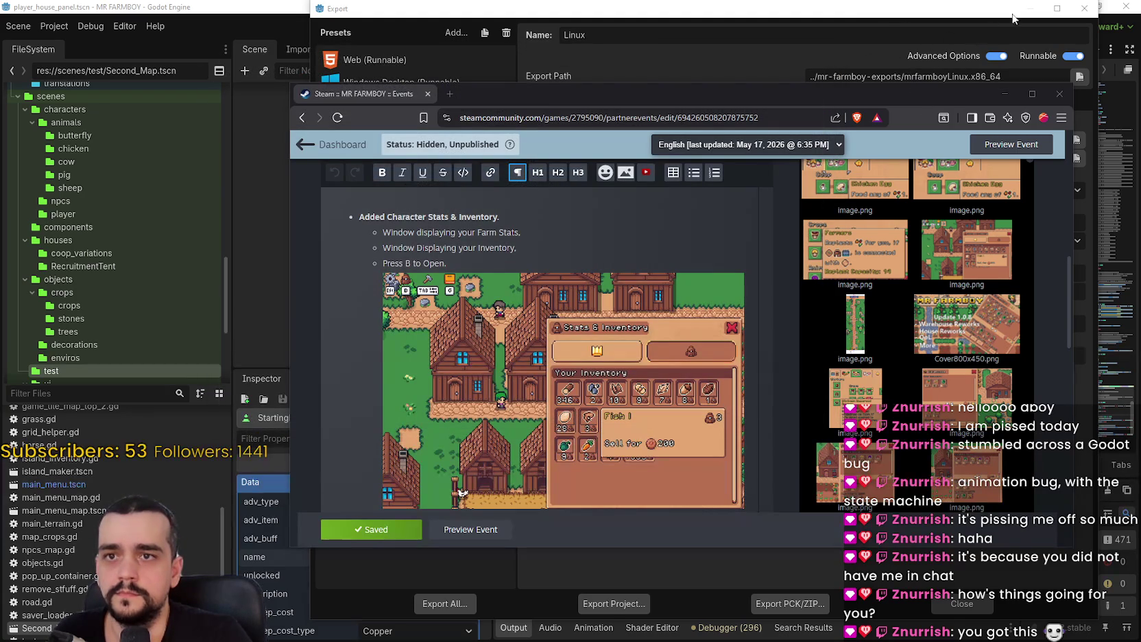
Move past the Steam window to get back to Godot's export settings
left_click(599, 18)
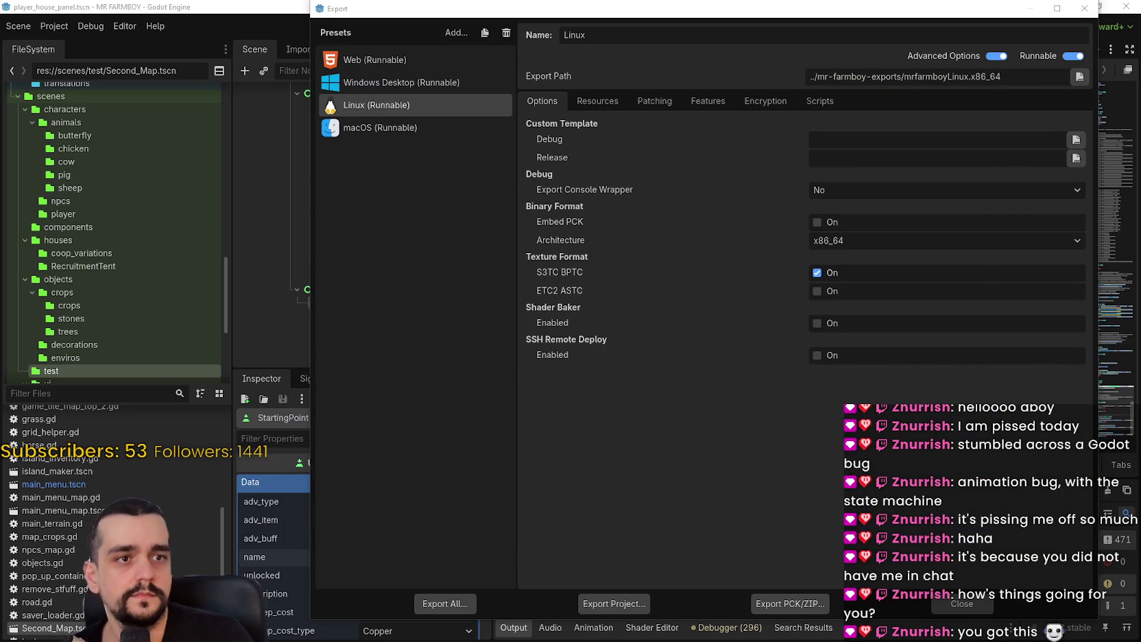
key("alt+Tab")
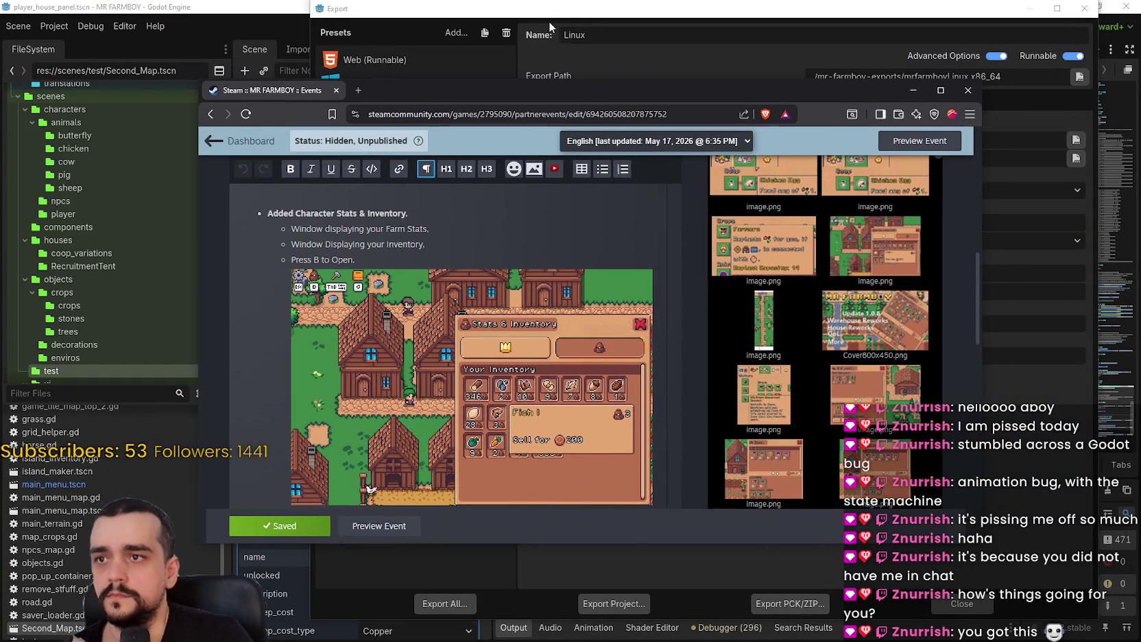
left_click(549, 22)
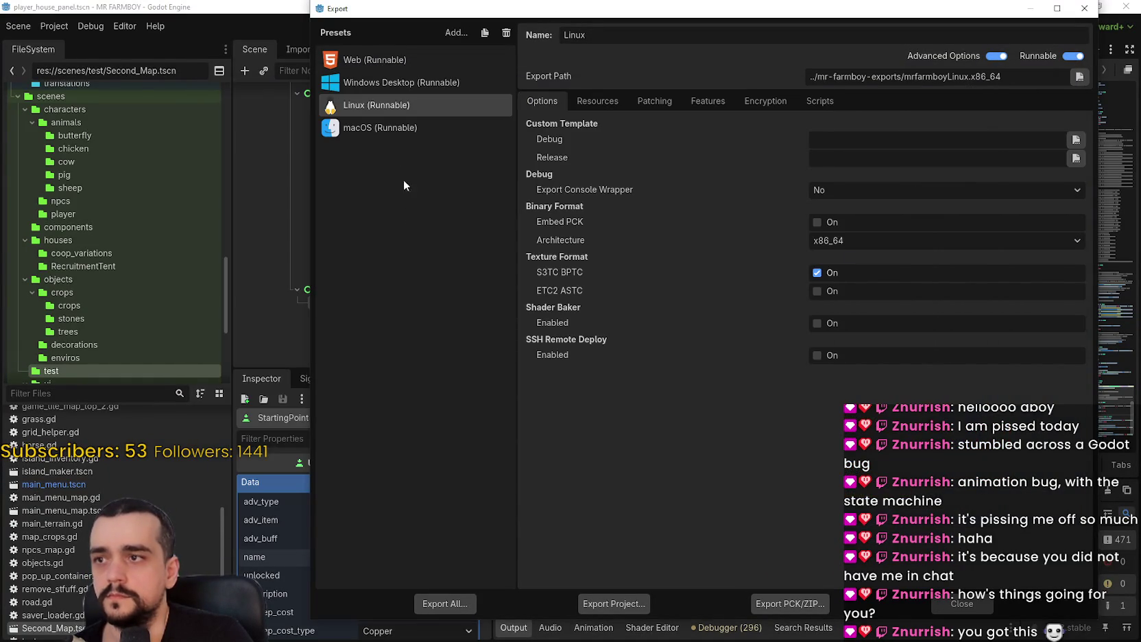
Export the macOS preset as mrfarmboyMac.zip, then view the exports folder in File Explorer
left_click(626, 607)
left_click(474, 511)
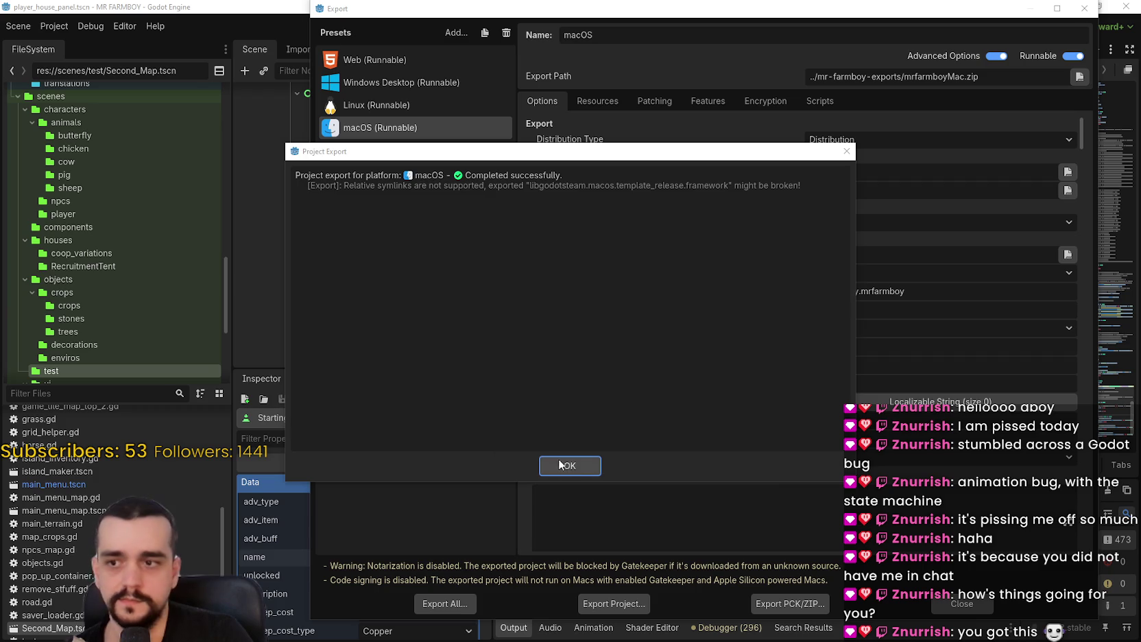
left_click(562, 462)
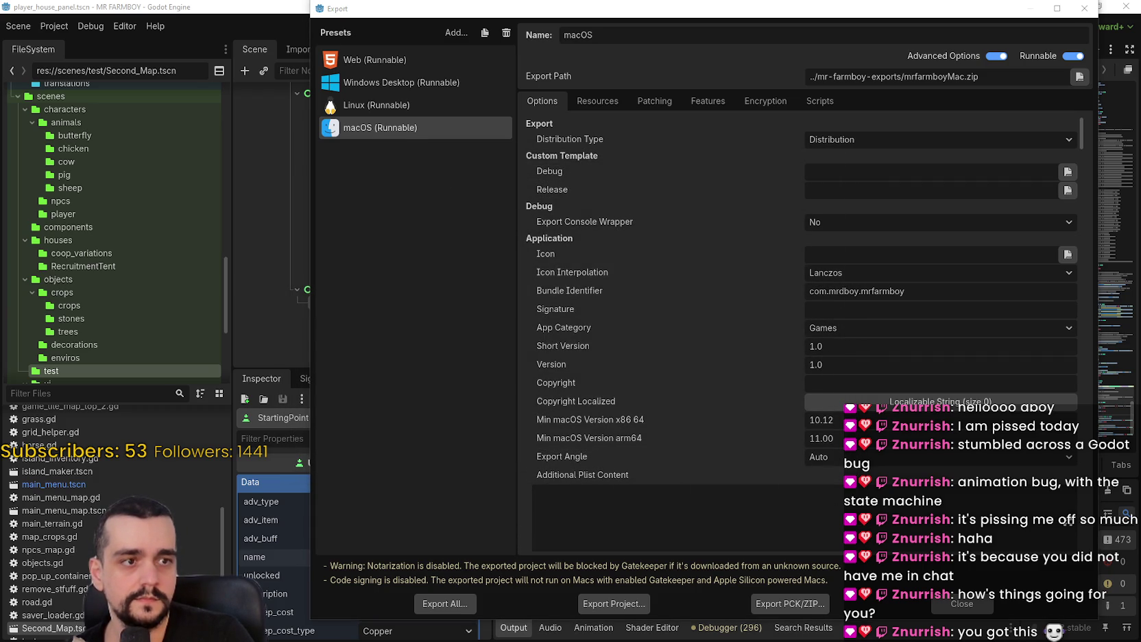
key("alt+Tab")
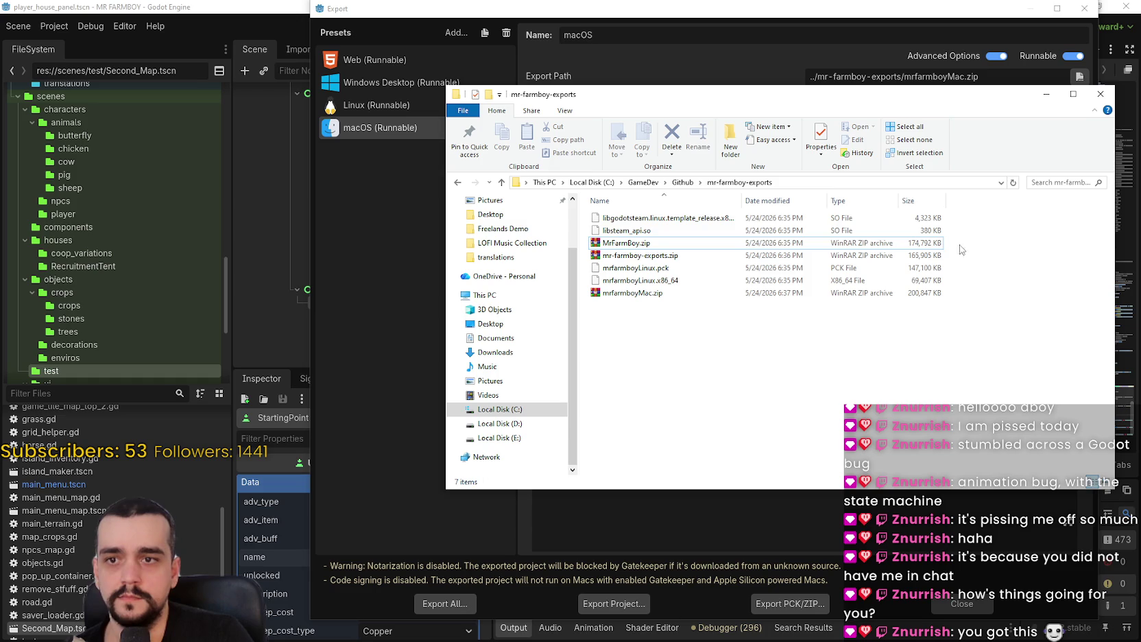
left_click(640, 245)
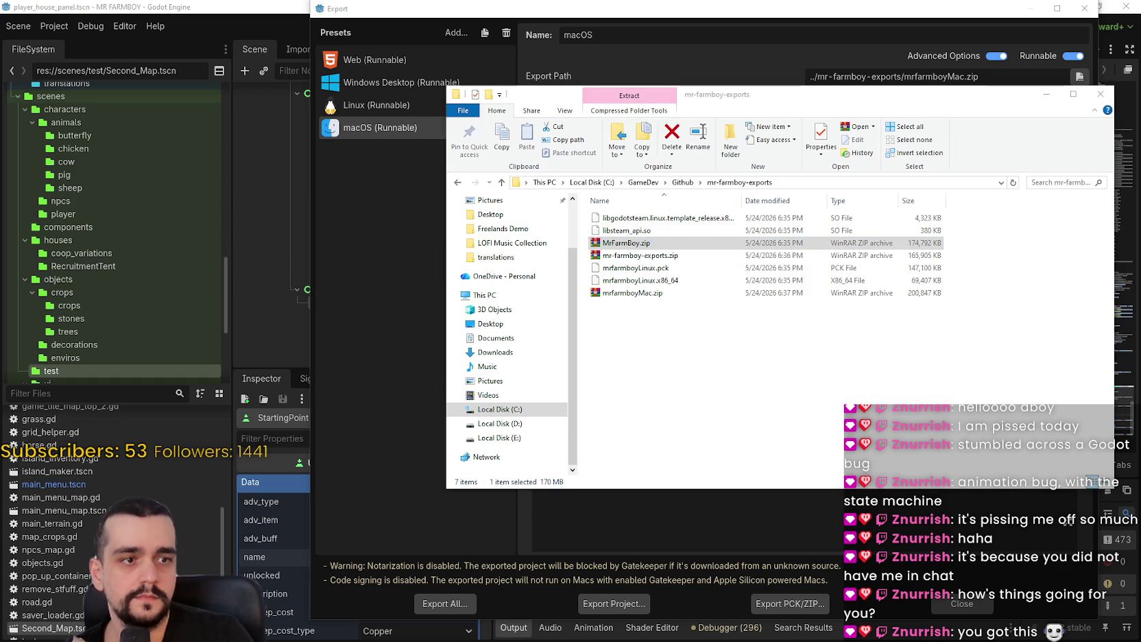
left_click(641, 255)
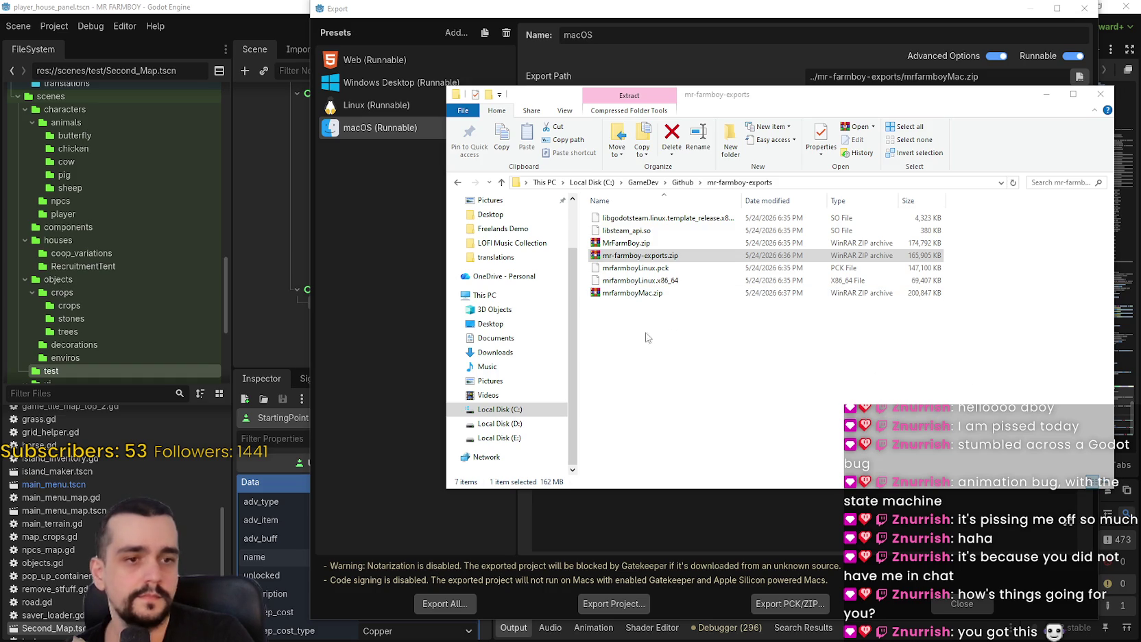
left_click(631, 293)
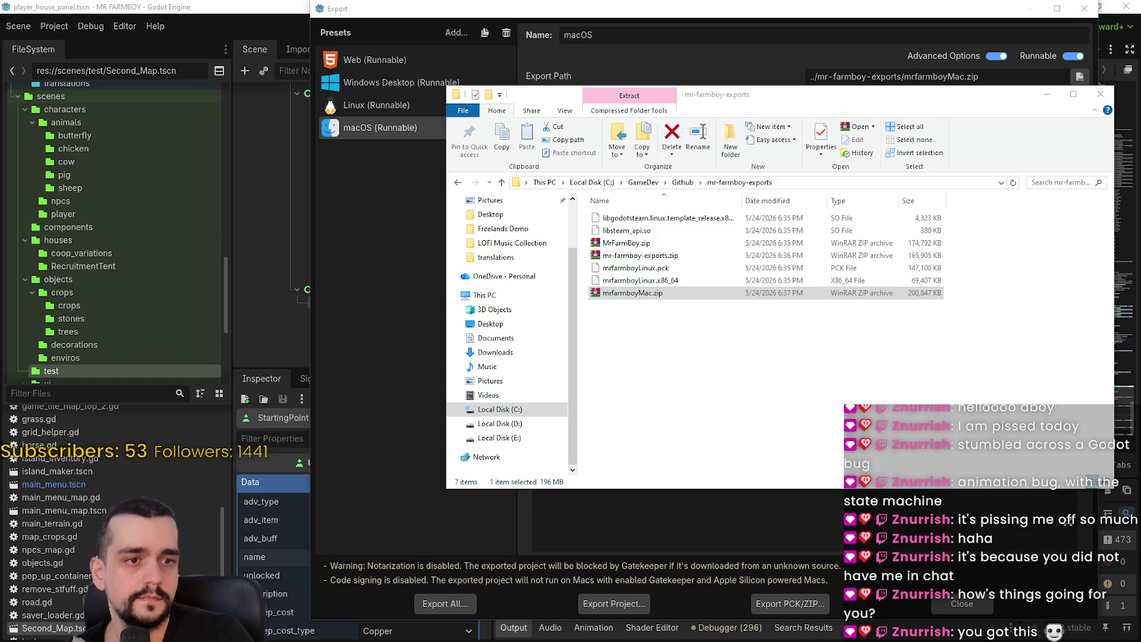
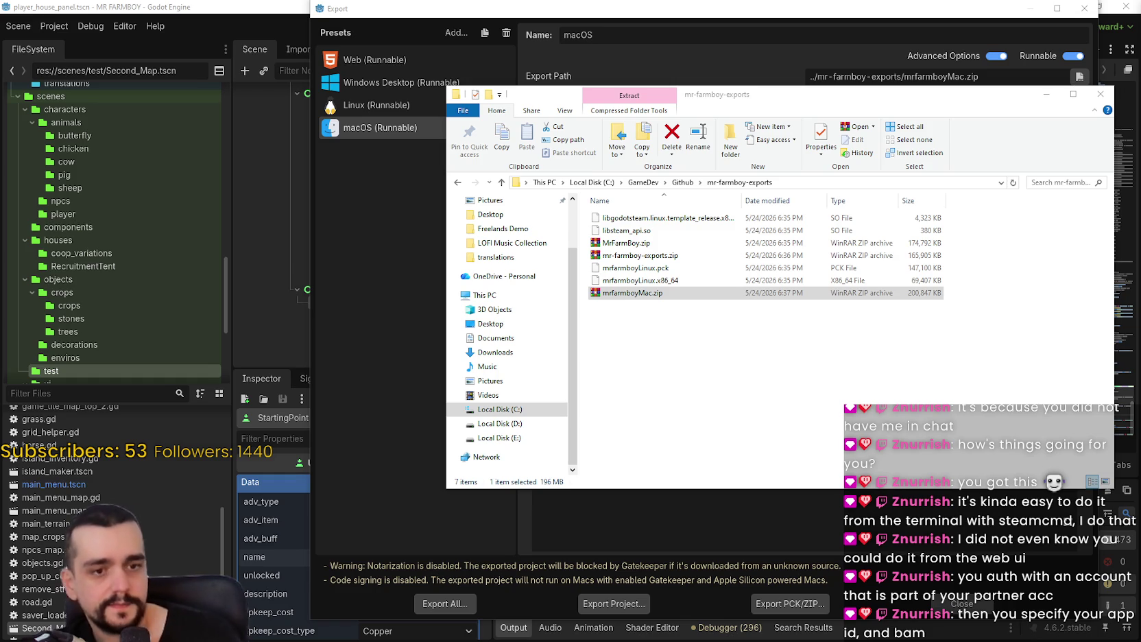
Deselect mrfarmboyMac.zip and minimize the mr-farmboy-exports Explorer window
left_click(768, 379)
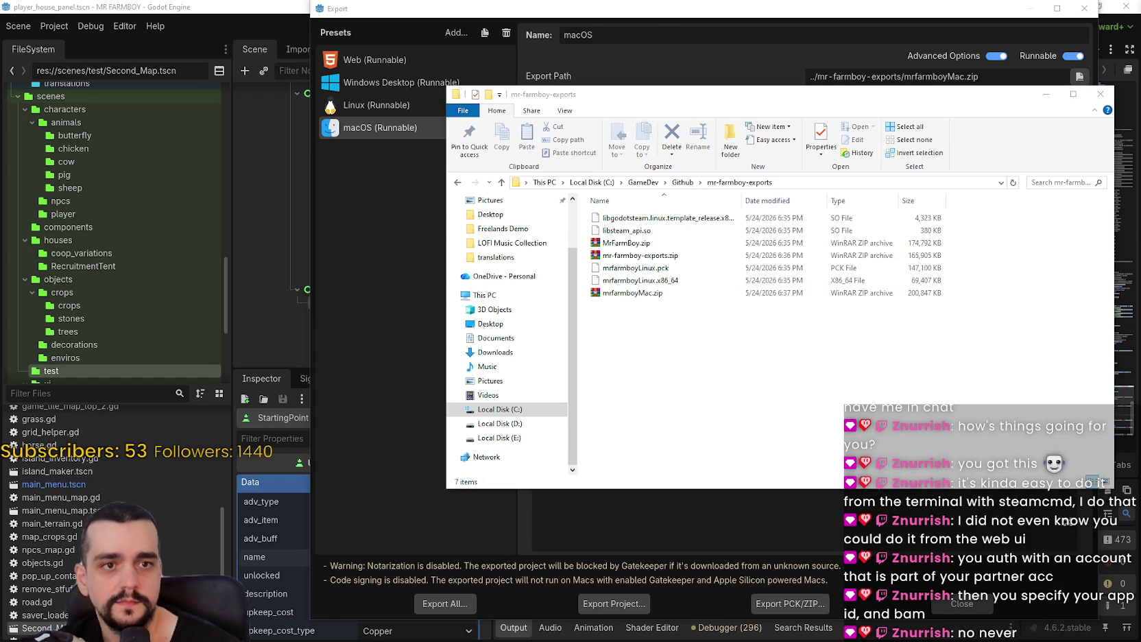
left_click(813, 325)
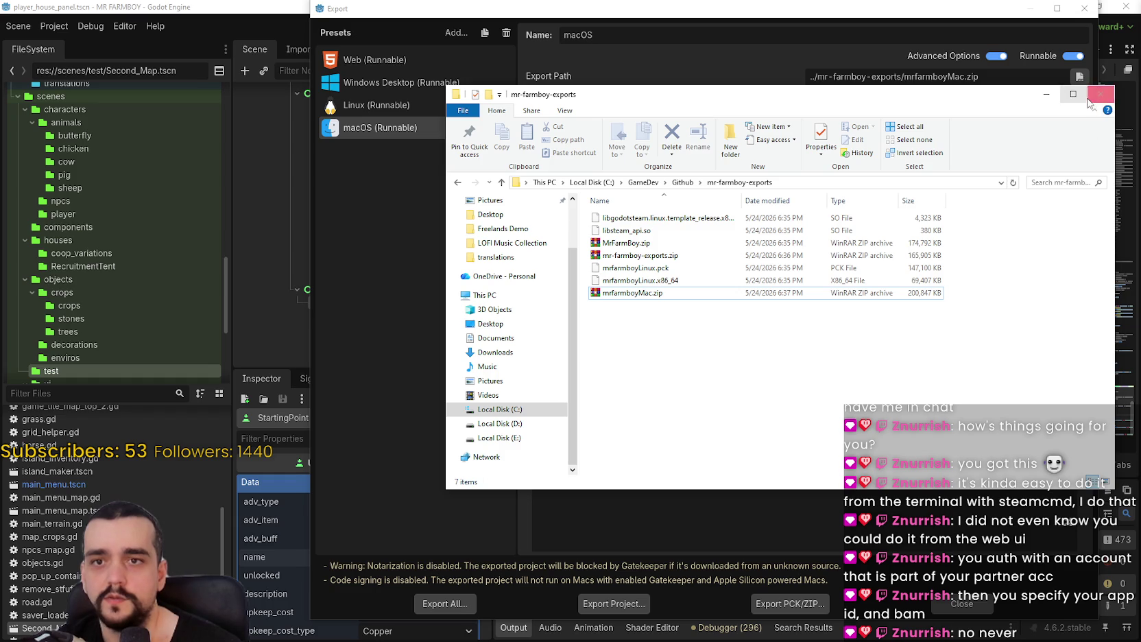
left_click(1043, 97)
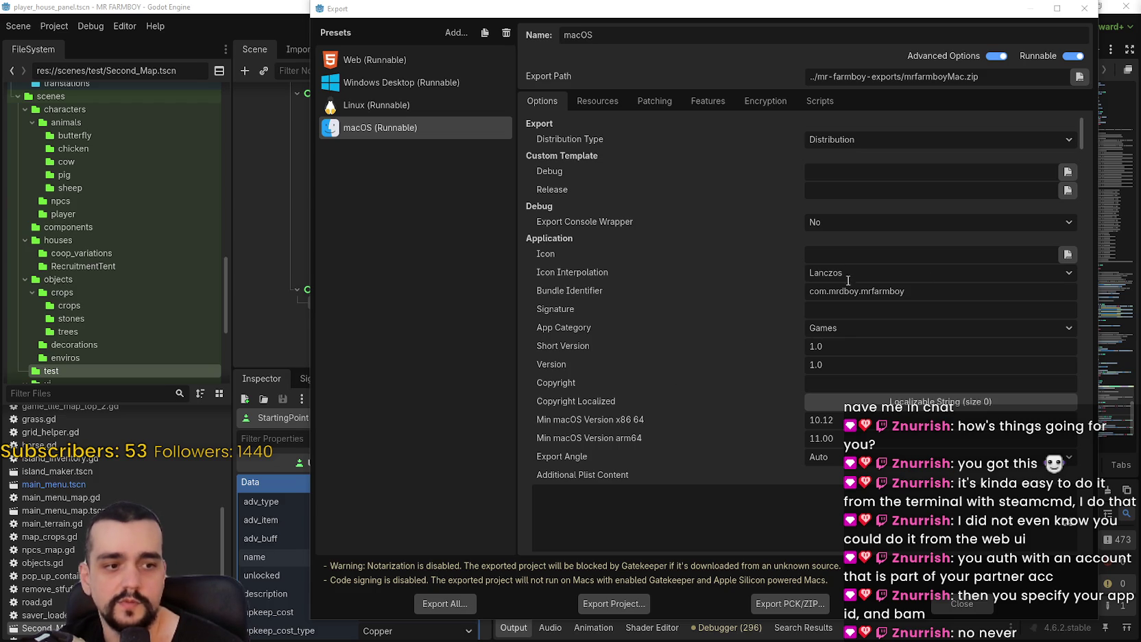
Close Godot's Export dialog and bring up the Steam event draft's Event Description
left_click(980, 601)
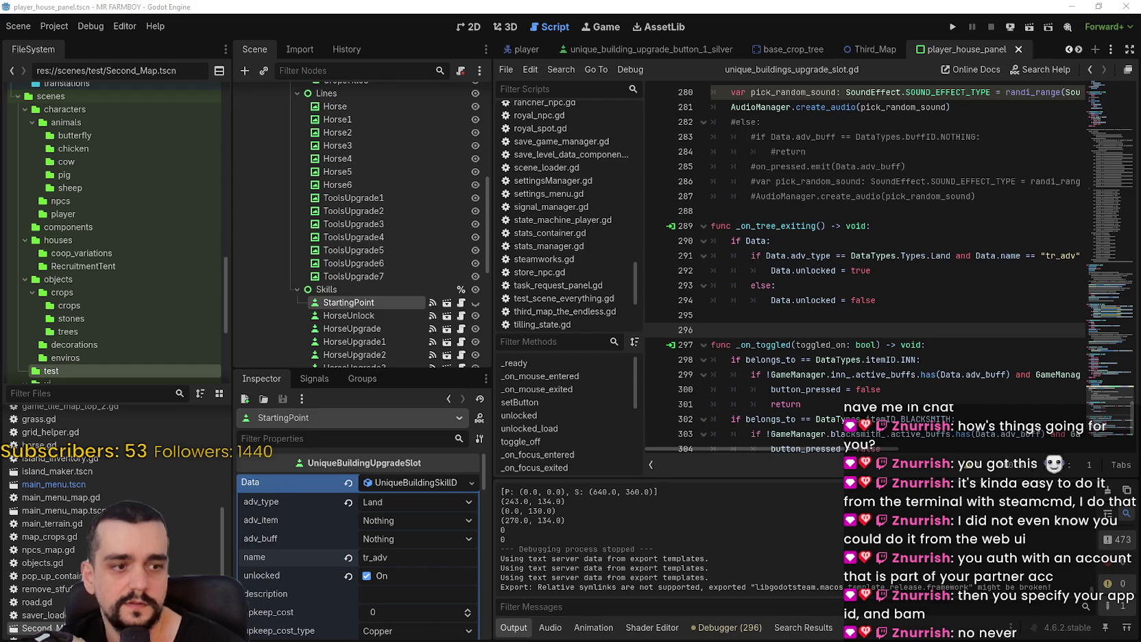
key("alt+Tab")
scroll(491, 421, "down", 3)
scroll(491, 421, "up", 2)
scroll(491, 421, "up", 2)
scroll(413, 369, "up", 1)
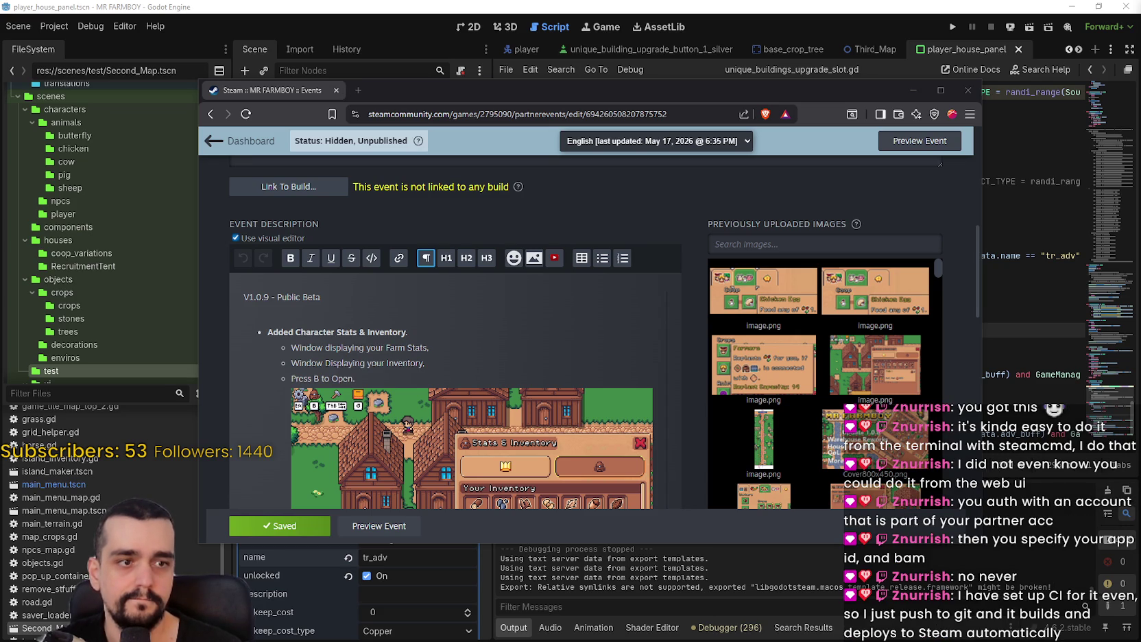
Delete the blank line below the V1.0.9 heading
left_click(351, 299)
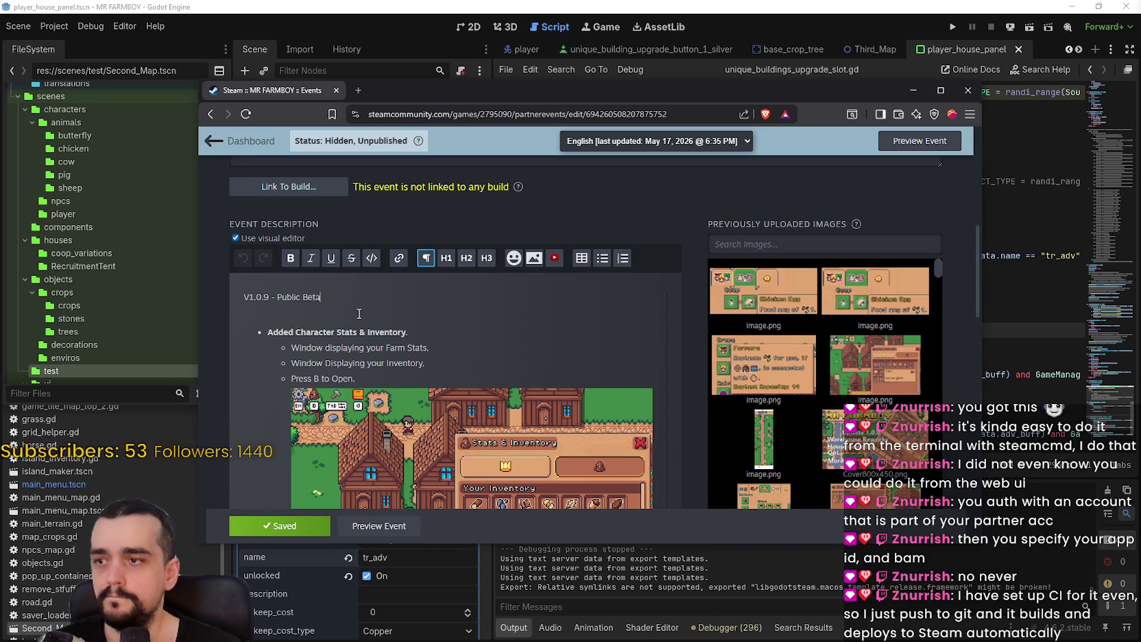
left_click(310, 317)
key("BackSpace")
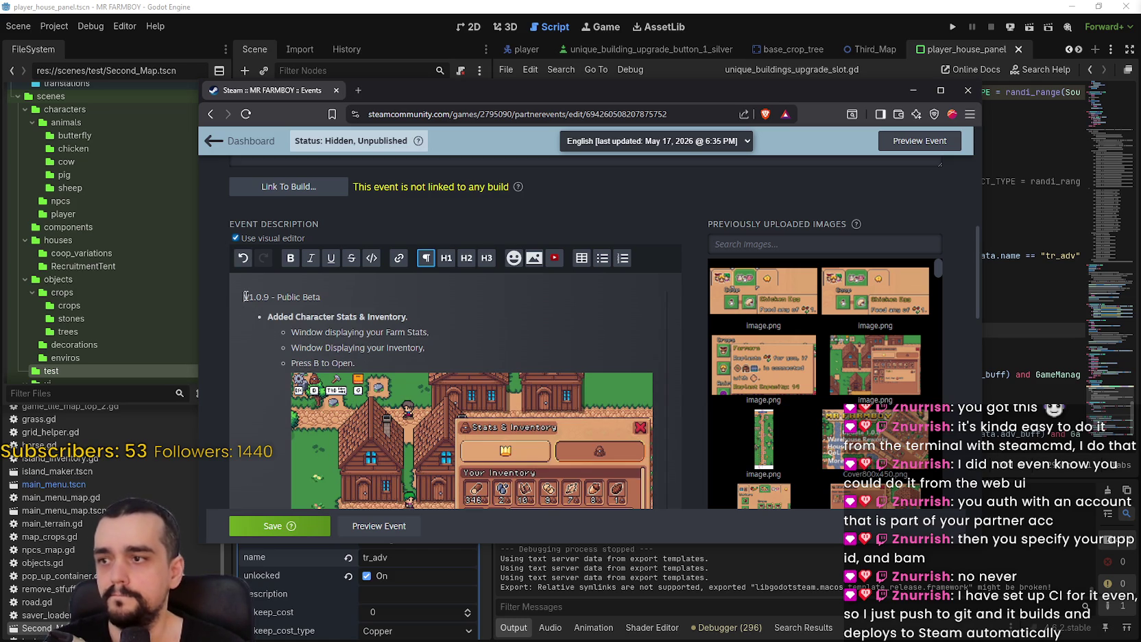
Paste the review request, IMPORTANT READ and Public Beta notes above the heading and save
left_click(246, 296)
key("ctrl+v")
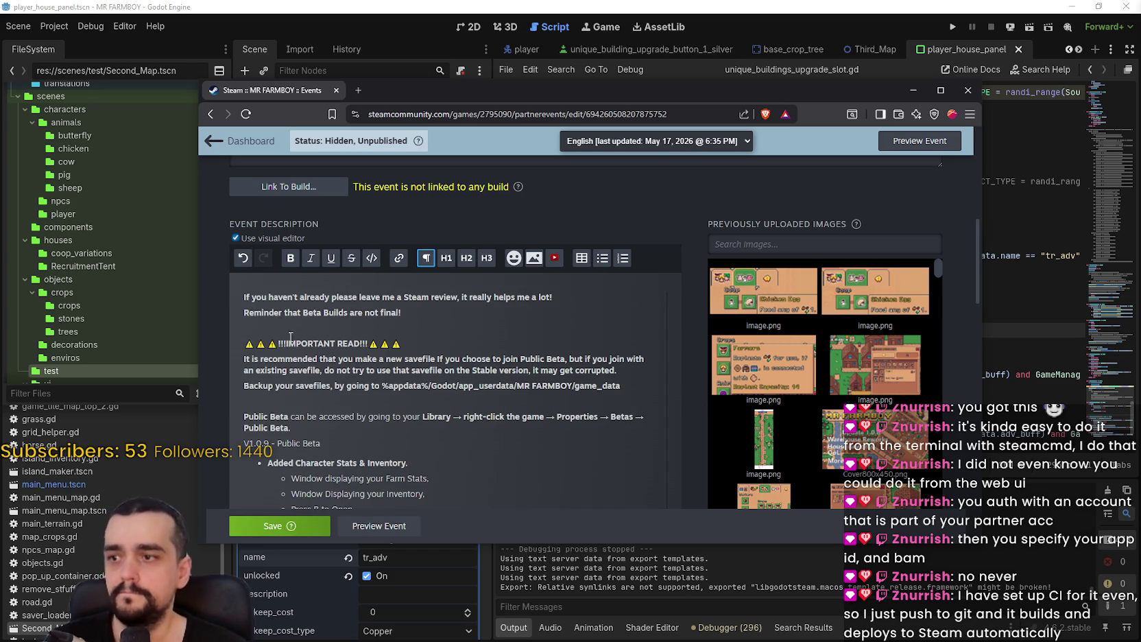
key("Return")
left_click(288, 524)
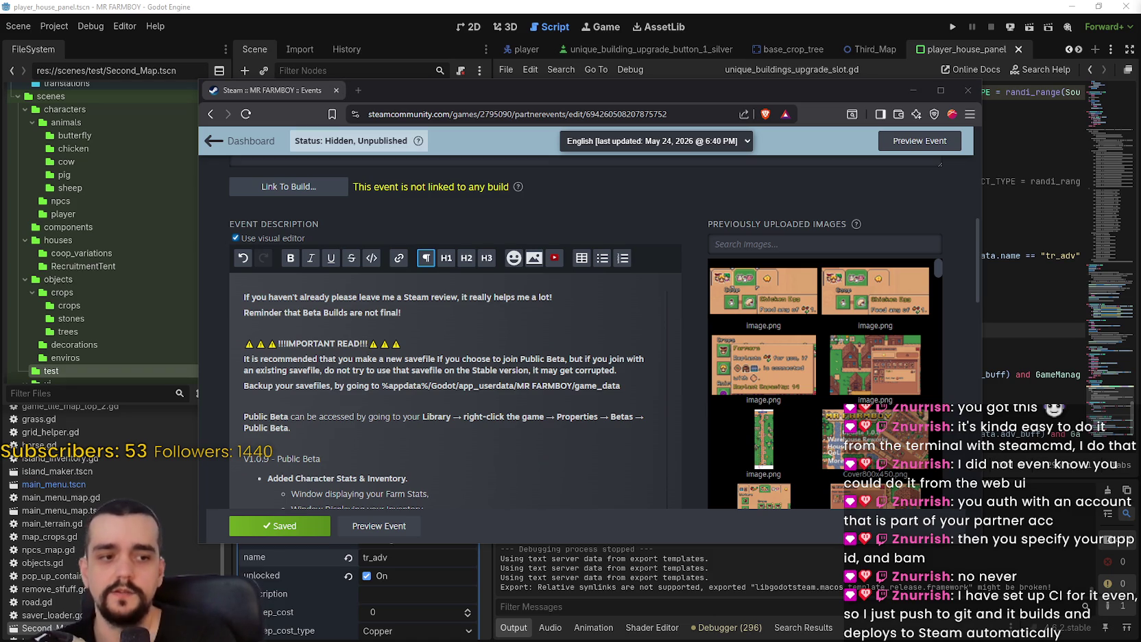
key("alt+Tab")
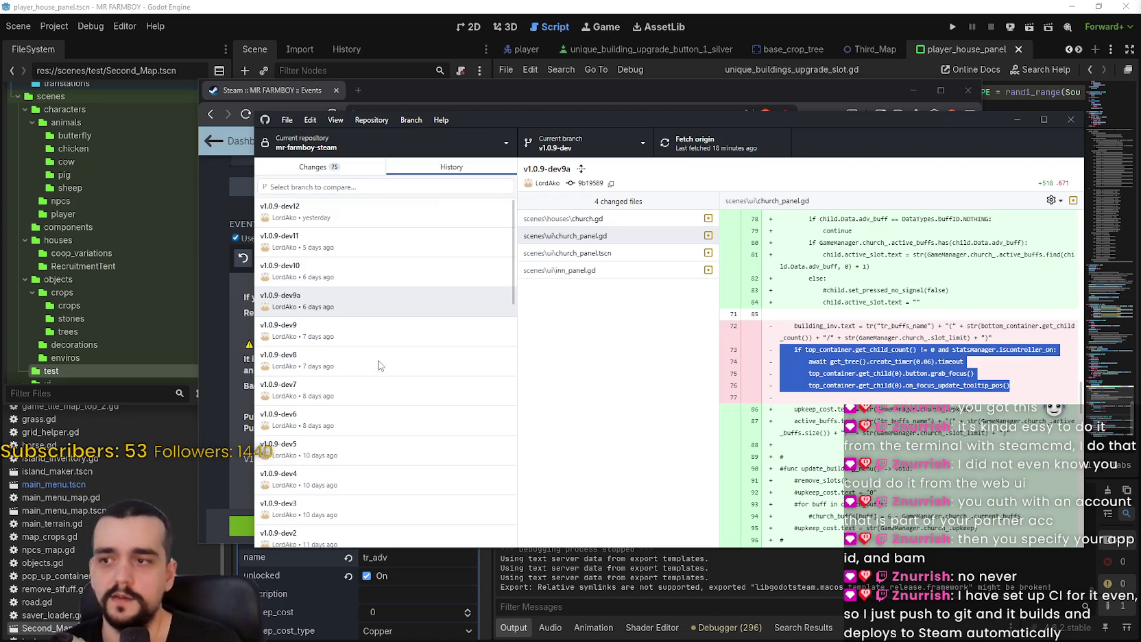
Review the changed files, recent commits and the v1.0.9-dev target branch
left_click(326, 169)
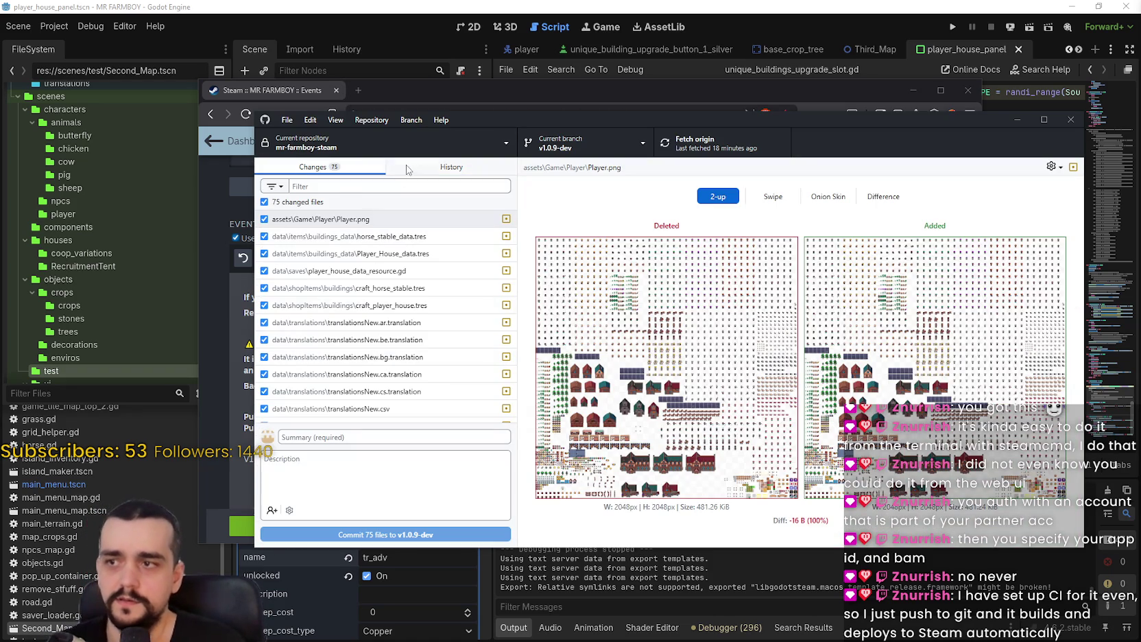
left_click(408, 170)
left_click(306, 209)
left_click(310, 168)
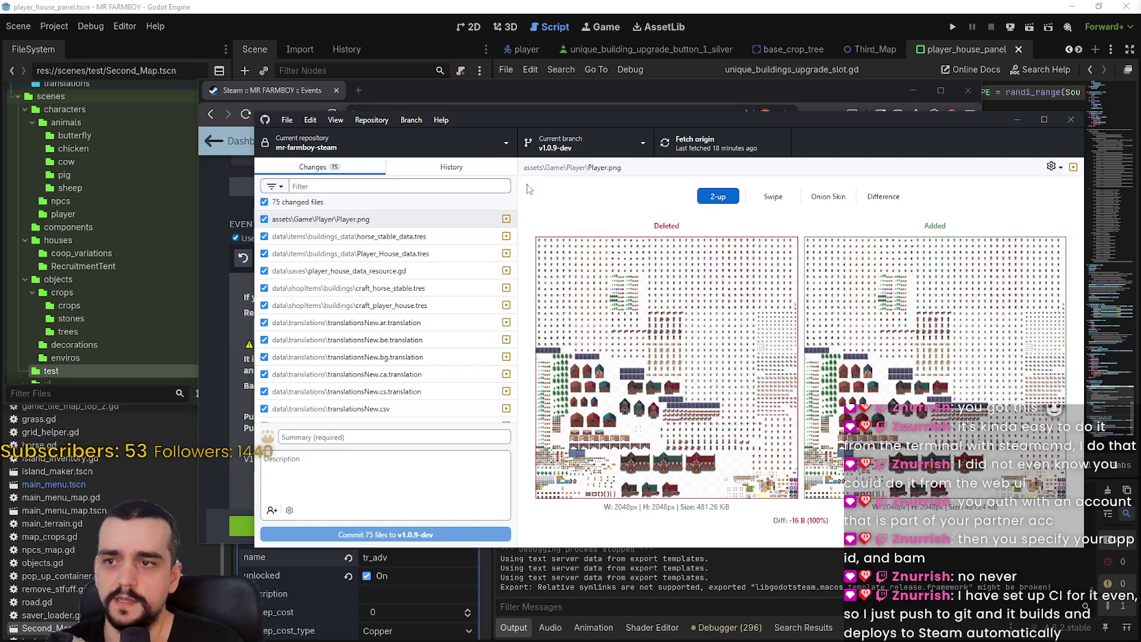
left_click(621, 143)
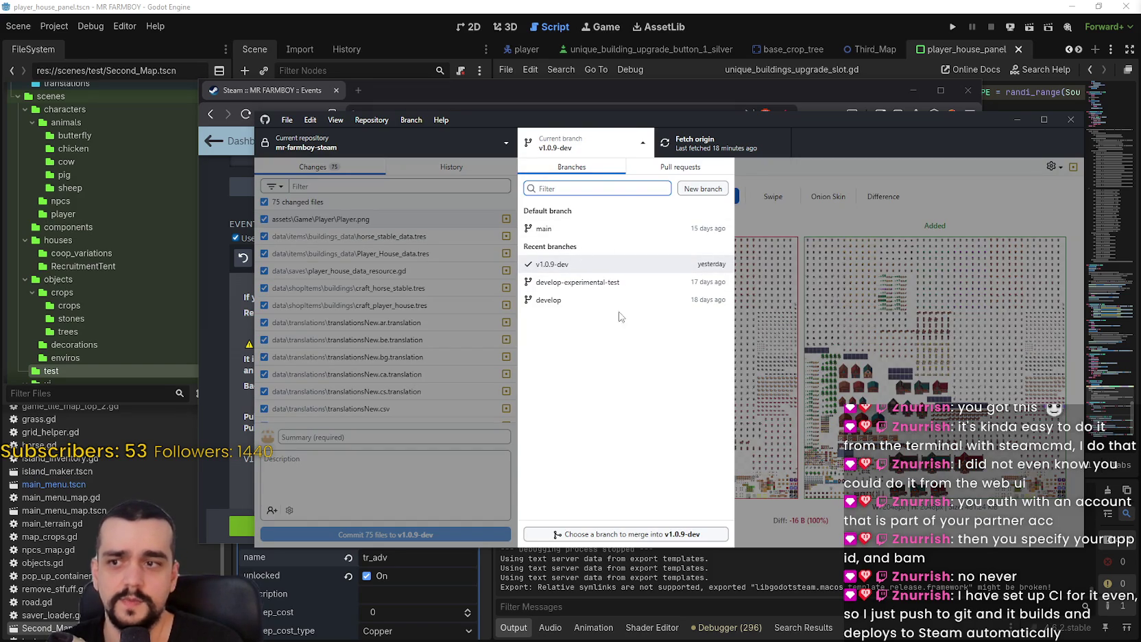
left_click(876, 169)
left_click(321, 186)
Commit the 75 changed files to v1.0.9-dev with summary v1.0.9-dev13
left_click(359, 437)
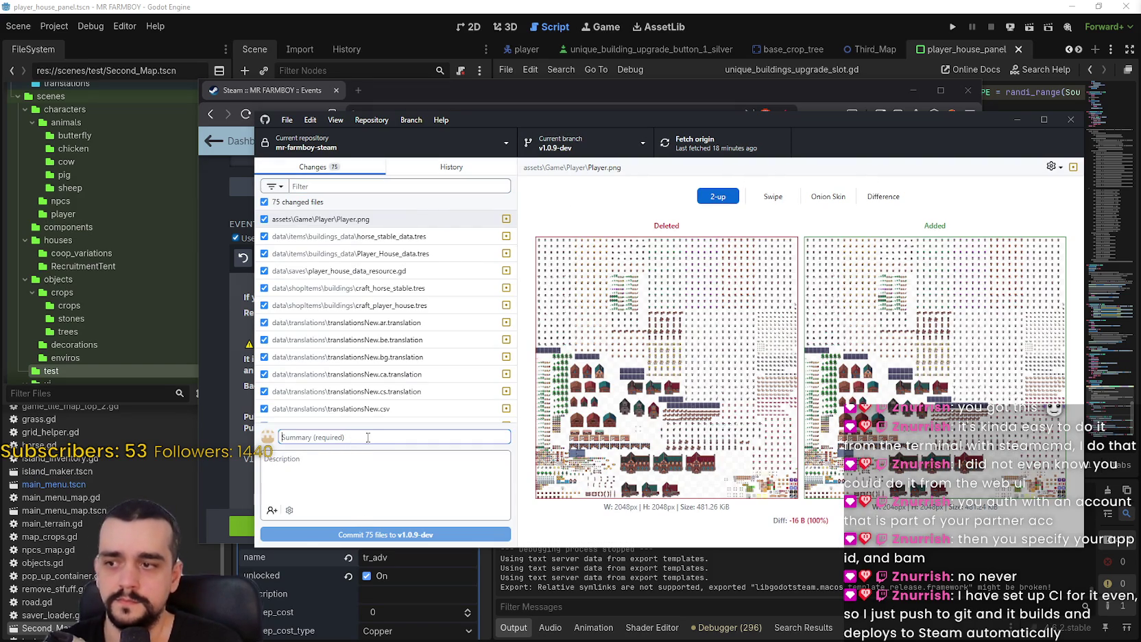
type("v1.0.9")
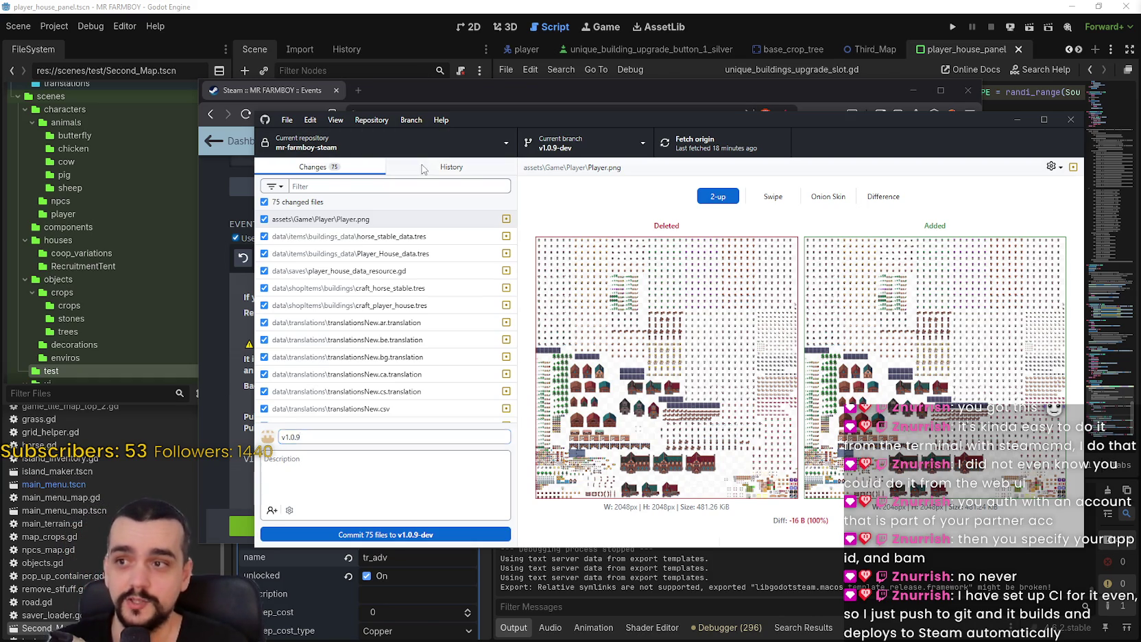
left_click(447, 167)
left_click(325, 168)
left_click(358, 441)
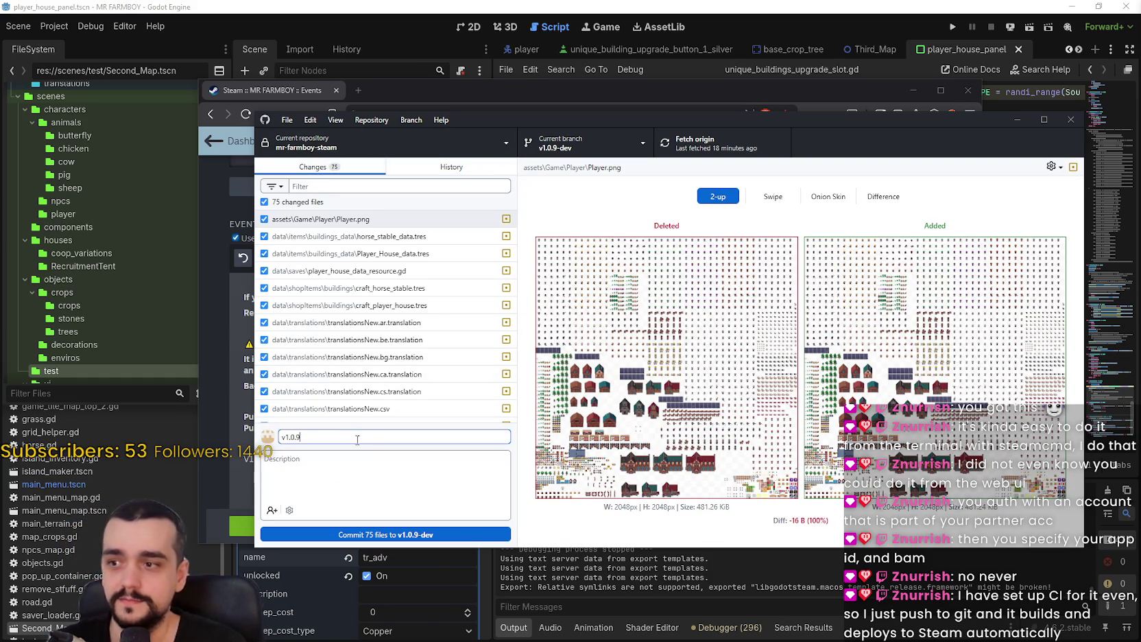
type("-dev13")
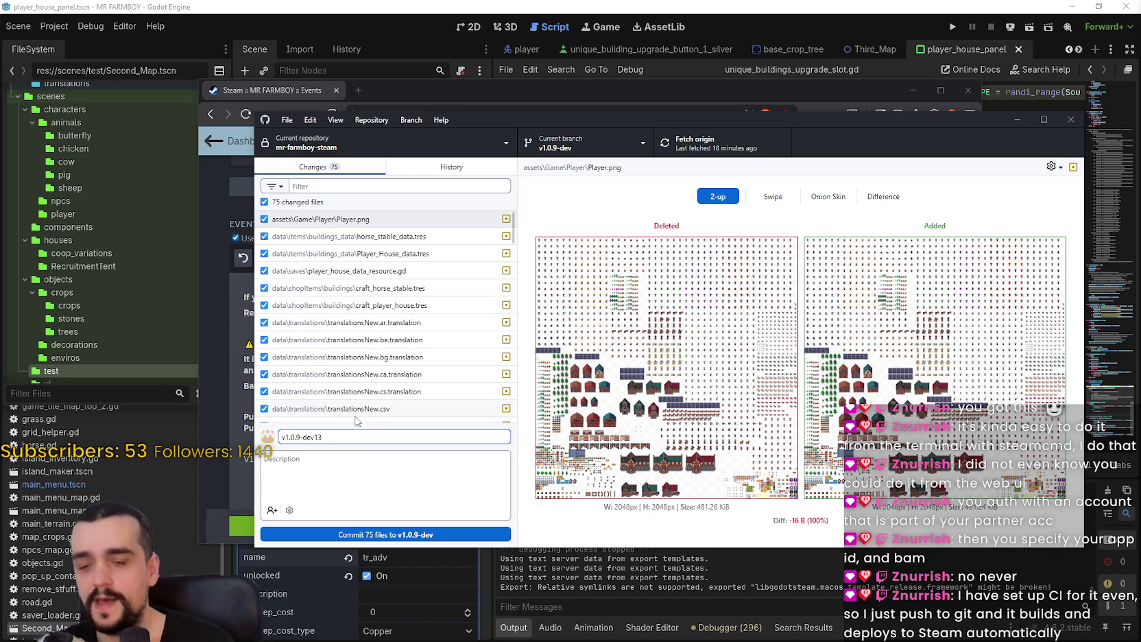
key("Tab")
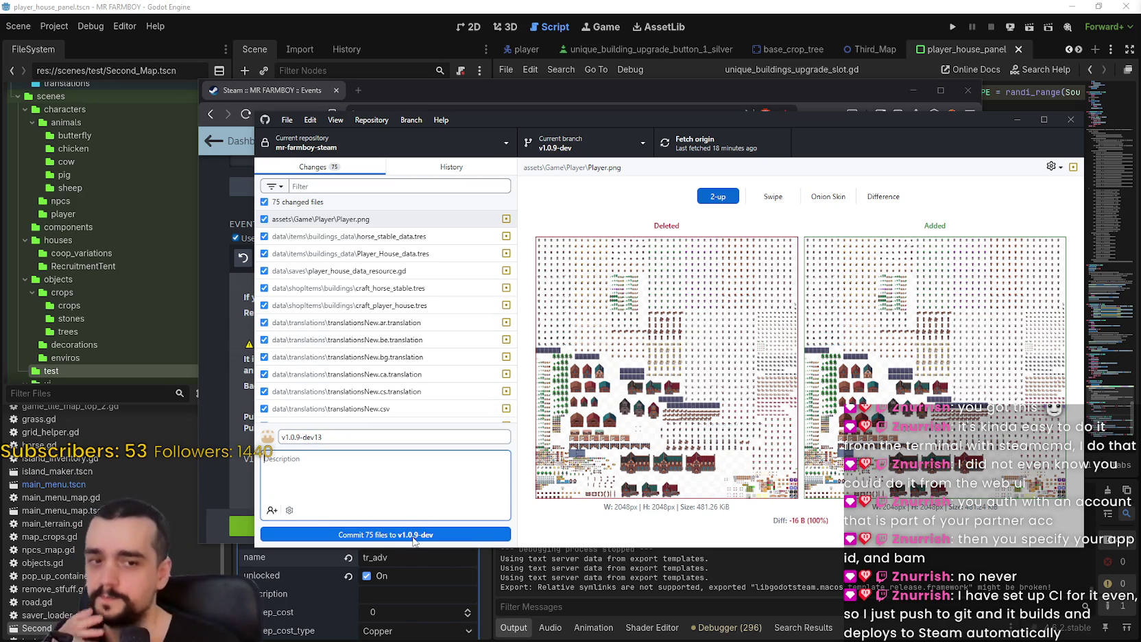
left_click(427, 167)
left_click(294, 167)
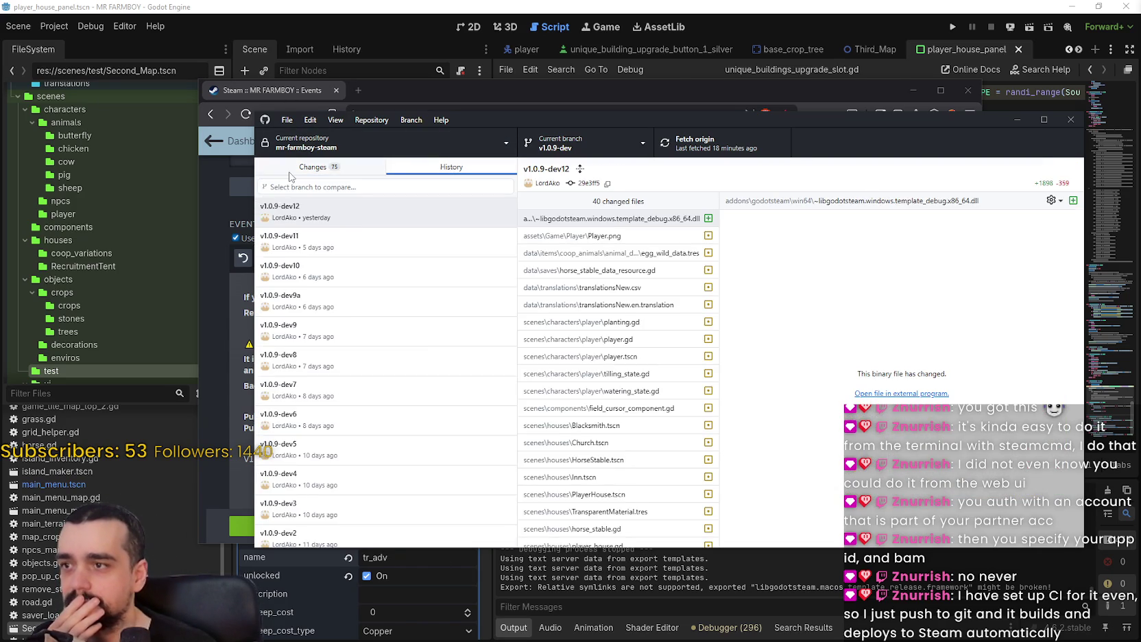
left_click(373, 537)
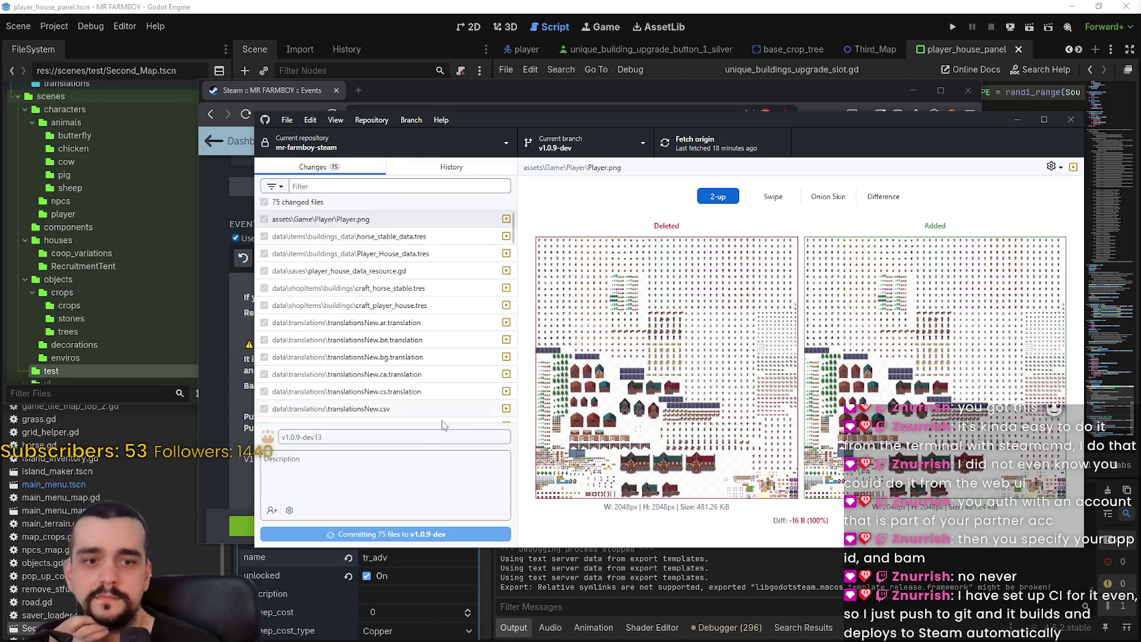
Push the commit to origin and close GitHub Desktop
left_click(708, 142)
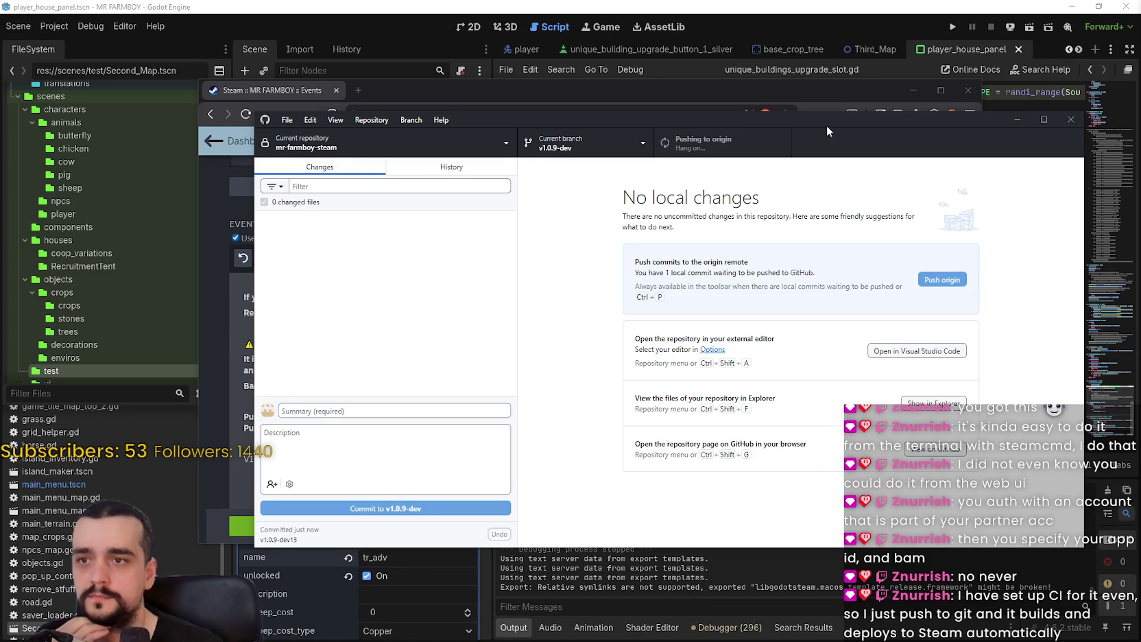
left_click_drag(825, 122, 789, 104)
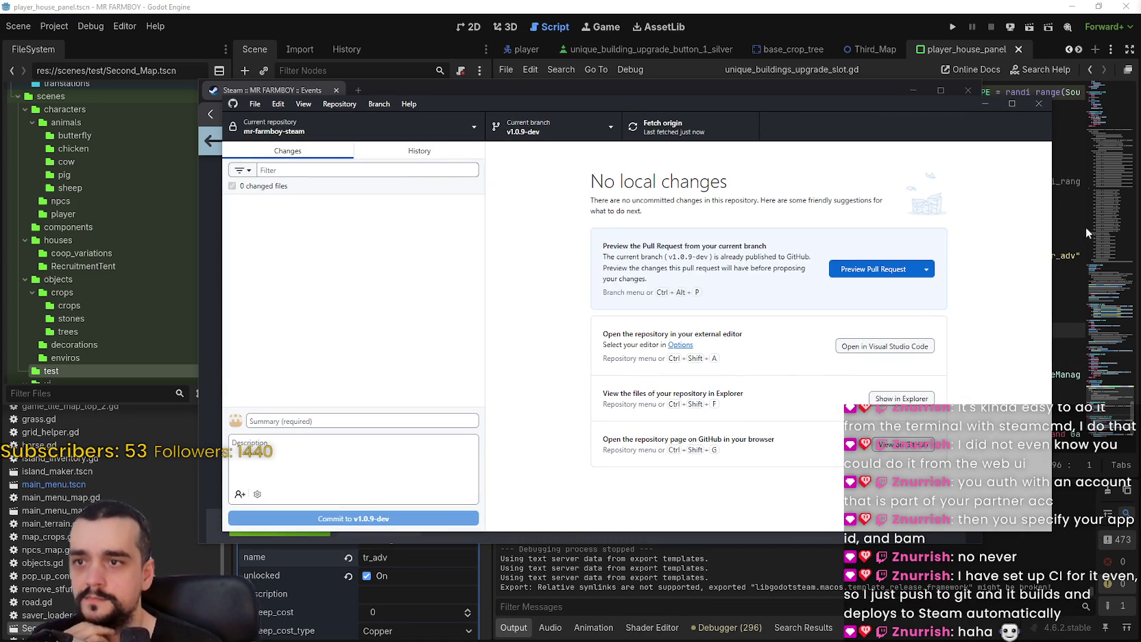
left_click_drag(939, 103, 882, 84)
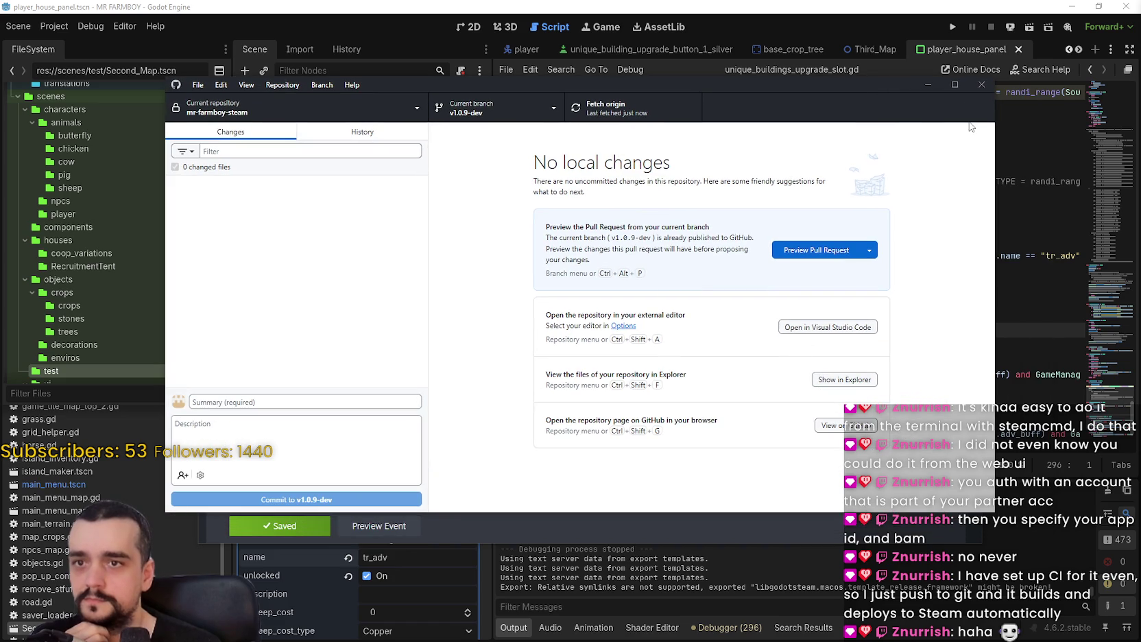
left_click(983, 86)
Remove the (NOT YET IMPLEMENTED) tags from Unique Buildings Rework and Character Progression
scroll(439, 432, "down", 5)
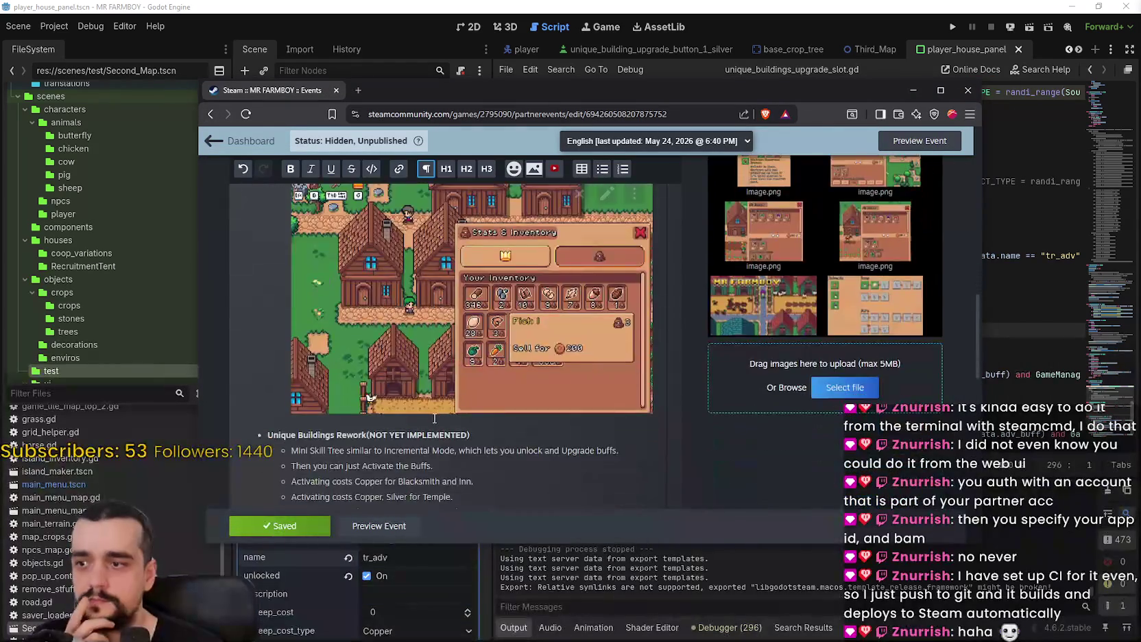
scroll(431, 412, "up", 5)
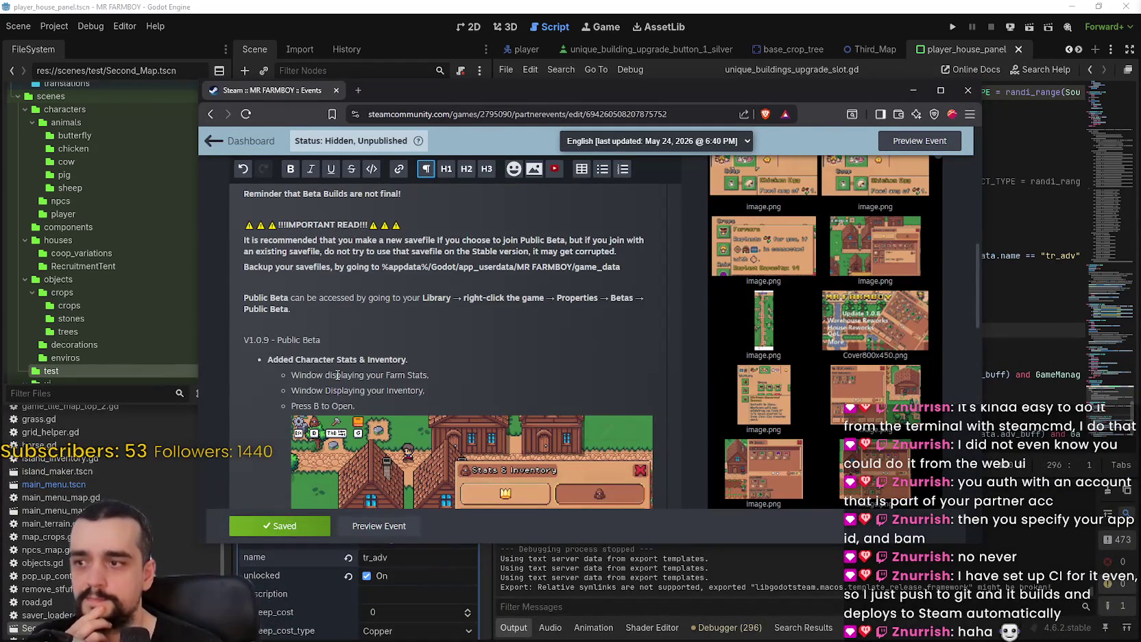
mouse_move(265, 358)
left_mouse_down()
mouse_move(446, 357)
mouse_move(455, 392)
left_mouse_up()
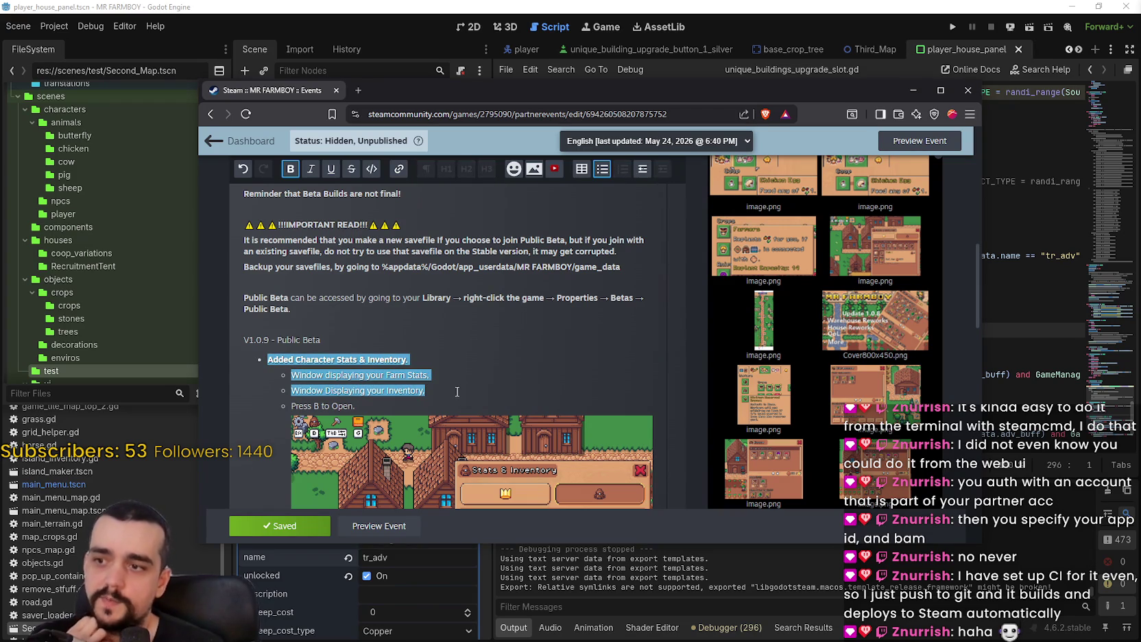
scroll(454, 390, "down", 1)
left_click(453, 328)
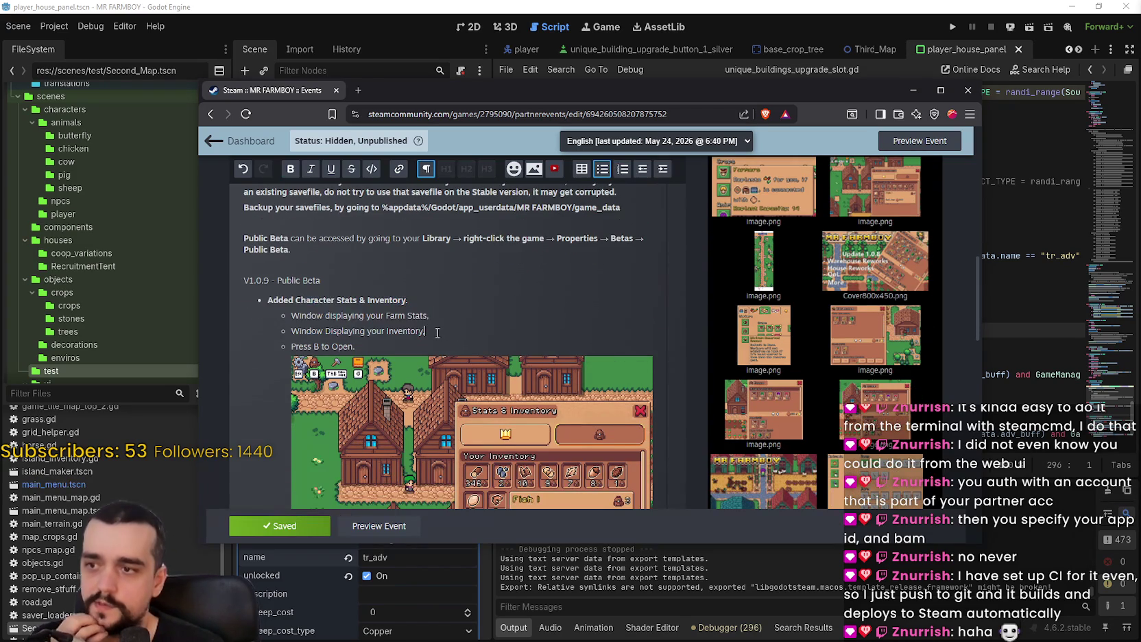
scroll(453, 328, "down", 2)
scroll(345, 235, "down", 3)
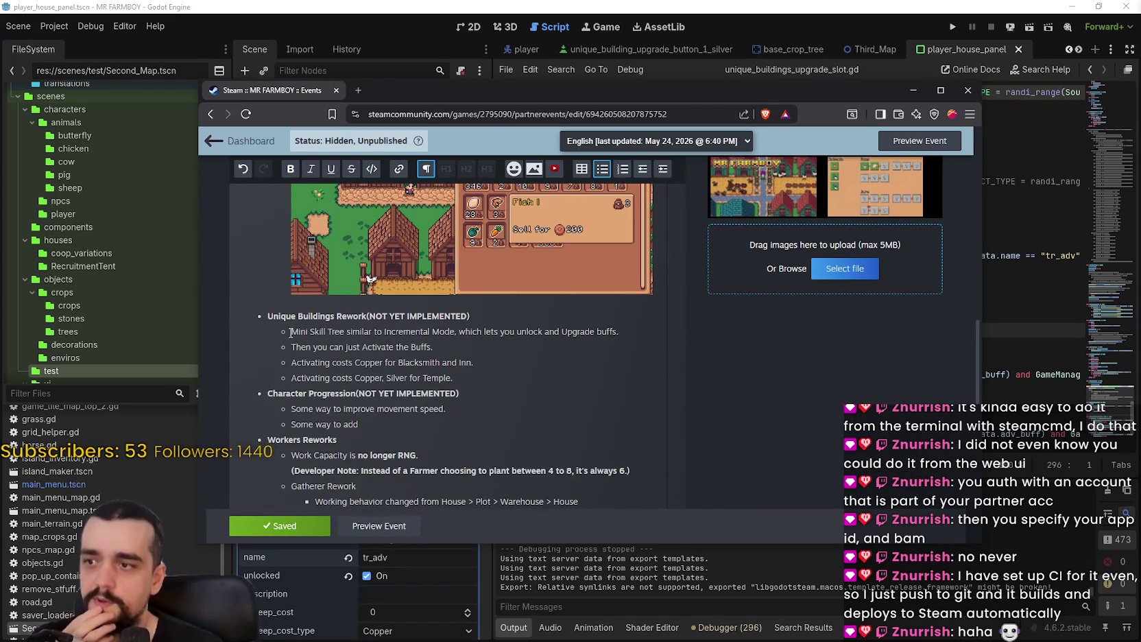
left_click_drag(369, 317, 511, 317)
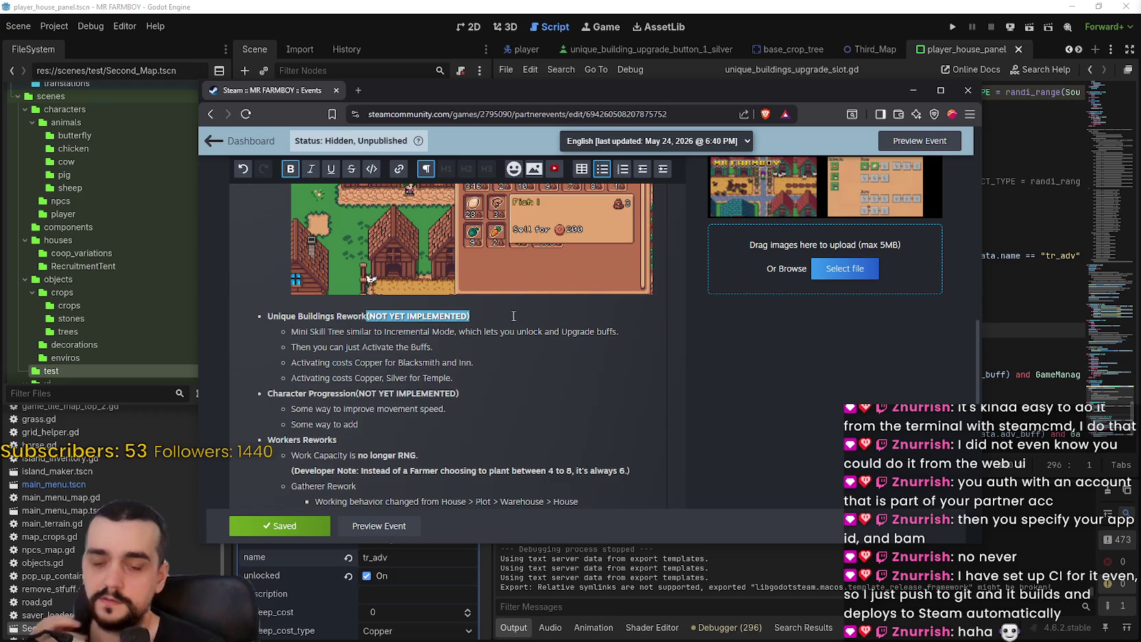
key("BackSpace")
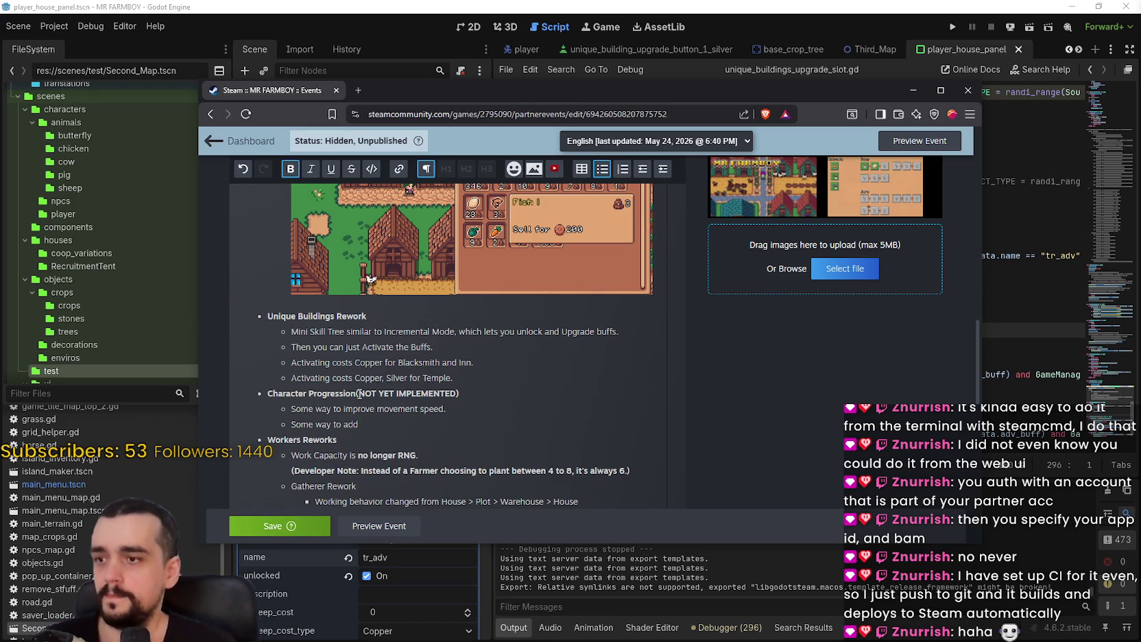
left_click_drag(358, 394, 476, 395)
key("BackSpace")
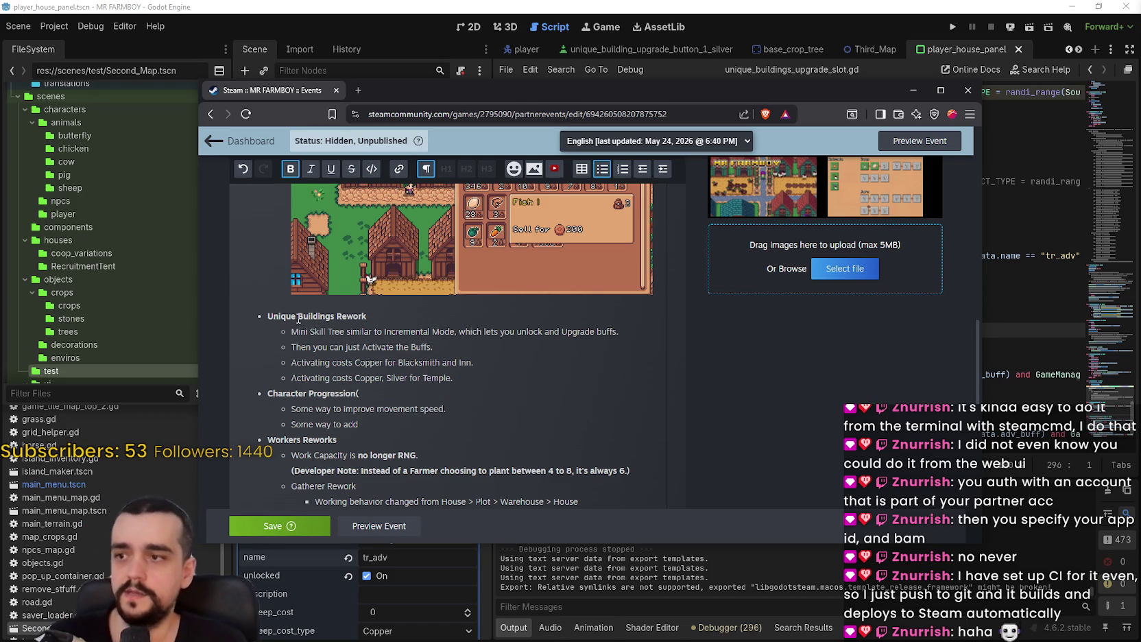
Delete 'similar to Incremental Mode' and make 'Mini Skill Tree' bold
left_click(293, 332)
mouse_move(298, 338)
left_mouse_down()
mouse_move(507, 326)
mouse_move(291, 335)
left_mouse_up()
left_click_drag(384, 334, 618, 335)
left_click(441, 332)
left_click_drag(454, 332, 383, 332)
key("BackSpace")
key("BackSpace")
key("BackSpace")
key("BackSpace")
key("BackSpace")
key("BackSpace")
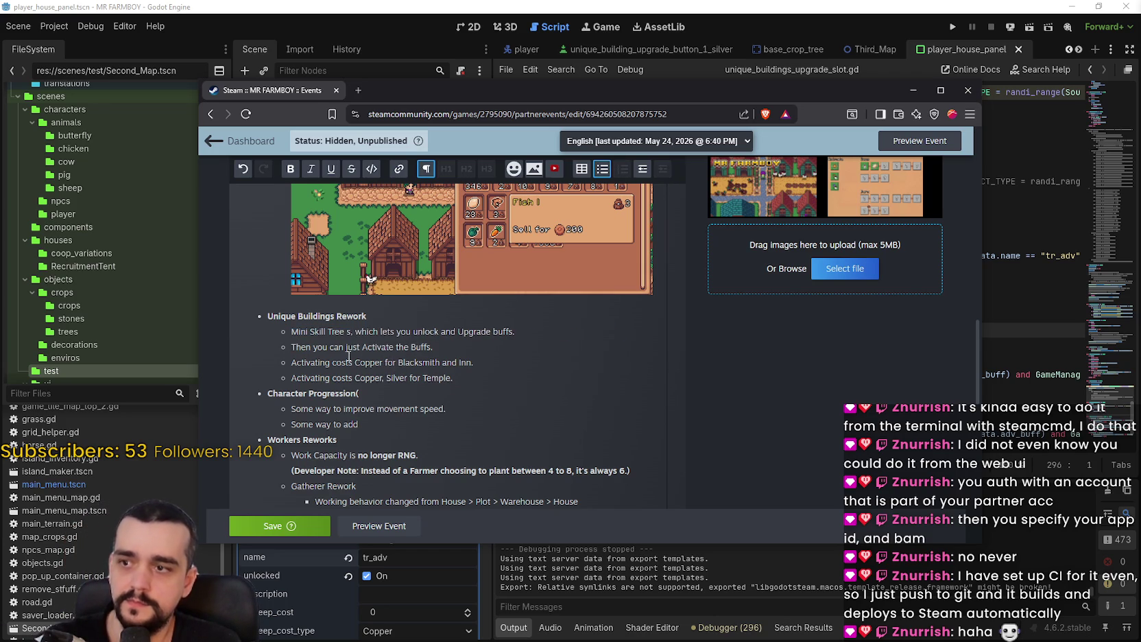
mouse_move(291, 332)
left_mouse_down()
mouse_move(512, 332)
mouse_move(309, 332)
mouse_move(347, 331)
left_mouse_up()
left_click(290, 168)
left_click(407, 339)
Change 'Upgrade' to 'activate' and delete the redundant 'Activate the Buffs' bullet
left_click_drag(511, 332, 330, 332)
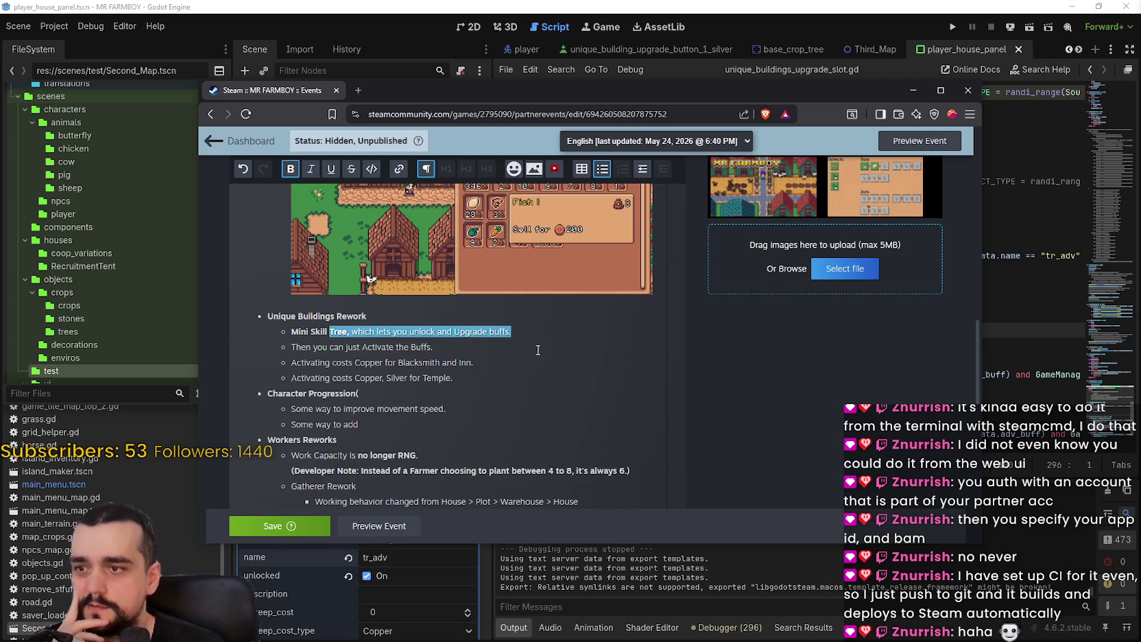
left_click(516, 351)
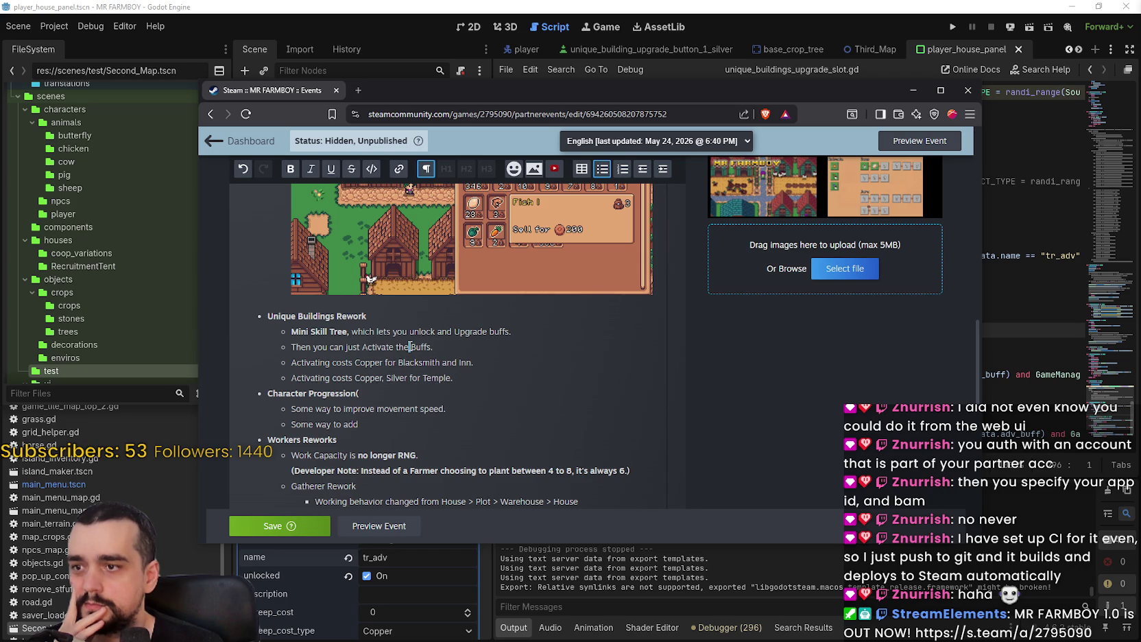
mouse_move(423, 346)
left_mouse_down()
mouse_move(290, 346)
mouse_move(419, 347)
mouse_move(300, 340)
left_mouse_up()
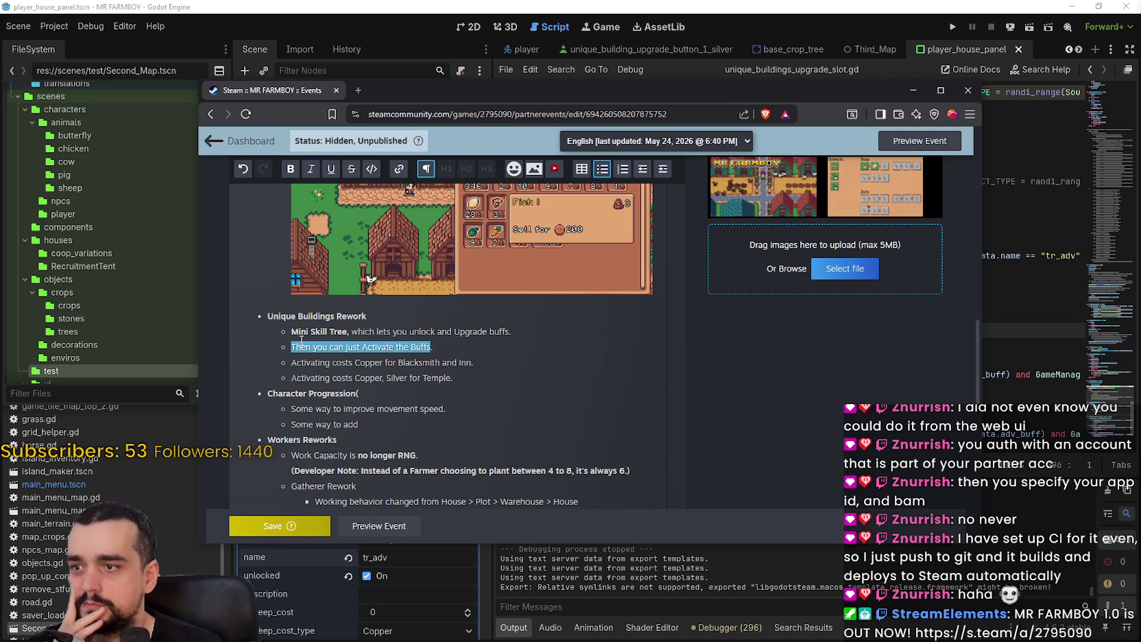
left_click(452, 332)
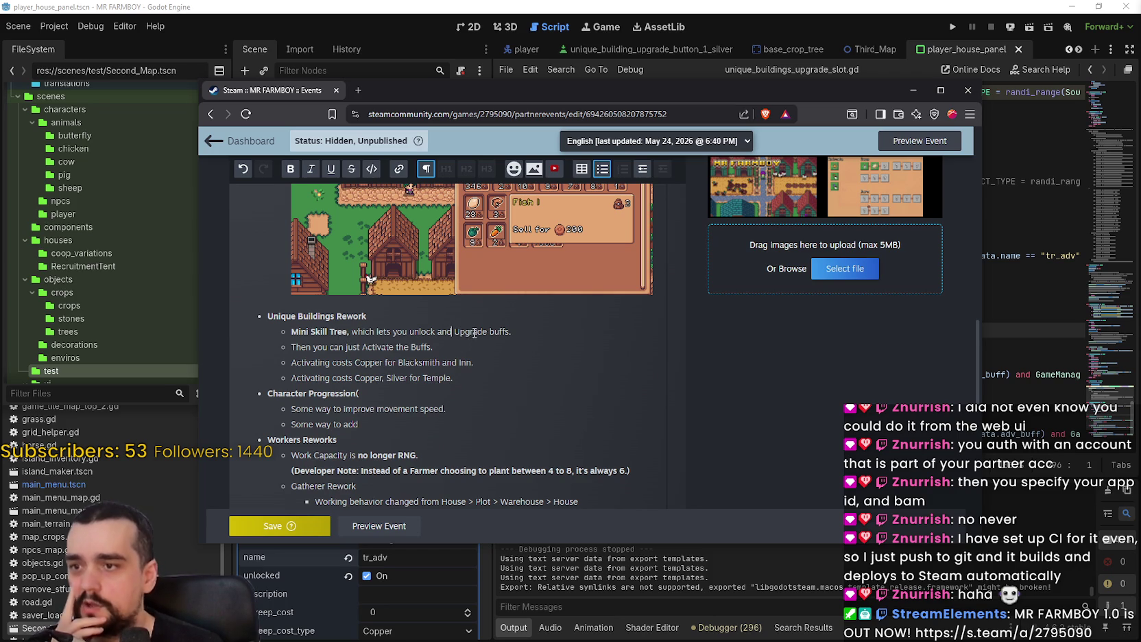
double_click(478, 331)
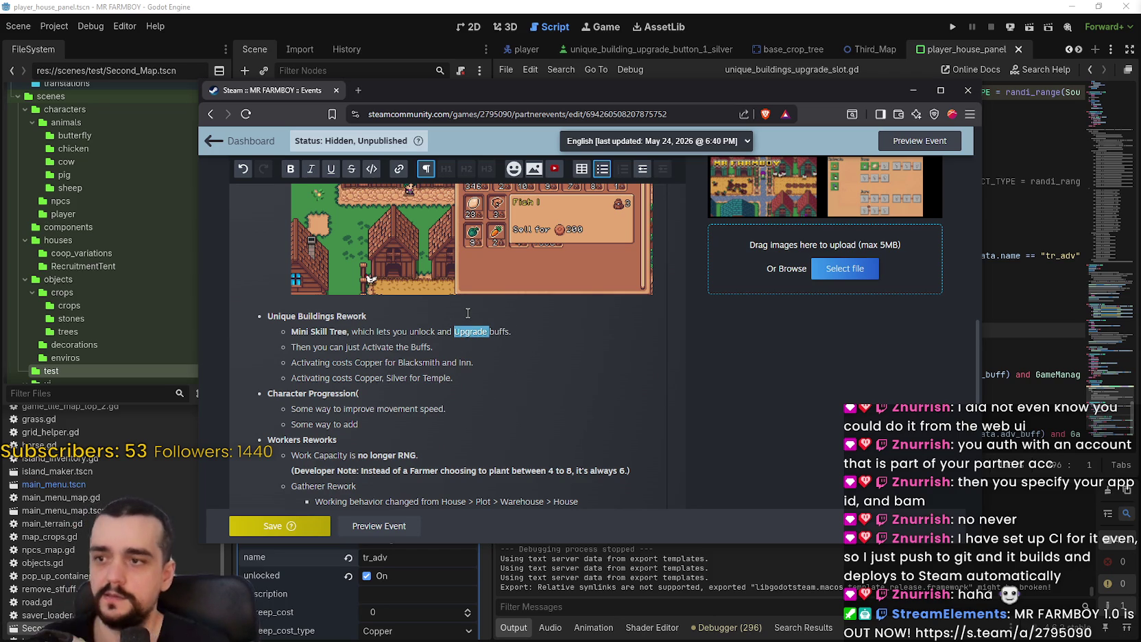
type("activ")
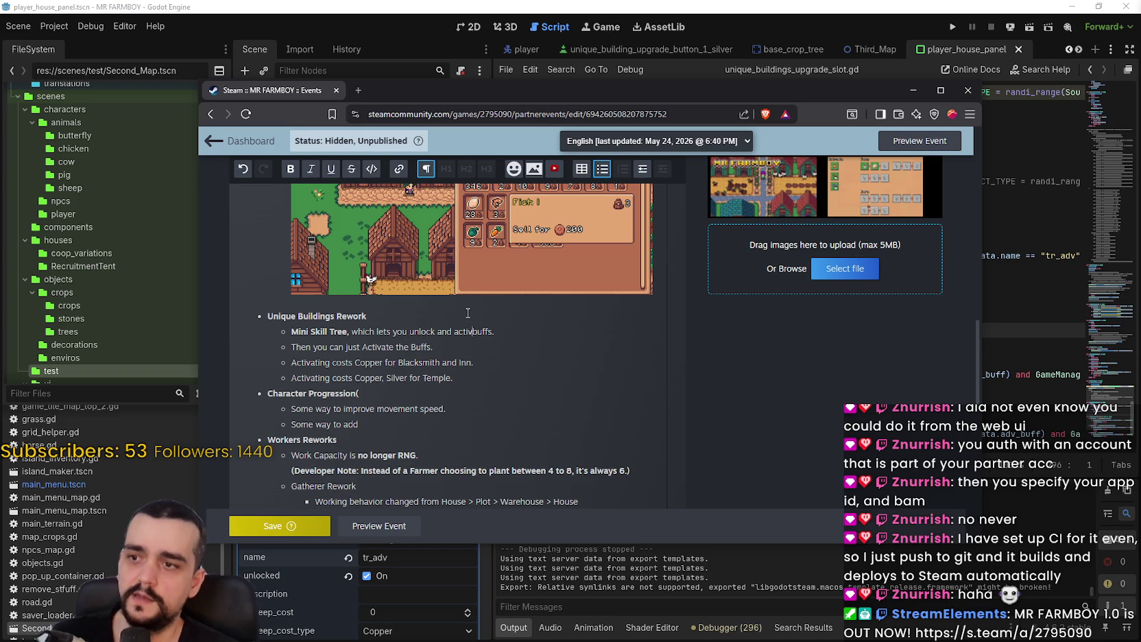
type("ate")
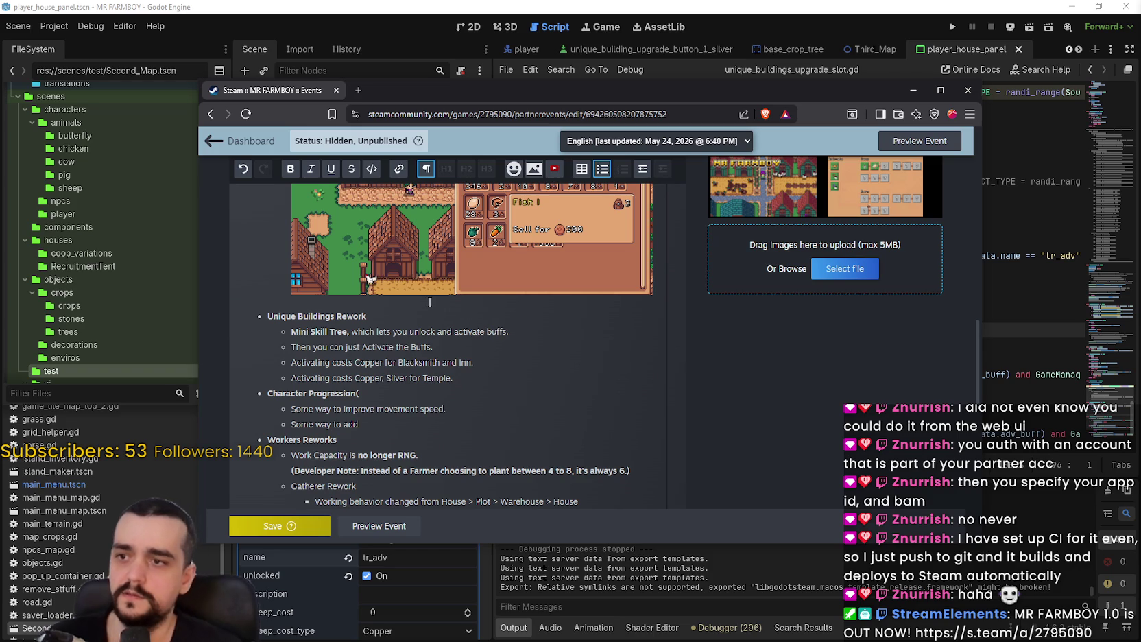
mouse_move(447, 350)
left_mouse_down()
mouse_move(251, 334)
mouse_move(258, 345)
left_mouse_up()
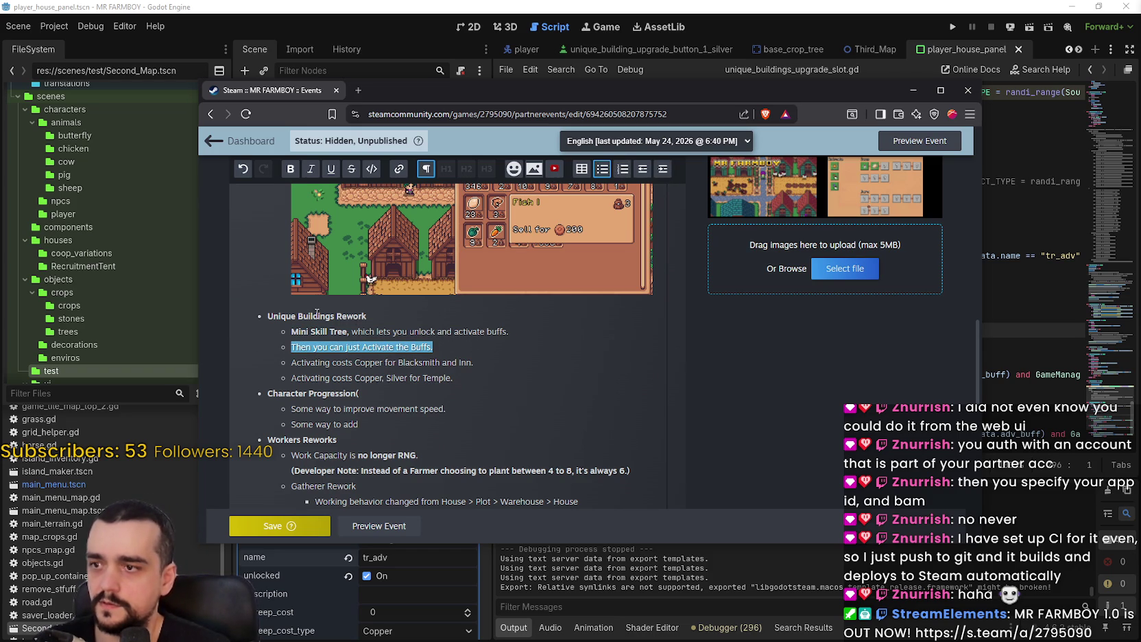
key("BackSpace")
key("BackSpace")
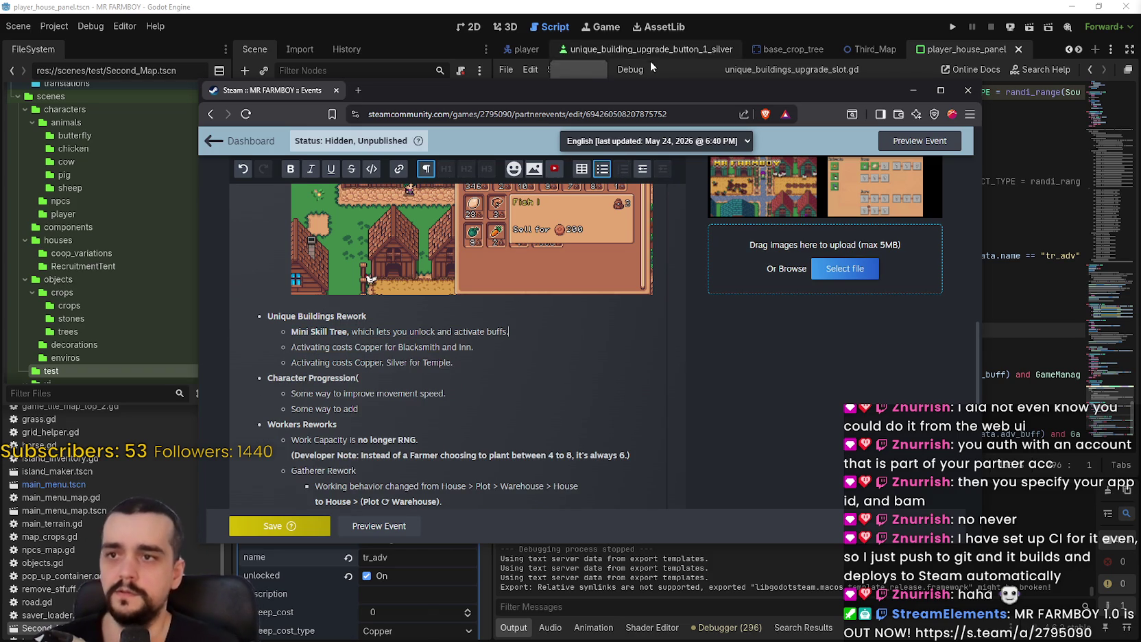
left_click(951, 29)
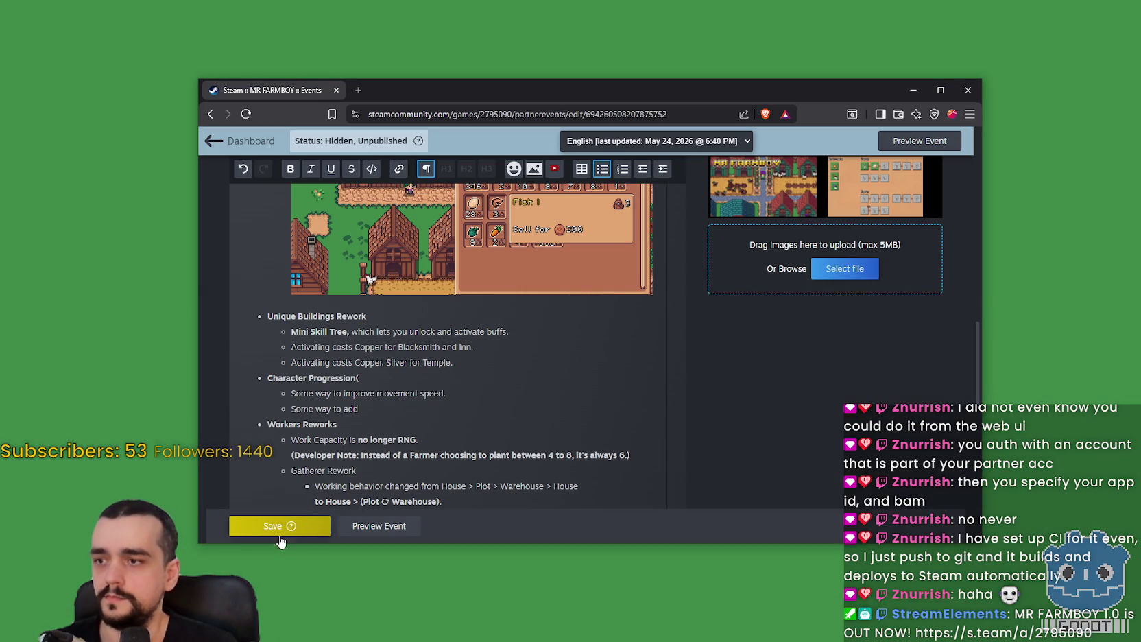
Save the event draft with the edited Mini Skill Tree notes
left_click(279, 526)
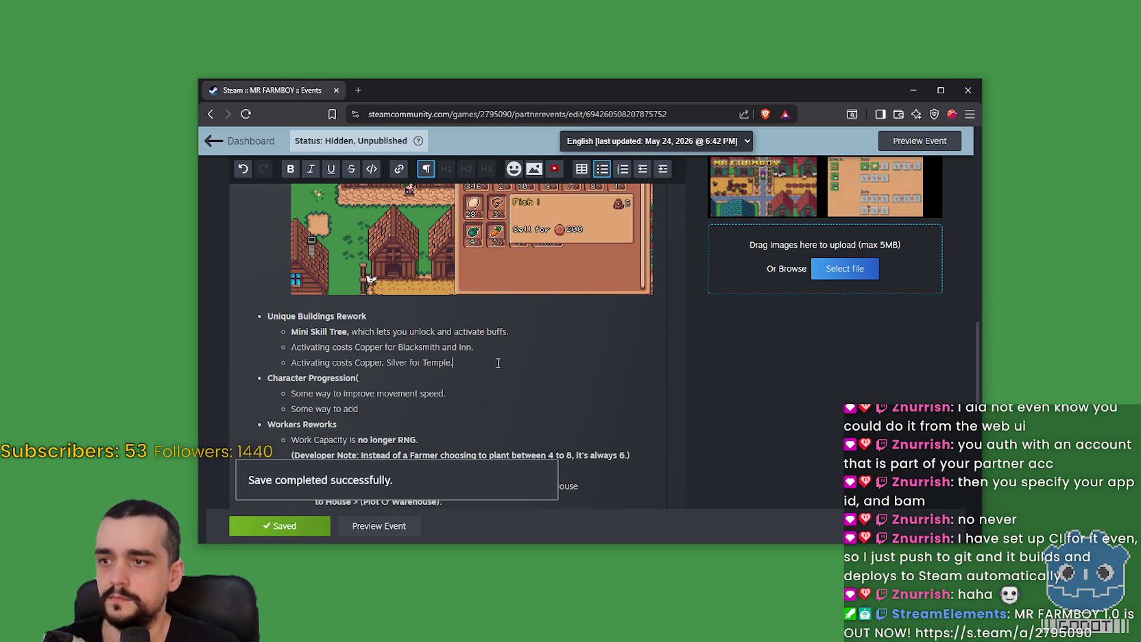
double_click(300, 347)
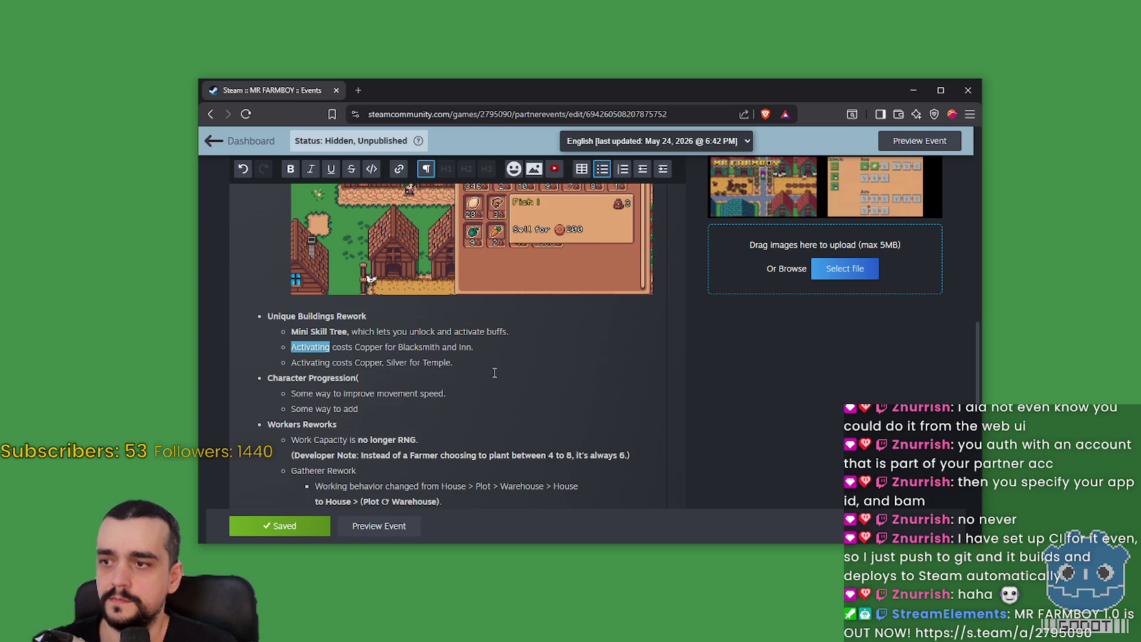
left_click_drag(454, 362, 283, 348)
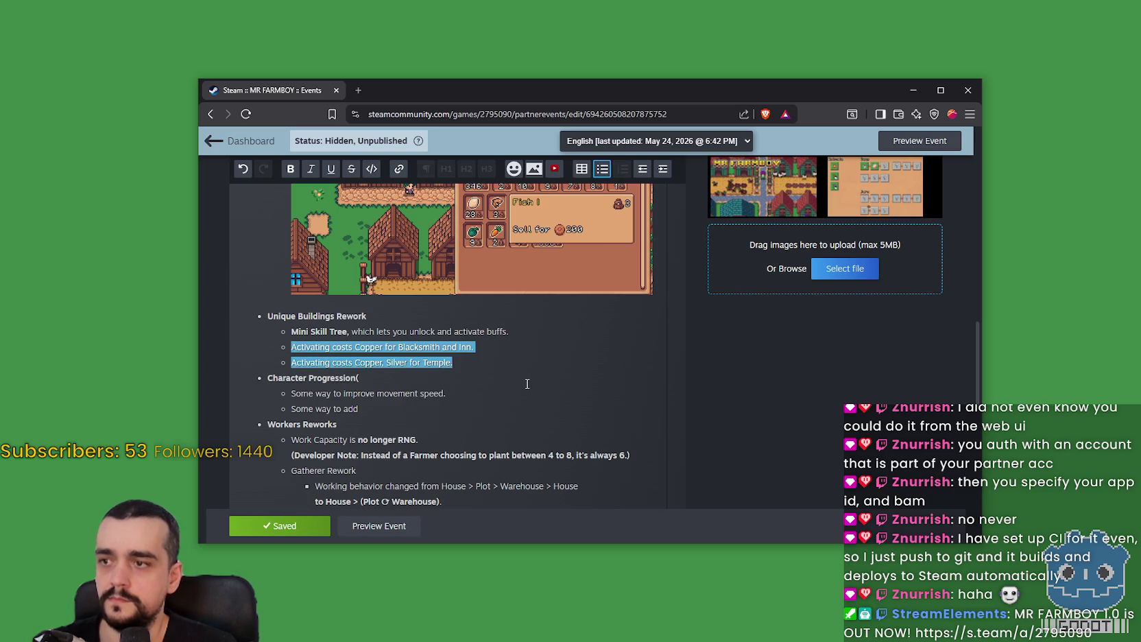
scroll(527, 382, "up", 1)
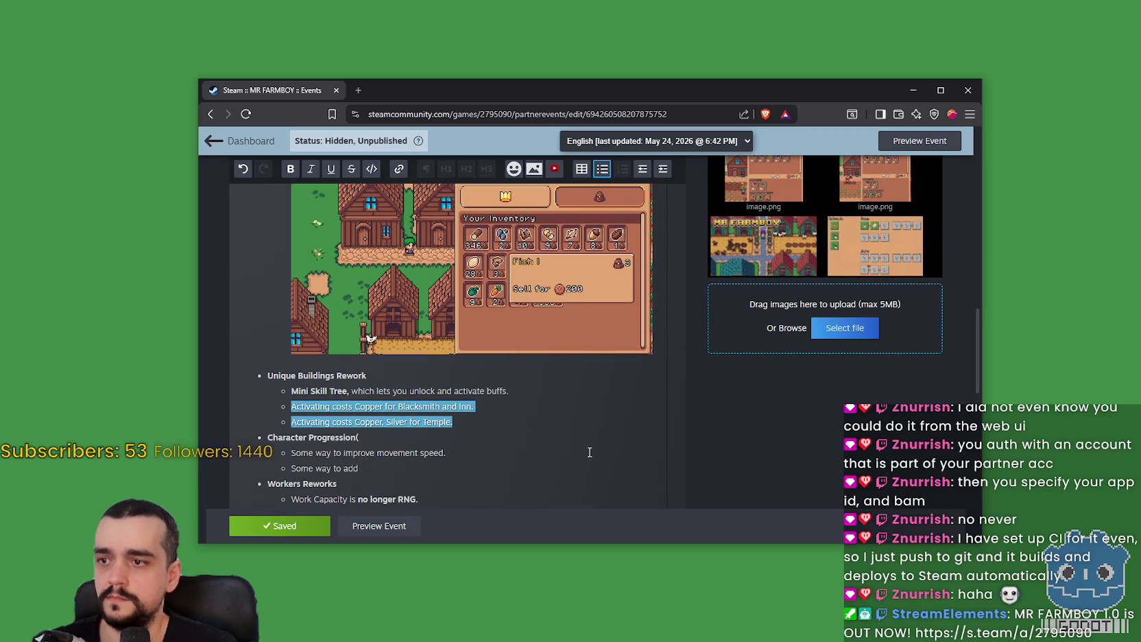
left_click(453, 422)
Delete the Temple and Blacksmith cost lines, then undo the deletion
triple_click(422, 422)
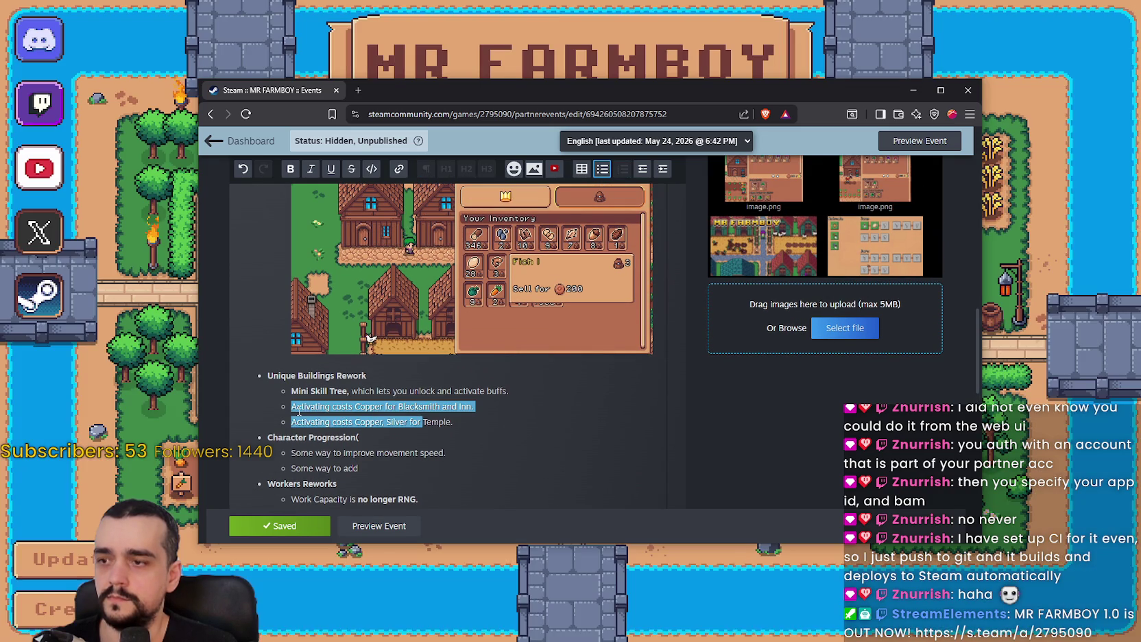
left_click(420, 424)
triple_click(417, 424)
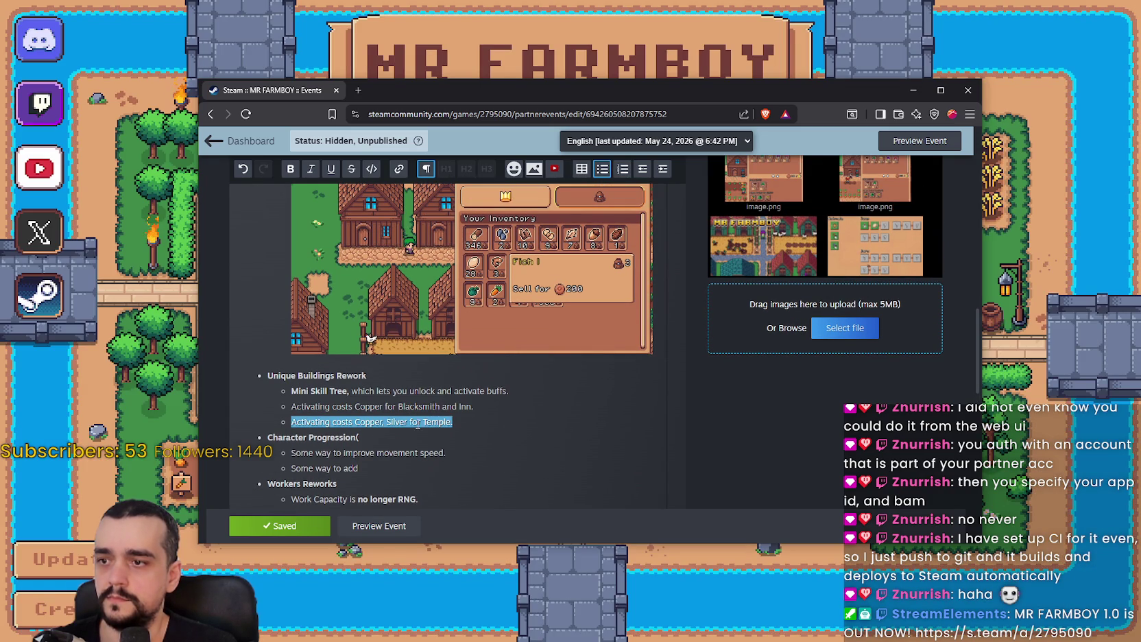
left_click(290, 406)
left_click(454, 426, "shift")
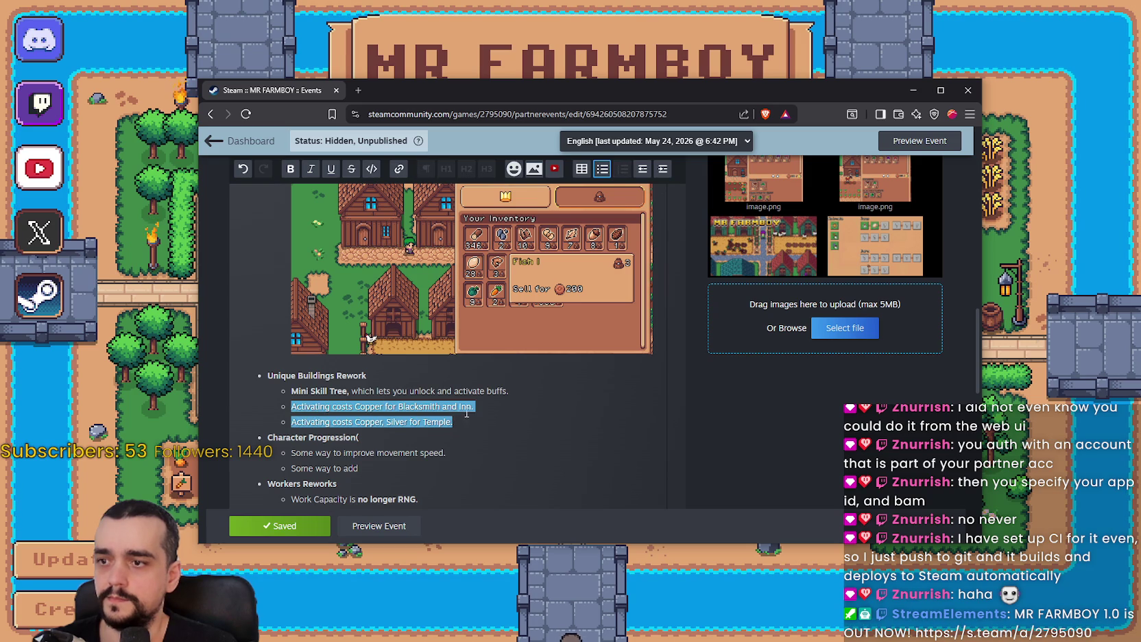
key("BackSpace")
key("ctrl+z")
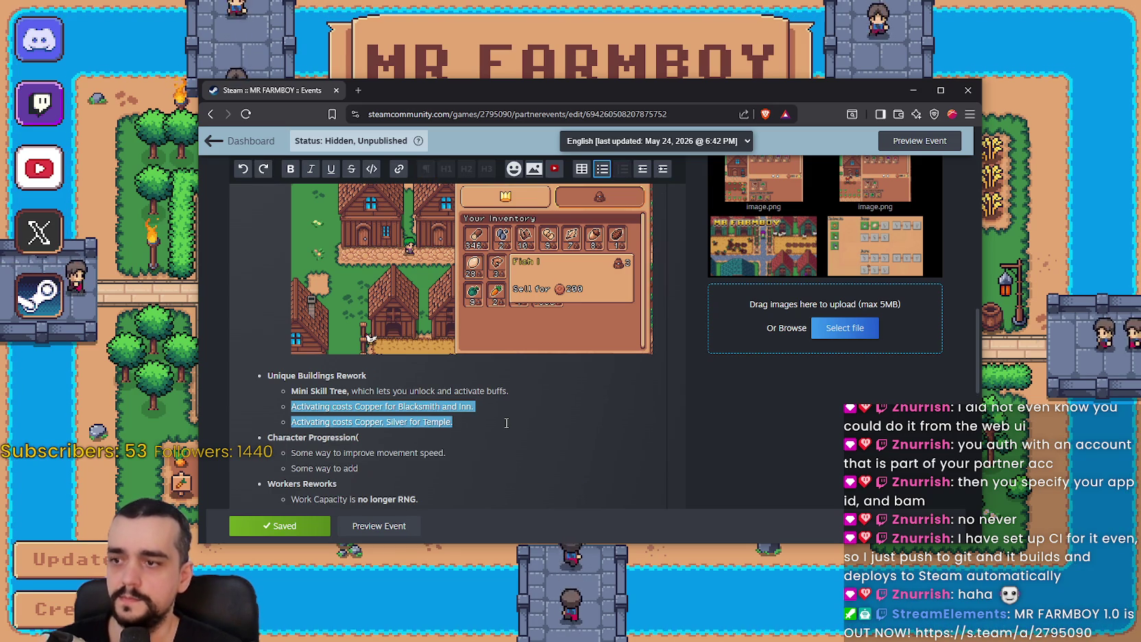
left_click(493, 410)
Replace the Blacksmith and Inn cost line with an Active Buffs upkeep sentence, erasing the Temple line
triple_click(274, 413)
type("Active bu")
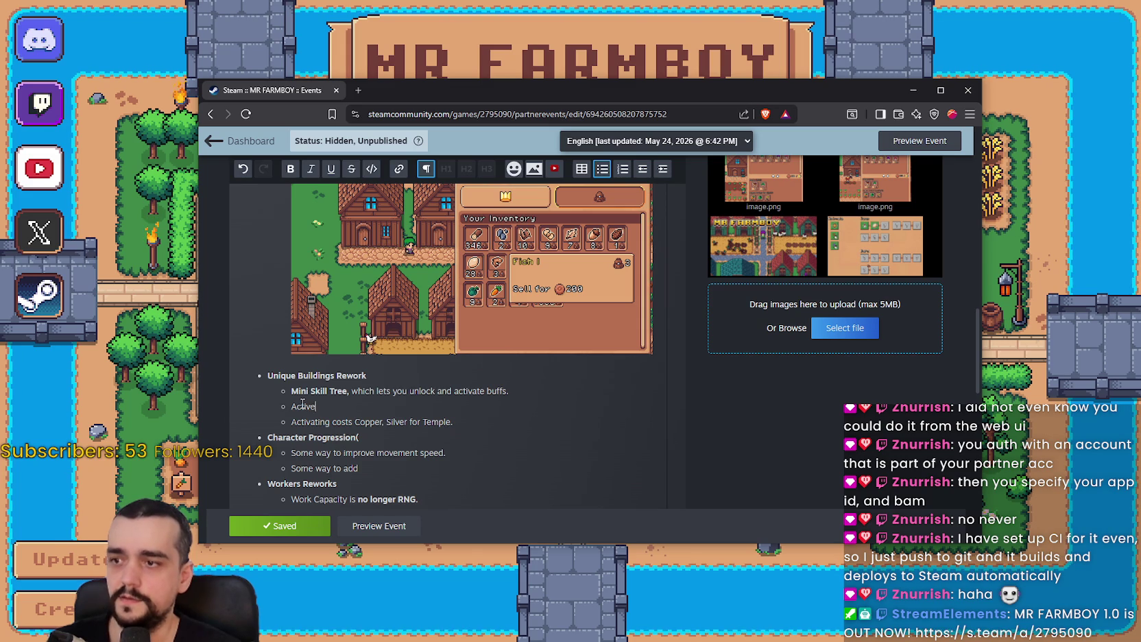
type("uffs has an Upkeep attached to them.")
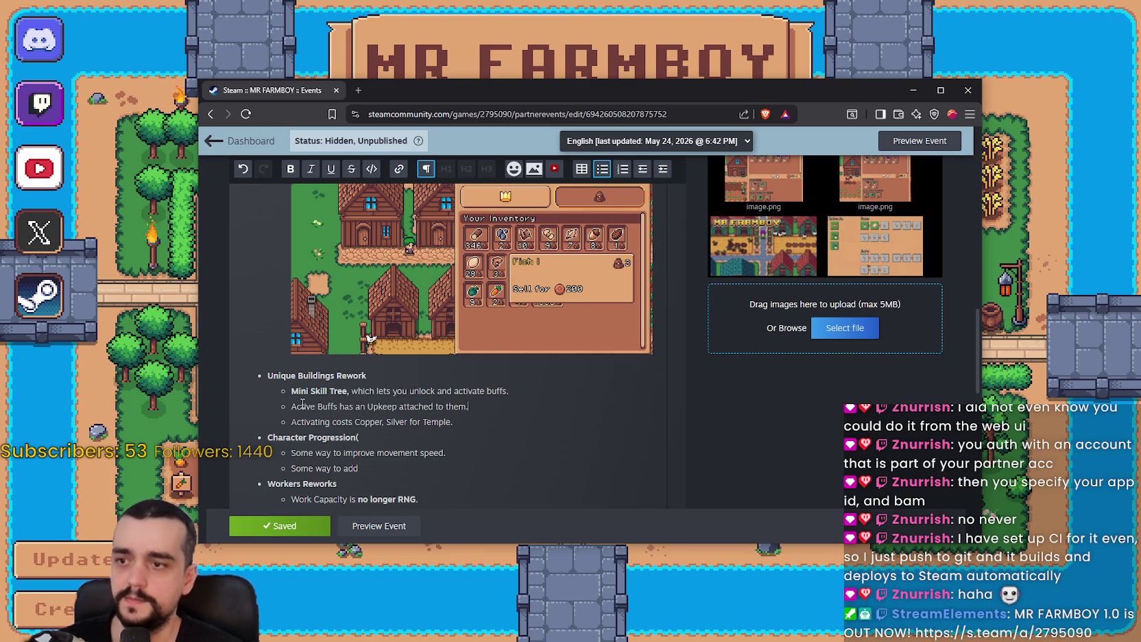
key("Right")
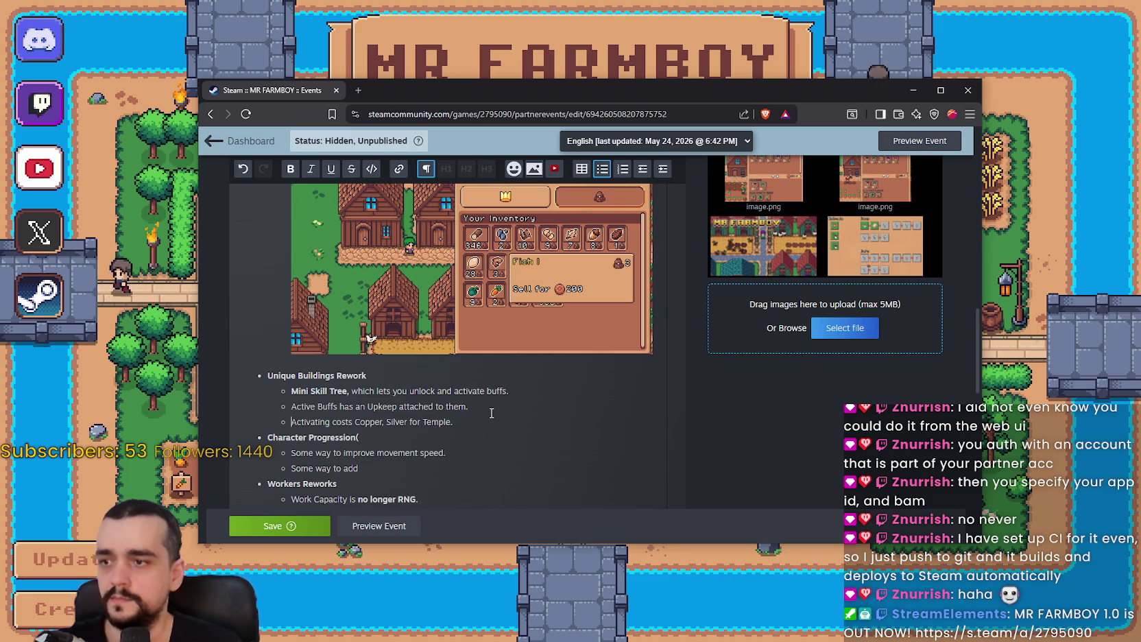
left_click(467, 422)
key("BackSpace")
key("BackSpace")
key("BackSpace")
key("BackSpace")
key("BackSpace")
key("BackSpace")
key("BackSpace")
key("BackSpace")
key("BackSpace")
left_click(138, 375)
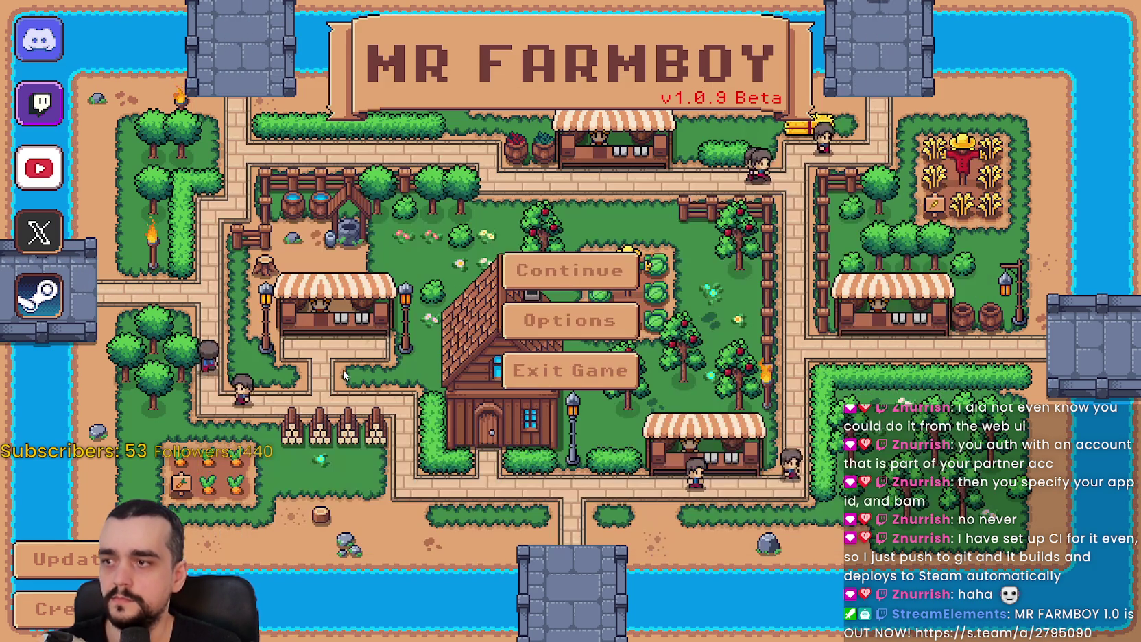
Load the Save 1 (Normal) game via Continue in Mr Farmboy's main menu
left_click(511, 271)
left_click(502, 247)
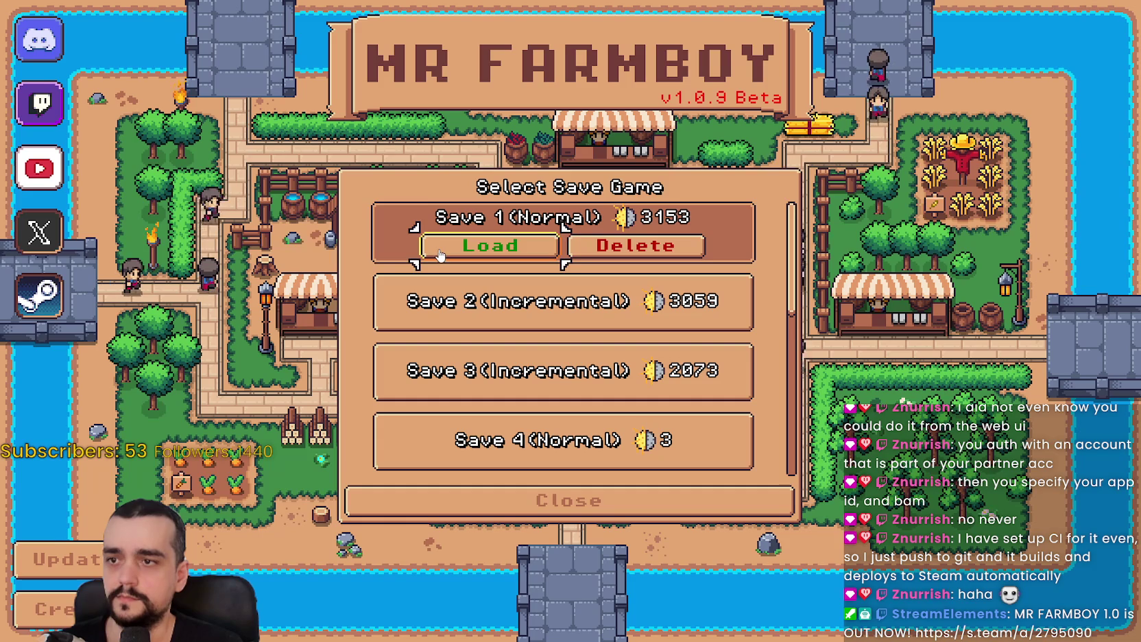
left_click(456, 251)
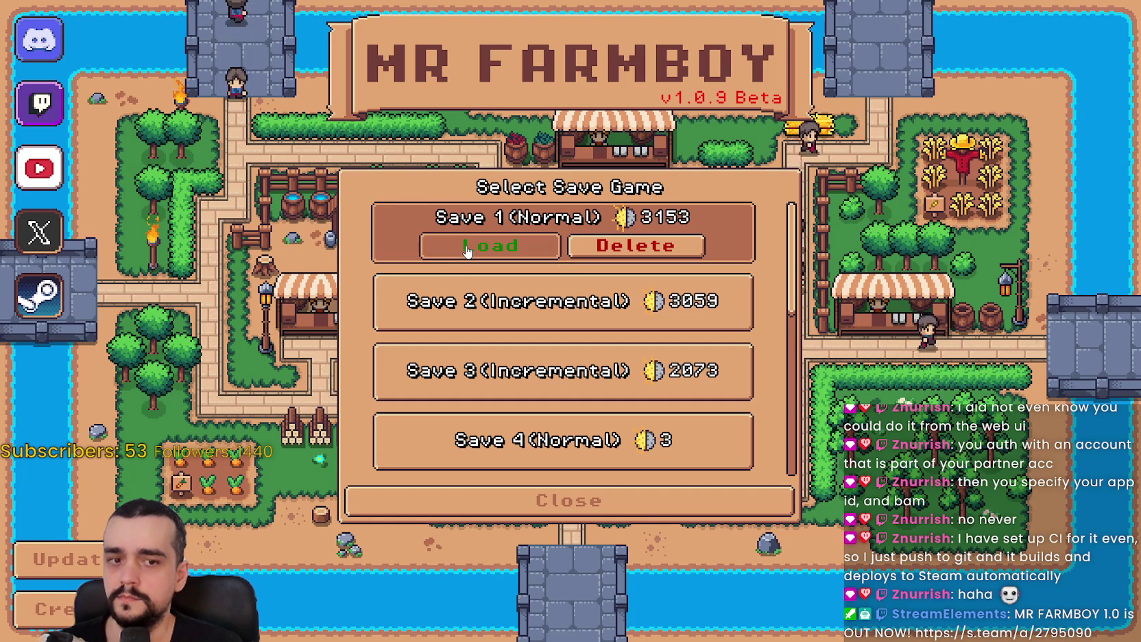
left_click(467, 251)
key("alt+Tab")
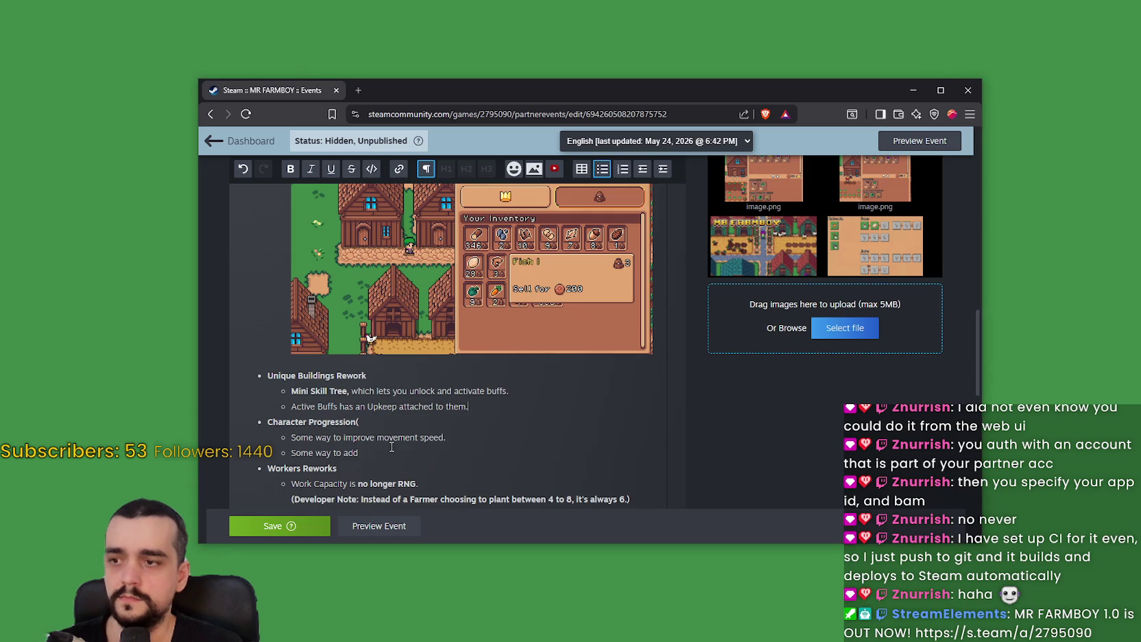
Replace the Character Progression heading with 'Player House(Goodbye Horse Stable)'
scroll(395, 449, "down", 2)
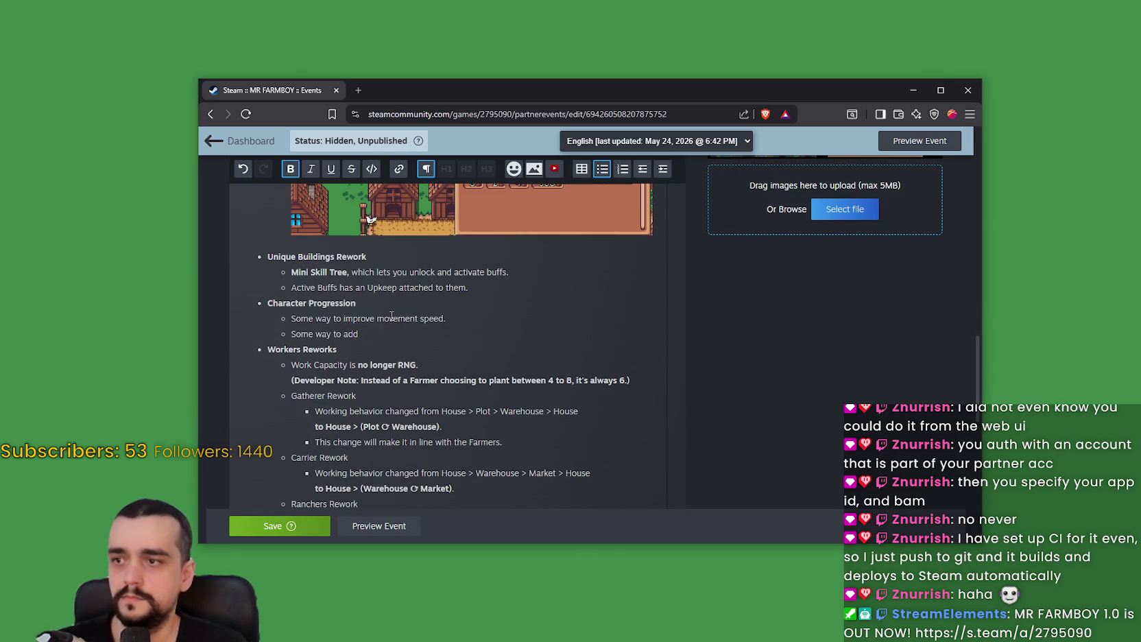
scroll(404, 334, "up", 1)
double_click(323, 359)
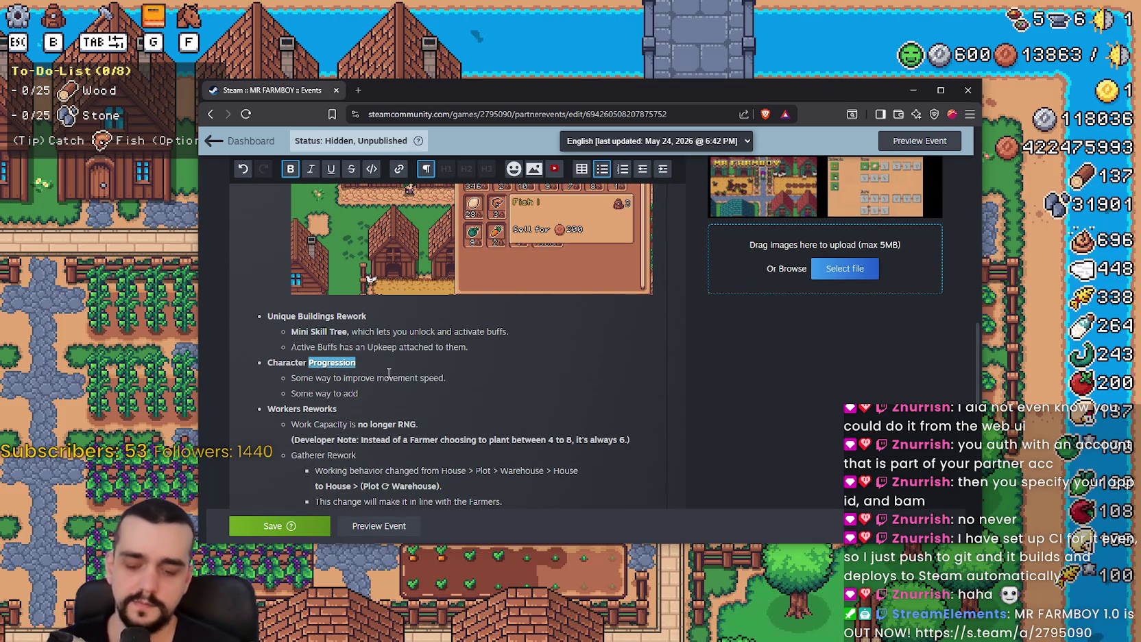
key("BackSpace")
key("BackSpace")
key("BackSpace")
key("BackSpace")
key("BackSpace")
key("BackSpace")
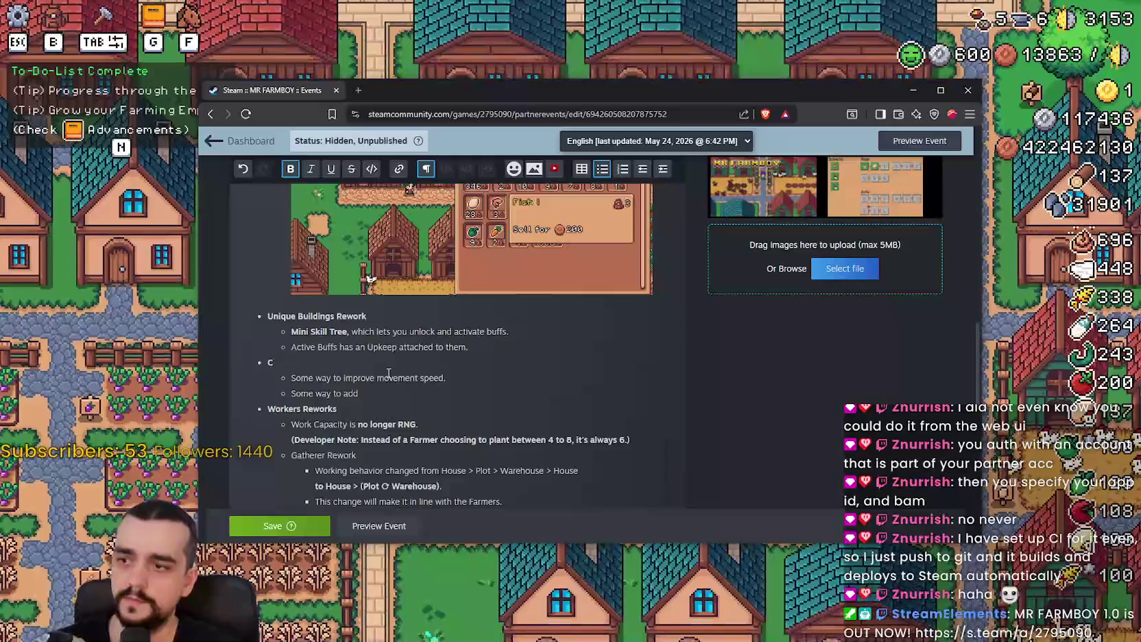
type("Player House(")
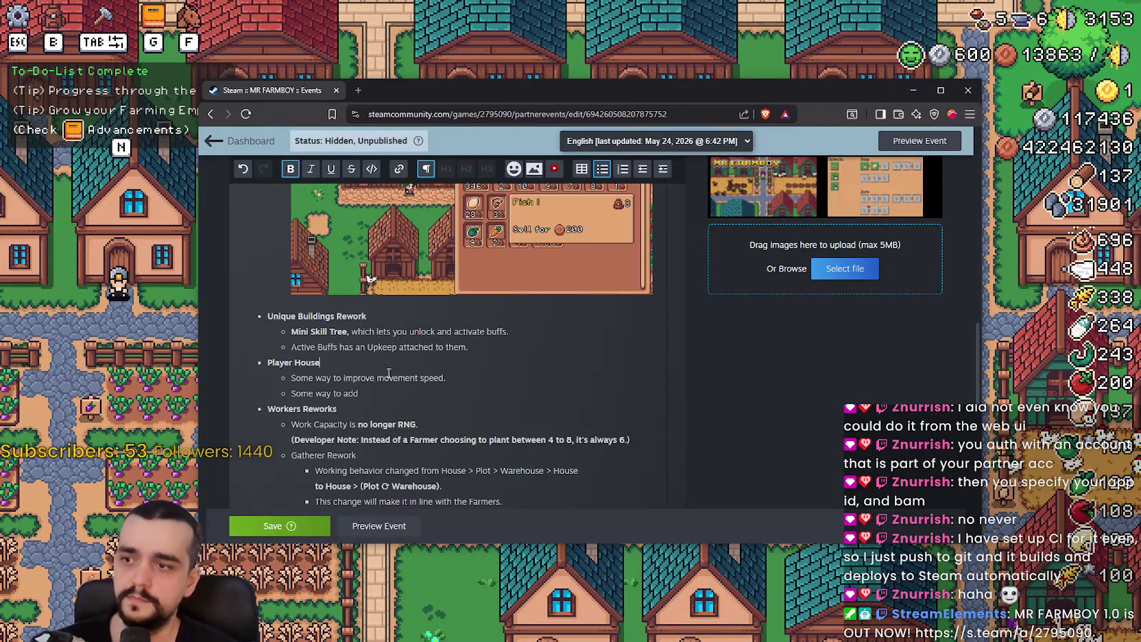
type("Goodbye ")
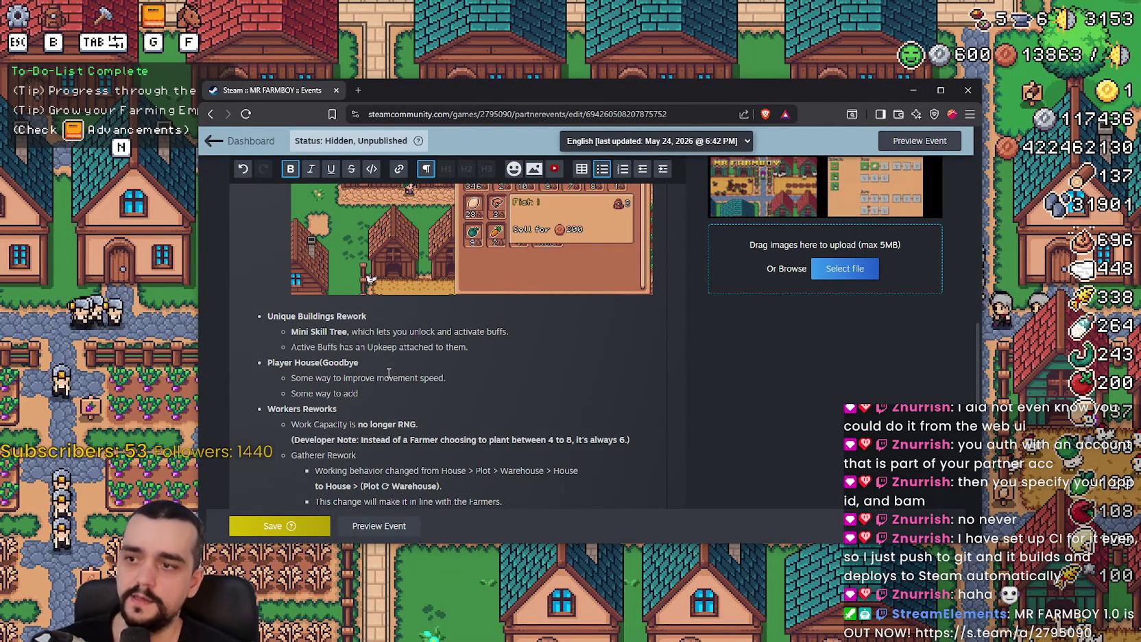
type("Horse Stable)")
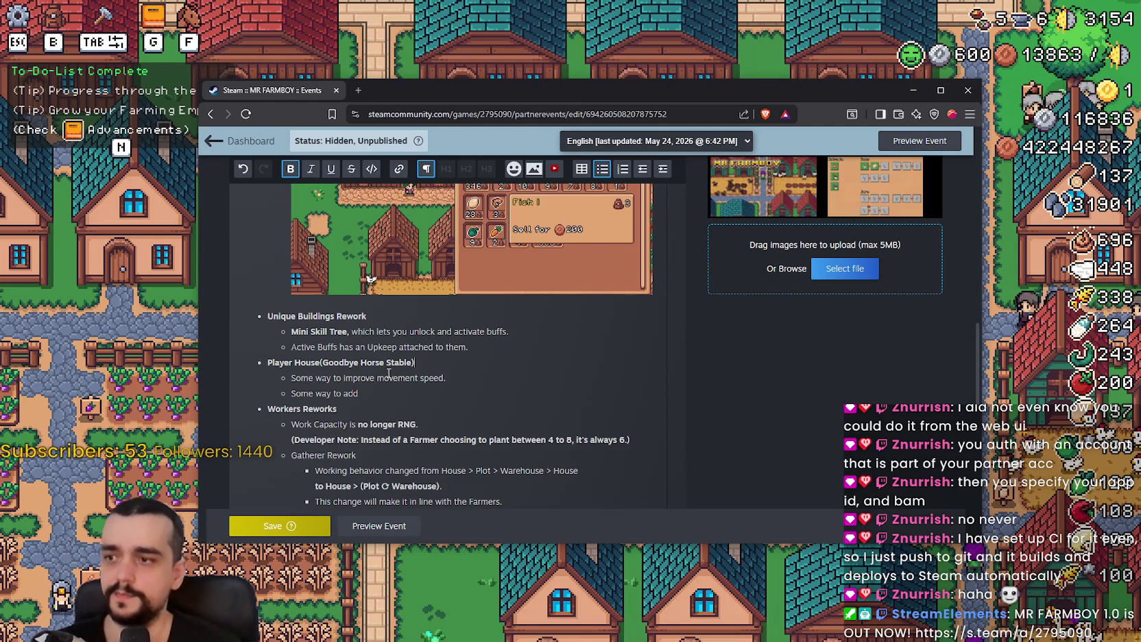
key("alt+Tab")
Pan the camera to the Blacksmith and open its active buffs panel
key("d")
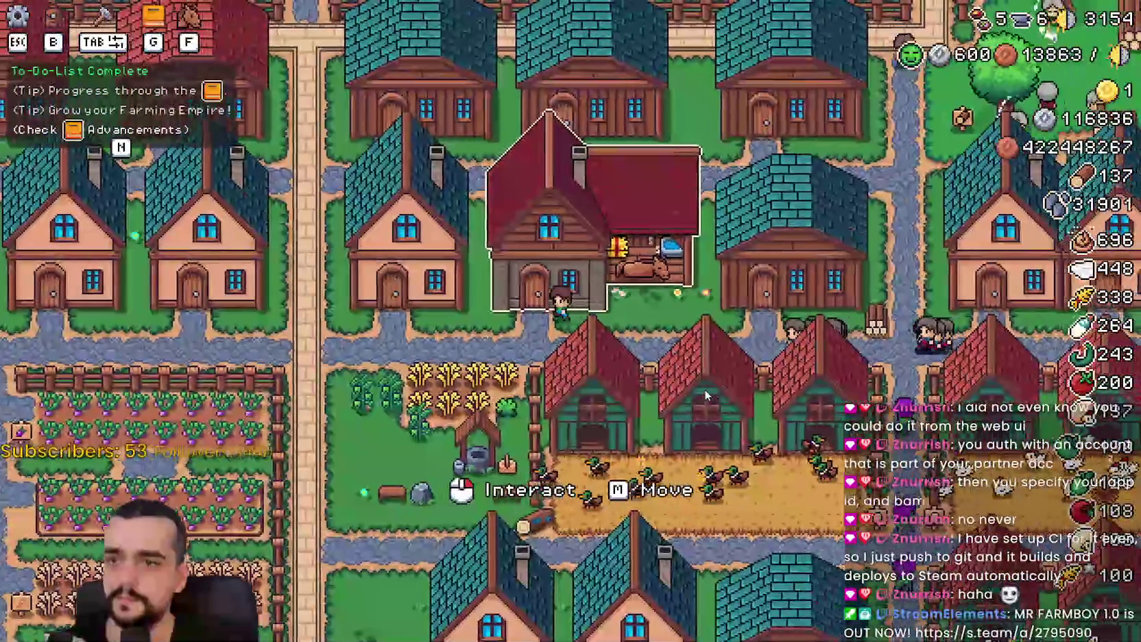
key("w")
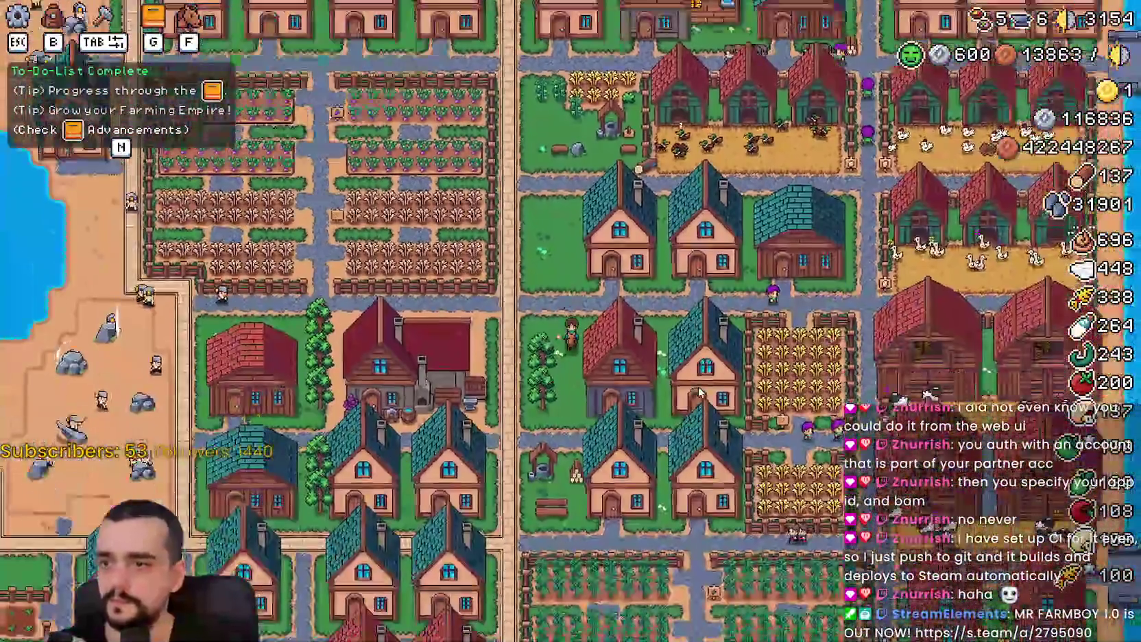
key("s")
scroll(700, 392, "up", 3)
left_click(854, 351)
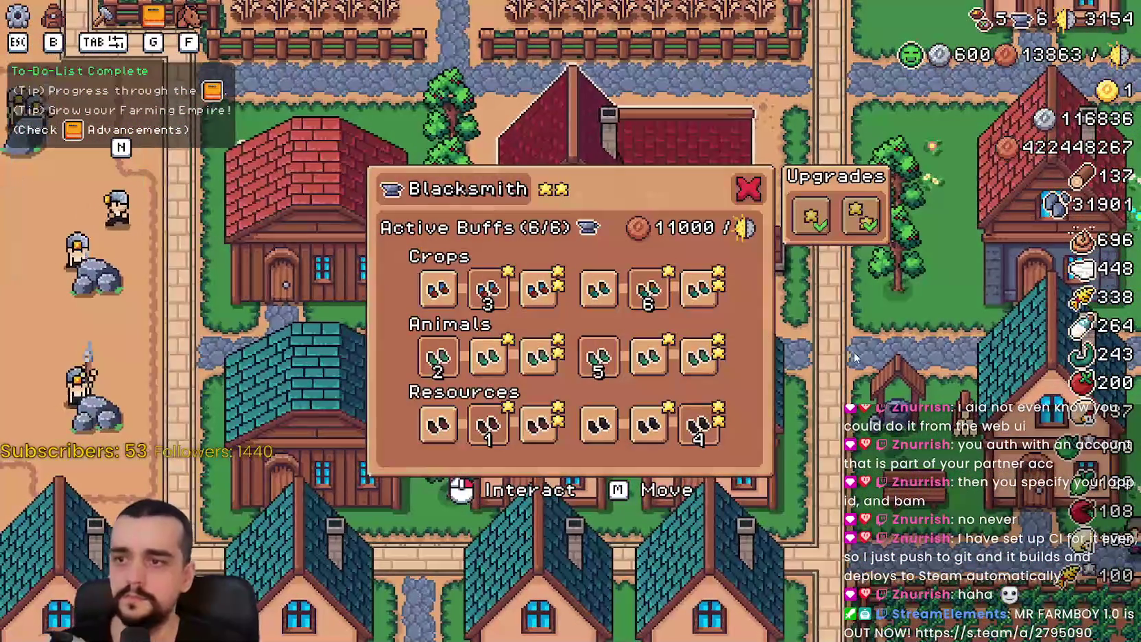
mouse_move(488, 287)
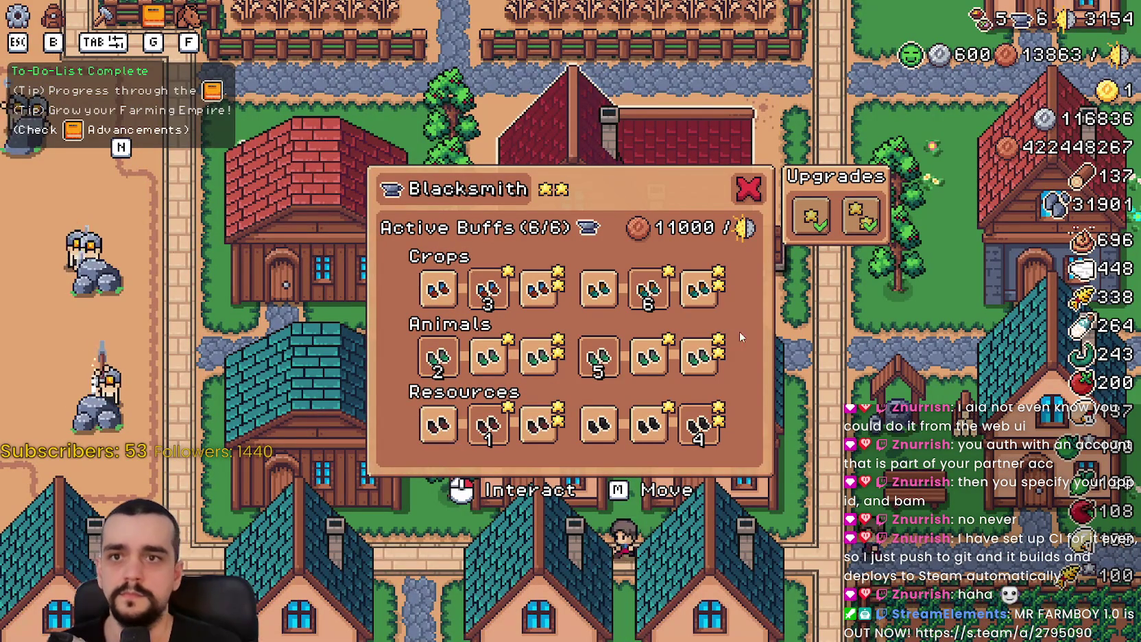
Set the game to windowed mode in Options > Video and resume play
key("Escape")
left_click(573, 247)
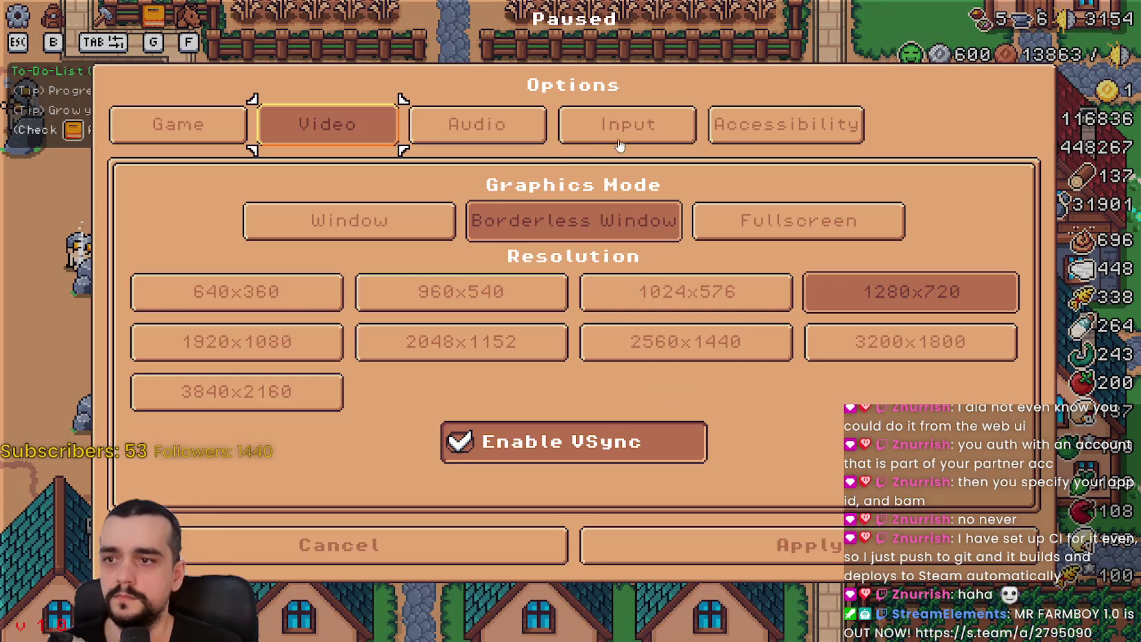
left_click(418, 229)
left_click(718, 483)
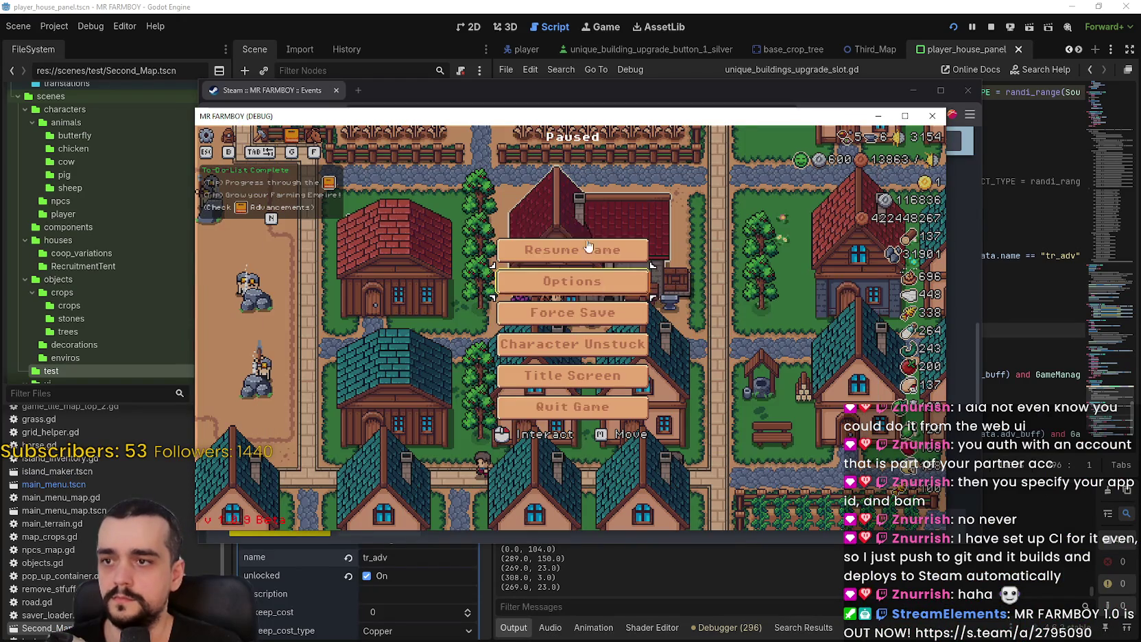
key("Escape")
mouse_move(518, 310)
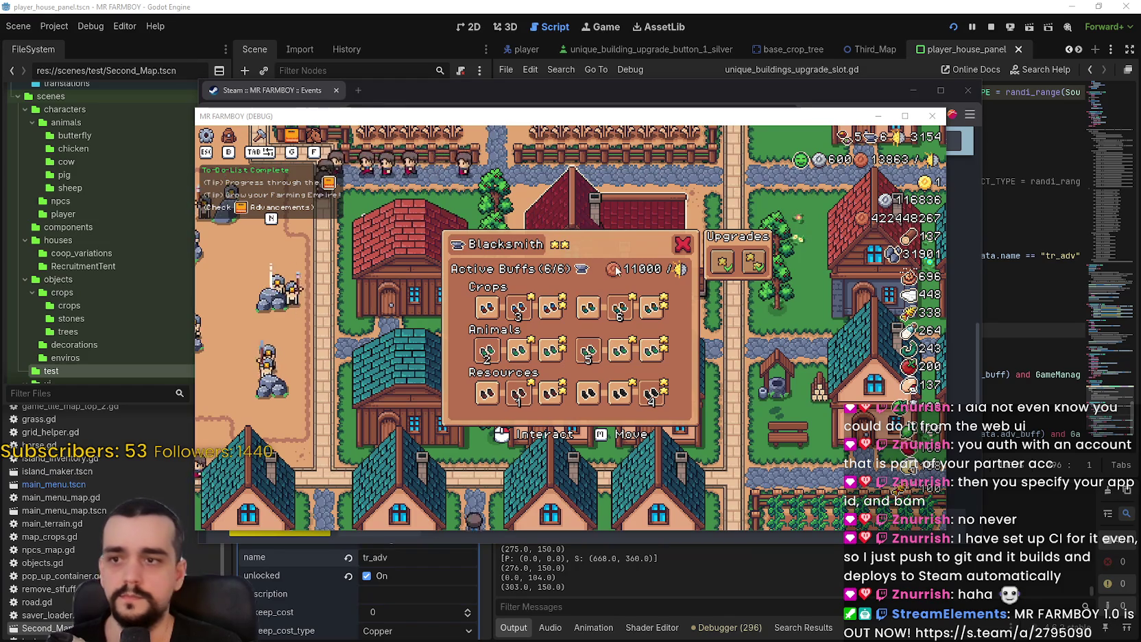
key("super+shift+s")
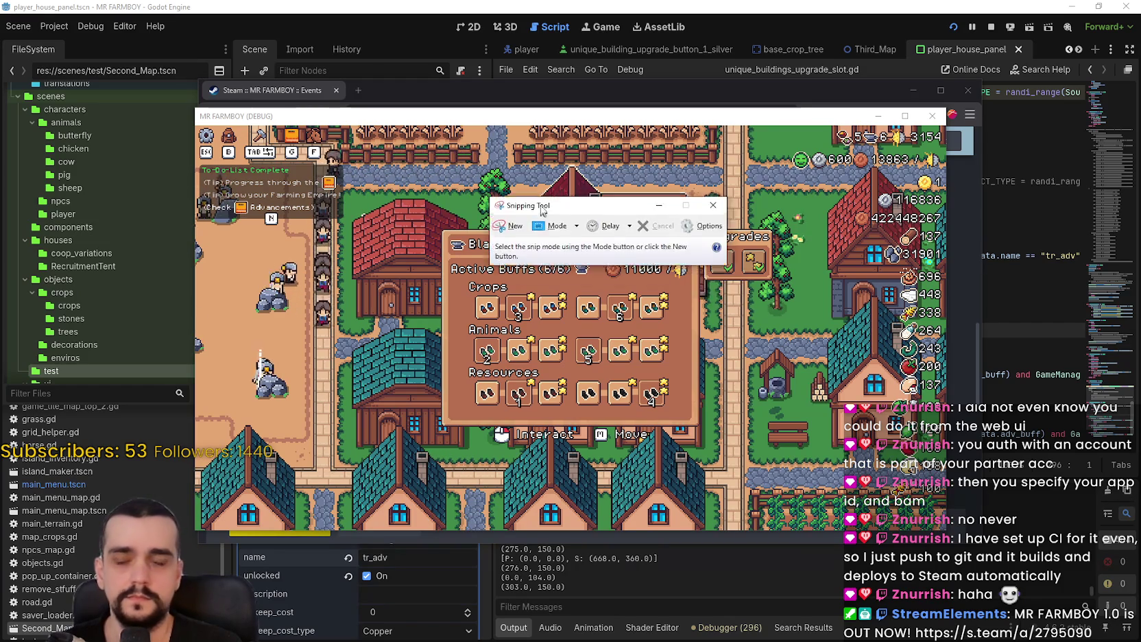
Snip the Blacksmith Active Buffs panel with the Farmer Boots card and copy it
left_click(528, 297)
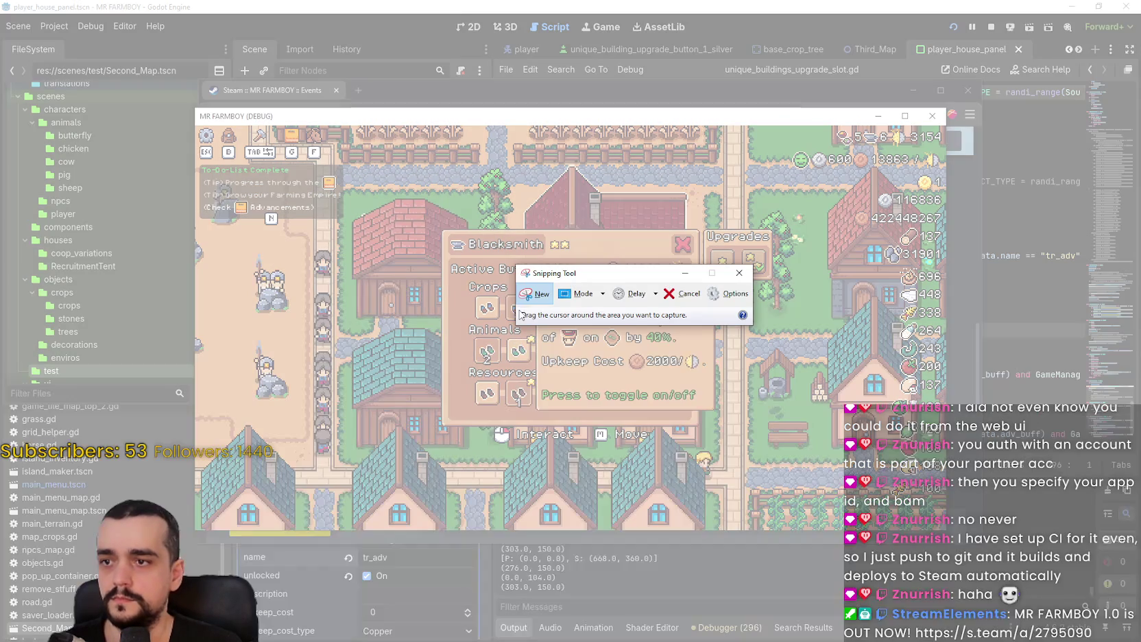
mouse_move(439, 227)
left_mouse_down()
mouse_move(559, 396)
mouse_move(774, 442)
mouse_move(792, 435)
mouse_move(704, 431)
left_mouse_up()
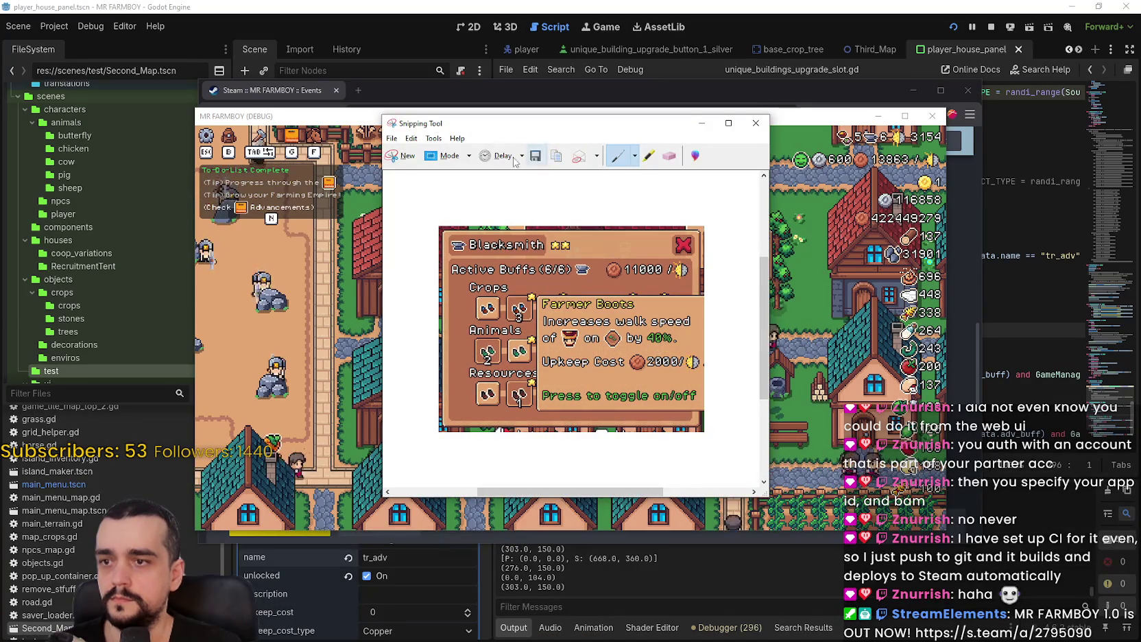
left_click(411, 138)
left_click(429, 147)
left_click(571, 5)
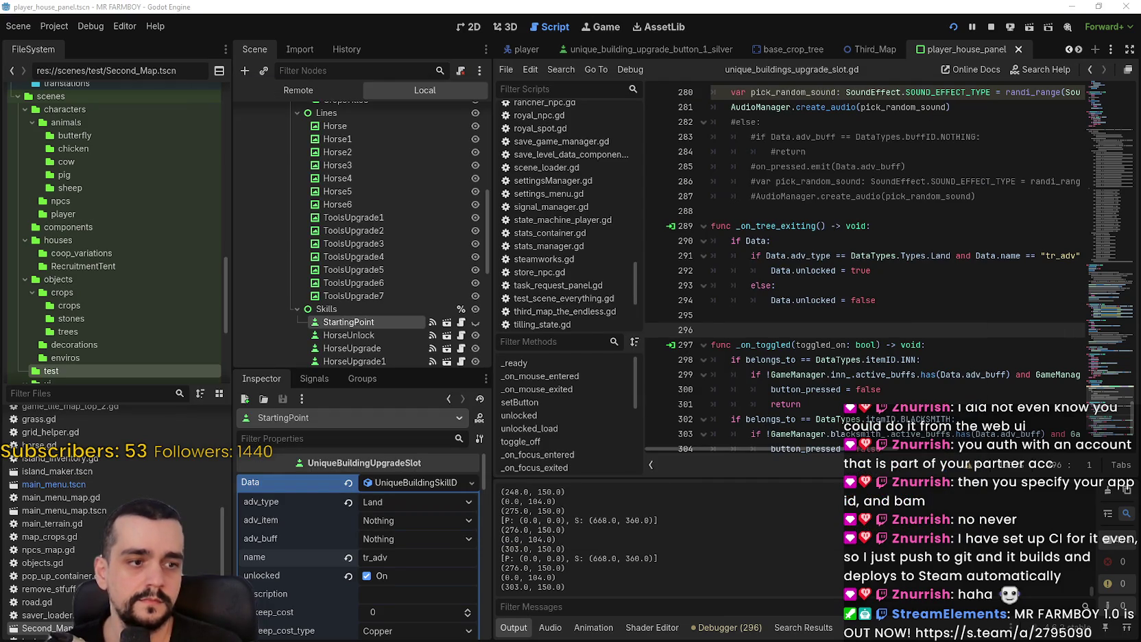
Paste the Blacksmith buffs screenshot on a new line under the Active Buffs line
key("alt+Tab")
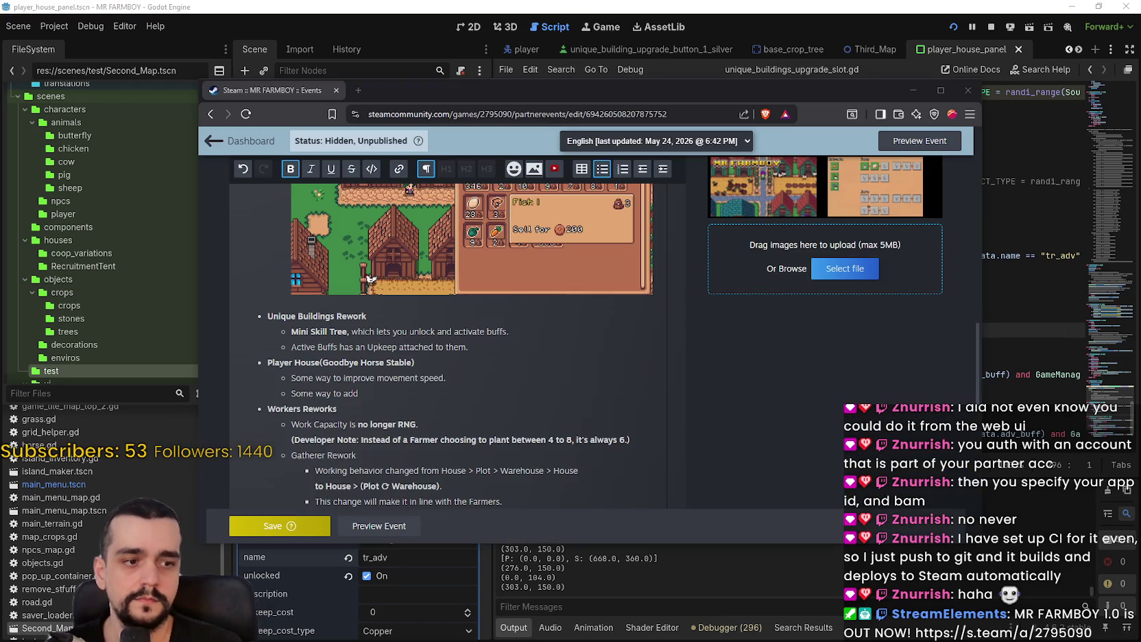
left_click(504, 347)
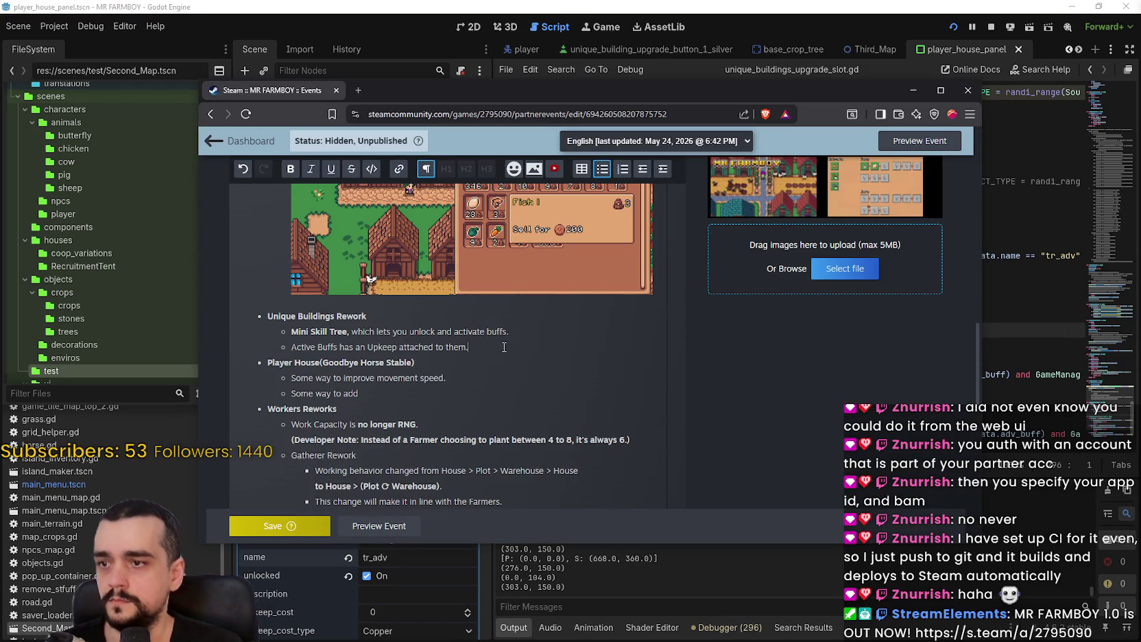
key("Return")
key("ctrl+v")
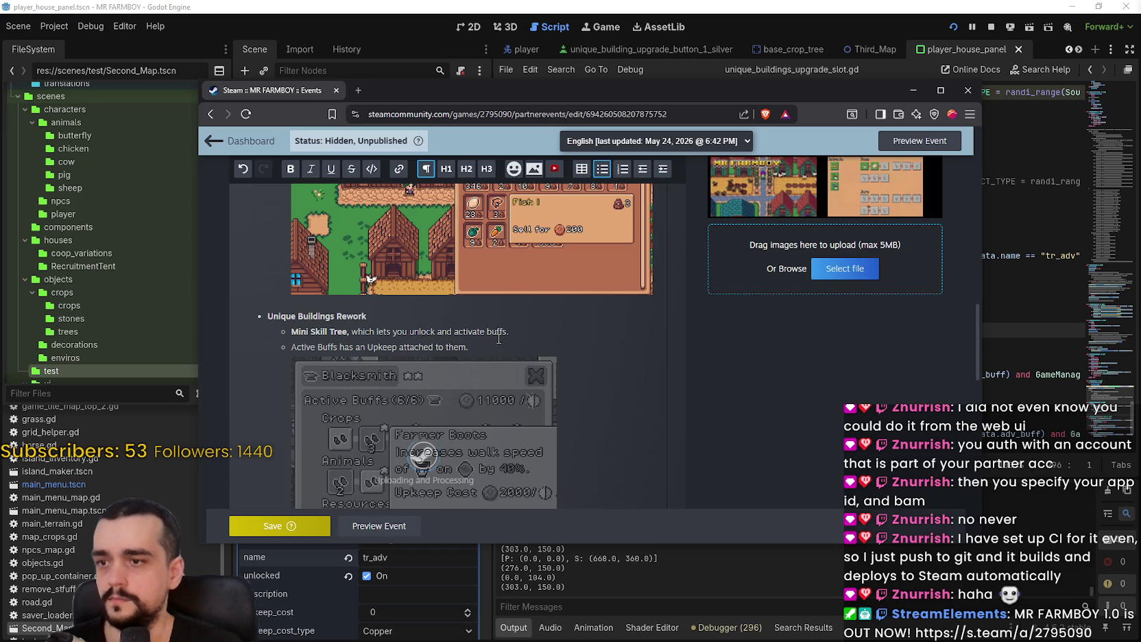
scroll(604, 366, "down", 2)
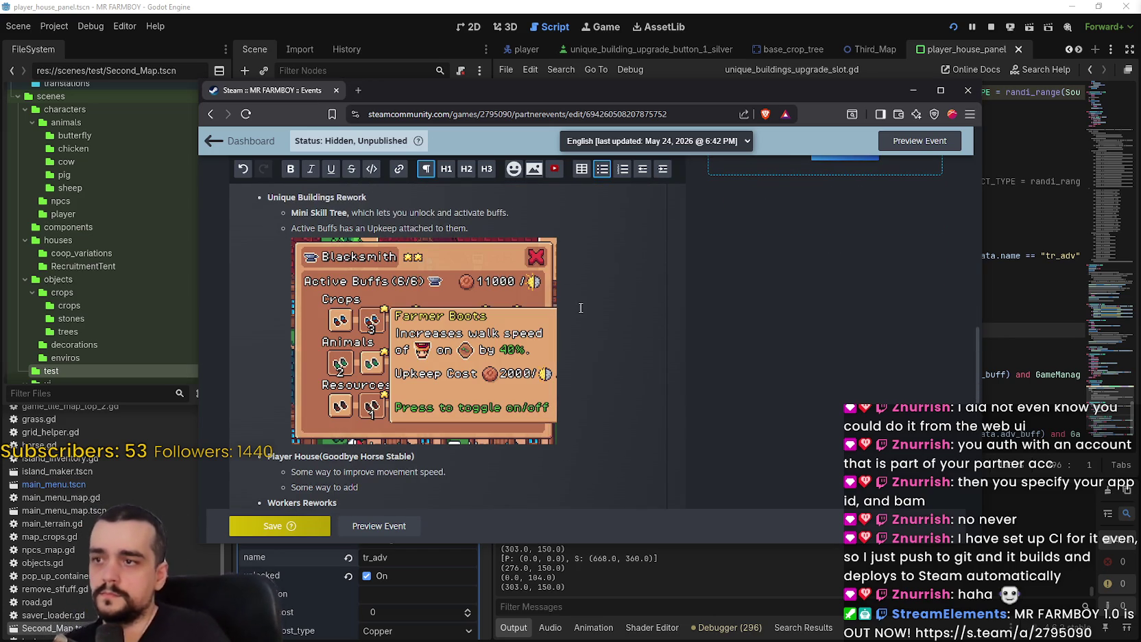
Prefix Mini Skill Tree with 'Added' and save the event
left_click(292, 213)
type("Adde")
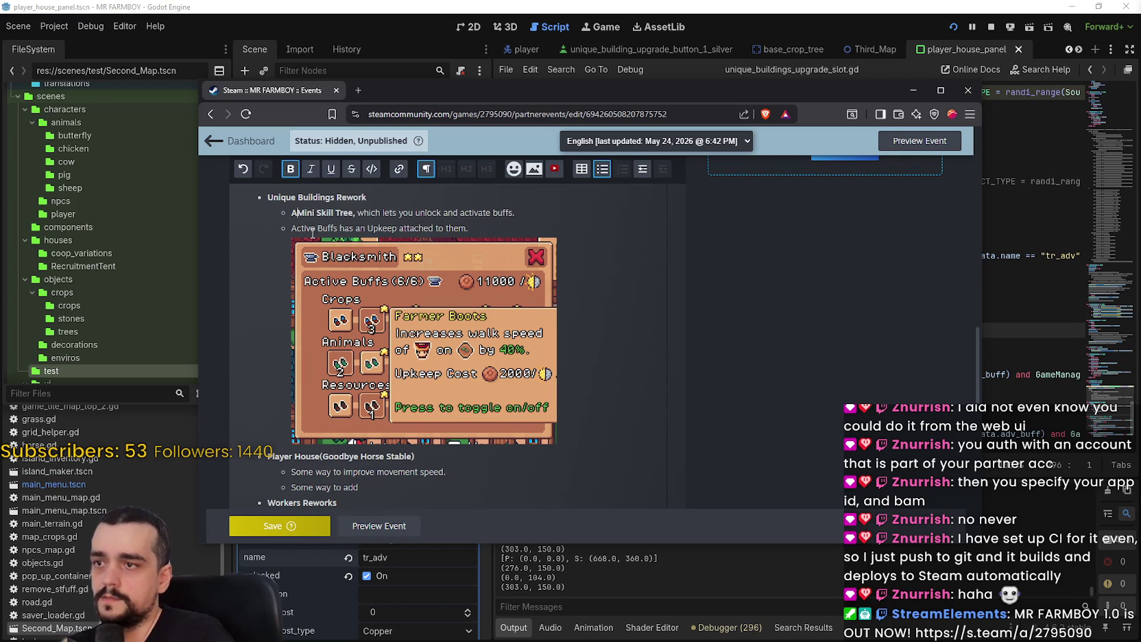
type("d")
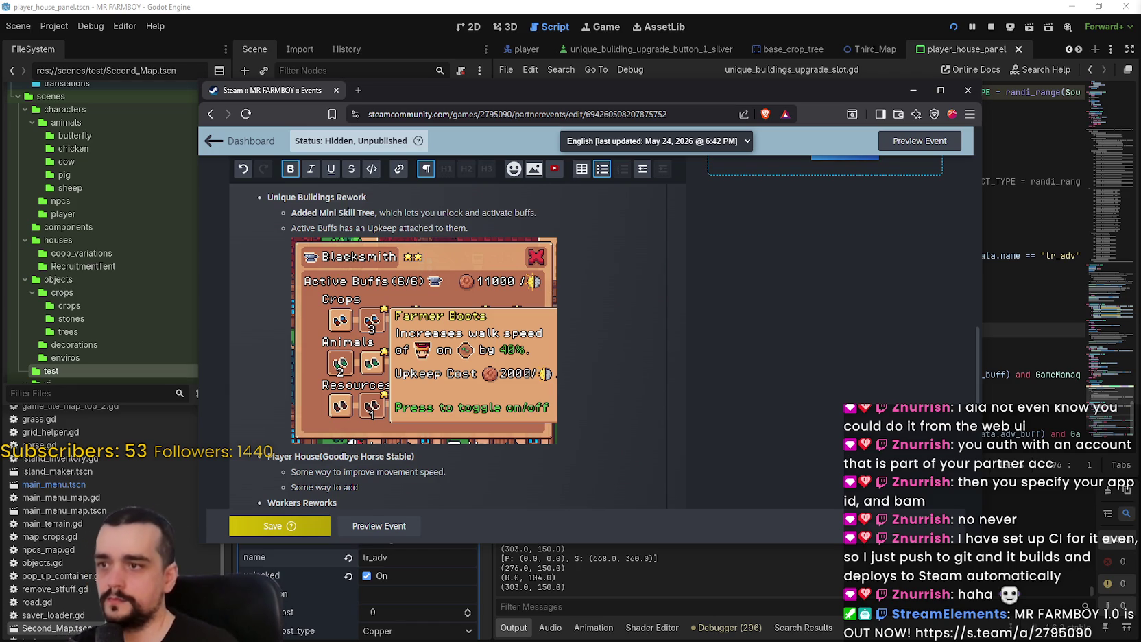
left_click(280, 528)
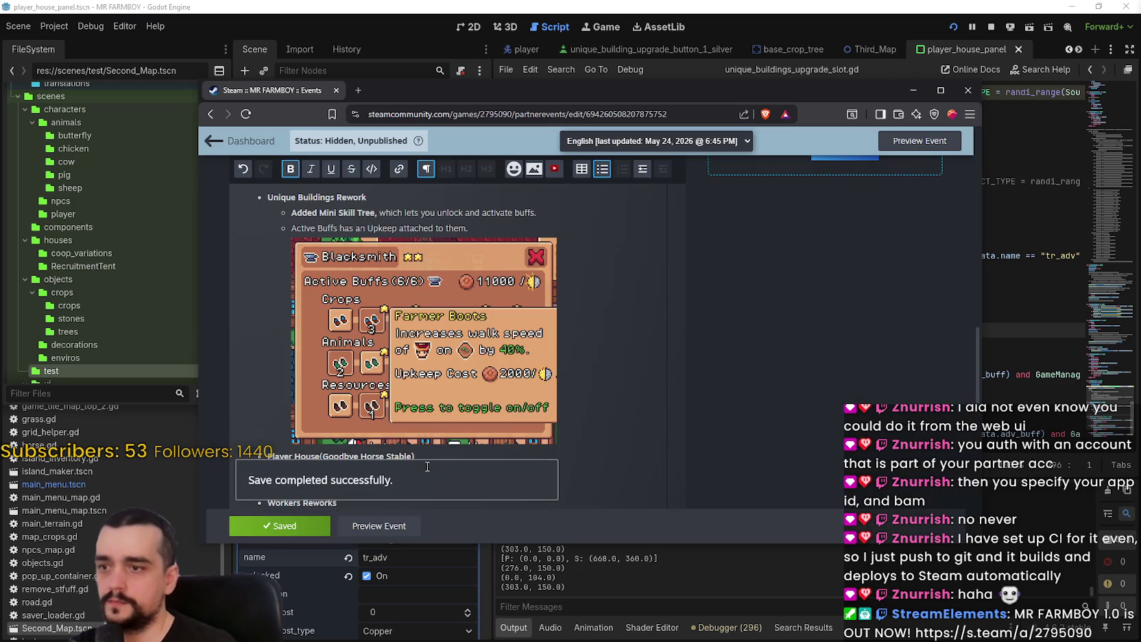
Append '(Blacksmith, Inn and Temple)' to the Unique Buildings Rework heading and save the event
scroll(347, 291, "up", 1)
scroll(300, 232, "up", 2)
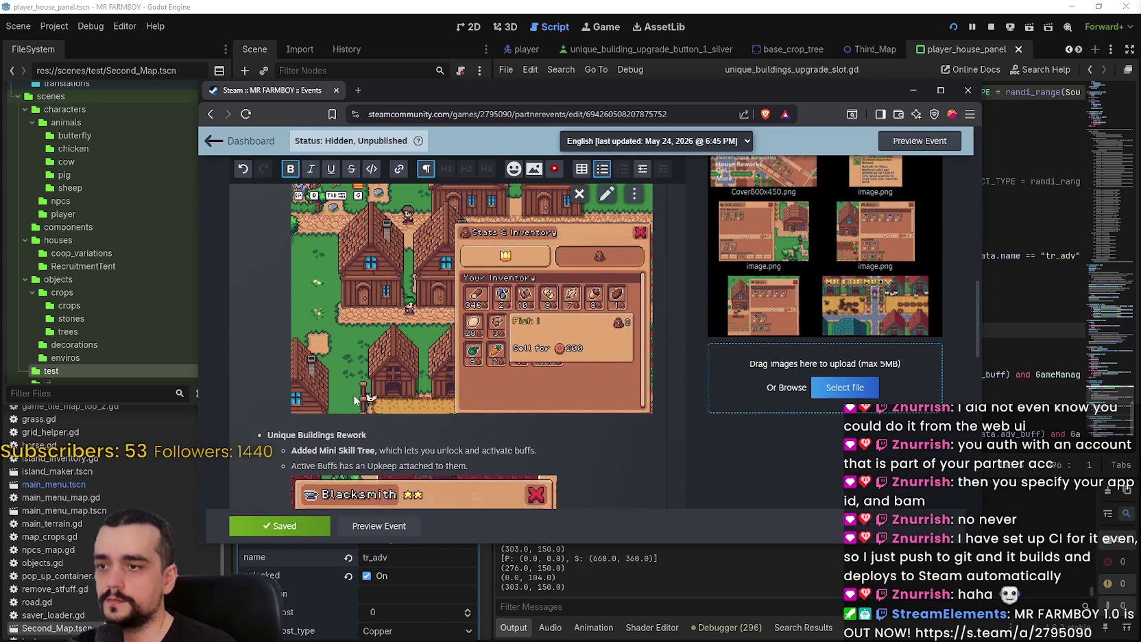
scroll(357, 370, "down", 1)
left_click(396, 369)
type("(Blacksmith, Inn and Temple)")
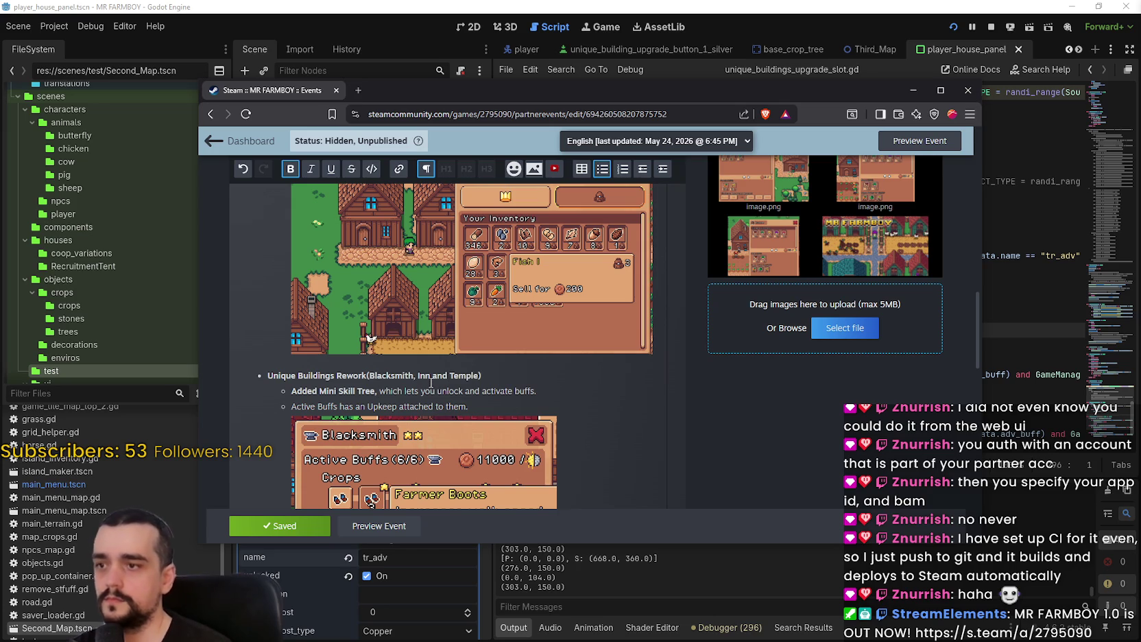
key("ctrl+s")
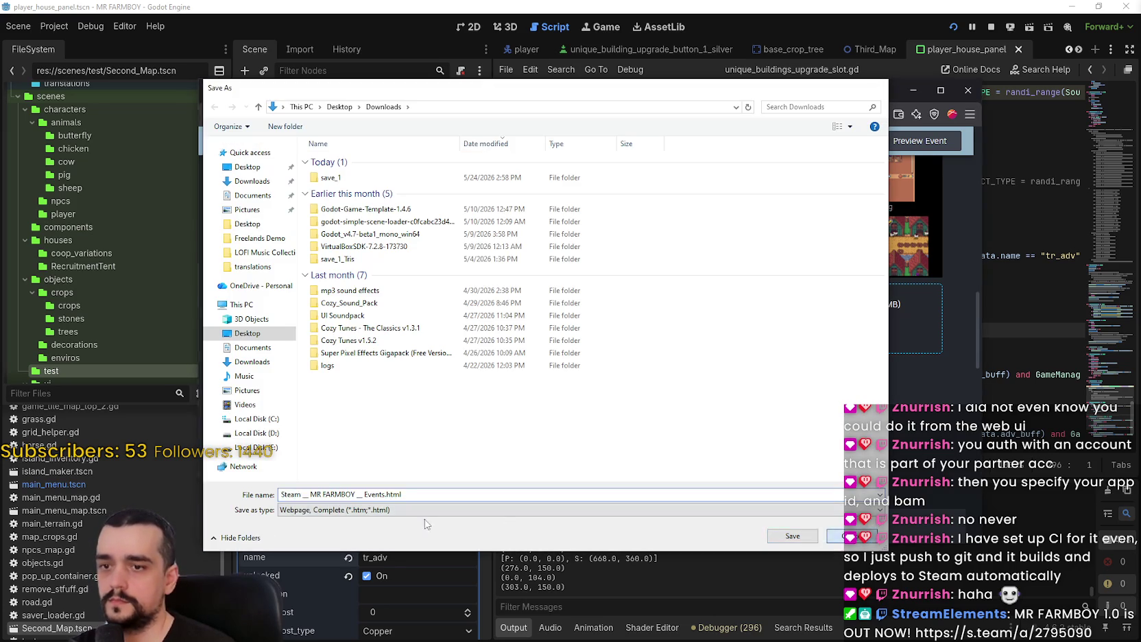
key("Escape")
left_click(296, 526)
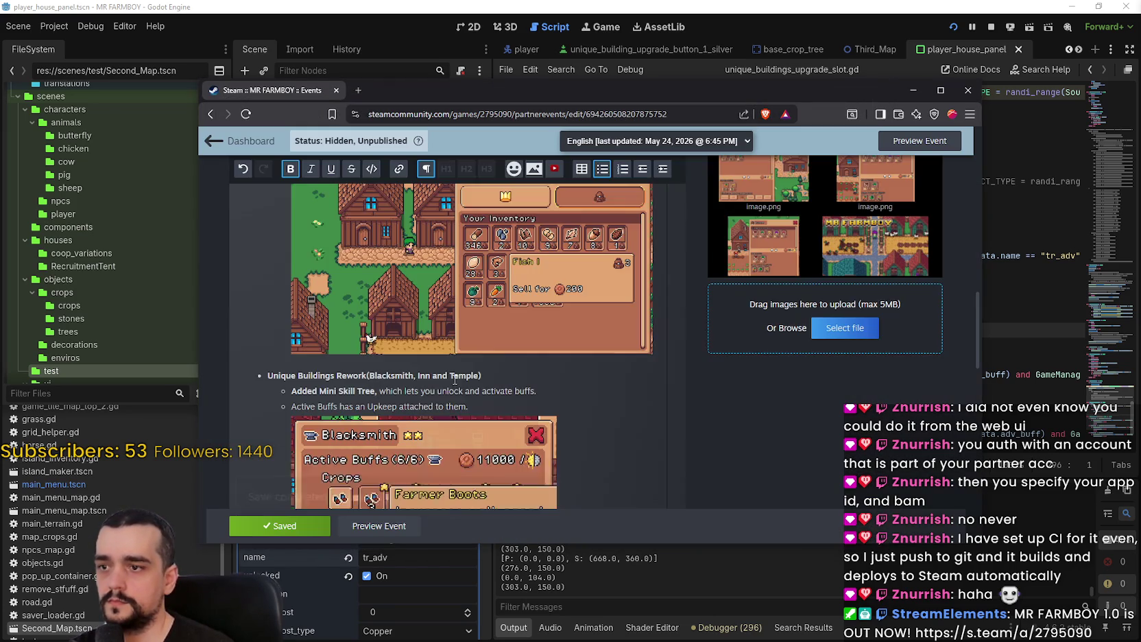
scroll(442, 364, "up", 10)
scroll(432, 344, "down", 10)
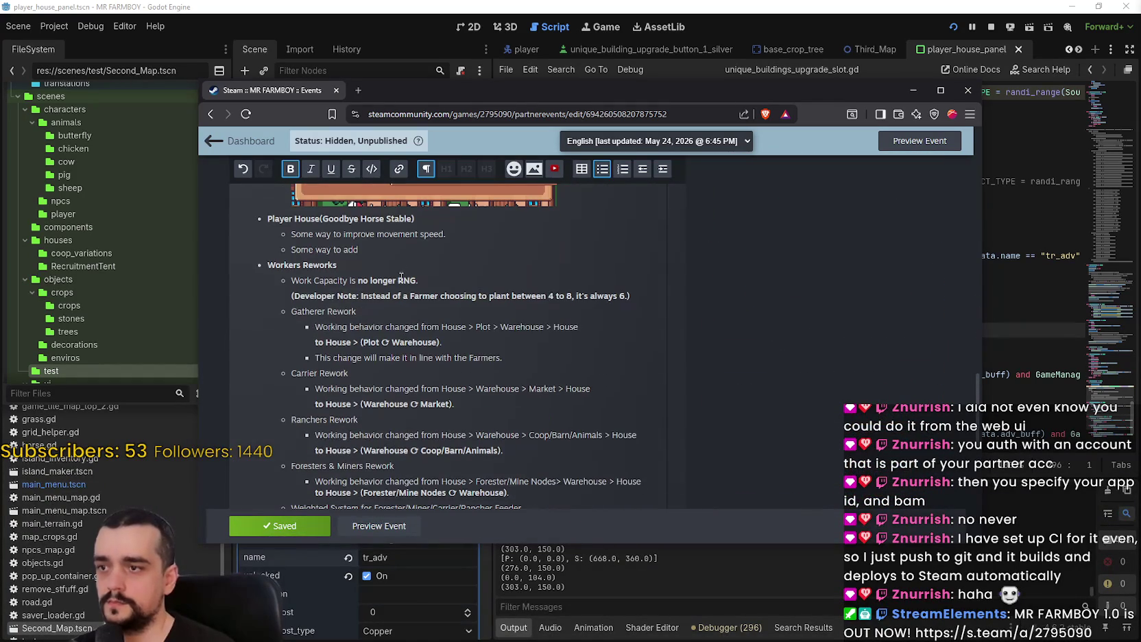
scroll(398, 255, "down", 5)
scroll(450, 317, "up", 3)
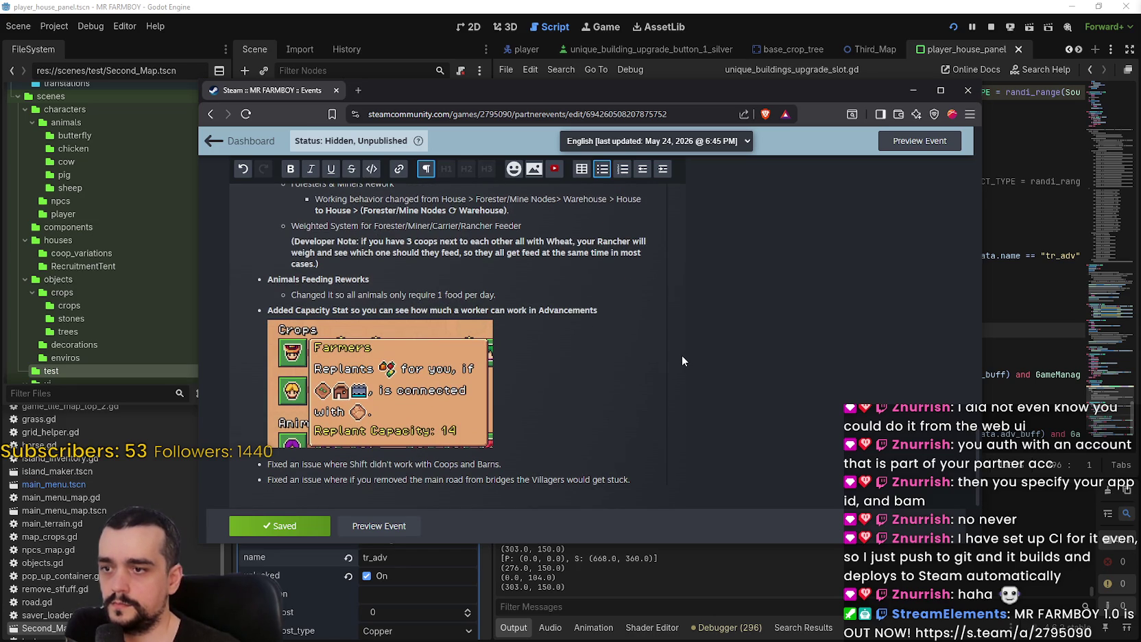
scroll(679, 354, "up", 10)
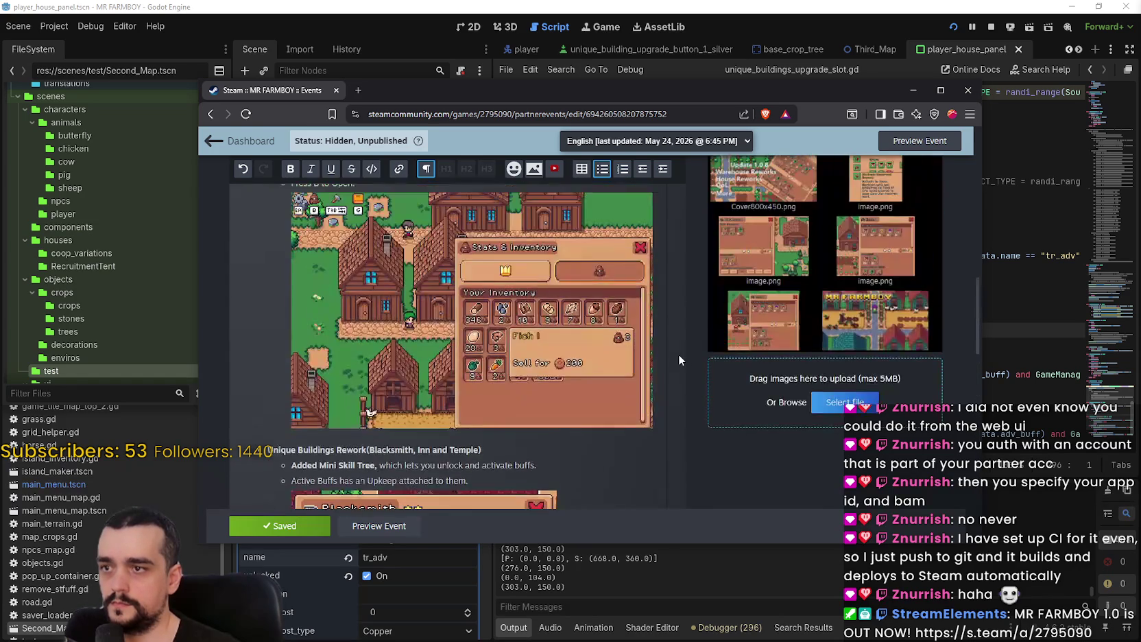
Replace the first Player House bullet with 'Horse Stable has been replaced with Player House.'
scroll(422, 404, "down", 6)
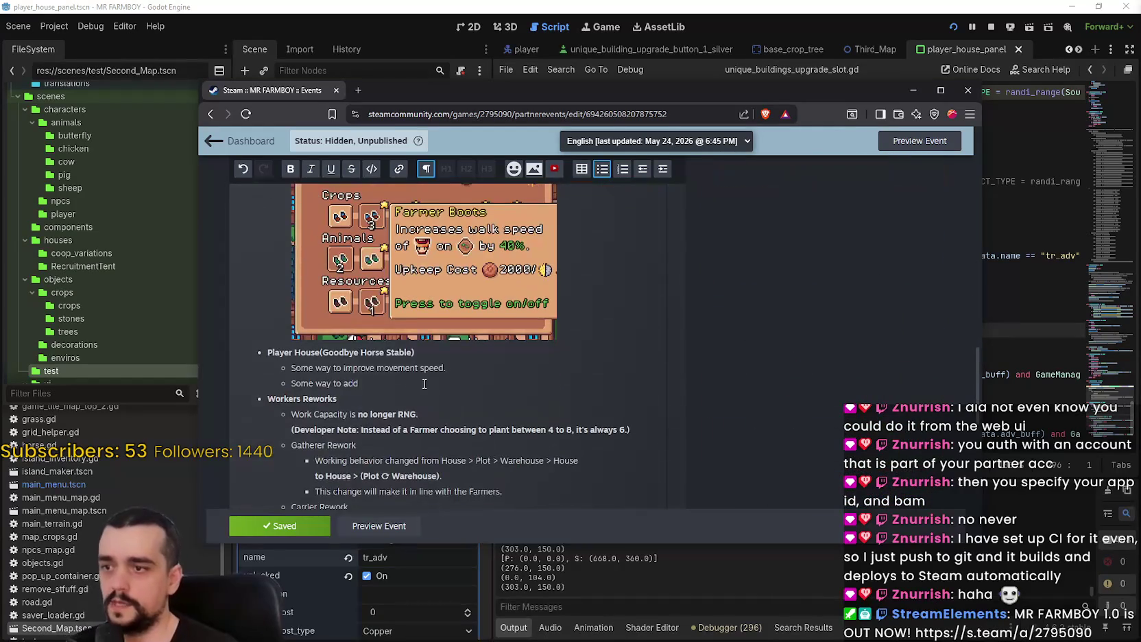
left_click_drag(293, 367, 433, 367)
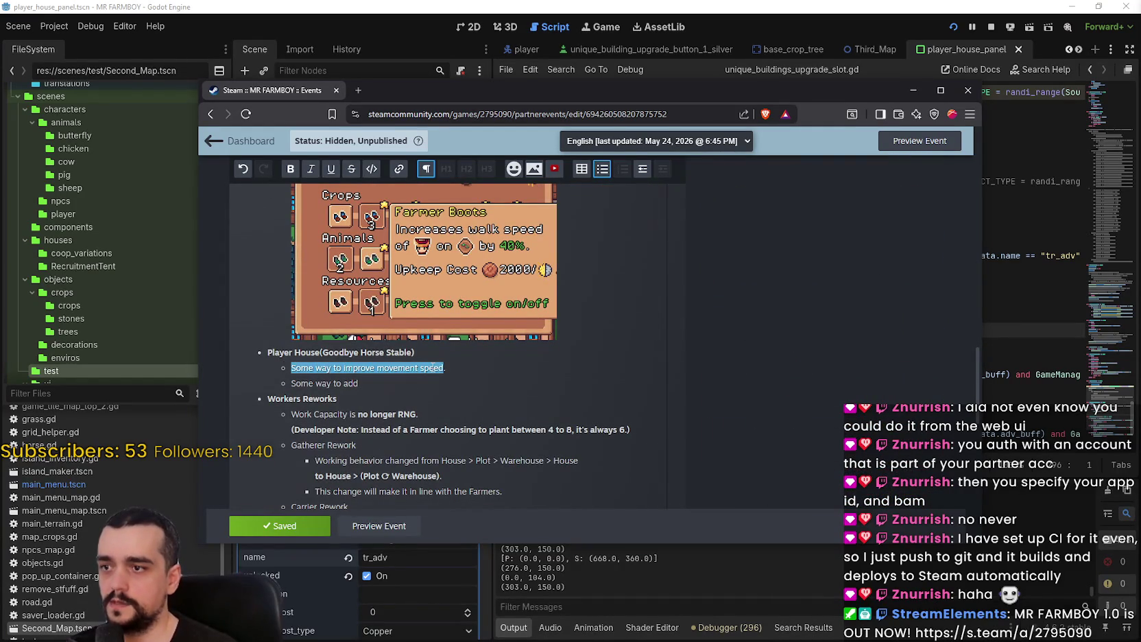
type("Good bye Stable House.")
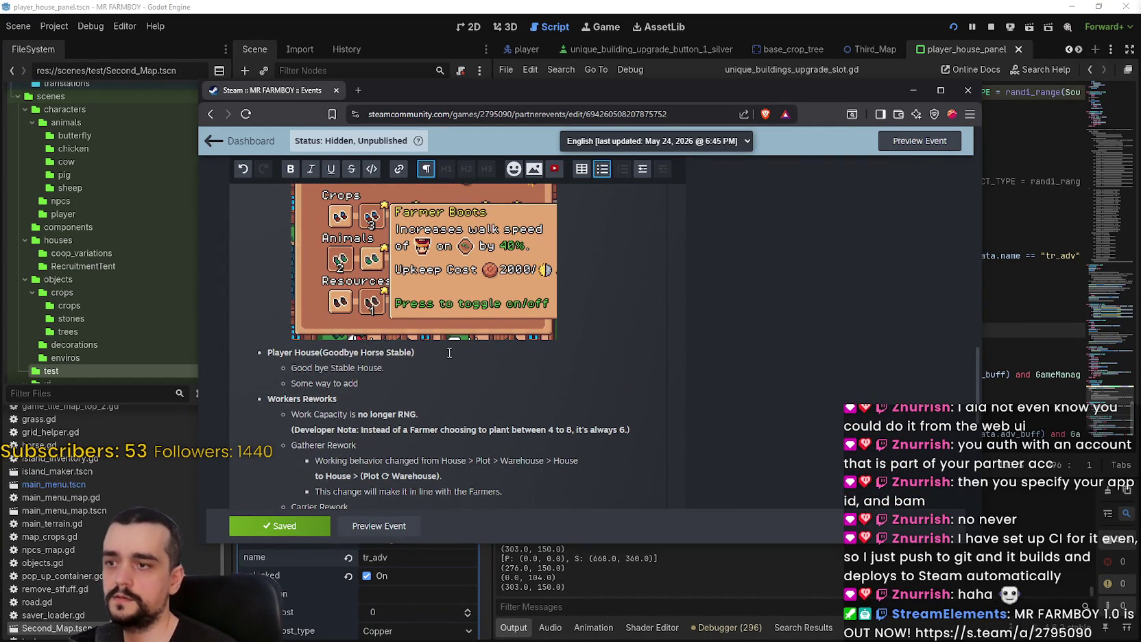
key("BackSpace")
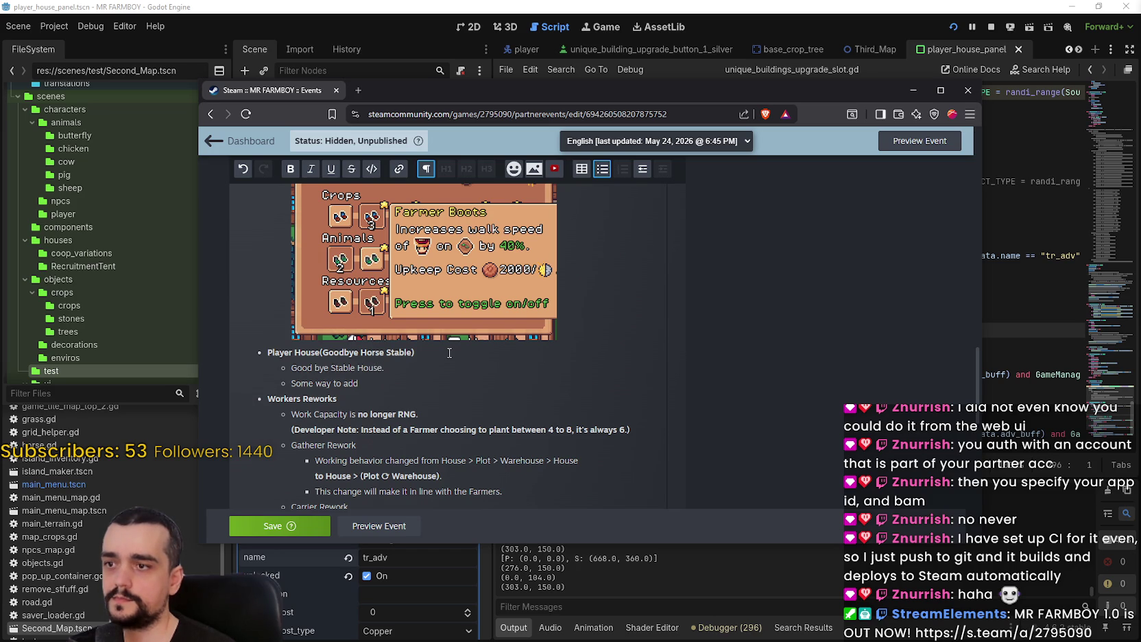
key("BackSpace")
key("BackSpace")
key("BackSpace")
type(".")
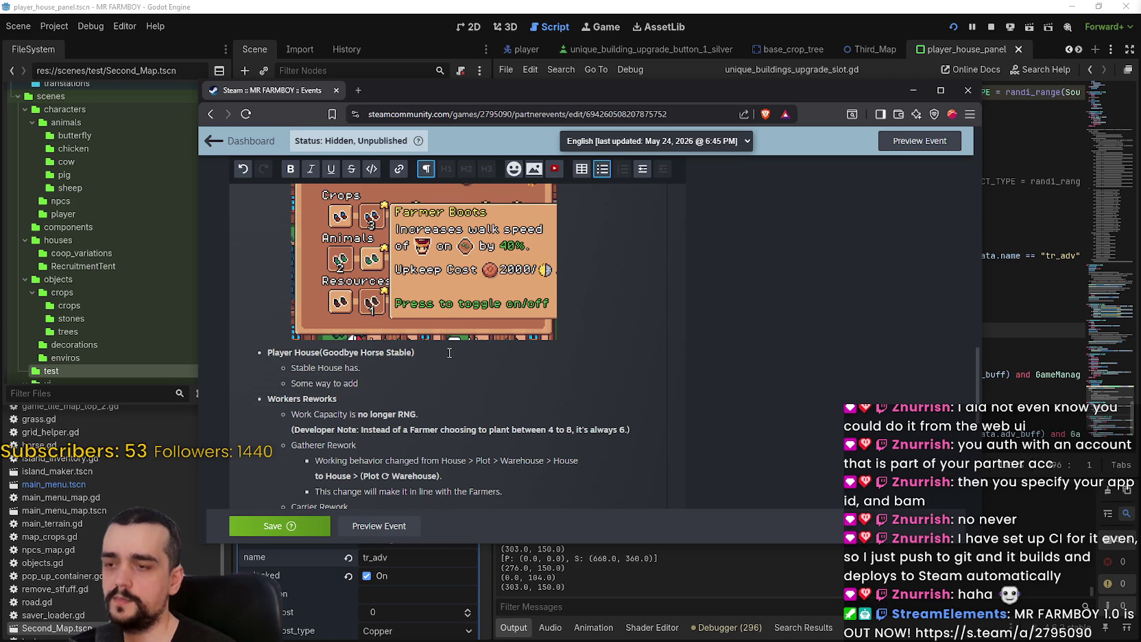
type(".")
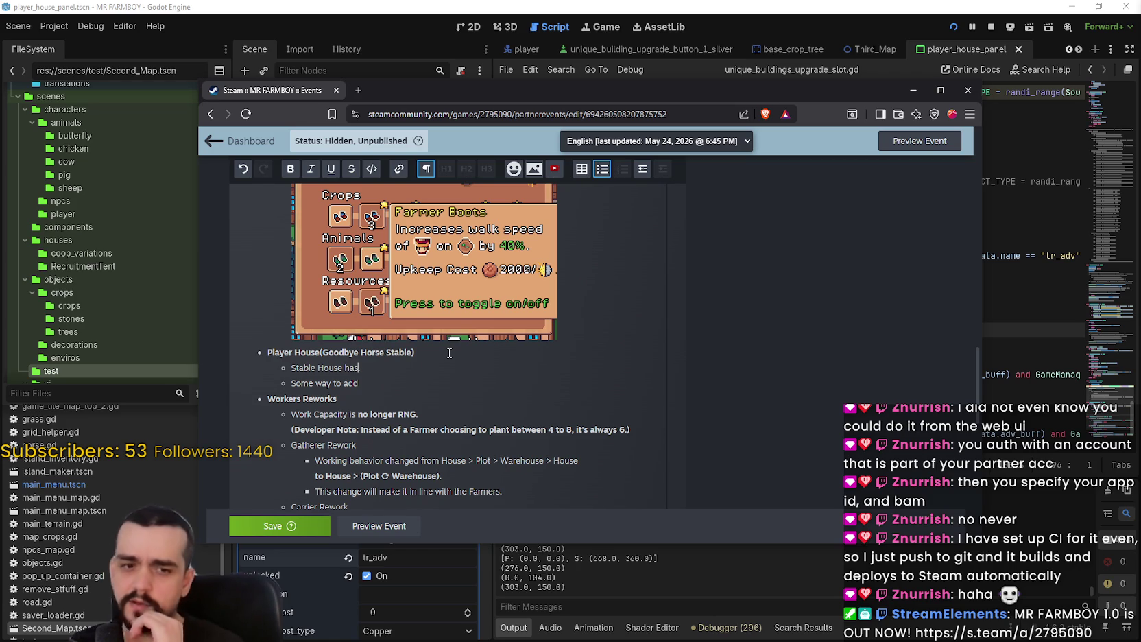
mouse_move(387, 320)
key("BackSpace")
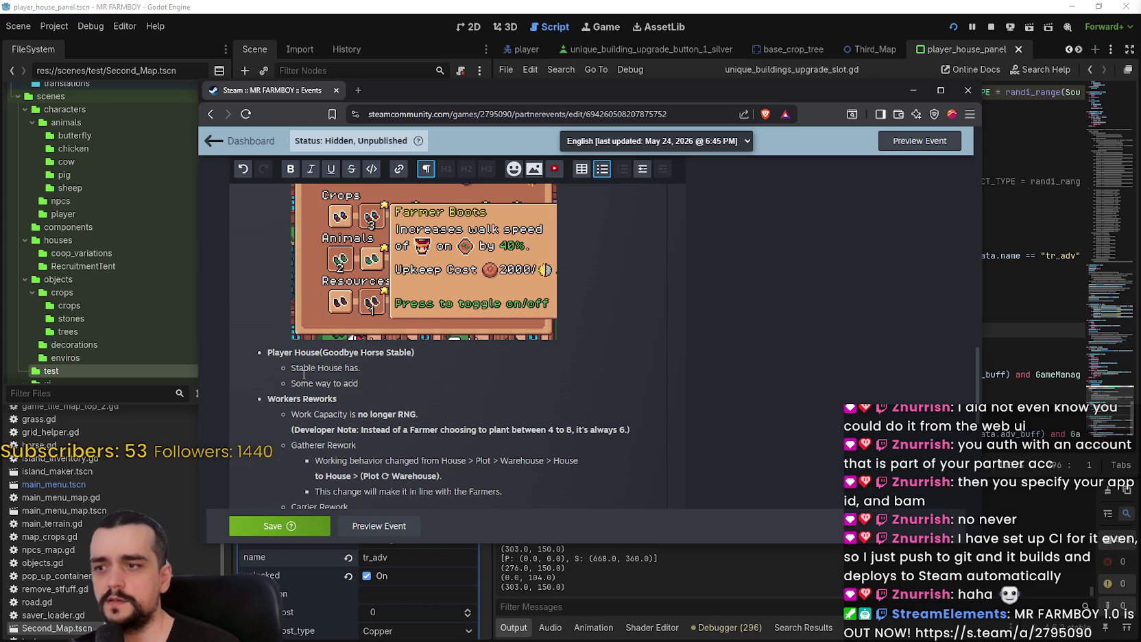
left_click_drag(291, 368, 349, 369)
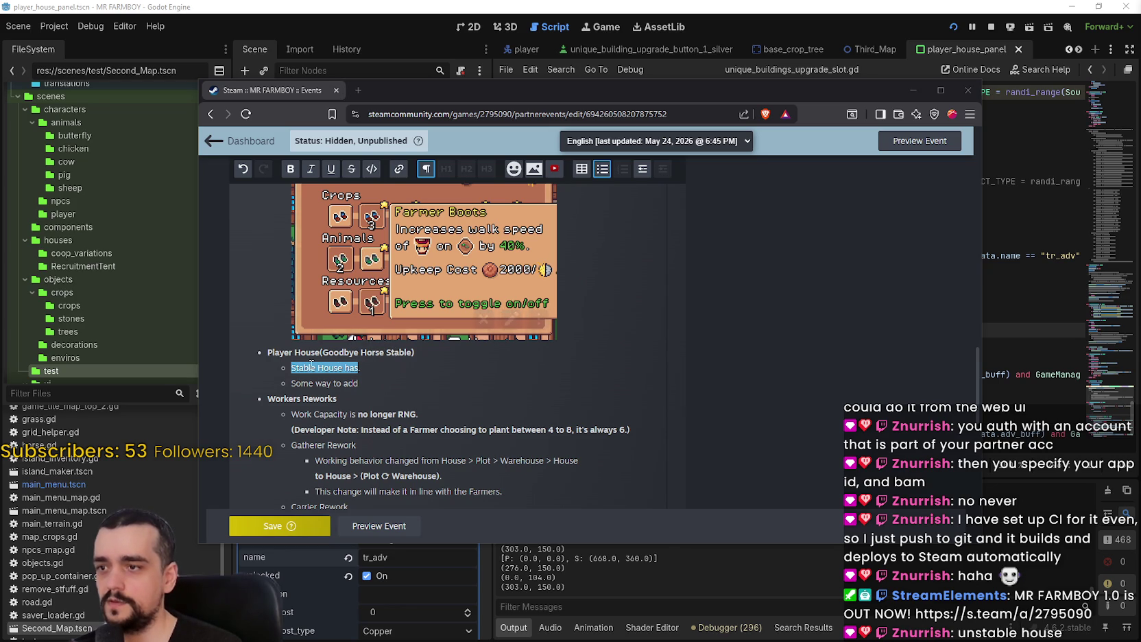
left_click(341, 368)
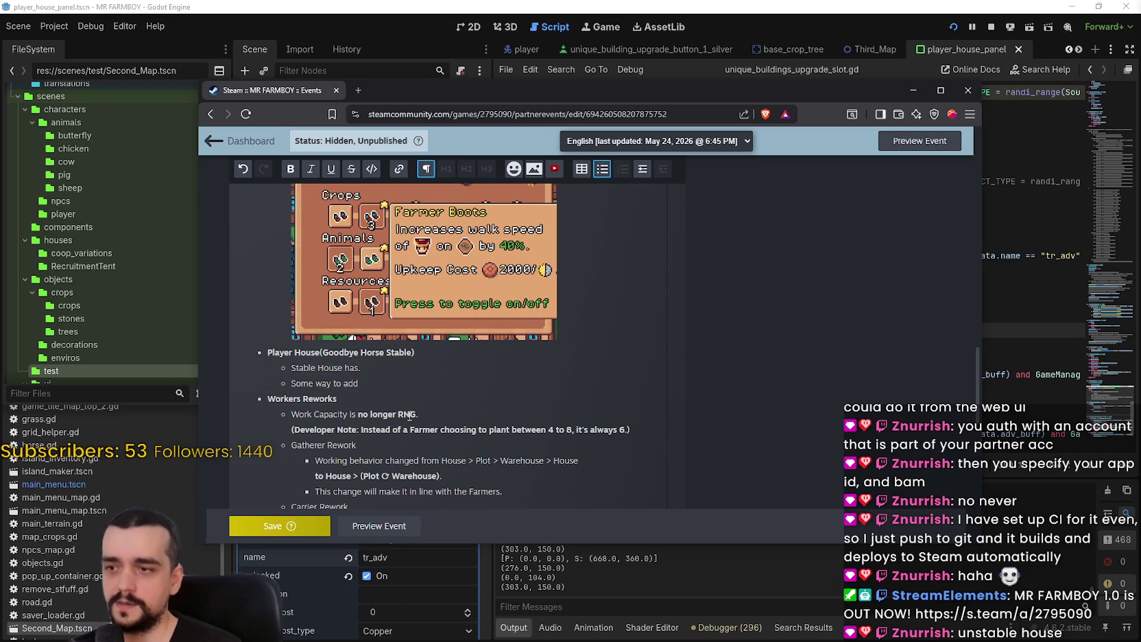
left_click_drag(305, 367, 327, 364)
type("Horse Stable has b")
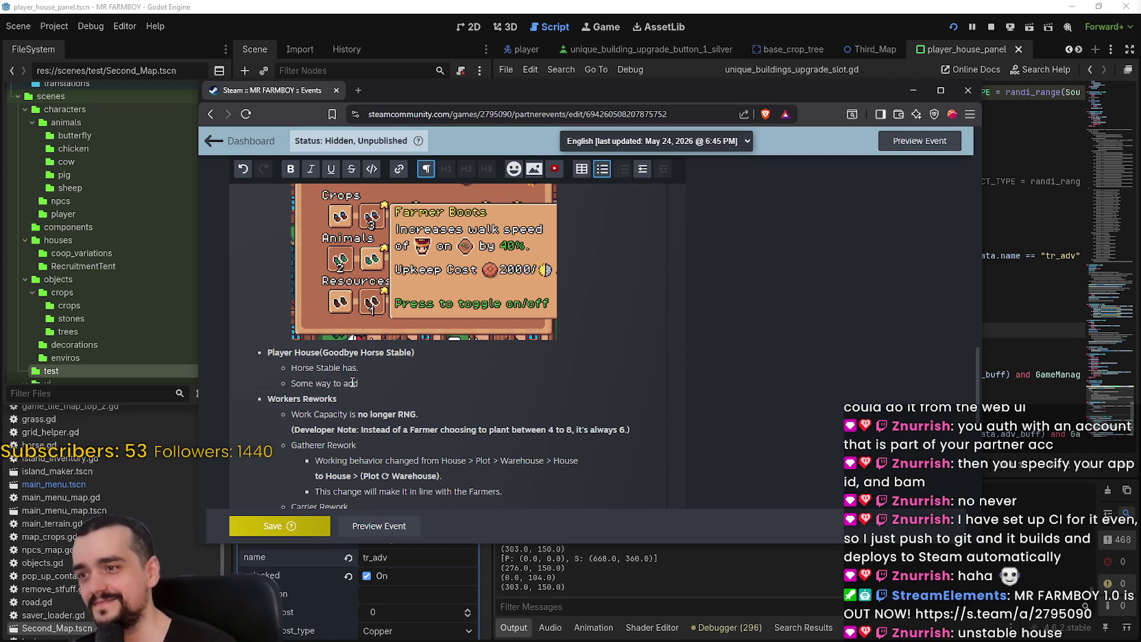
type("een replaced with")
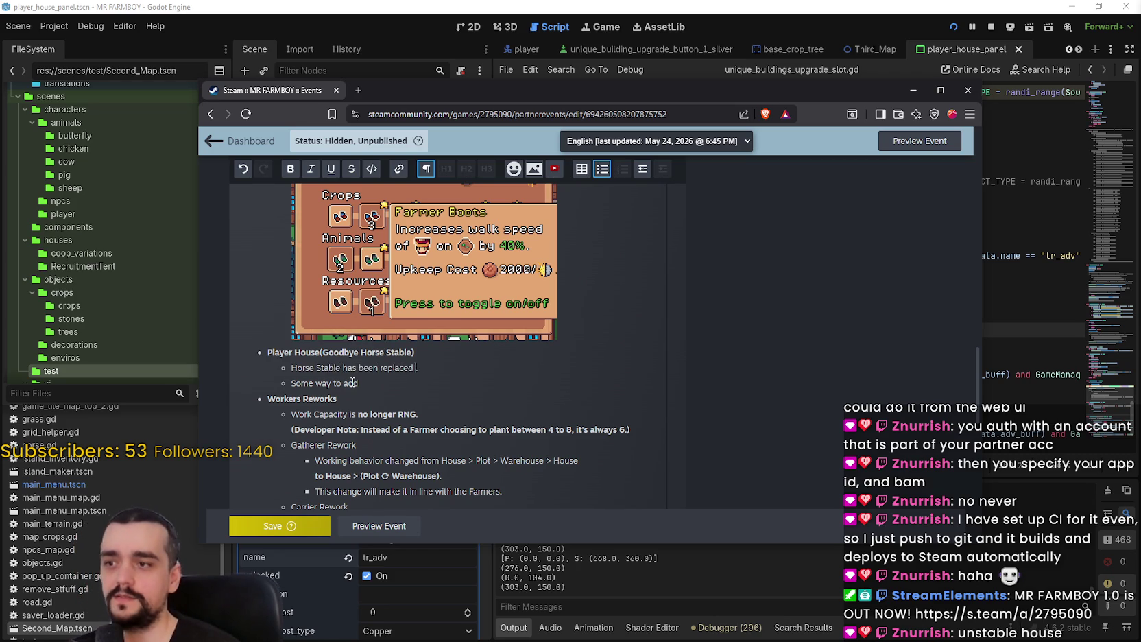
type(" Player Hous")
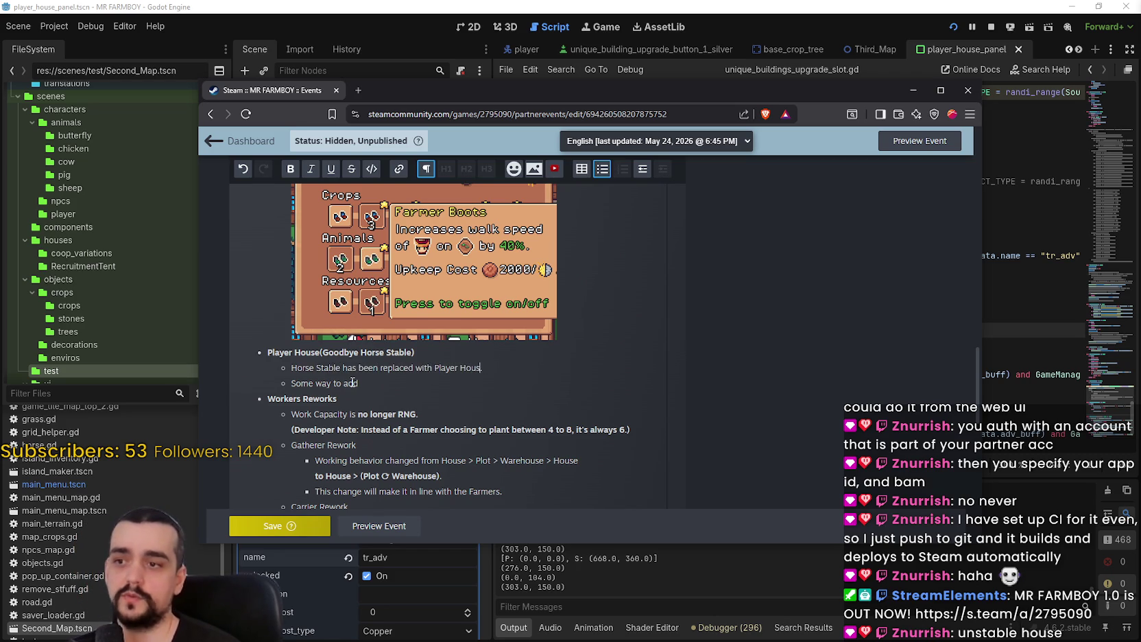
type("e.")
Replace the placeholder line with 'You can unlock the Horse much earlier in the game'
triple_click(352, 383)
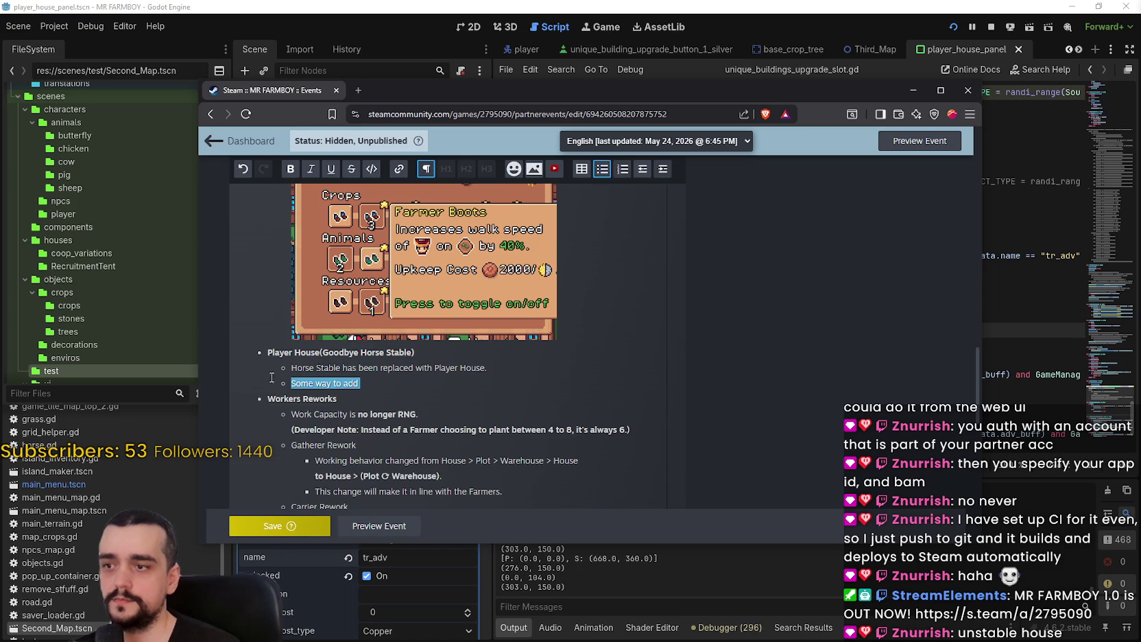
type("Y")
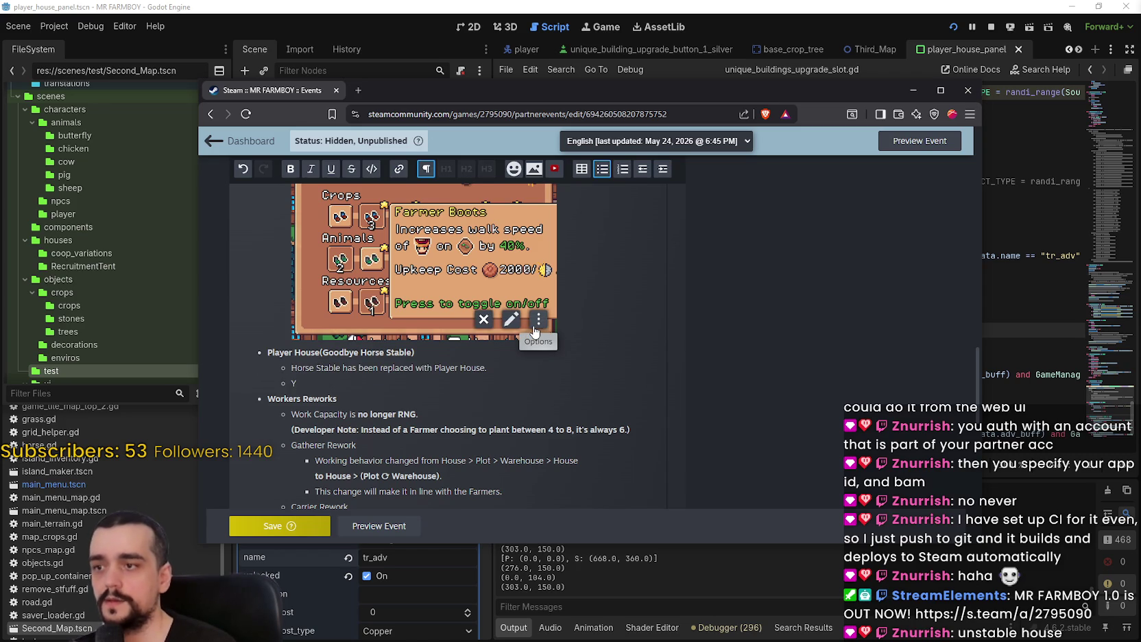
type("ou can unlock the Horse earl")
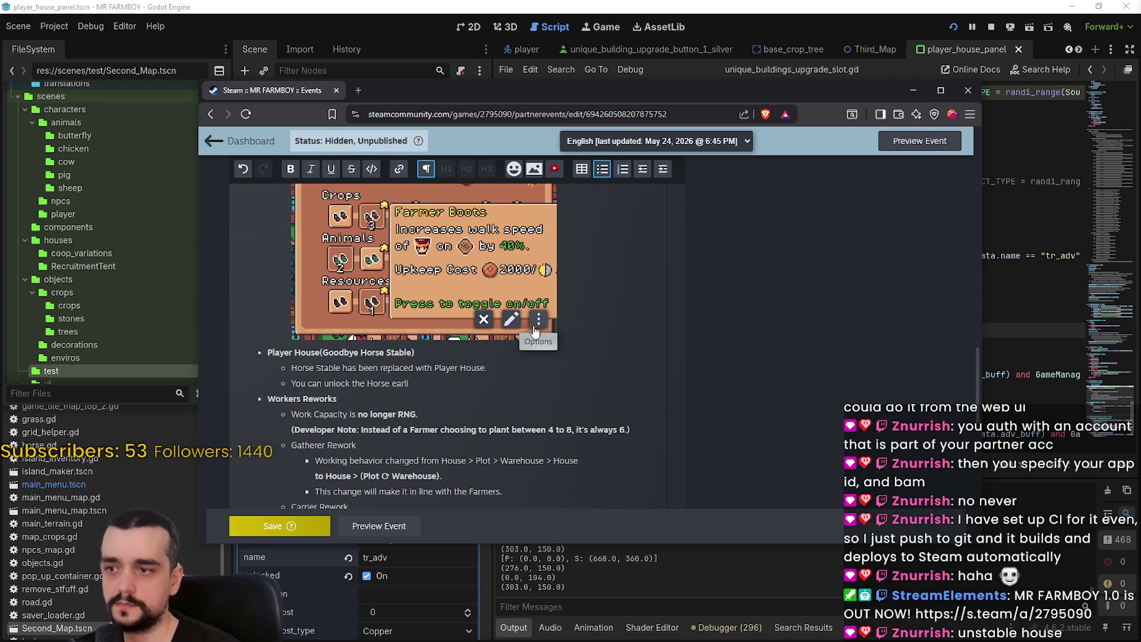
key("BackSpace")
type("much earl")
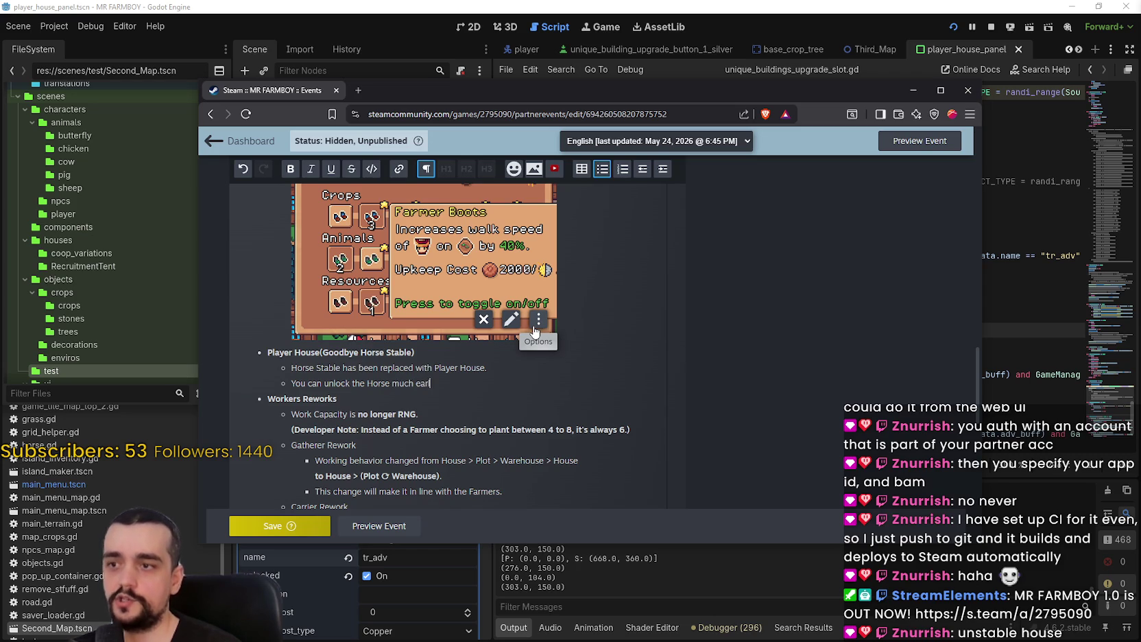
type("ier in the game!")
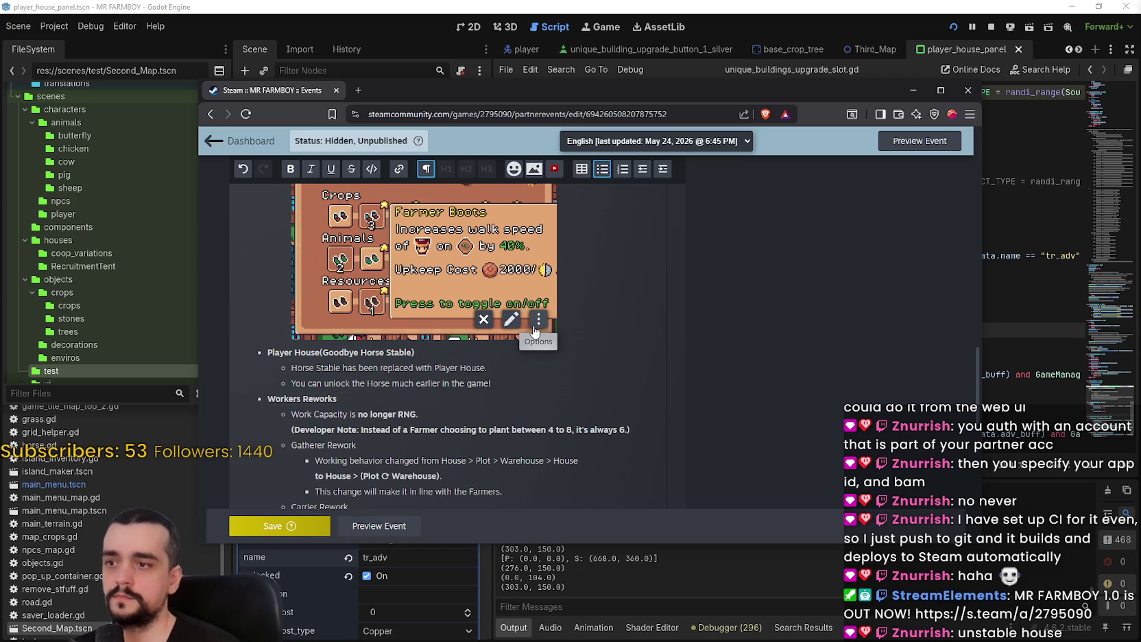
scroll(542, 329, "up", 3)
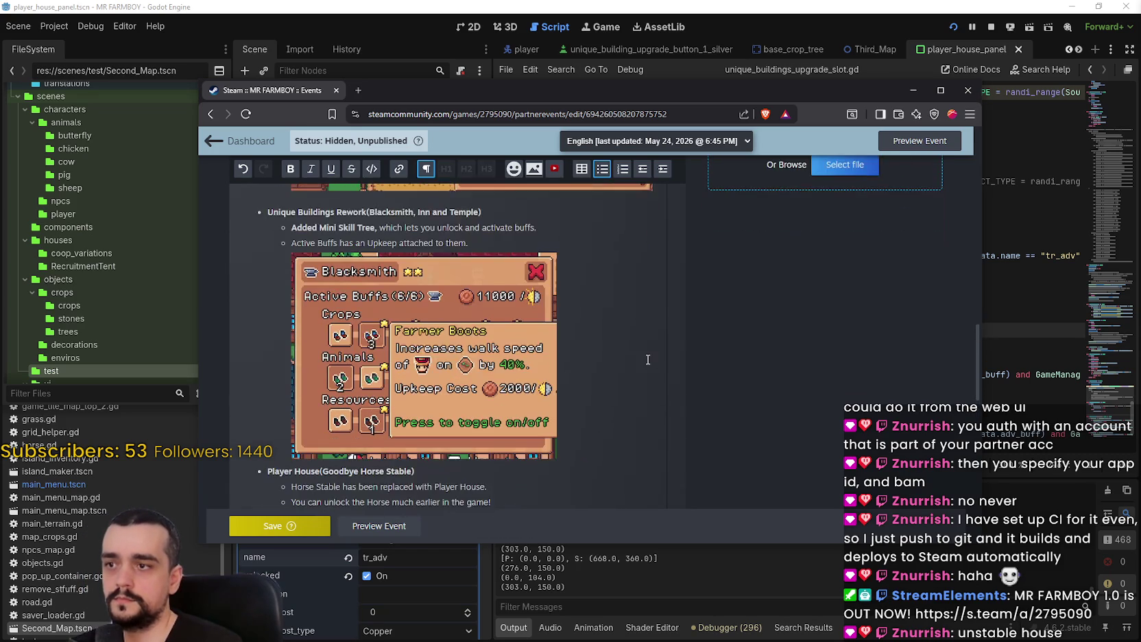
Start a new bullet below the Horse line beginning 'You ca'
scroll(647, 359, "down", 1)
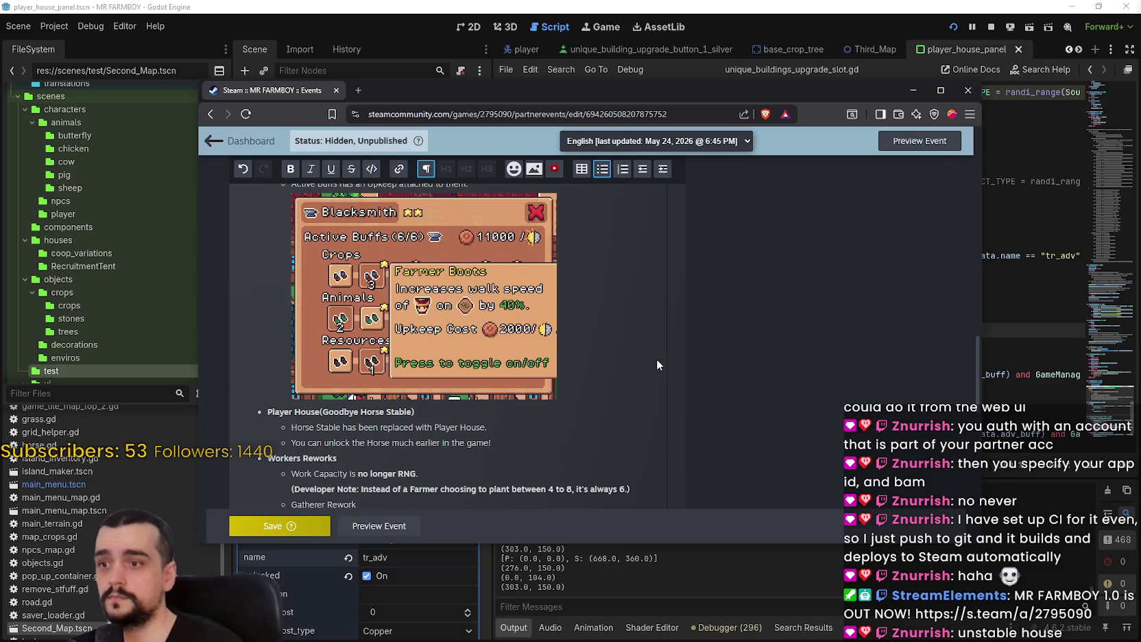
scroll(657, 359, "up", 1)
scroll(657, 365, "down", 2)
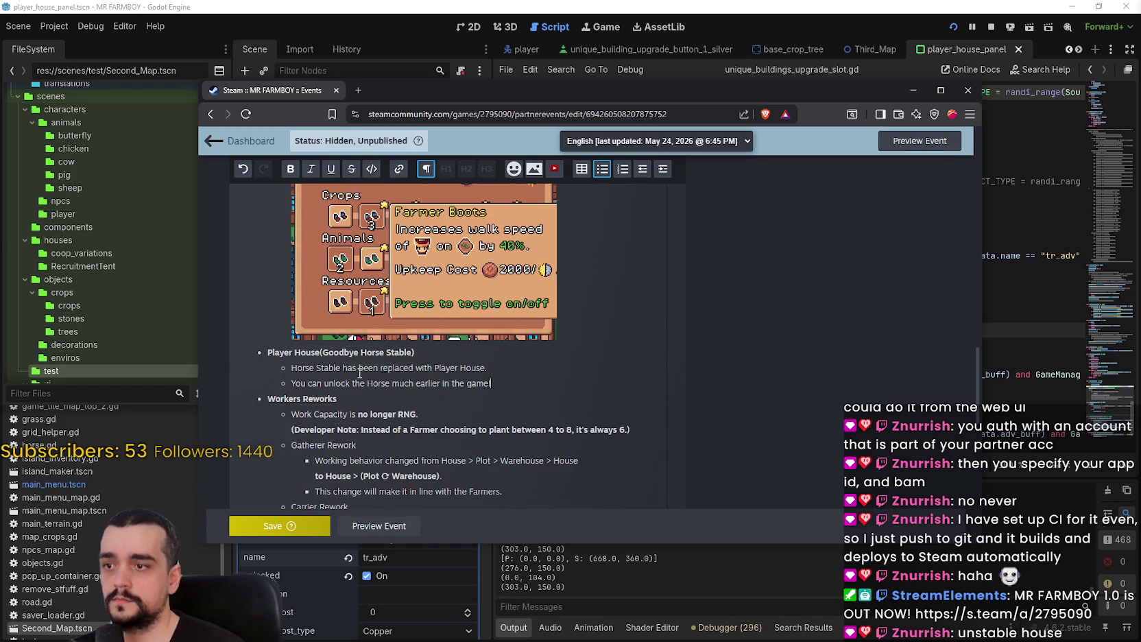
left_click_drag(294, 382, 490, 383)
left_click(519, 388)
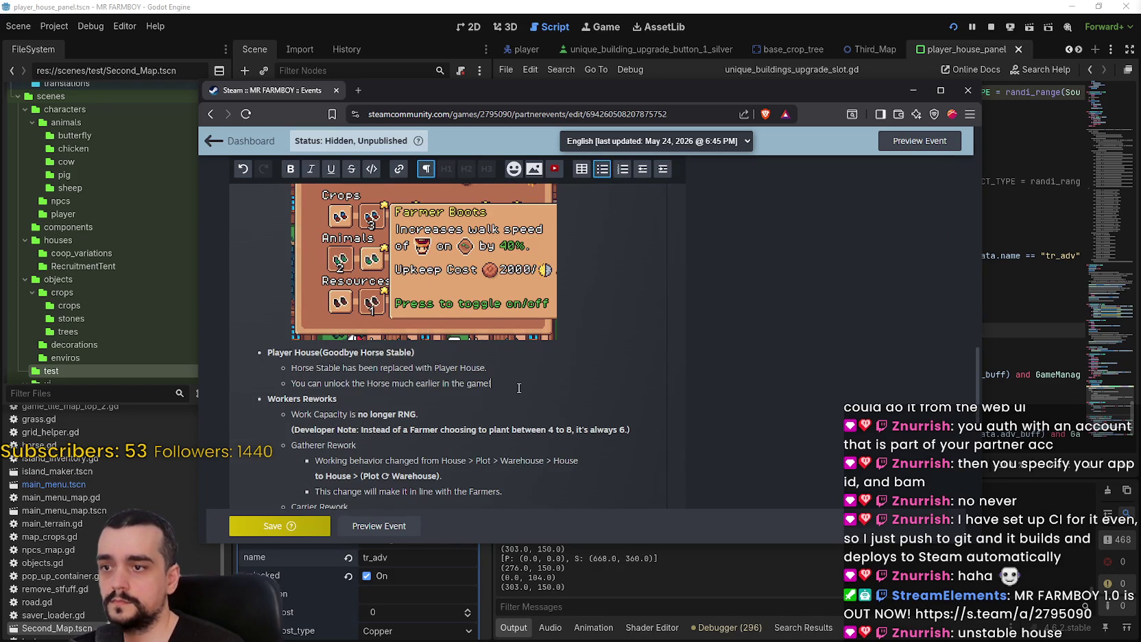
key("Return")
type("Also")
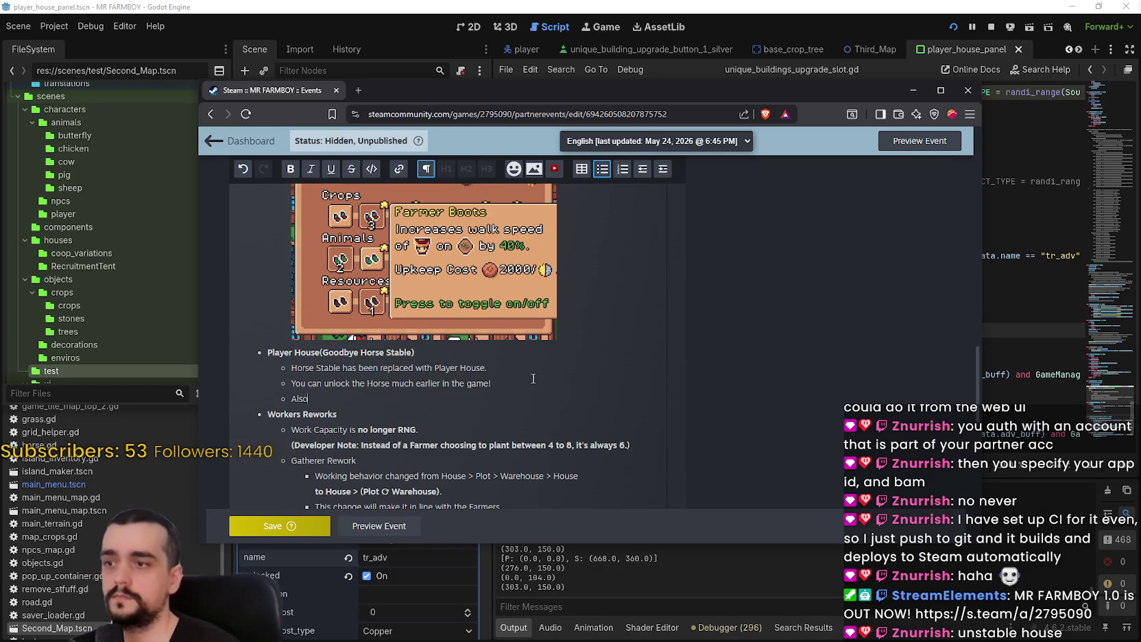
type(" you can")
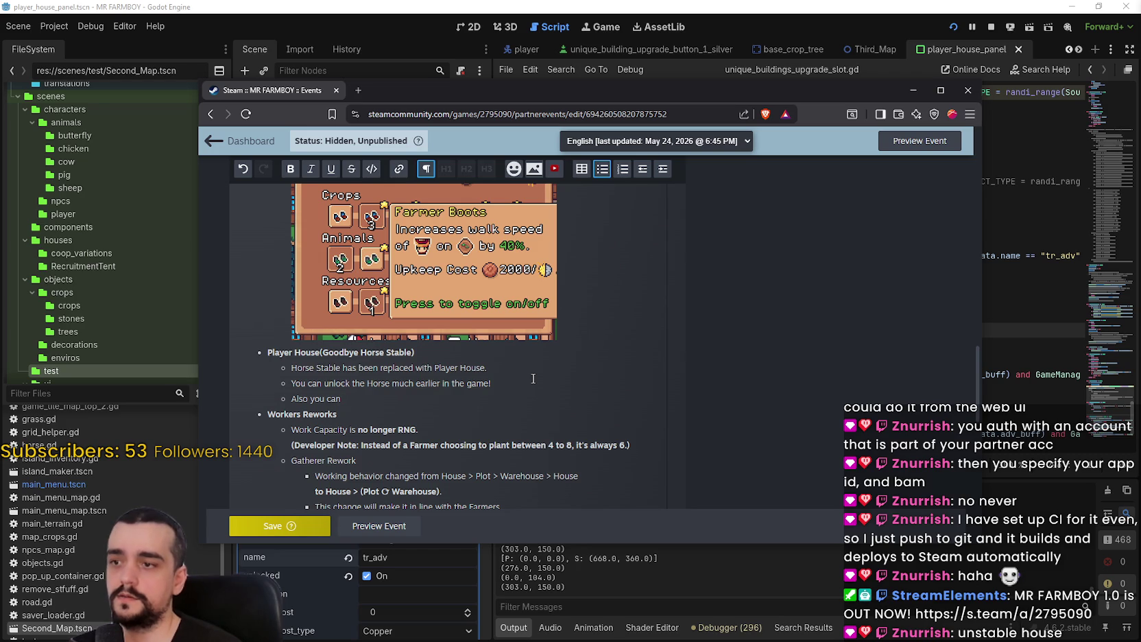
key("BackSpace")
key("BackSpace")
key("BackSpace")
key("BackSpace")
type("You ca")
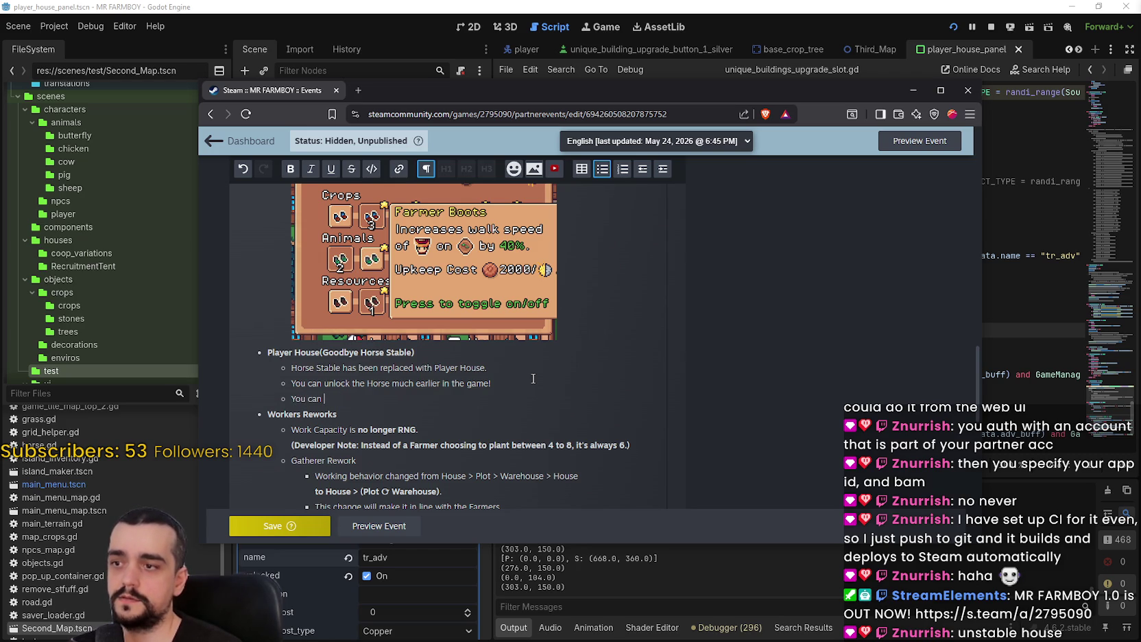
Replace the Horse bullet with the Mini Skill Tree sentence ending 'the Horse and Tools Upgrades'
scroll(533, 378, "up", 2)
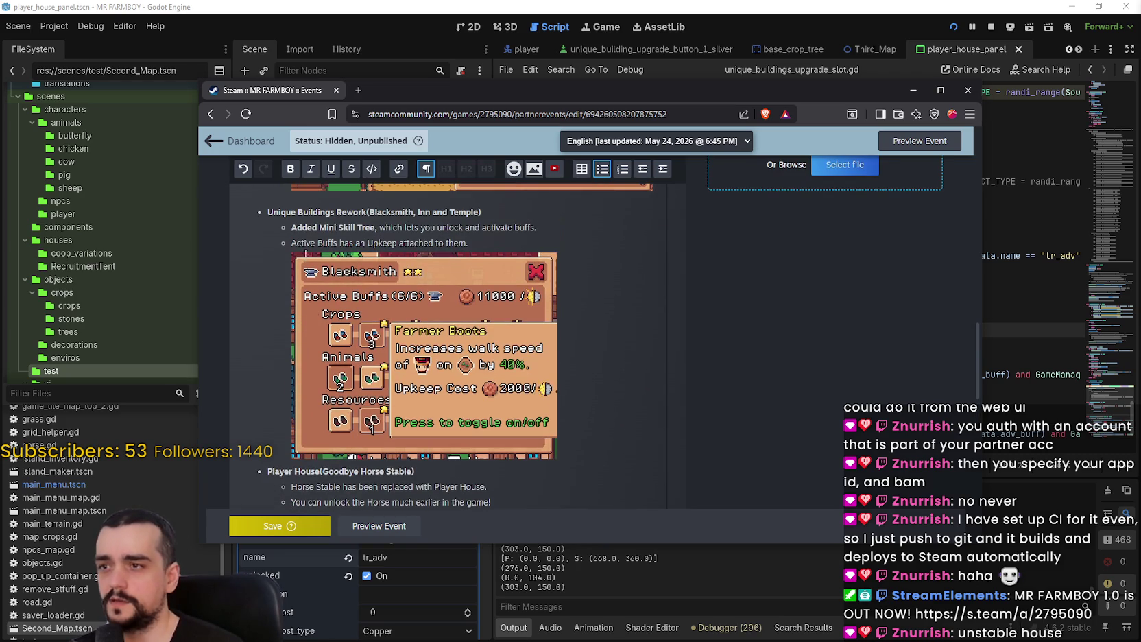
left_click_drag(306, 231, 555, 230)
key("ctrl+c")
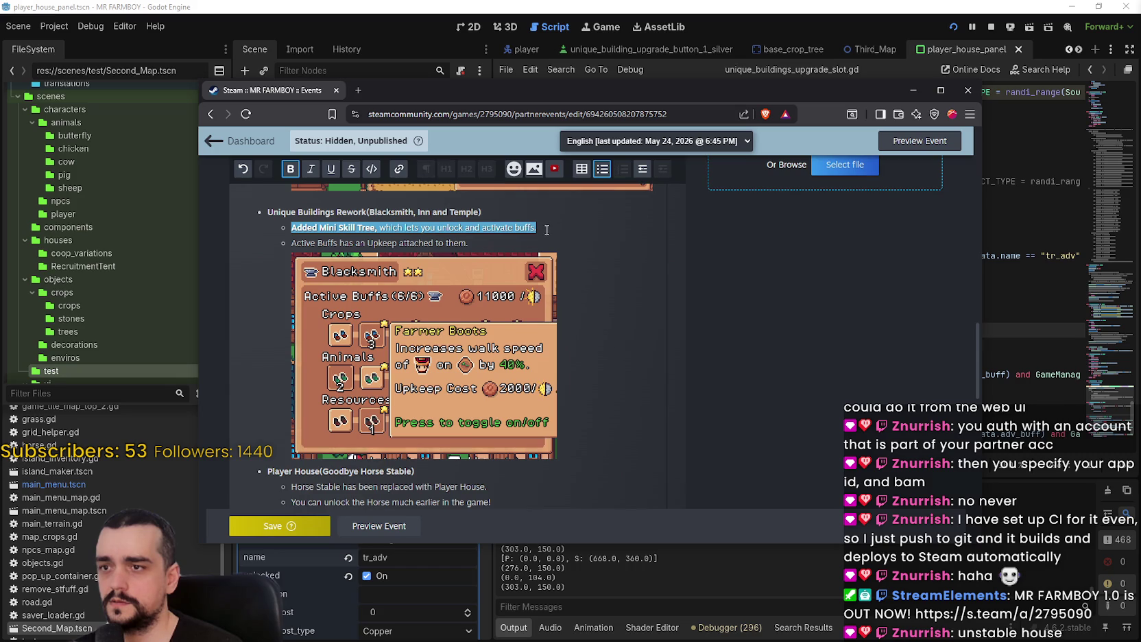
scroll(354, 395, "down", 2)
left_click_drag(292, 383, 508, 384)
key("ctrl+v")
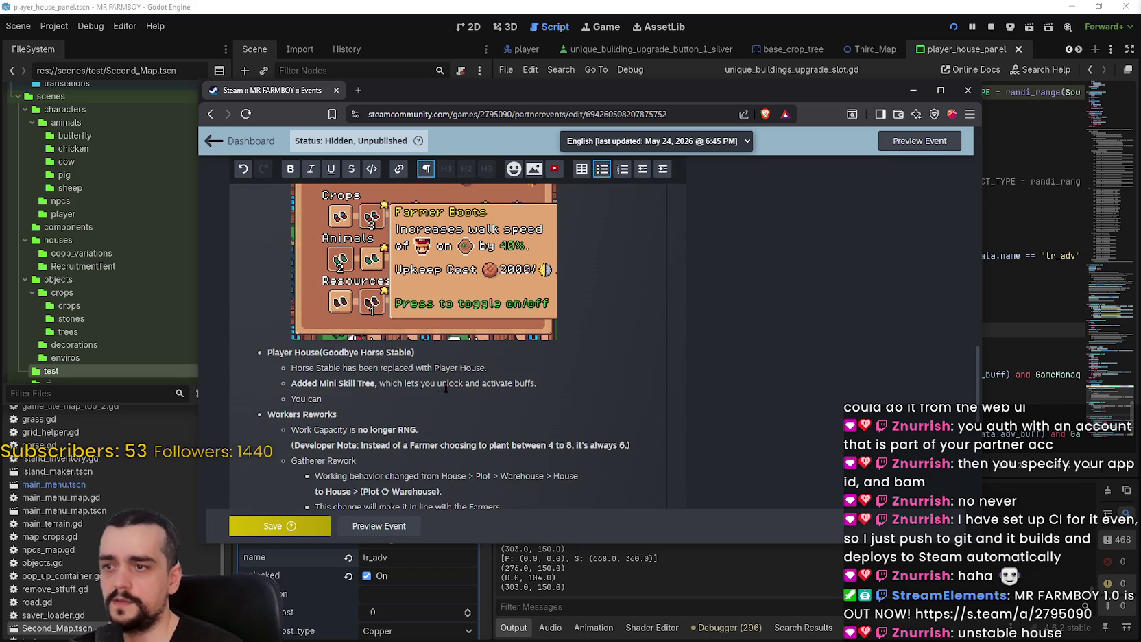
mouse_move(437, 383)
left_mouse_down()
mouse_move(533, 383)
mouse_move(472, 383)
left_mouse_up()
type("the")
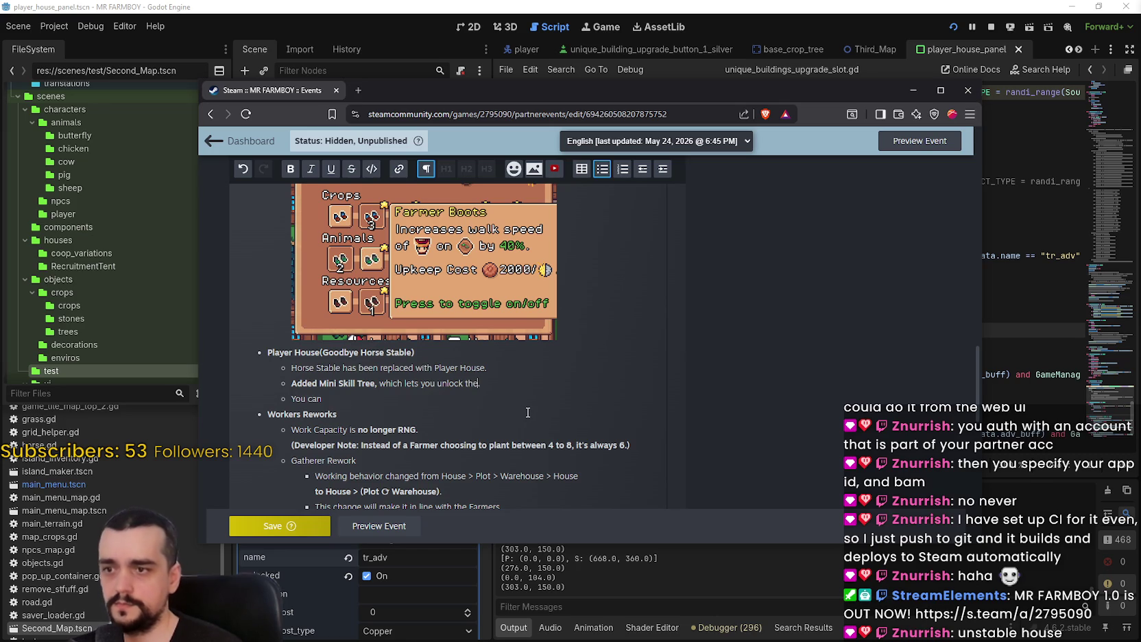
type(" Horse and Tools Upgrades.")
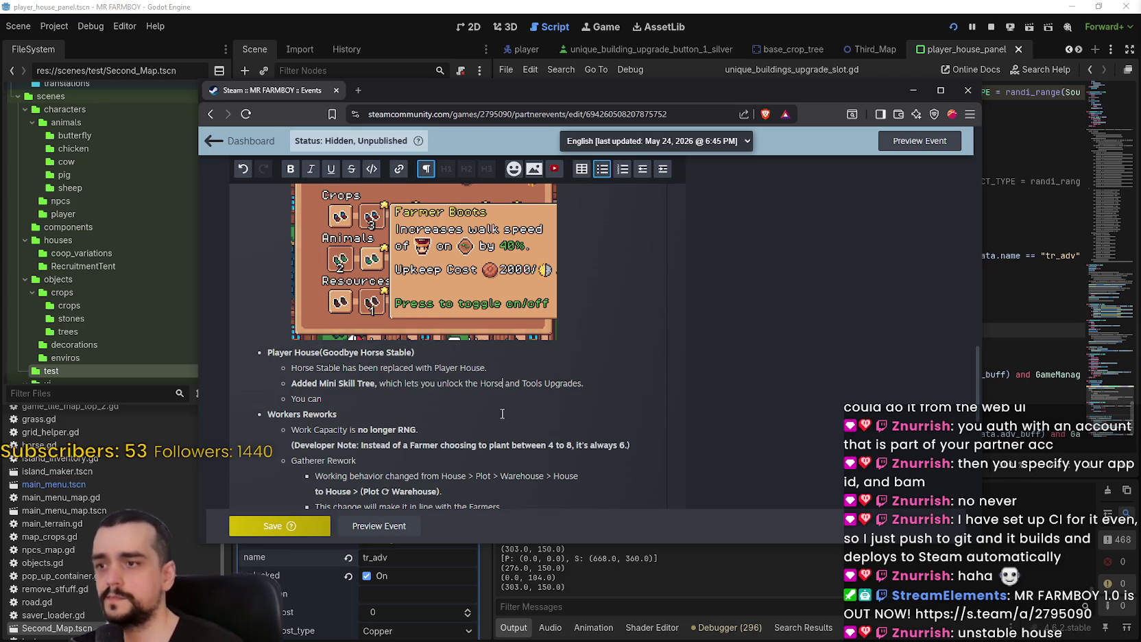
Delete the unfinished 'You can' text, keeping an empty bullet, and switch to the game
left_click(362, 398)
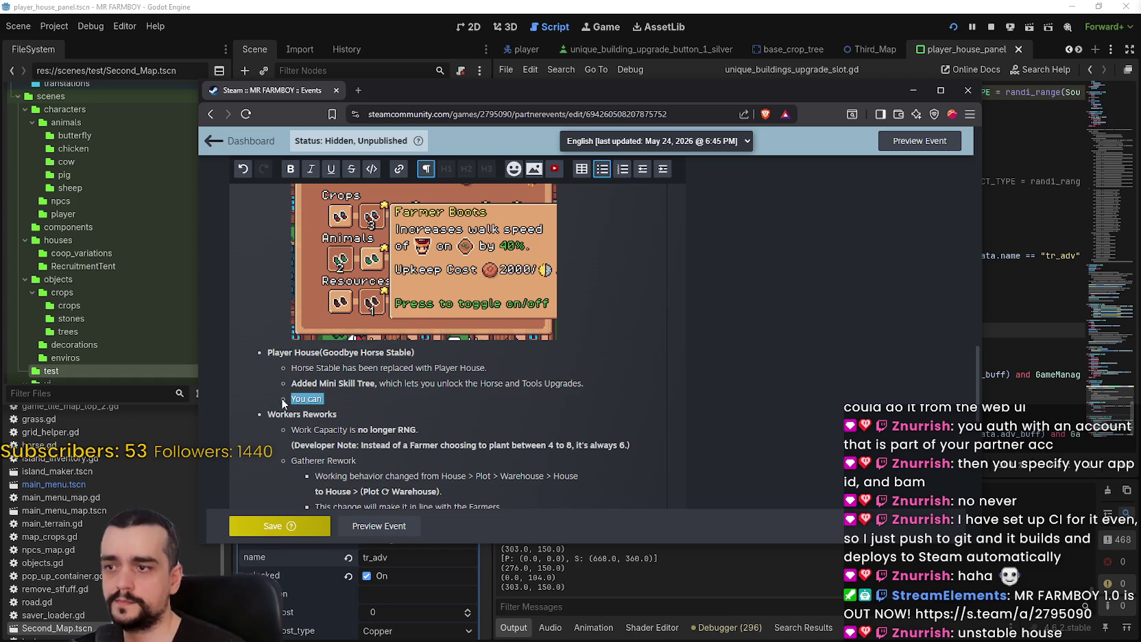
key("BackSpace")
key("BackSpace")
key("BackSpace")
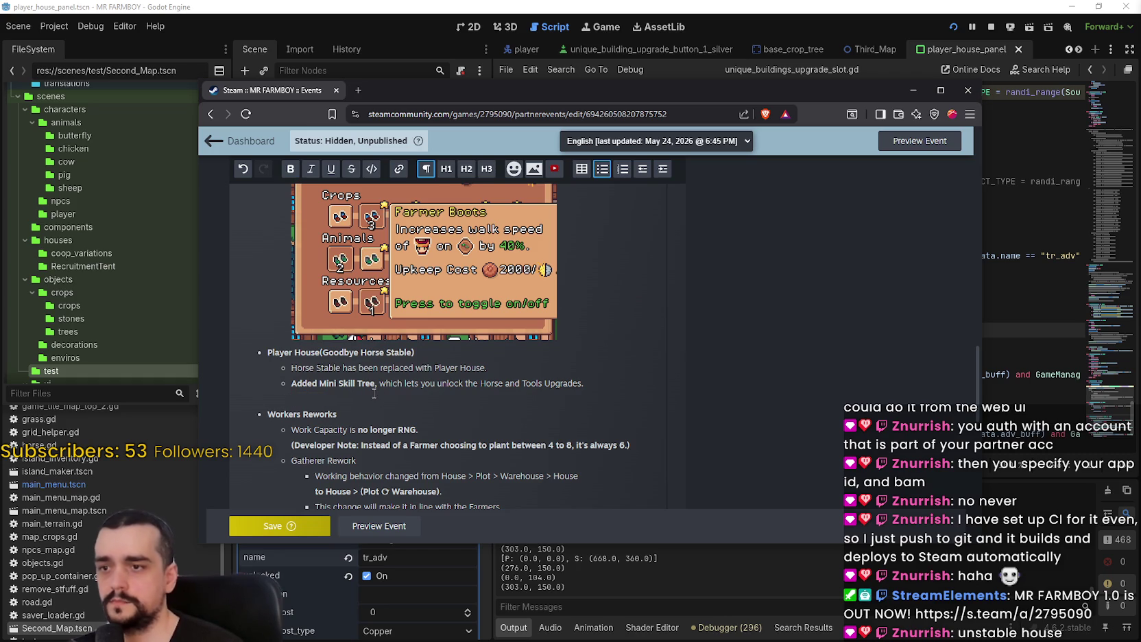
key("ctrl+z")
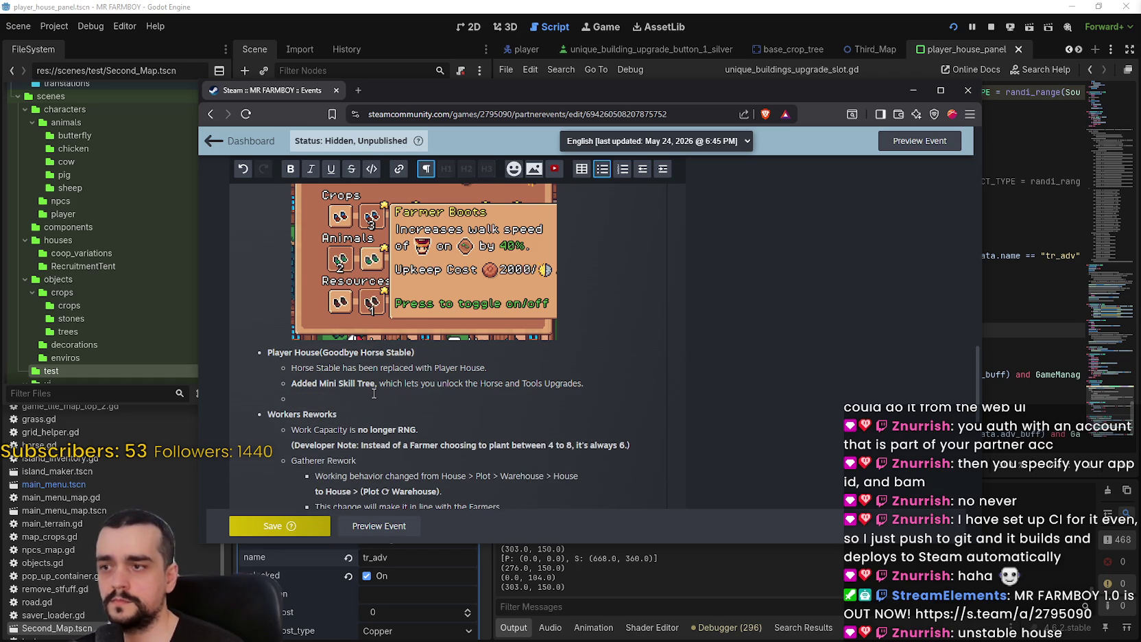
key("alt+Tab")
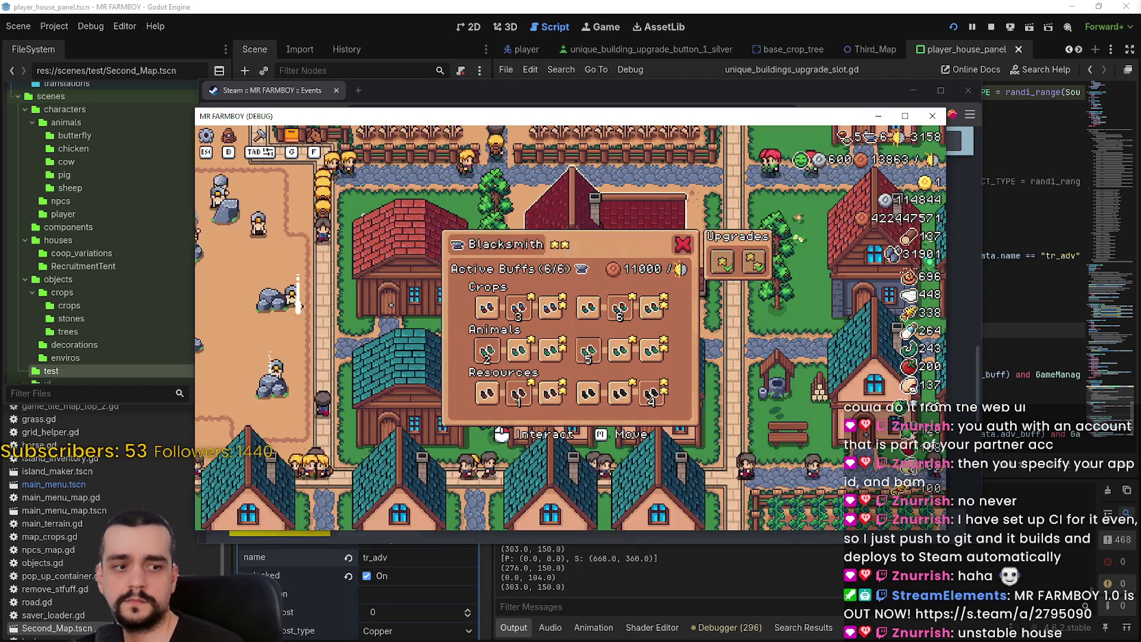
Ride the horse to the Player House and open its upgrade panel full screen
key("w")
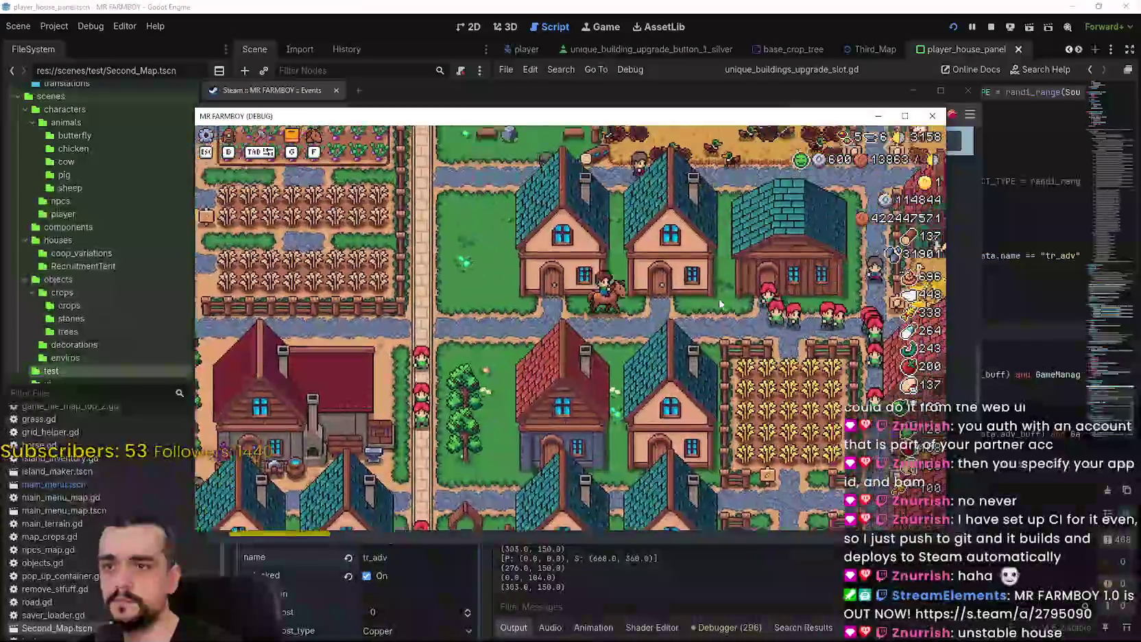
key("a")
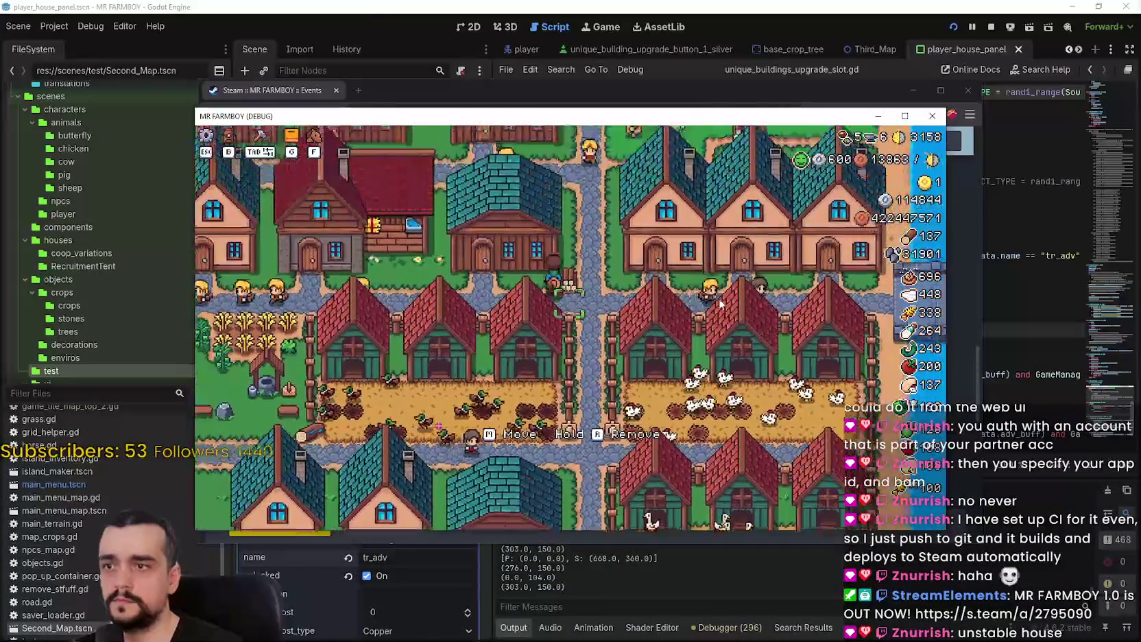
left_click(569, 288)
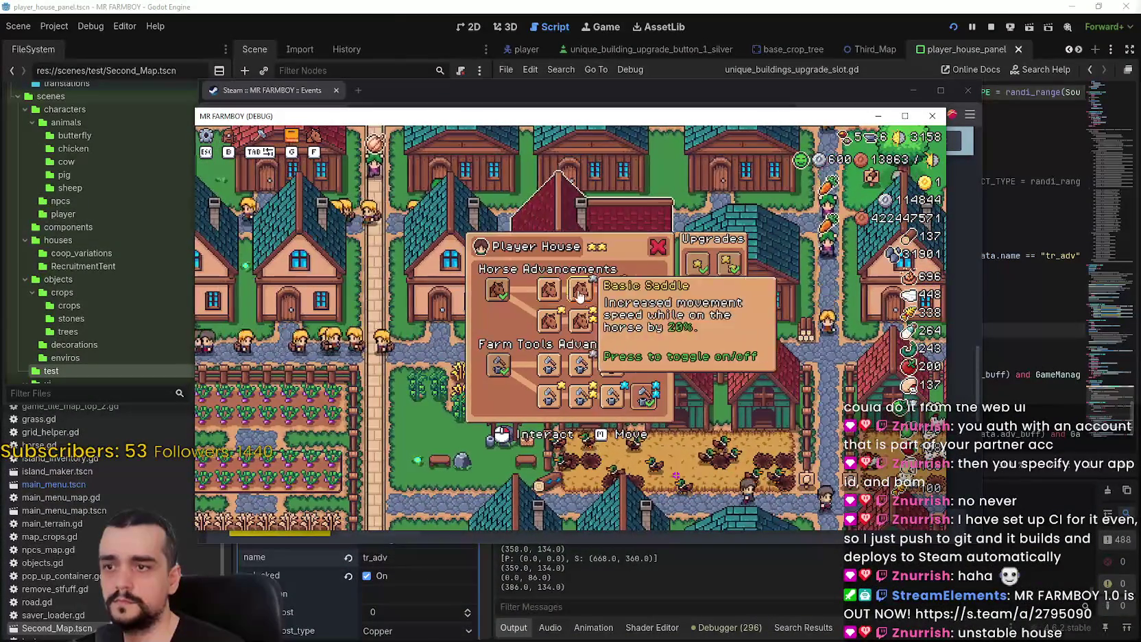
left_click(905, 117)
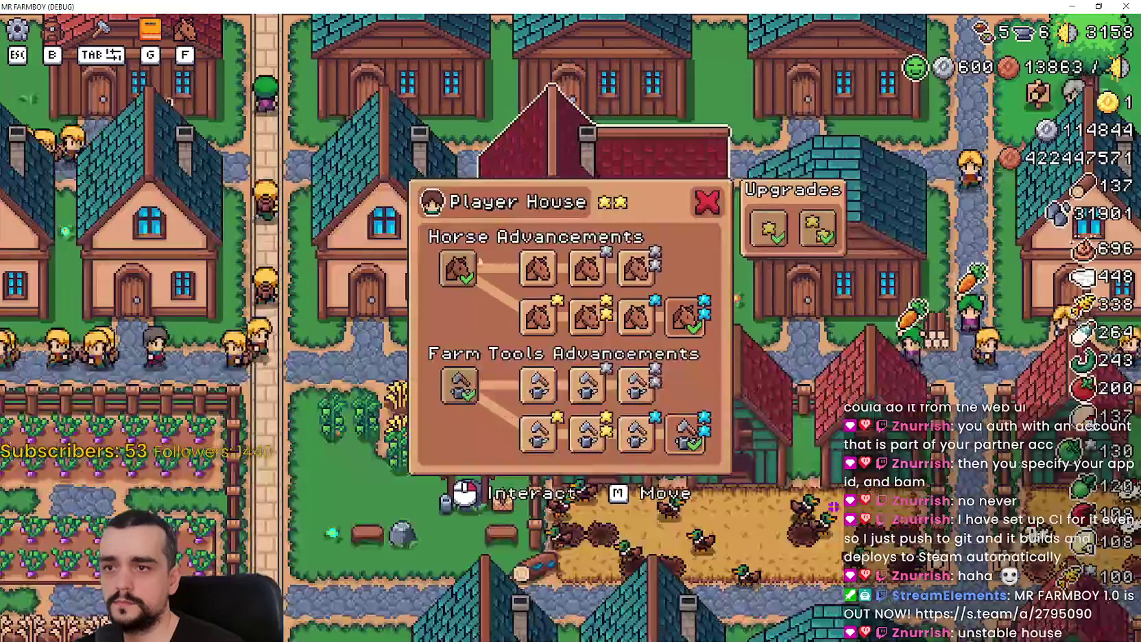
Toggle on the 20% Basic Saddle upgrade and return to the Steam event editor
mouse_move(538, 326)
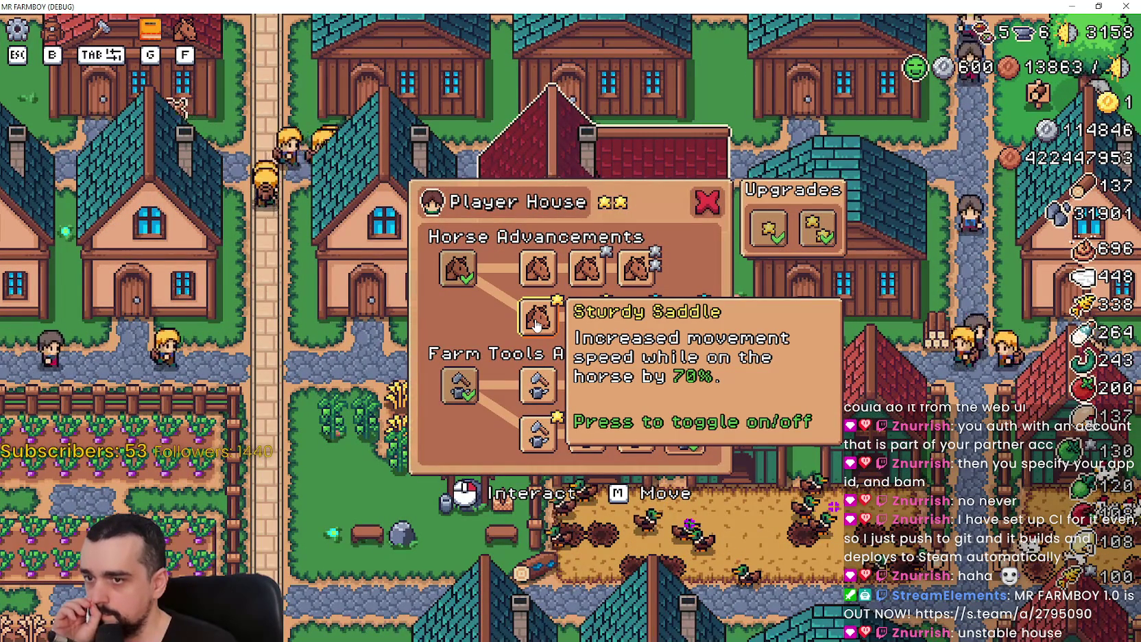
mouse_move(460, 398)
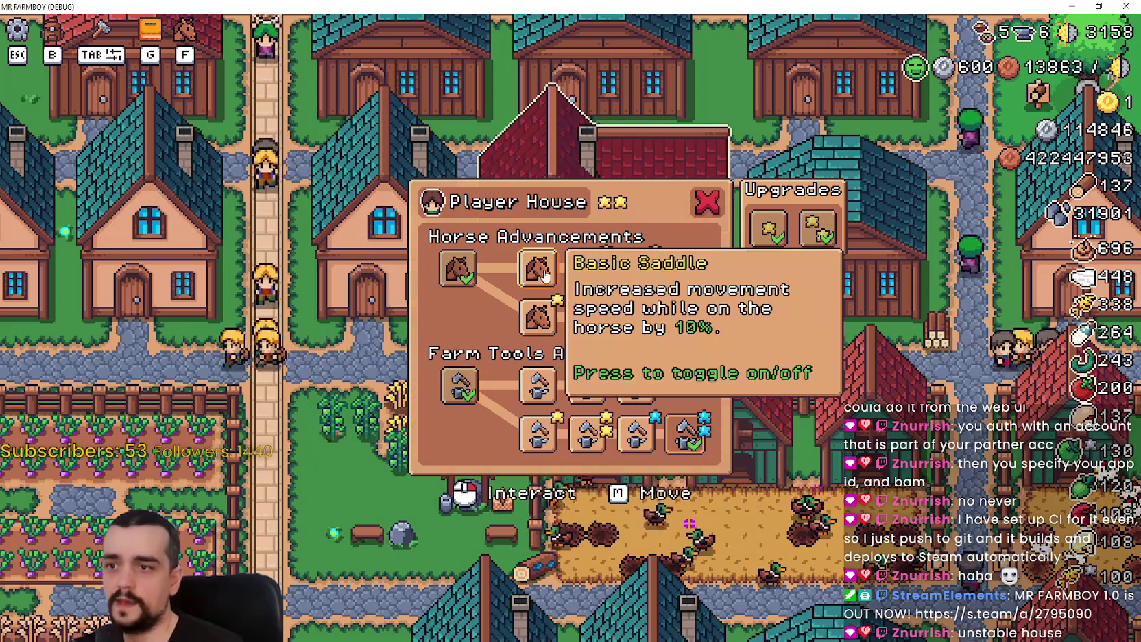
mouse_move(677, 317)
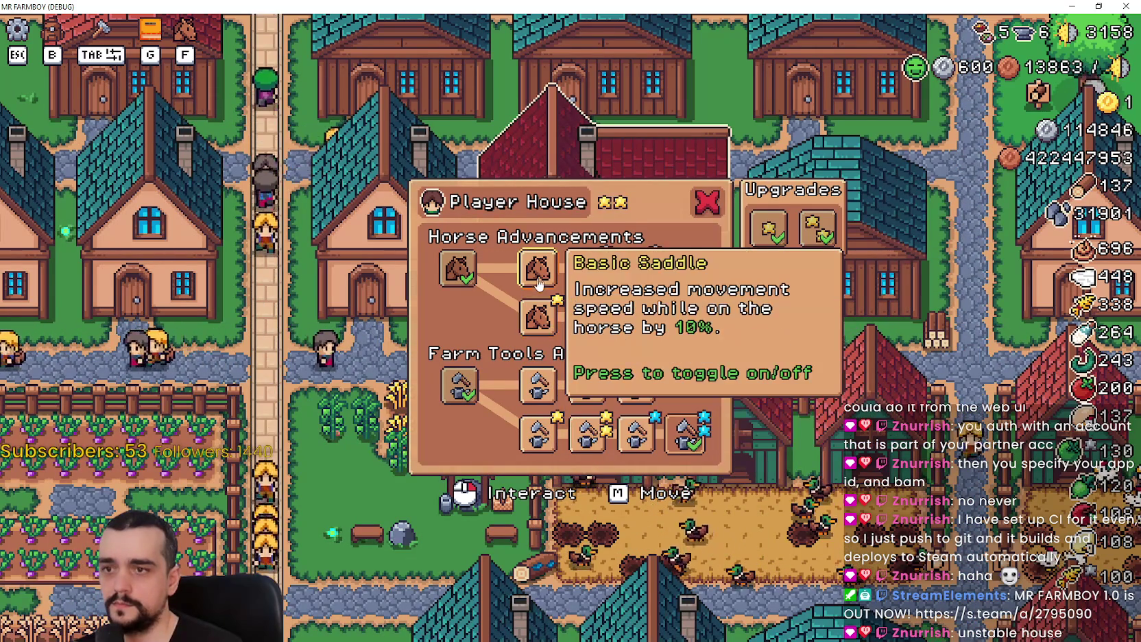
left_click(593, 273)
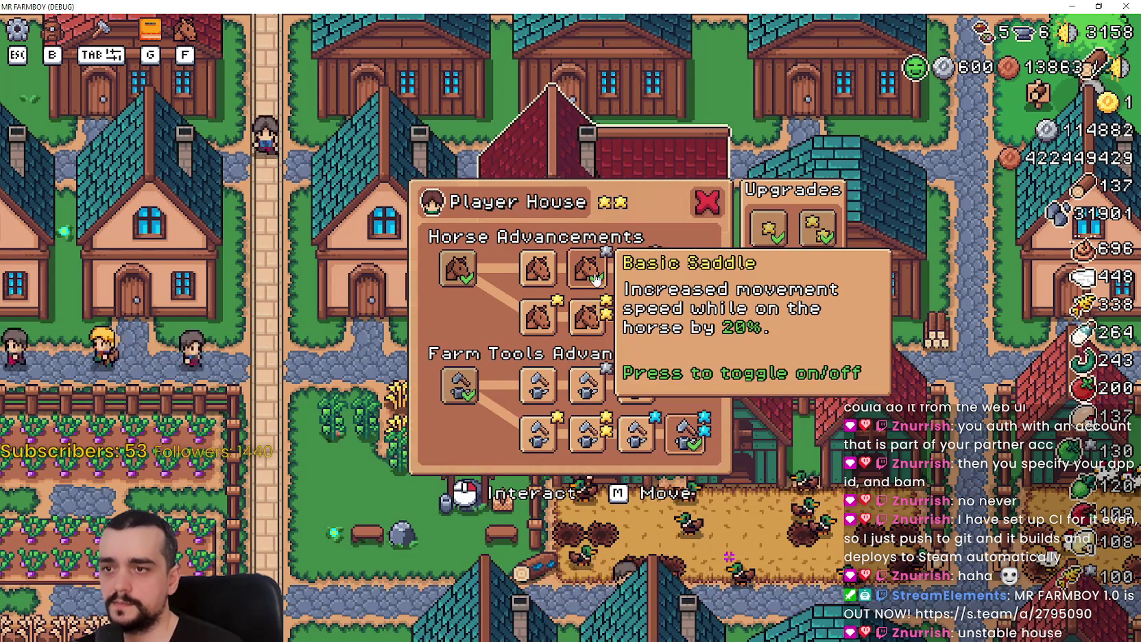
left_click(579, 278)
left_click(580, 278)
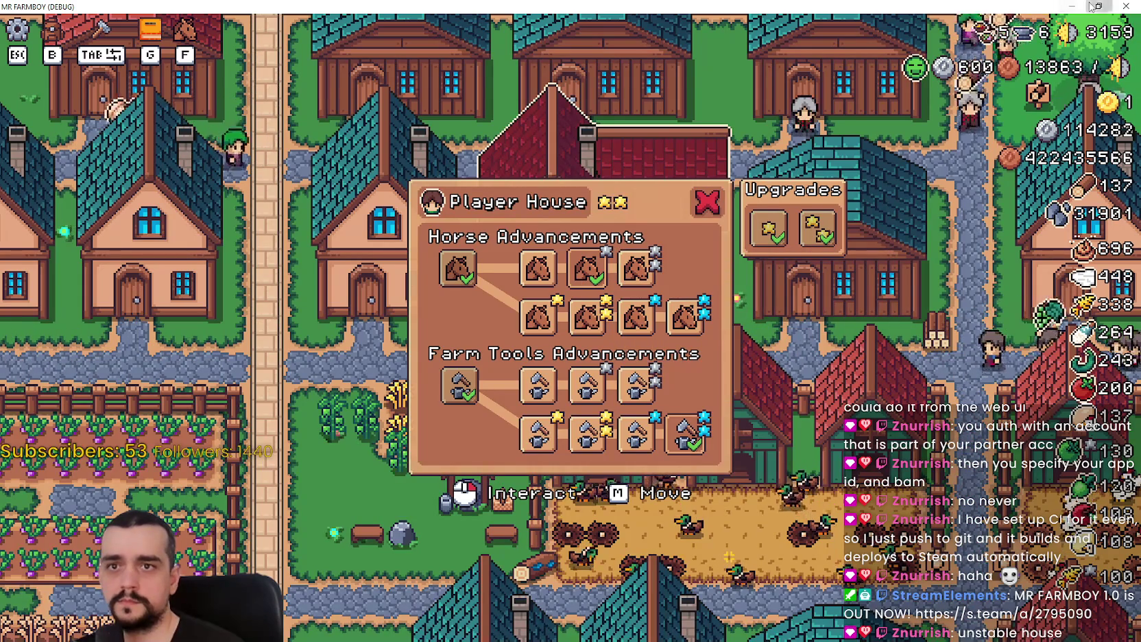
key("F11")
key("alt+Tab")
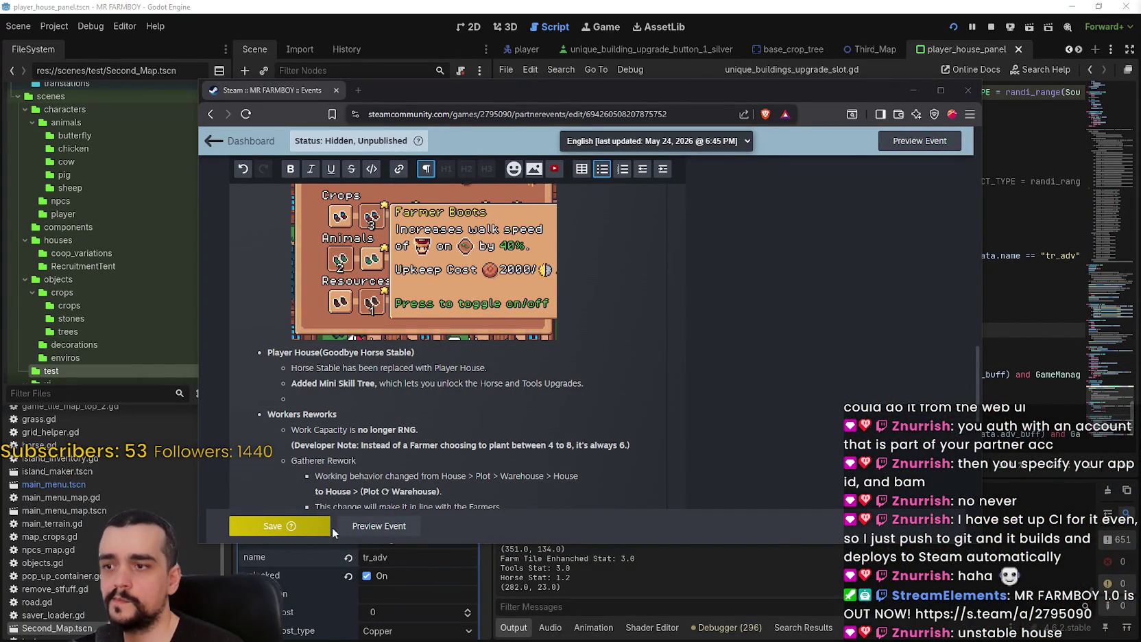
Save the patch notes event, then minimize the browser and show Godot's live remote scene tree
left_click(281, 525)
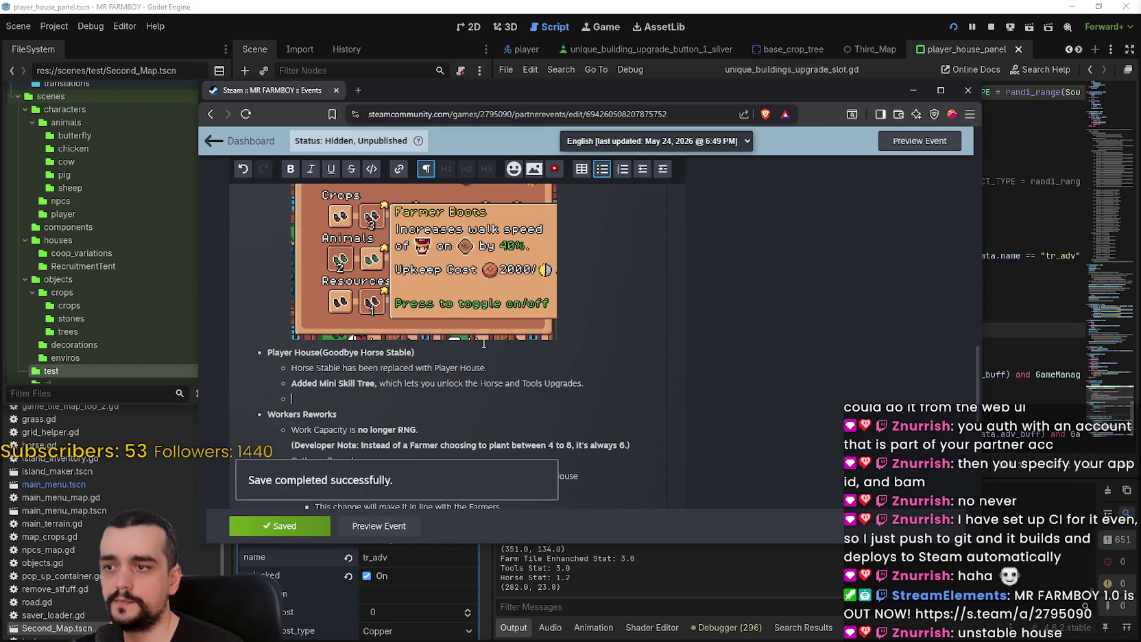
left_click(618, 5)
left_click(778, 211)
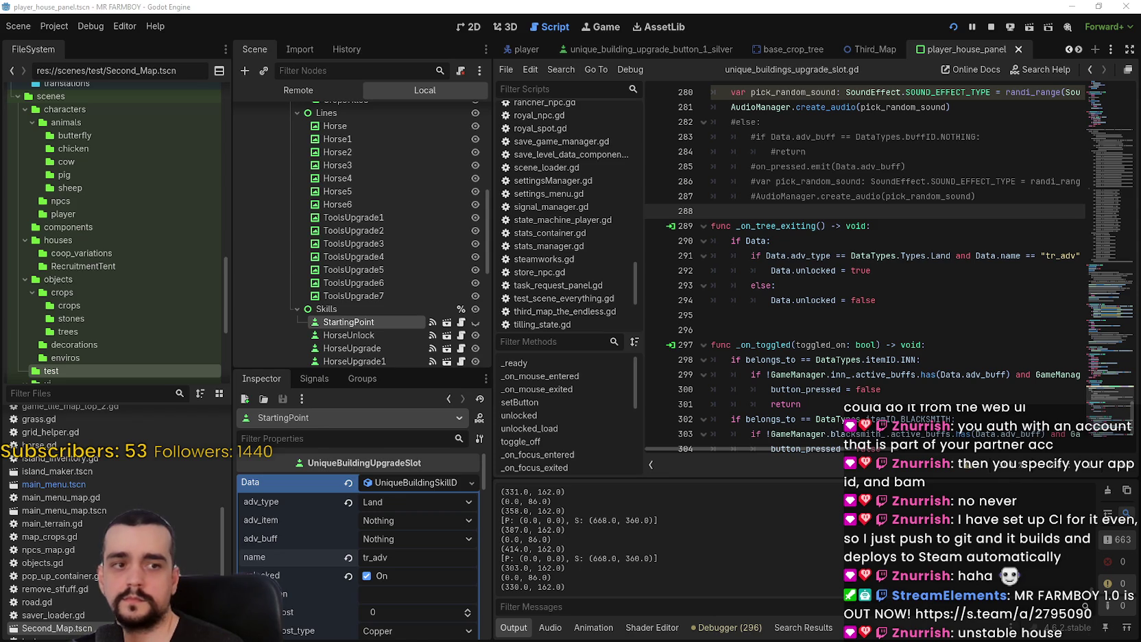
left_click(302, 90)
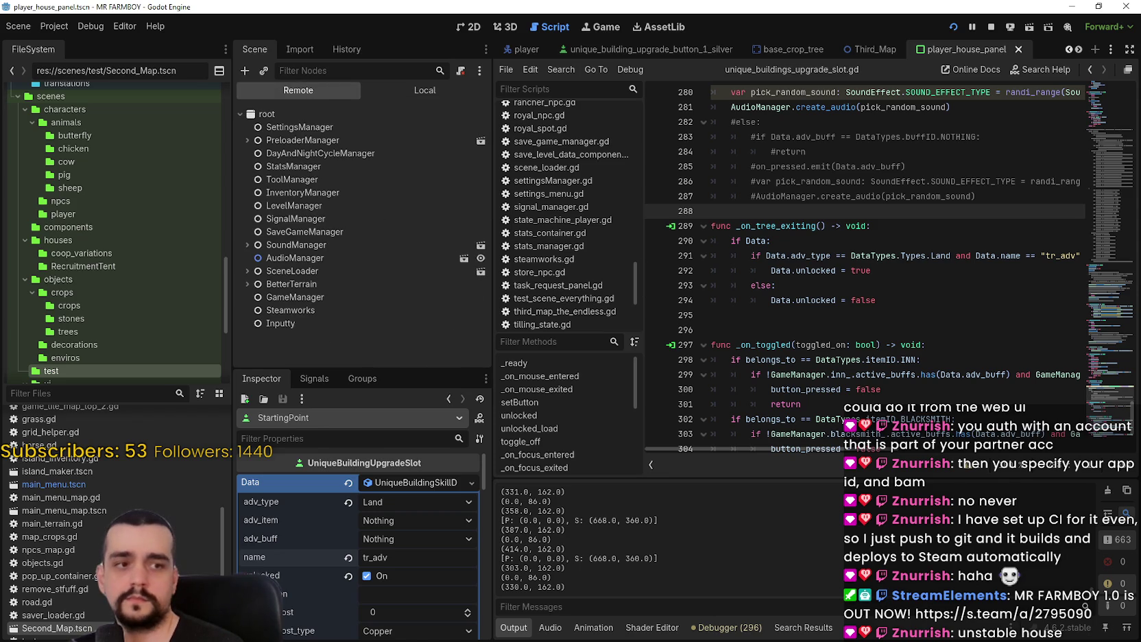
Expand GameContainer and GameMenuPanels in the Remote tree down to HorseStablePanel
scroll(265, 256, "down", 5)
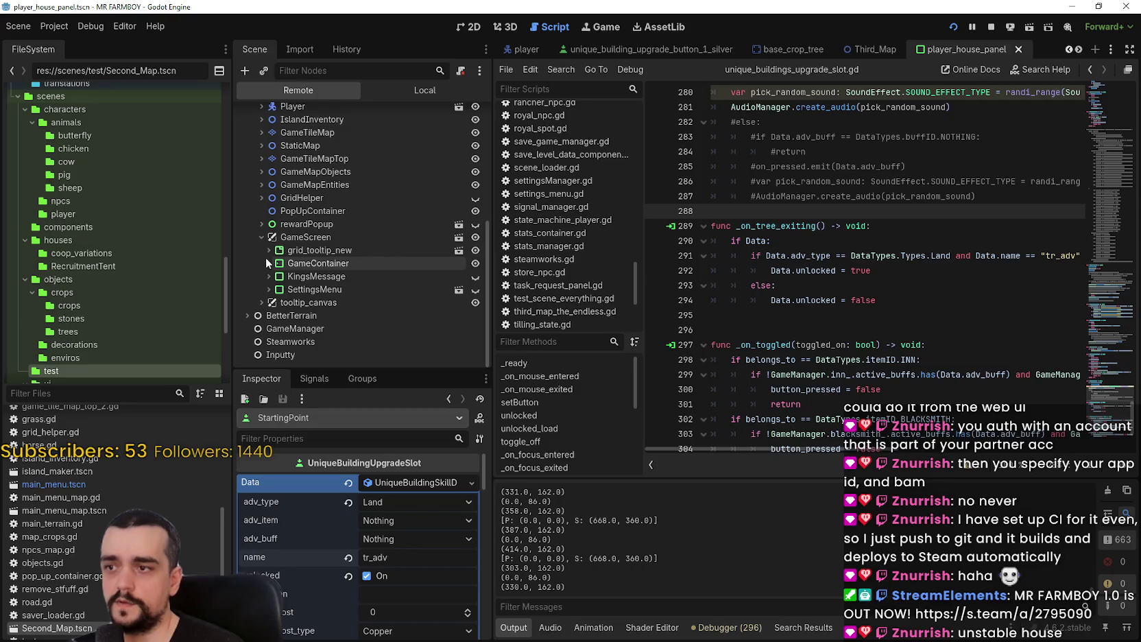
left_click(269, 263)
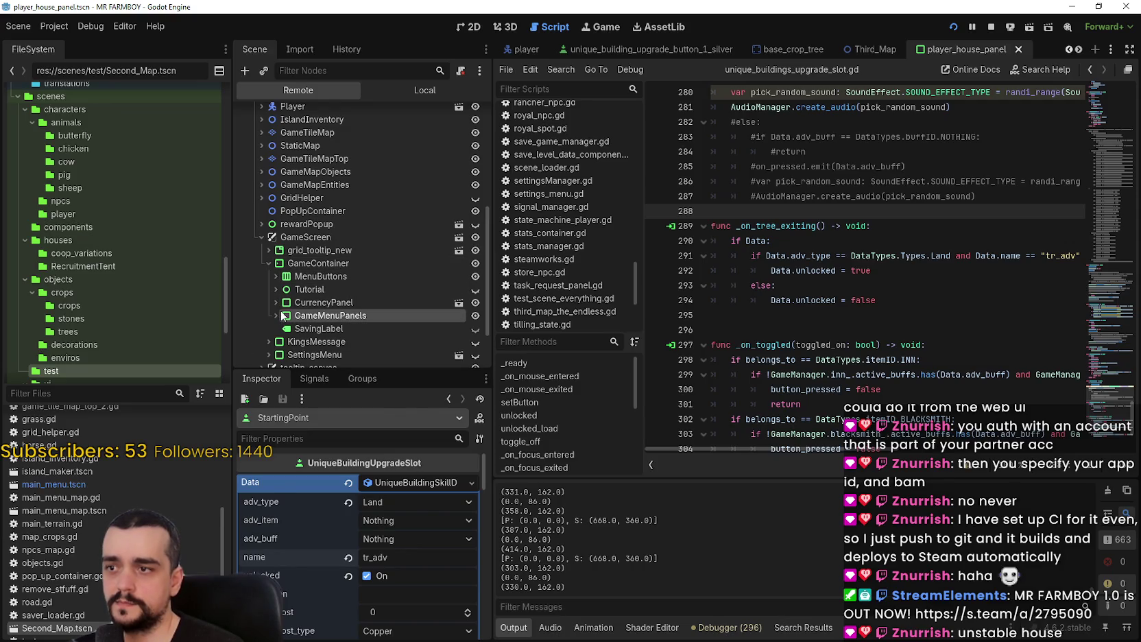
left_click(282, 316)
scroll(276, 311, "down", 2)
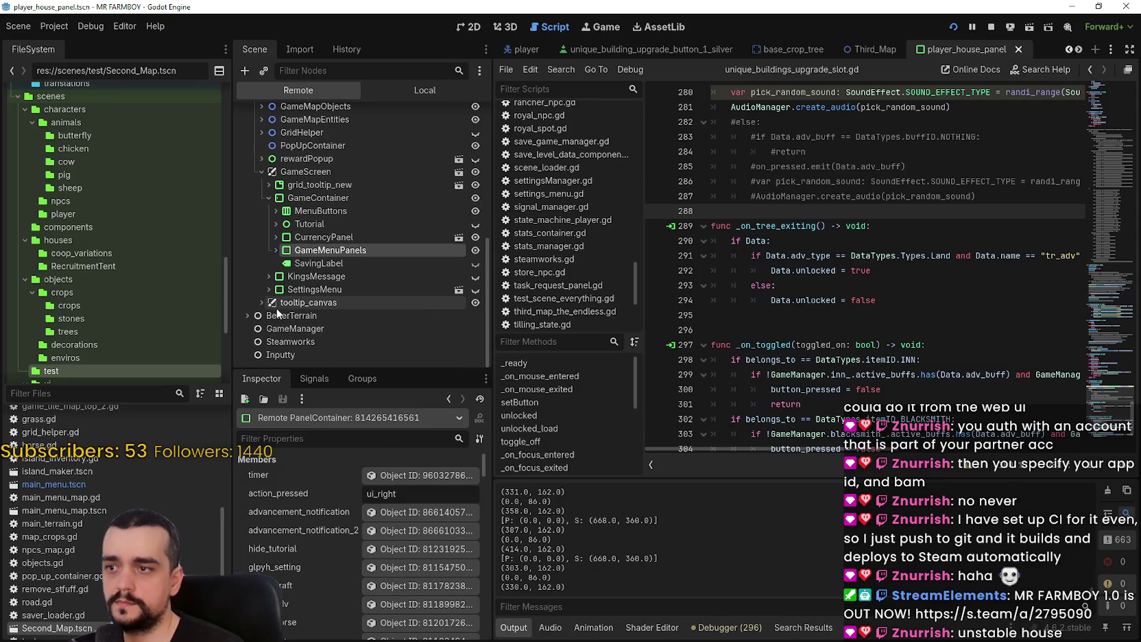
left_click(276, 250)
scroll(283, 292, "down", 2)
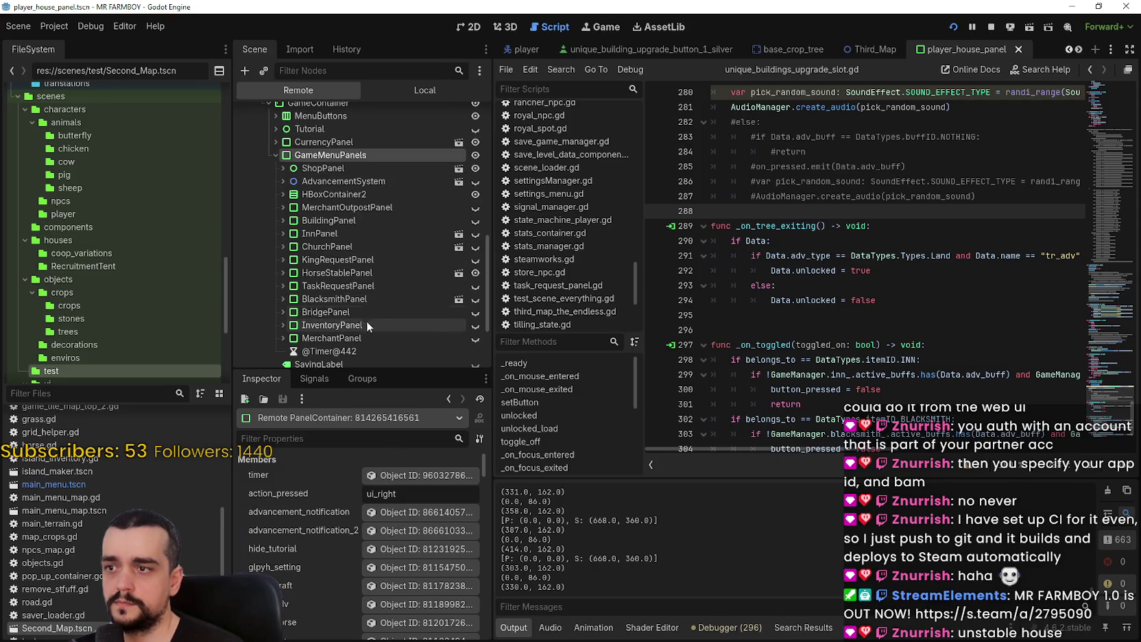
left_click(278, 273)
left_click(283, 273)
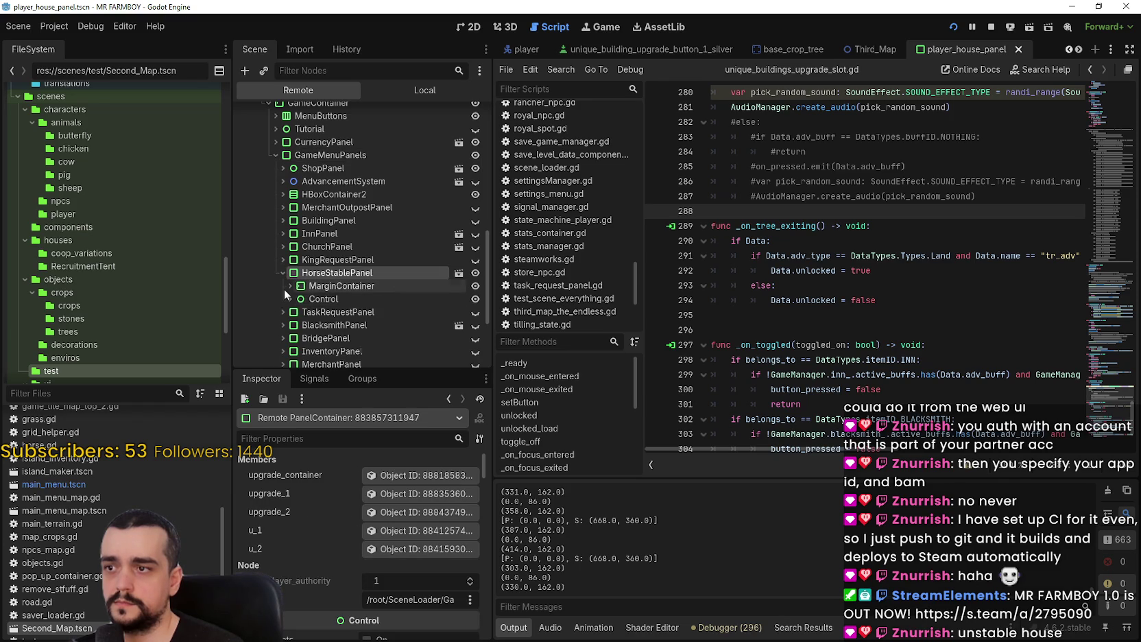
Expand HorseStablePanel's MarginContainer, VBoxContainer and SkillTreeContainer down to the Skills node
left_click(290, 286)
left_click(297, 299)
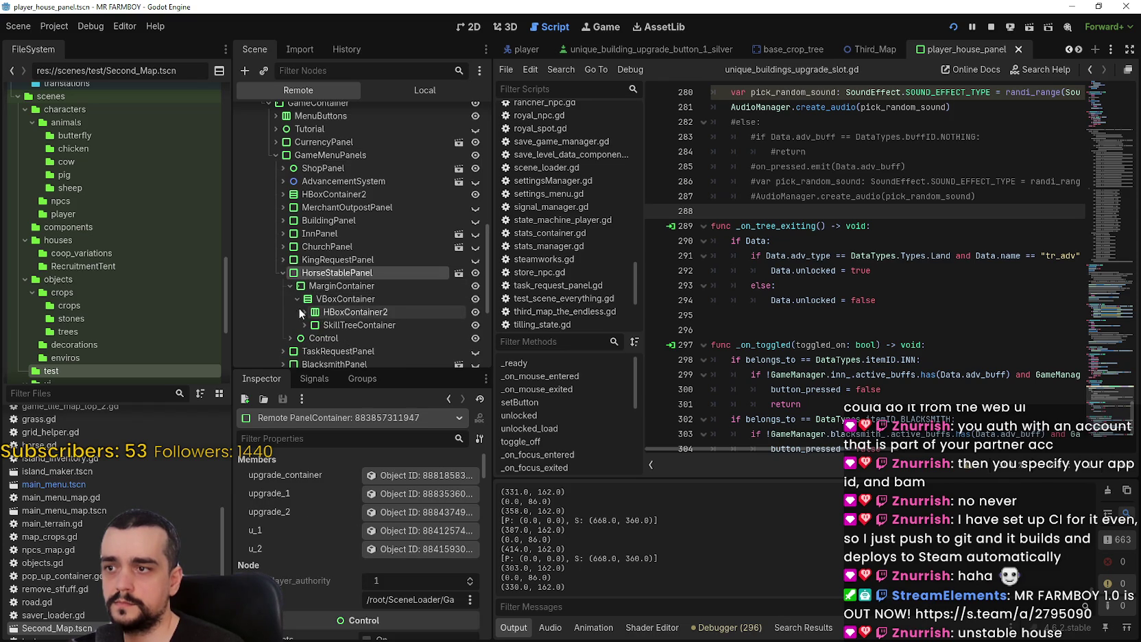
left_click(304, 325)
scroll(305, 288, "down", 3)
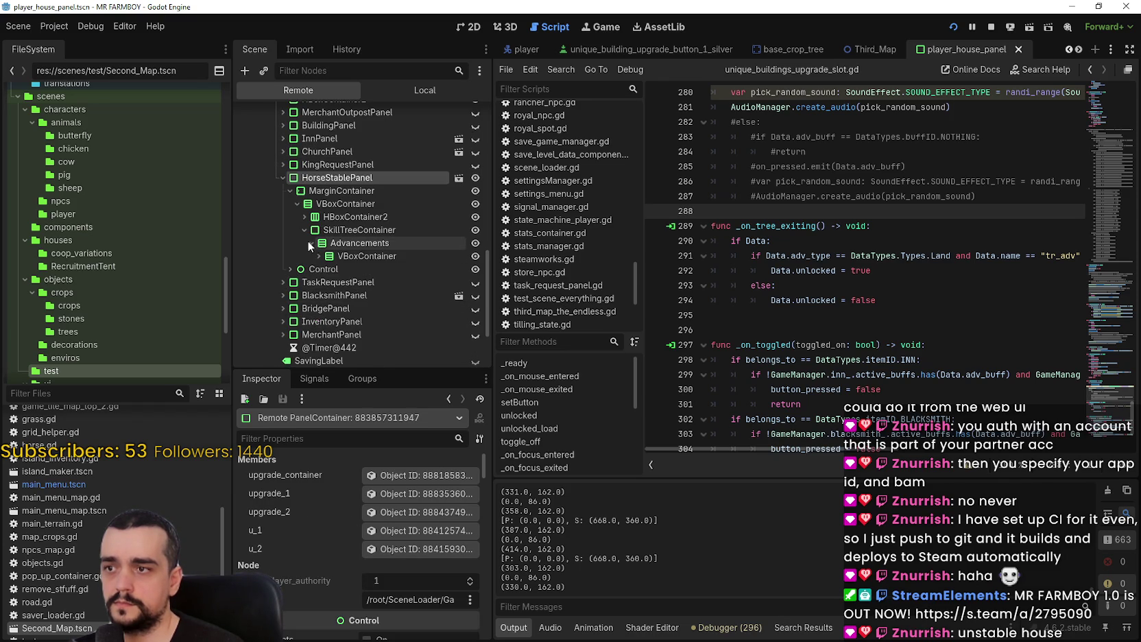
left_click(318, 256)
left_click(325, 295)
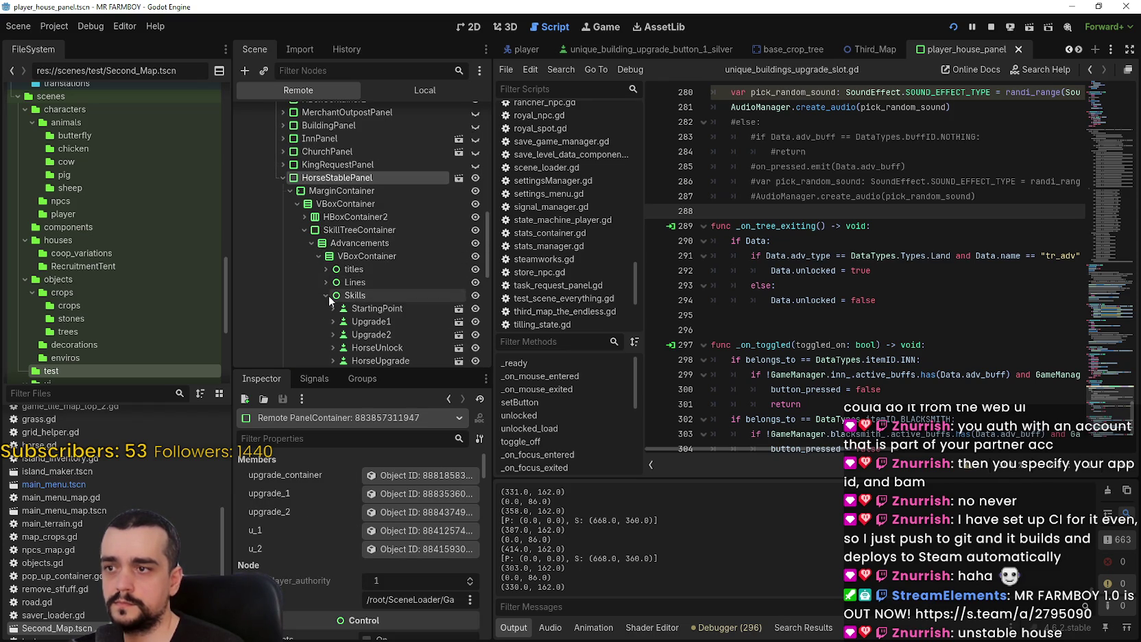
scroll(369, 294, "down", 5)
scroll(431, 295, "down", 2)
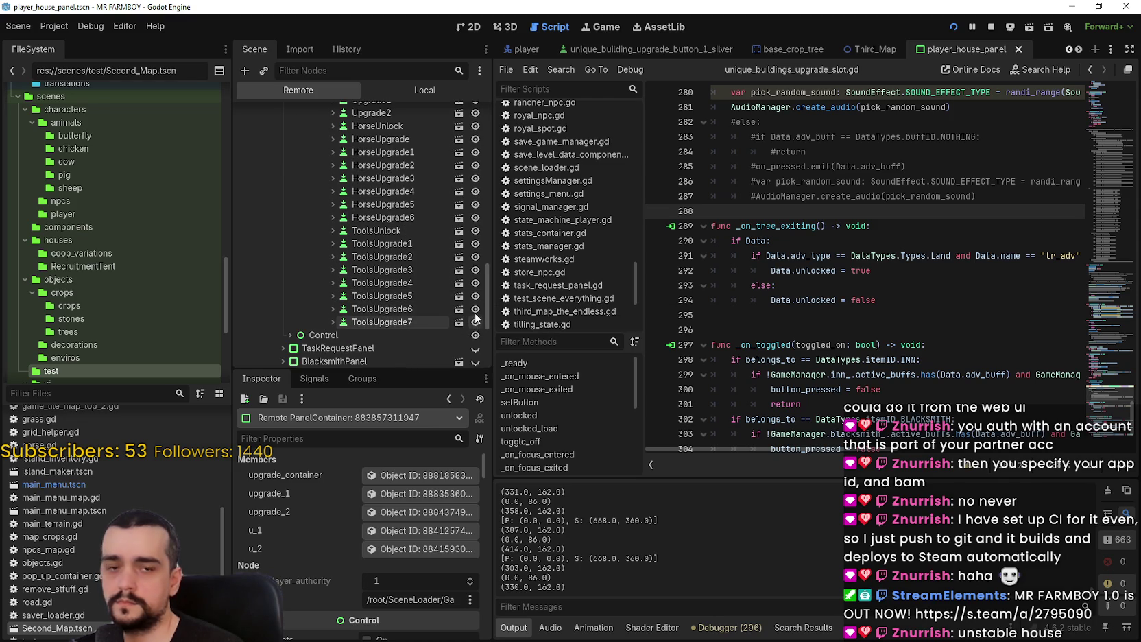
Hide the ToolsUpgrade4, 5, 6 and 7 skill nodes
left_click(475, 321)
left_click(475, 309)
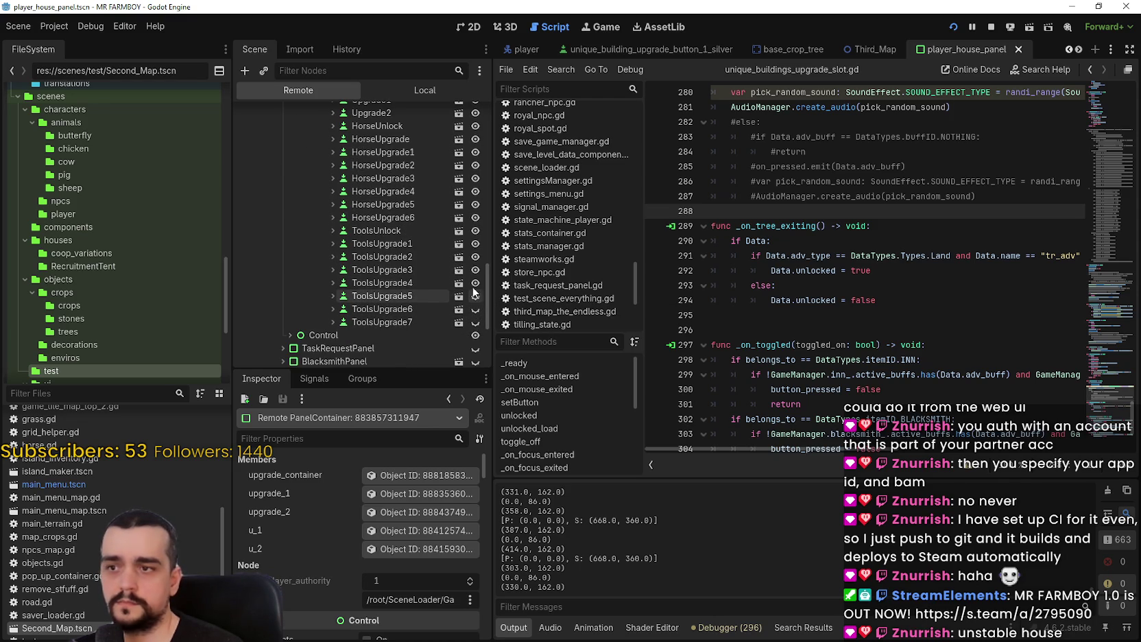
left_click(475, 283)
left_click(476, 295)
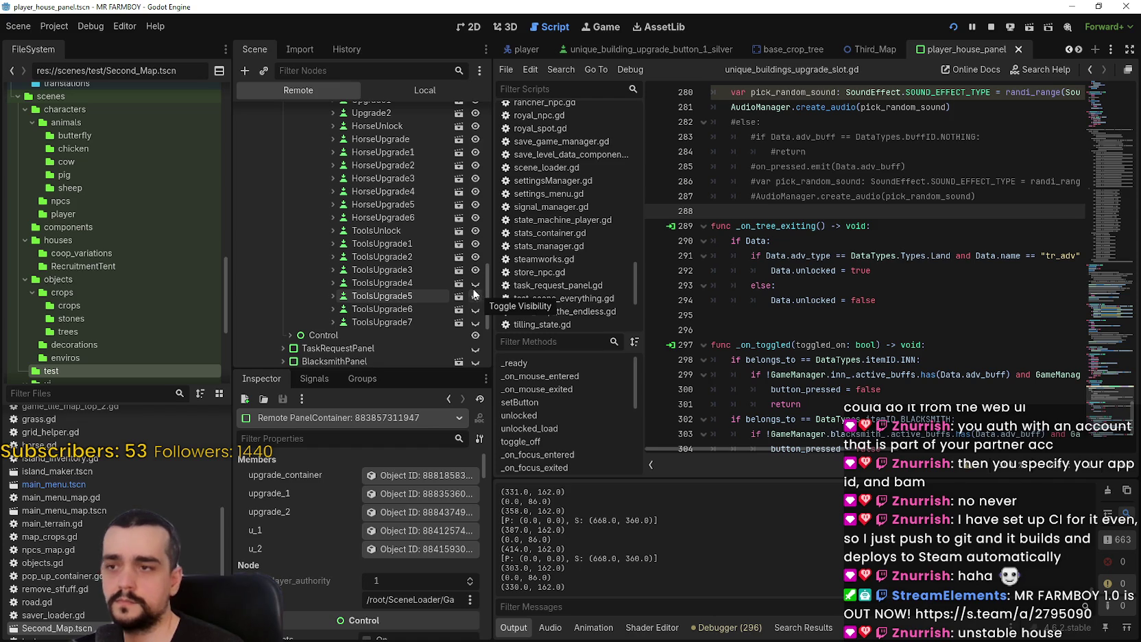
Hide the HorseUpgrade4 and HorseUpgrade5 nodes in the running game
scroll(418, 268, "up", 4)
scroll(429, 279, "up", 2)
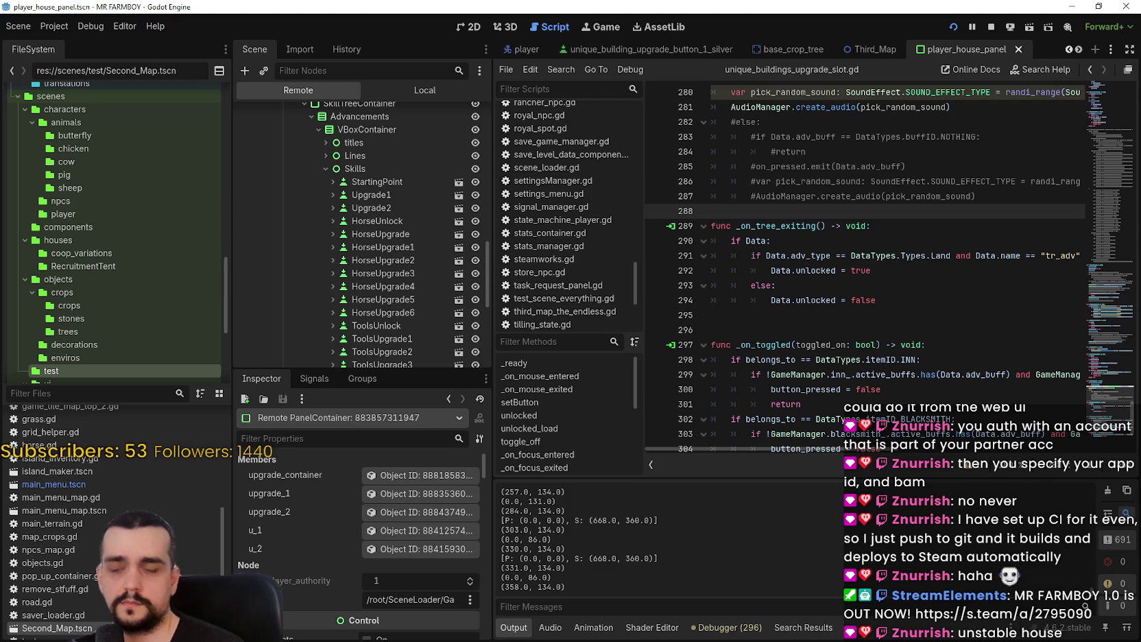
left_click(476, 301)
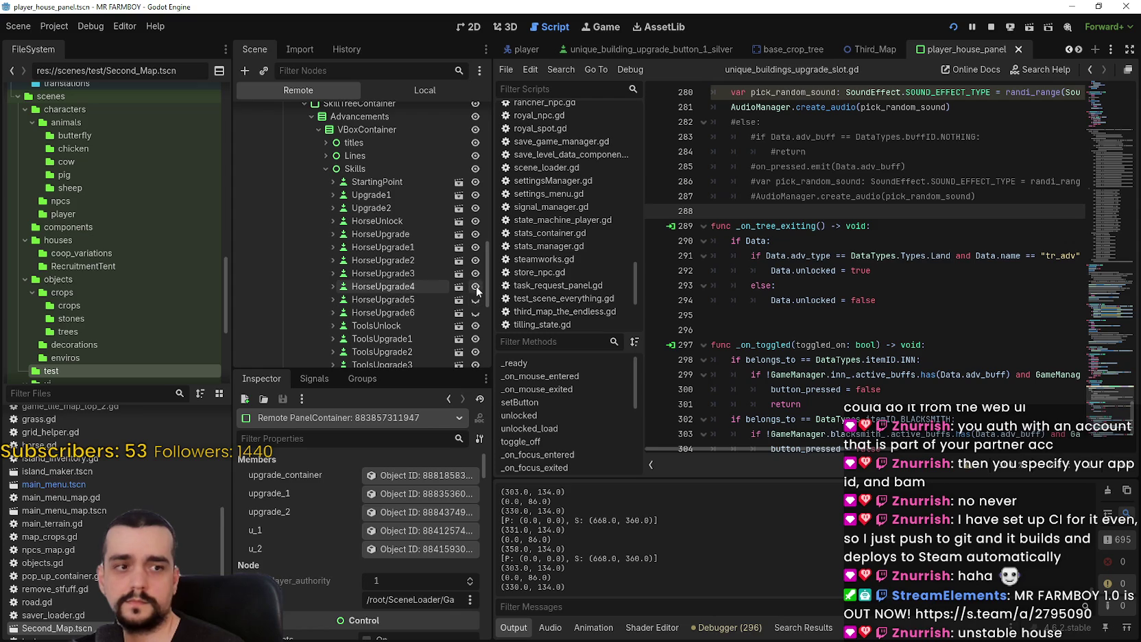
left_click(476, 286)
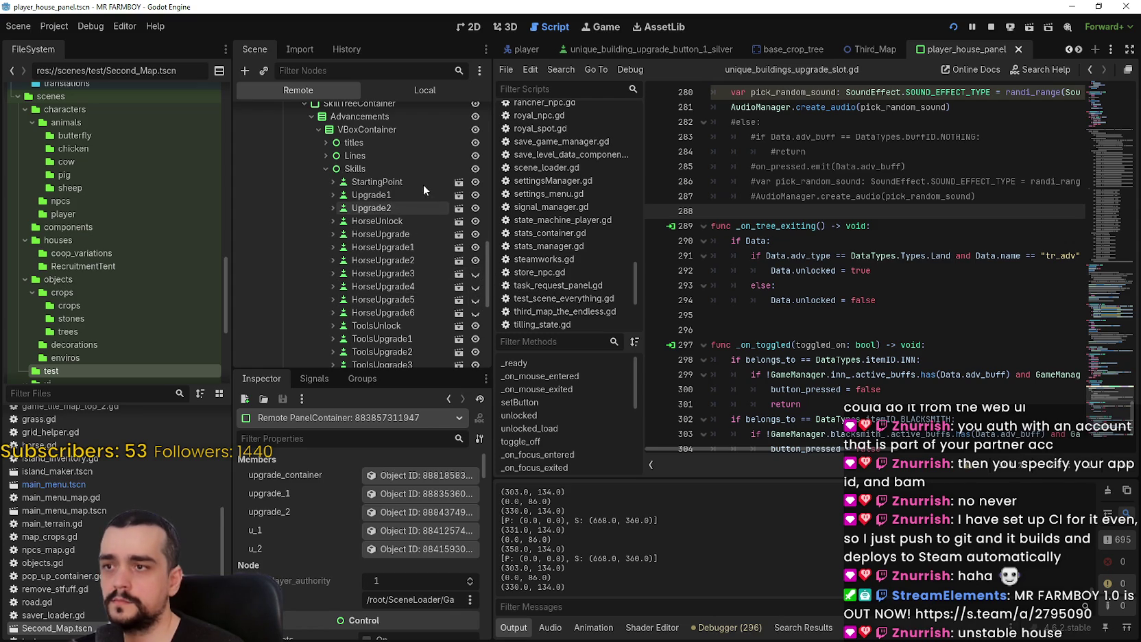
Under Lines, hide the ToolsUpgrade4–7, Horse6 and one more horse connecting line
left_click(319, 156)
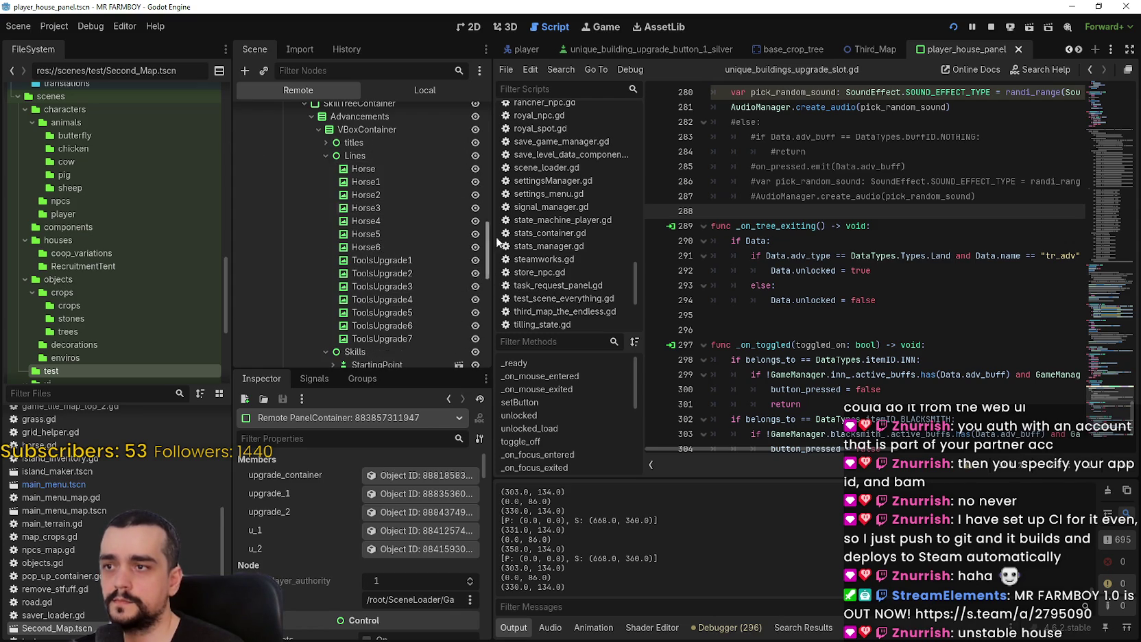
left_click(475, 339)
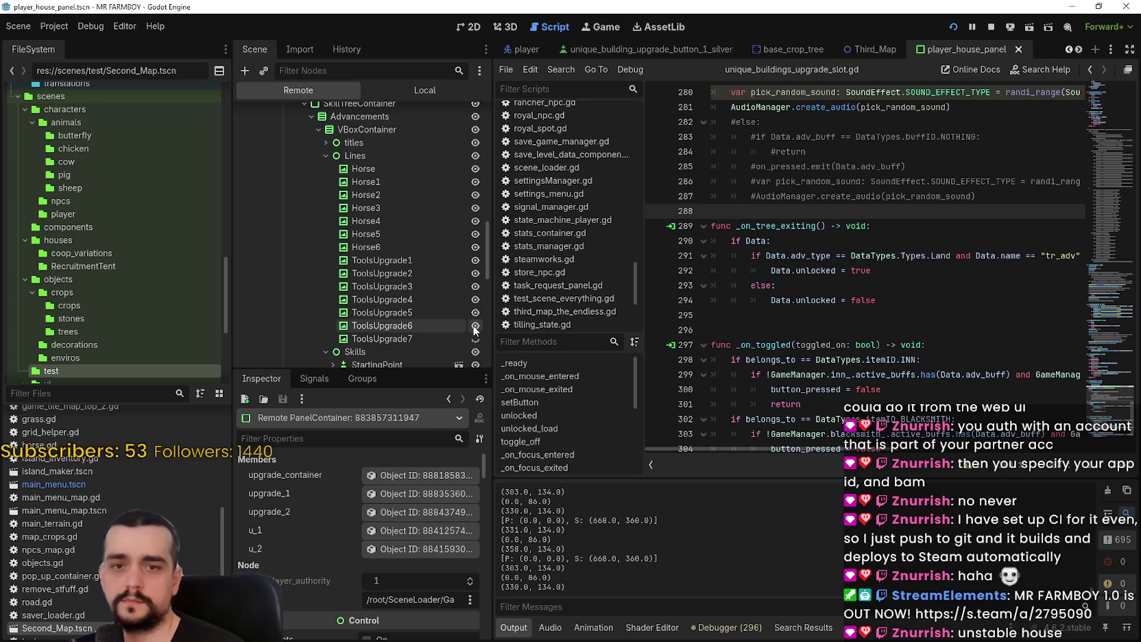
left_click(475, 325)
left_click(474, 312)
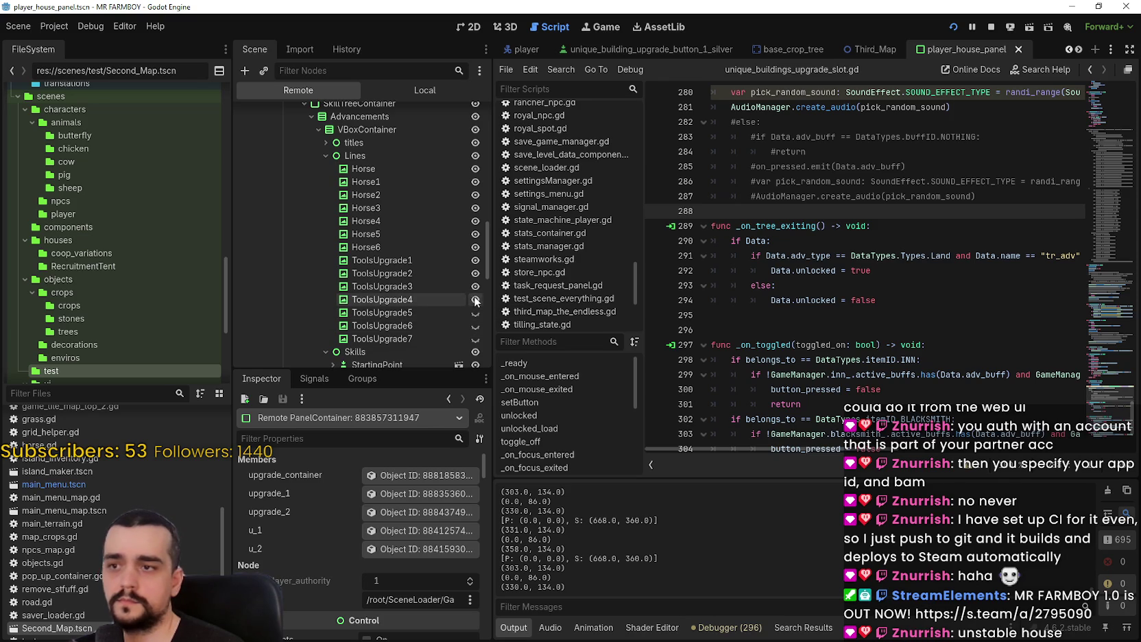
left_click(475, 299)
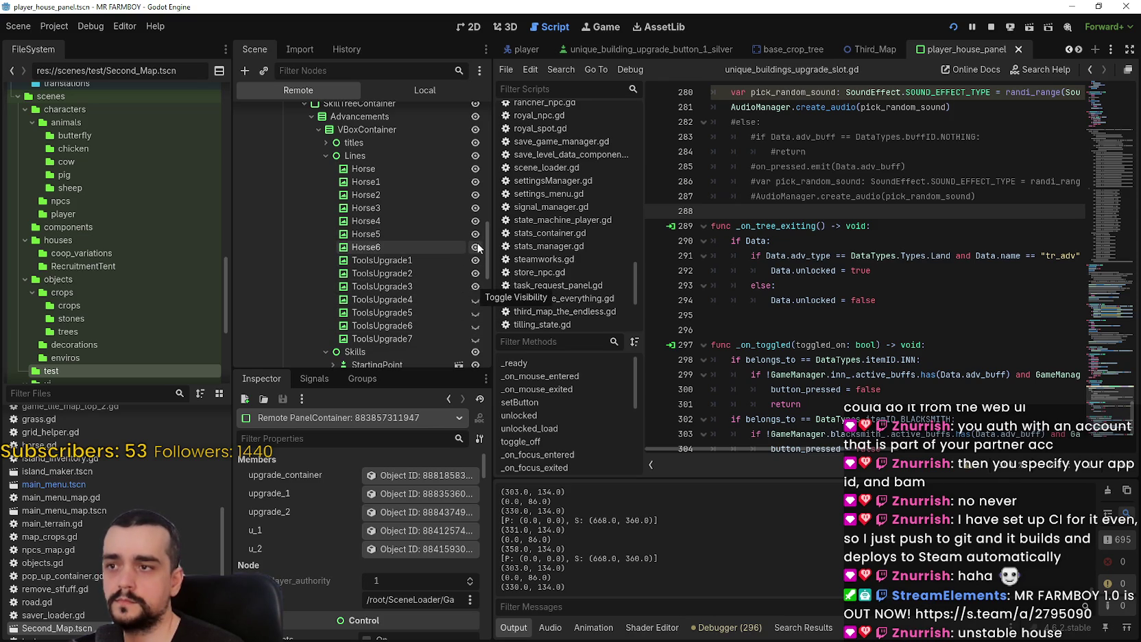
left_click(475, 247)
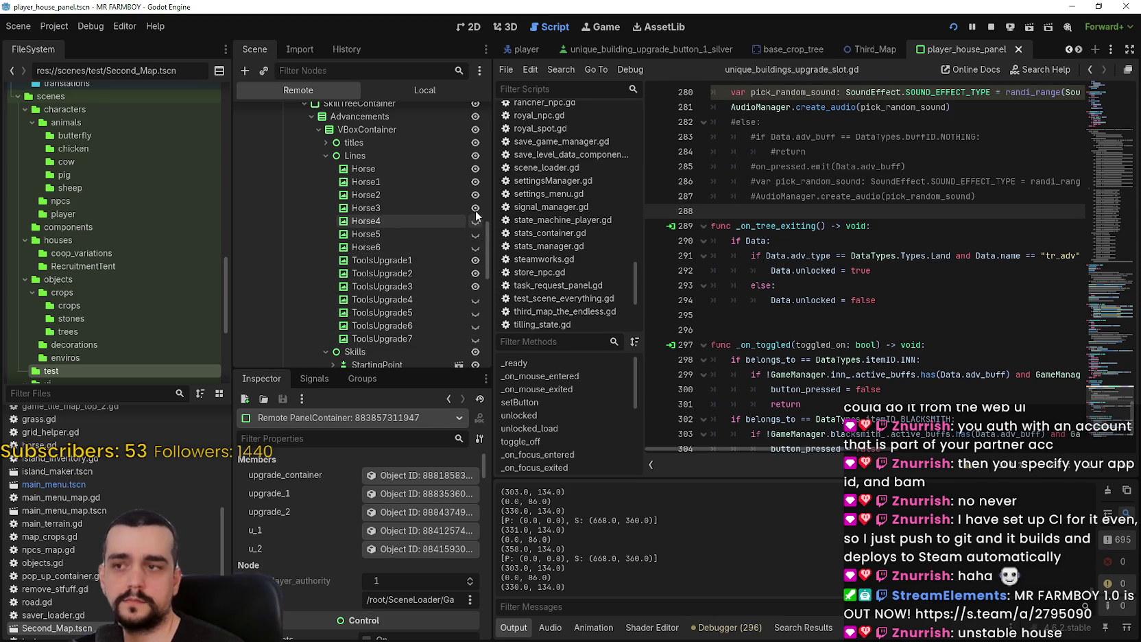
left_click(474, 208)
key("alt+Tab")
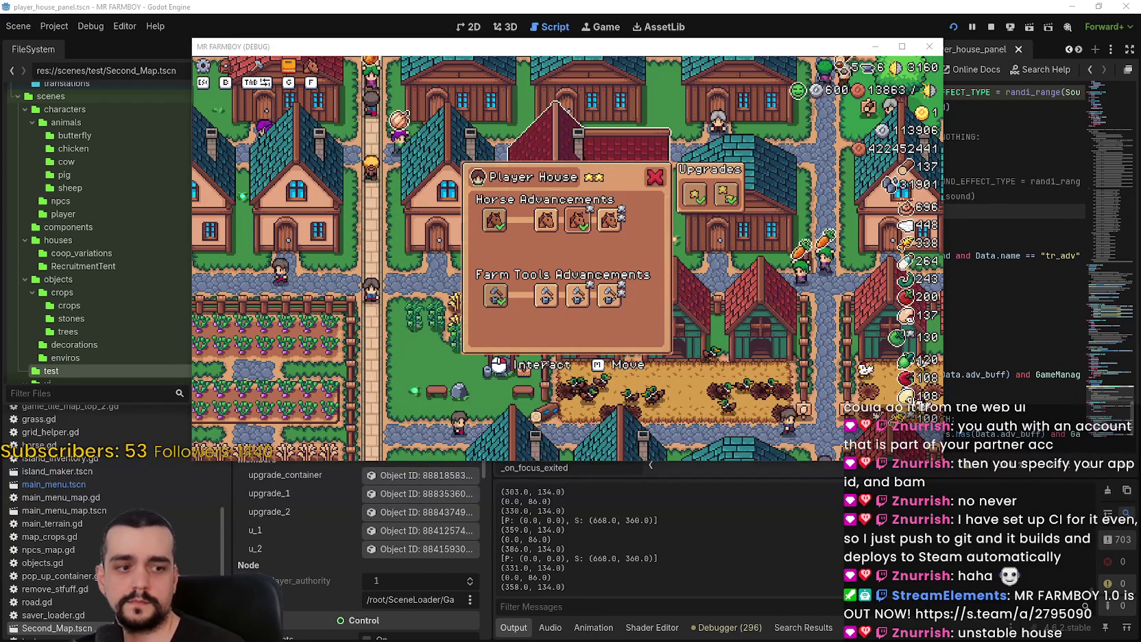
Snip the Player House upgrade panel showing the Basic Saddle card and copy it
key("alt+Tab")
mouse_move(411, 133)
left_mouse_down()
mouse_move(585, 167)
mouse_move(588, 190)
left_mouse_up()
left_click(580, 214)
mouse_move(457, 159)
left_mouse_down()
mouse_move(725, 363)
mouse_move(707, 365)
mouse_move(757, 348)
mouse_move(760, 357)
left_mouse_up()
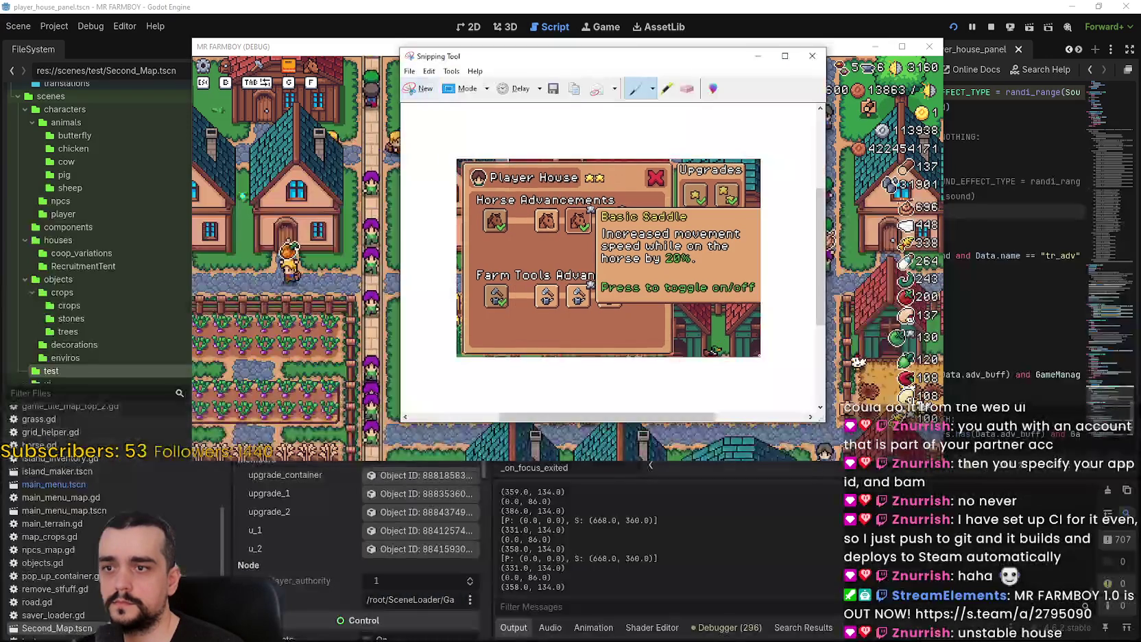
left_click(428, 71)
left_click(439, 84)
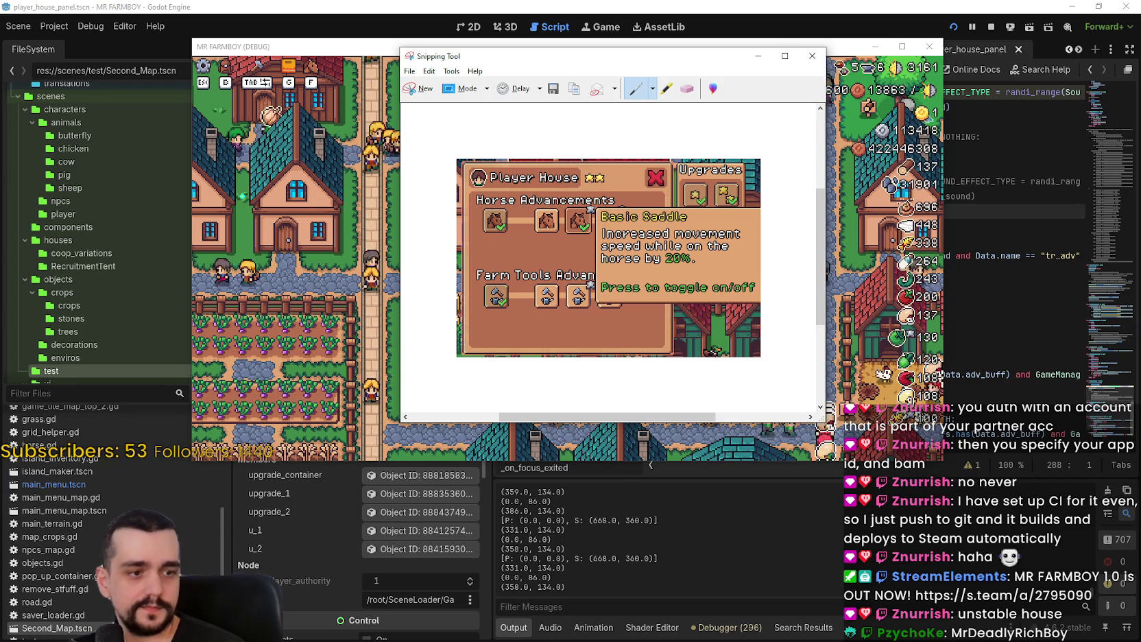
Paste the Player House skill-panel screenshot in place of the empty bullet
key("alt+Tab")
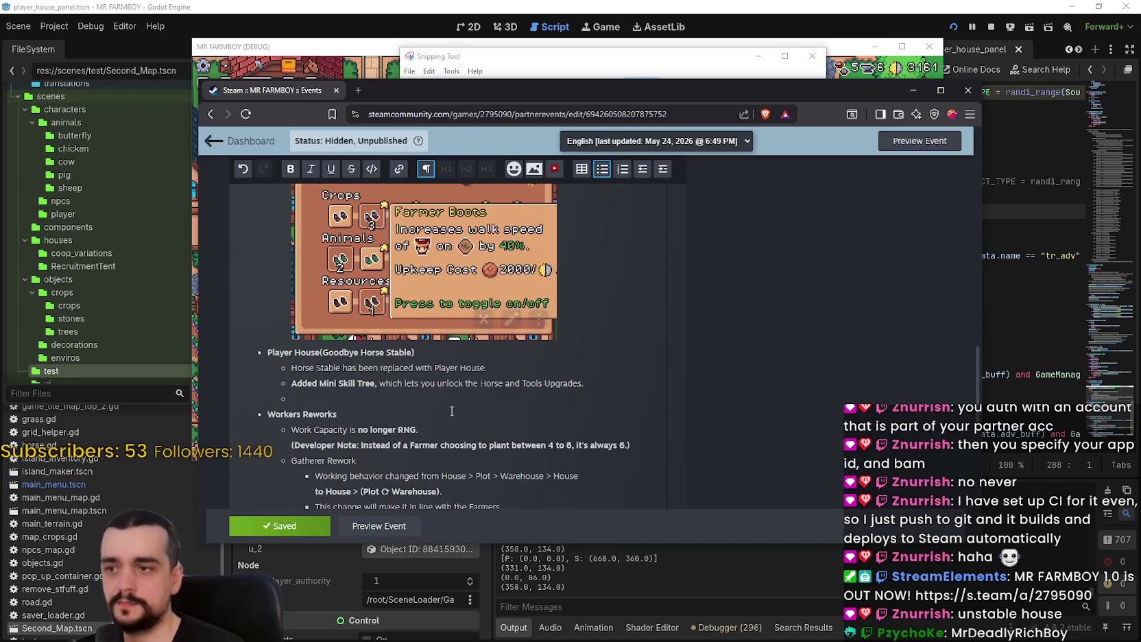
key("BackSpace")
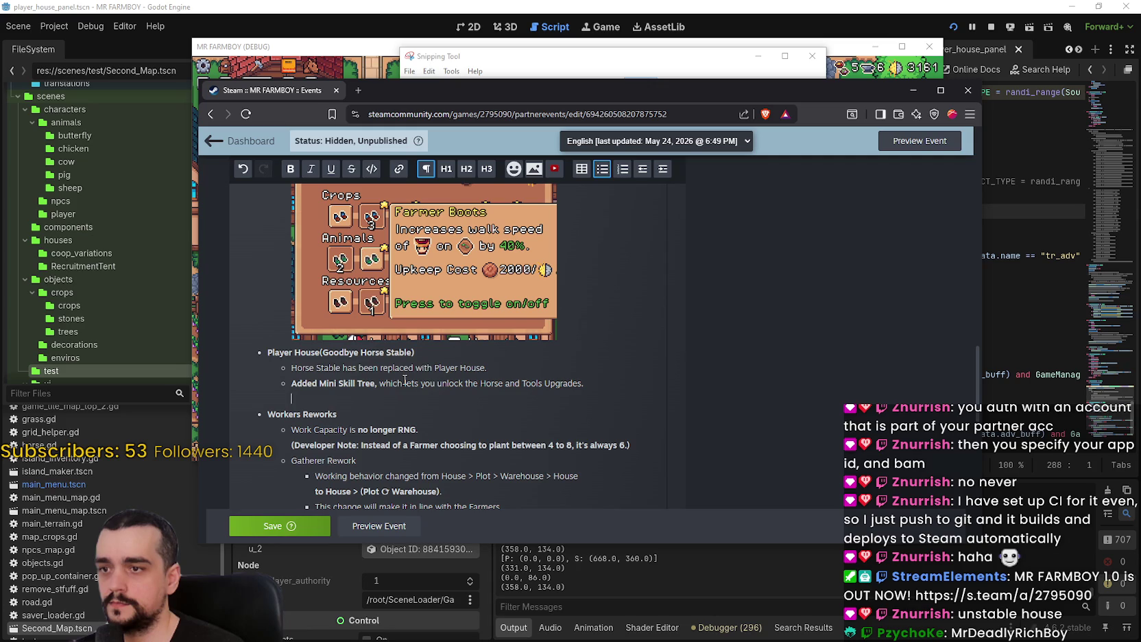
key("ctrl+v")
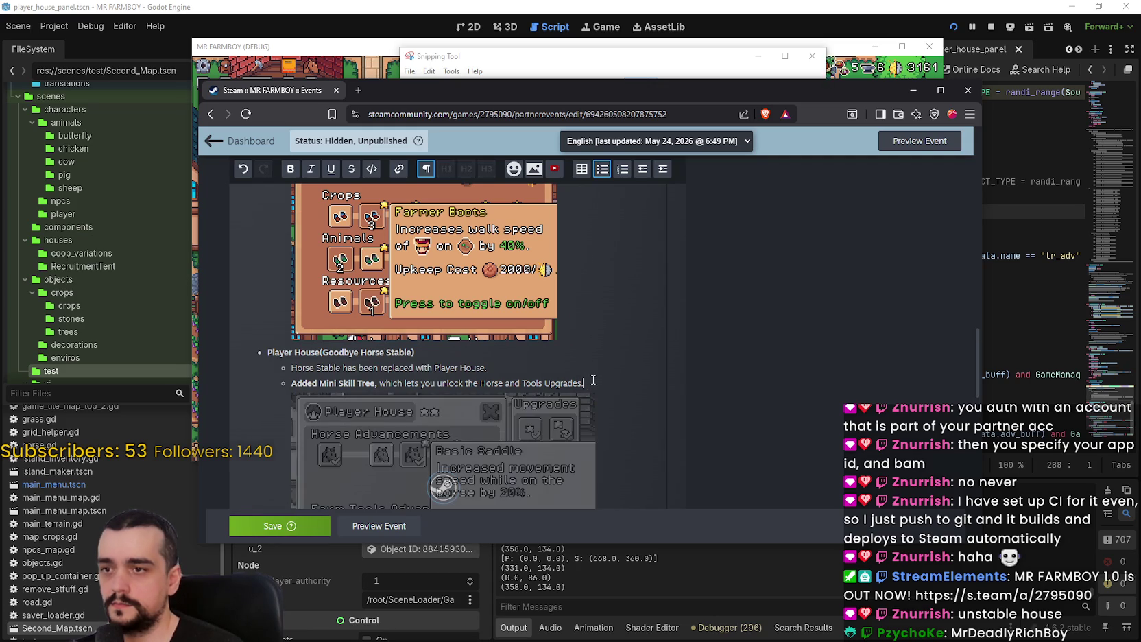
scroll(545, 318, "down", 2)
scroll(546, 317, "up", 1)
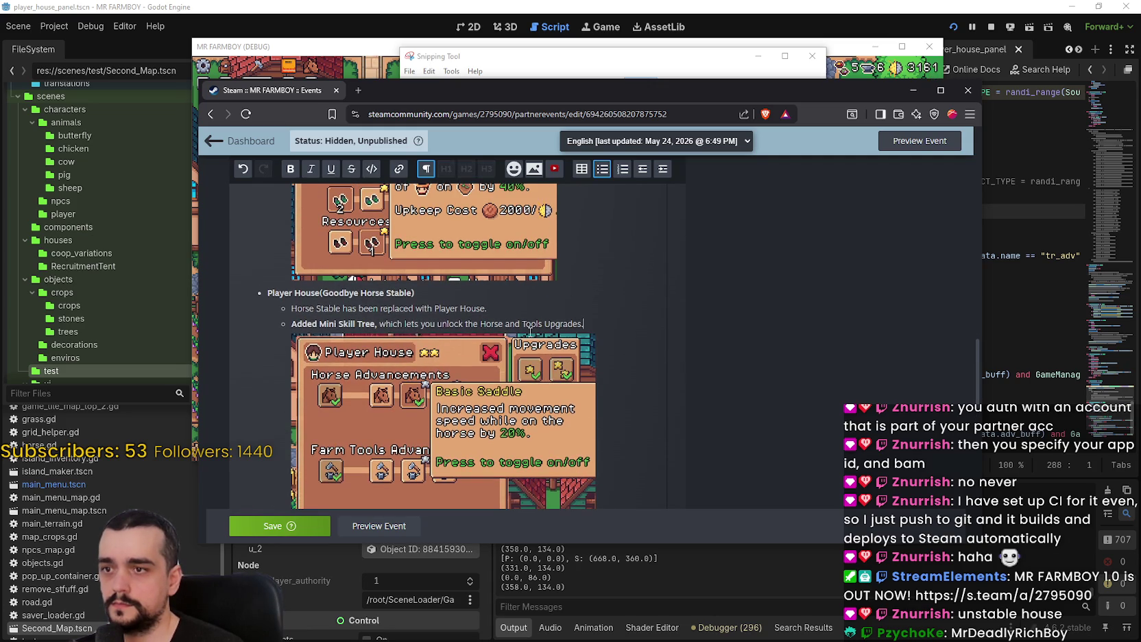
scroll(590, 327, "up", 4)
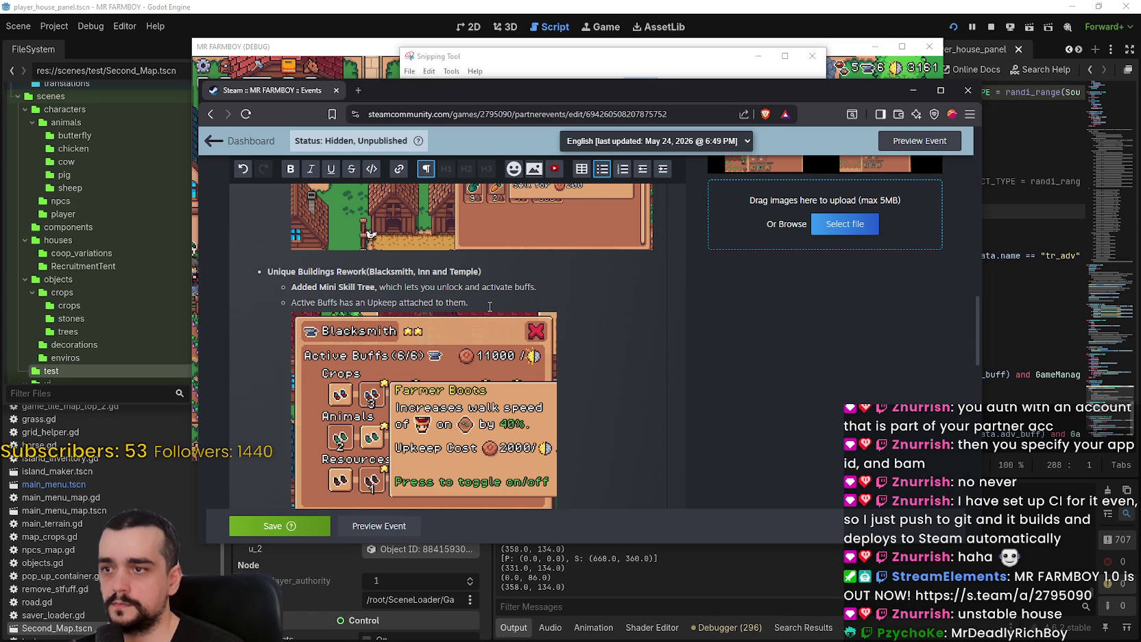
scroll(483, 301, "down", 1)
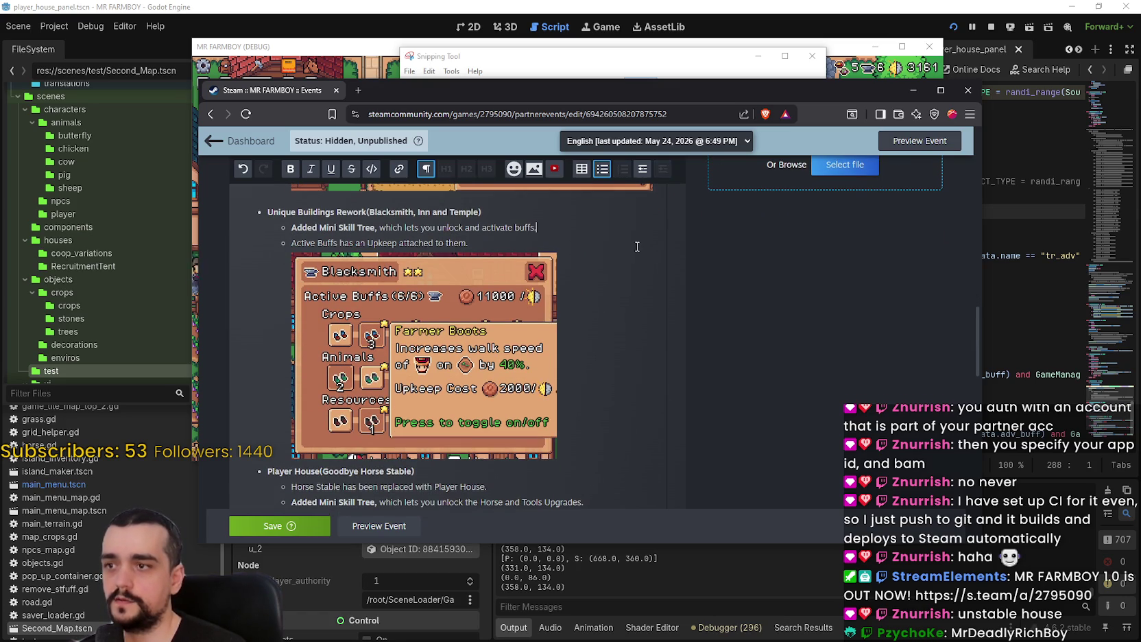
Add a 'Toggle between the Buffs up to 6.' sub-bullet and save the event
key("Return")
type("Toggle between")
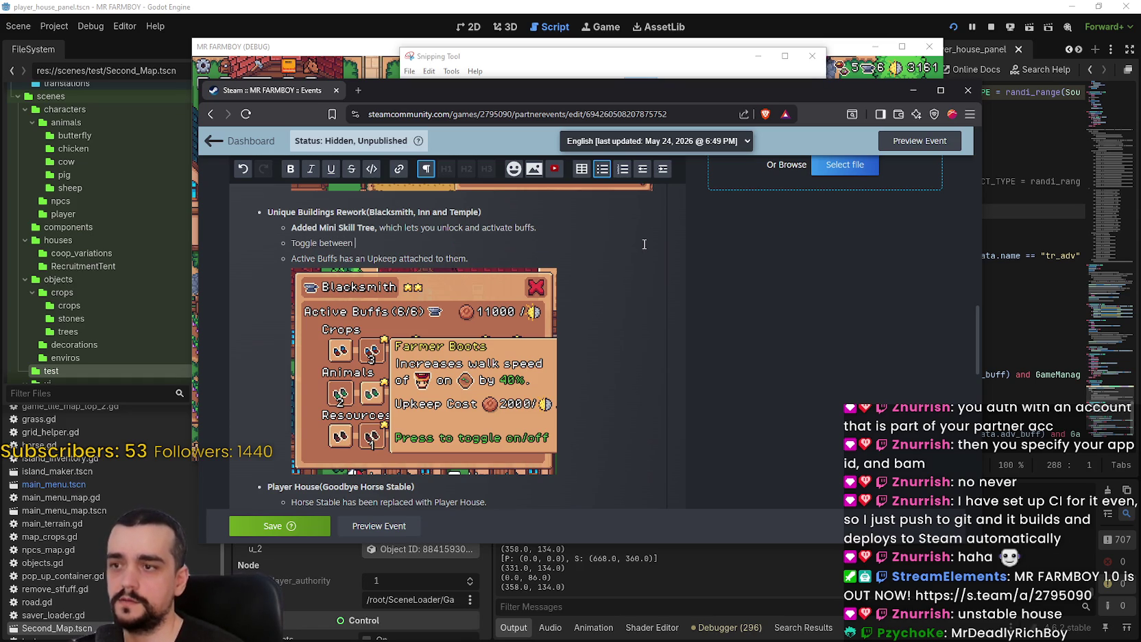
type("the Buffs")
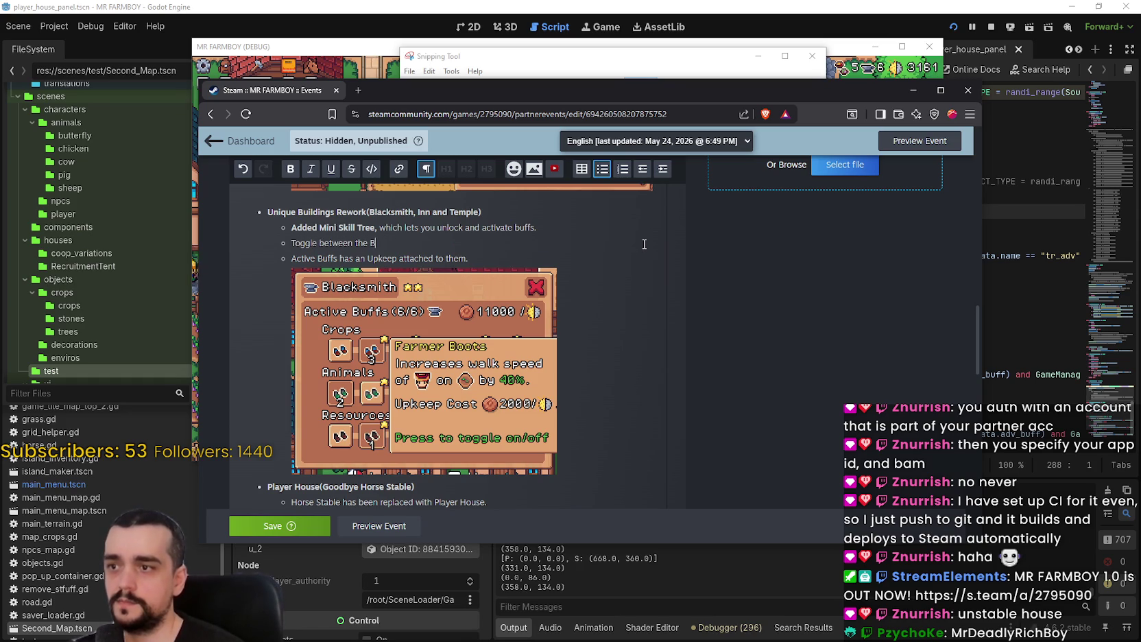
type("fs up to 6.")
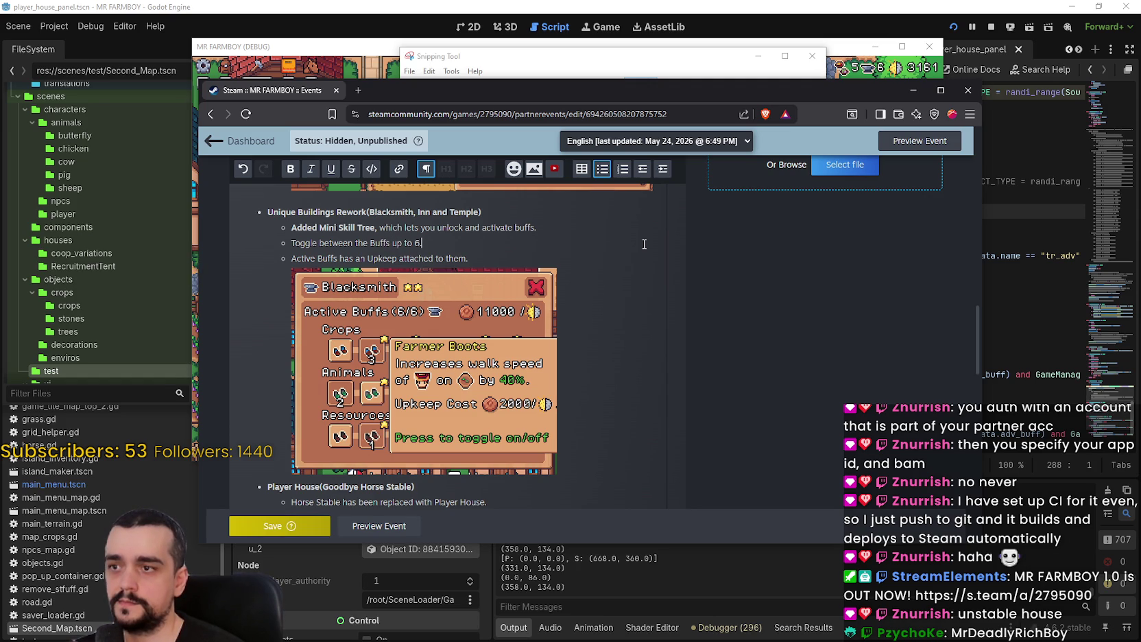
key("BackSpace")
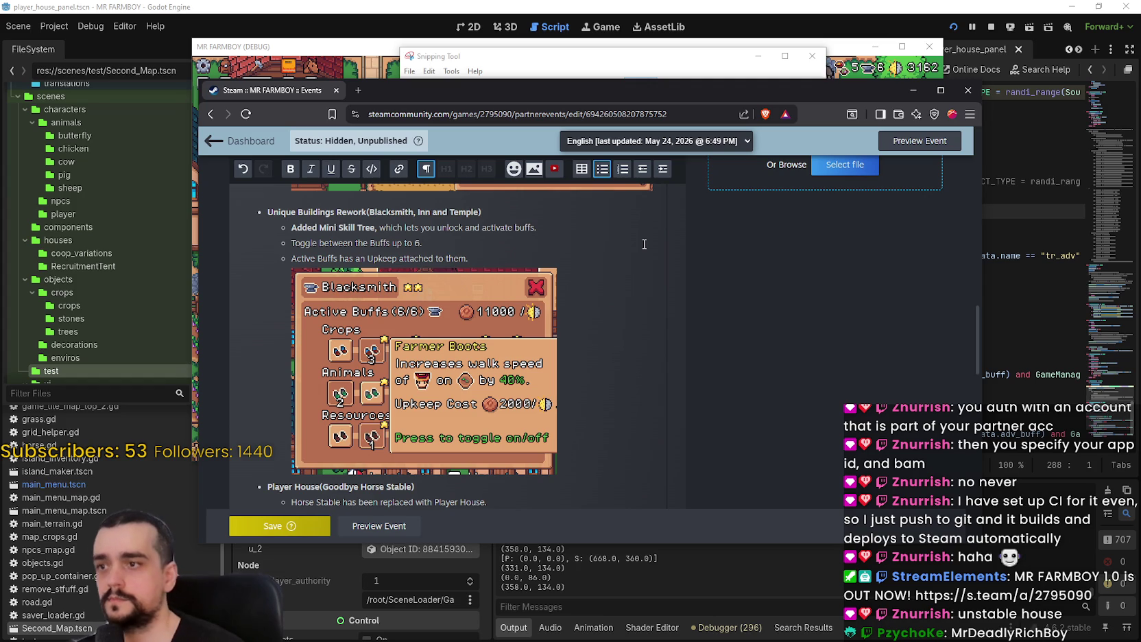
left_click(247, 532)
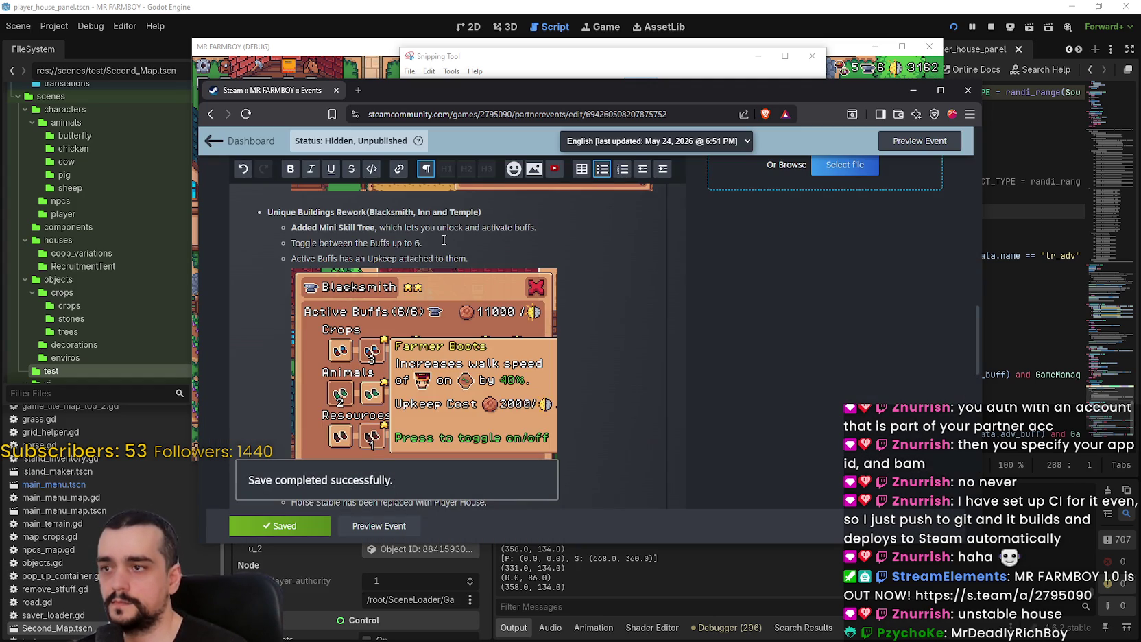
mouse_move(444, 240)
left_mouse_down()
mouse_move(297, 239)
mouse_move(330, 238)
left_mouse_up()
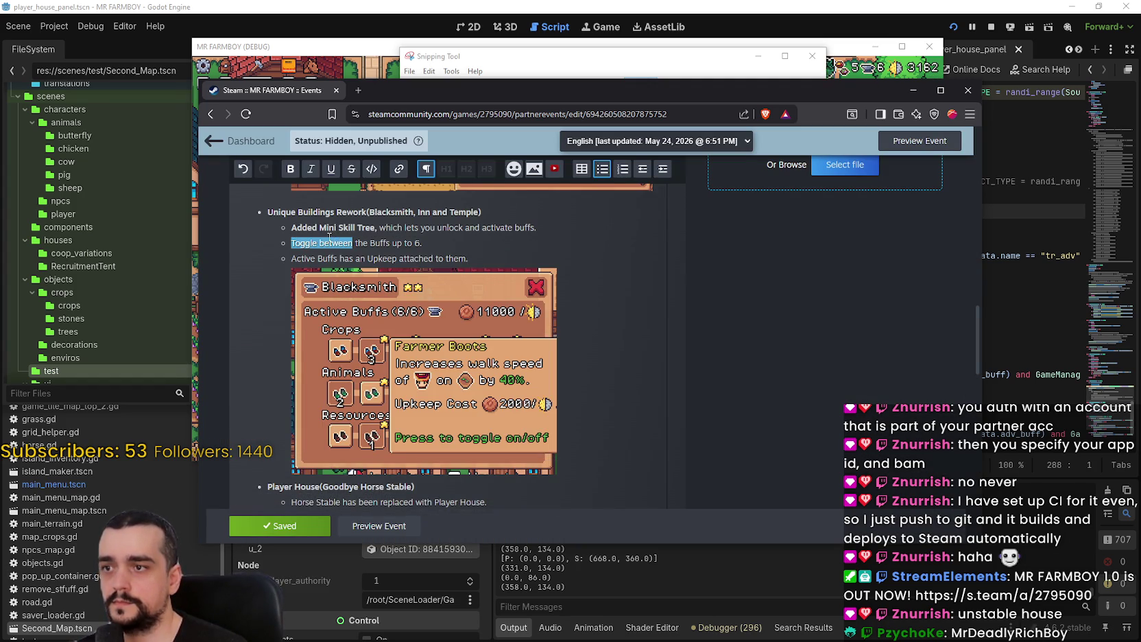
scroll(330, 237, "down", 3)
left_click(535, 325)
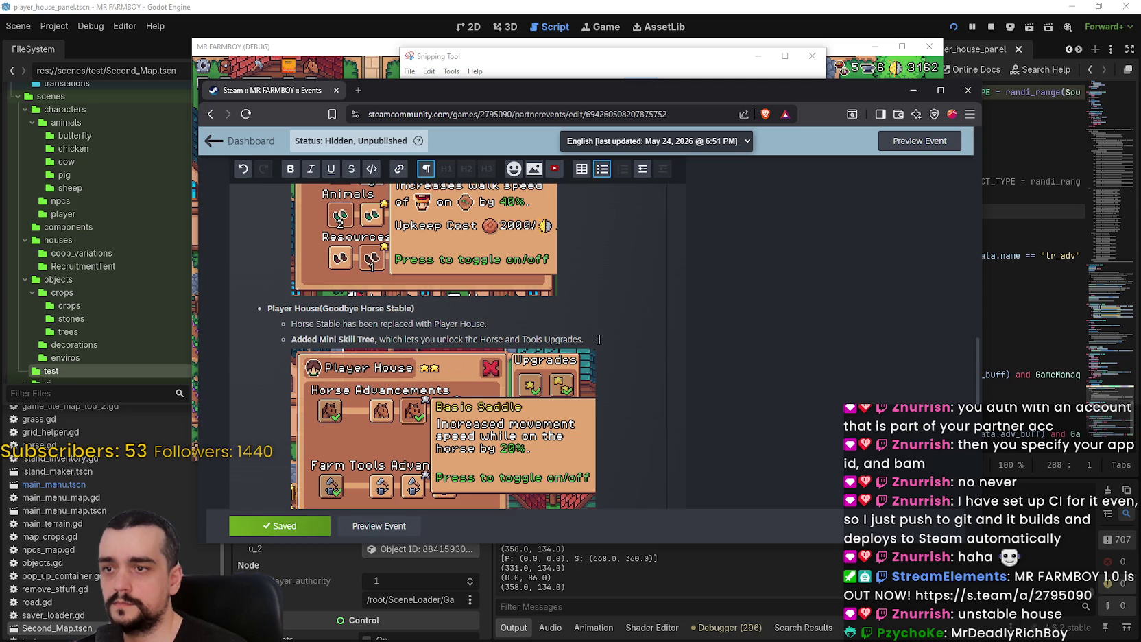
left_click(602, 341)
key("Return")
key("ctrl+v")
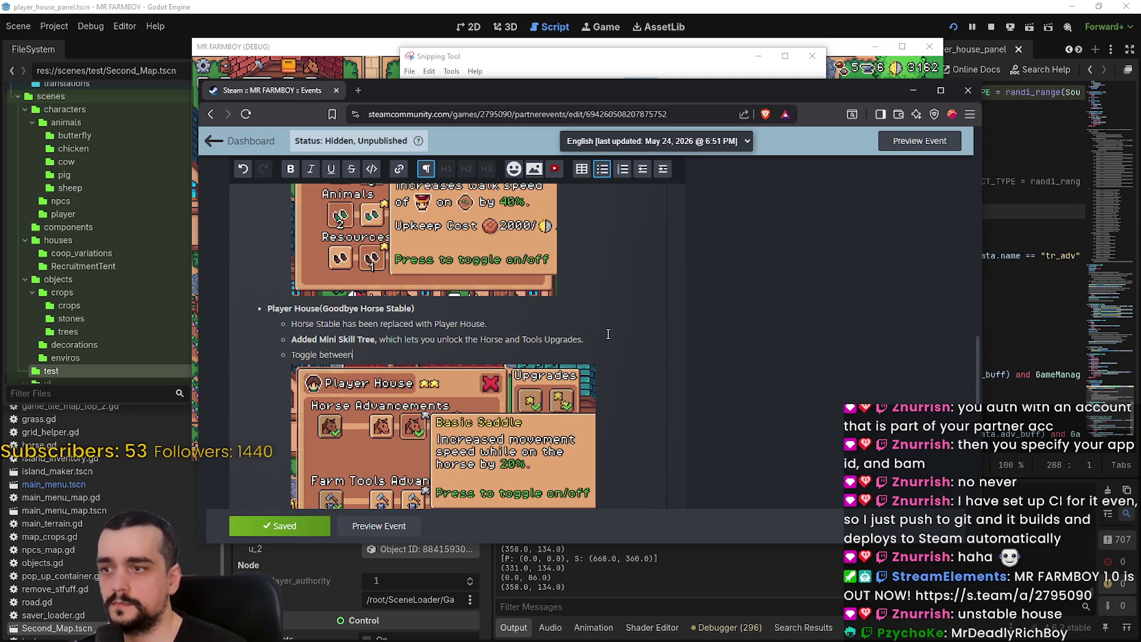
type(" the different upgrades.")
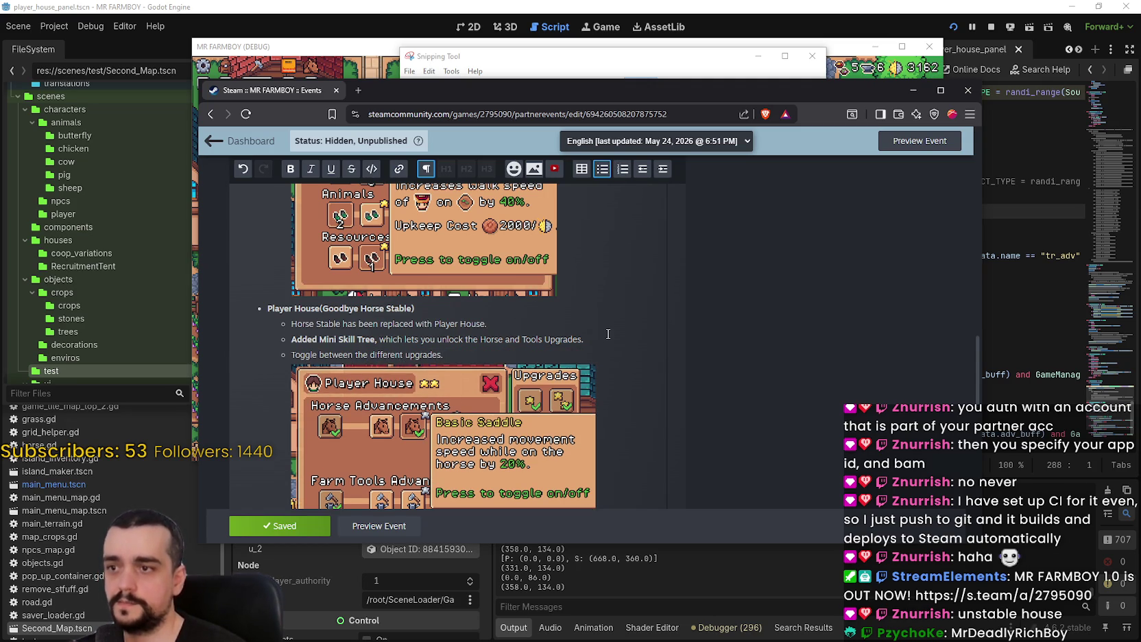
scroll(608, 334, "down", 2)
left_click(237, 533)
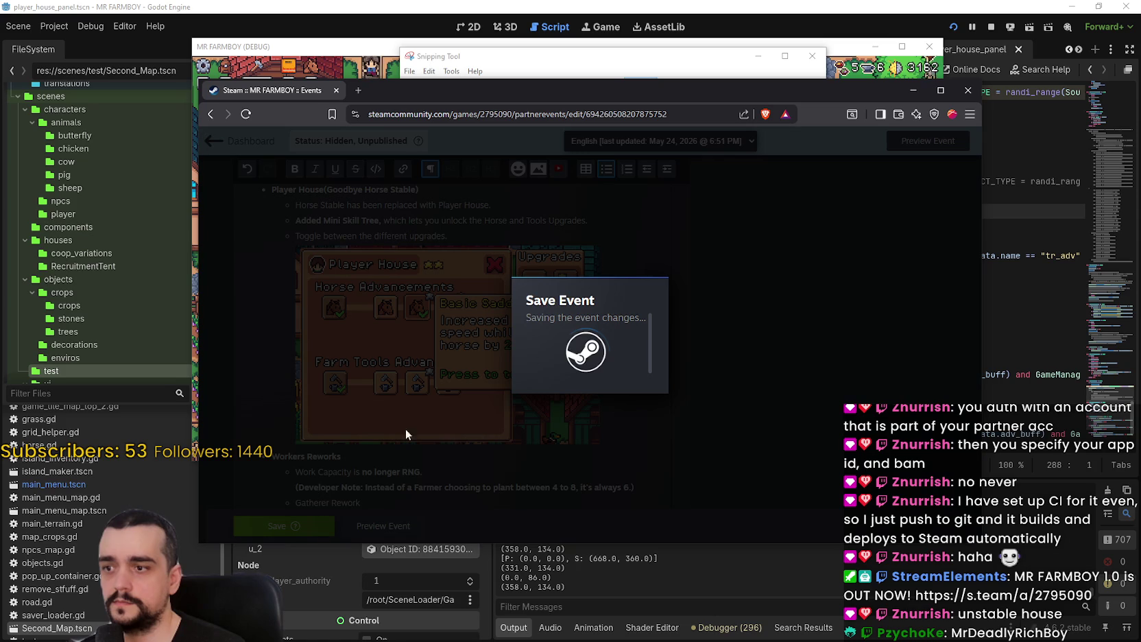
scroll(602, 338, "down", 3)
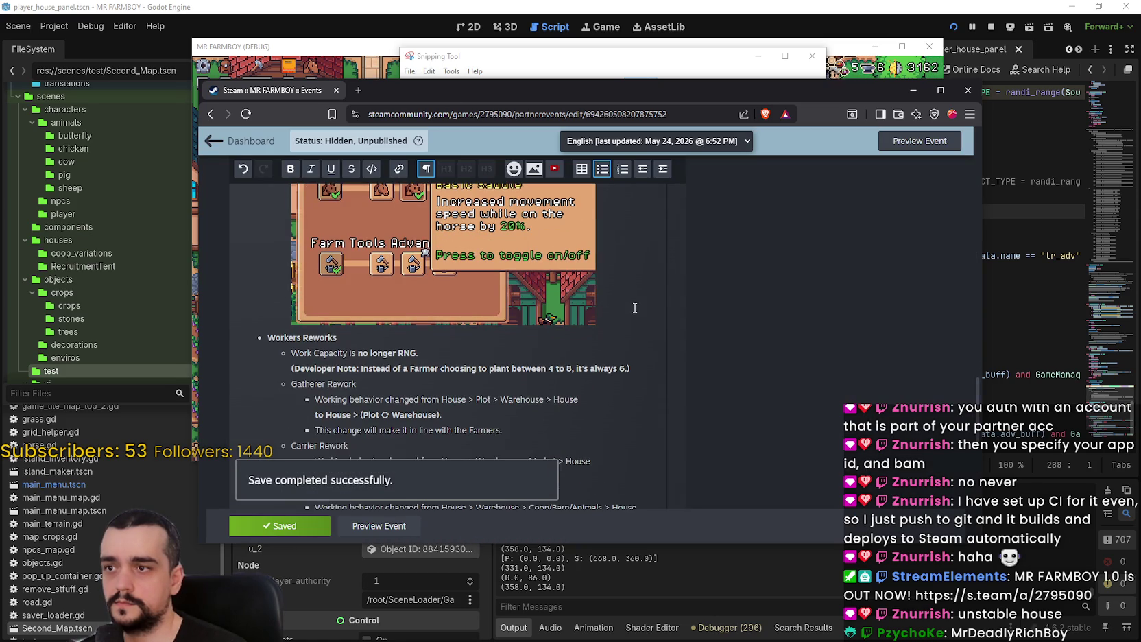
scroll(671, 356, "up", 6)
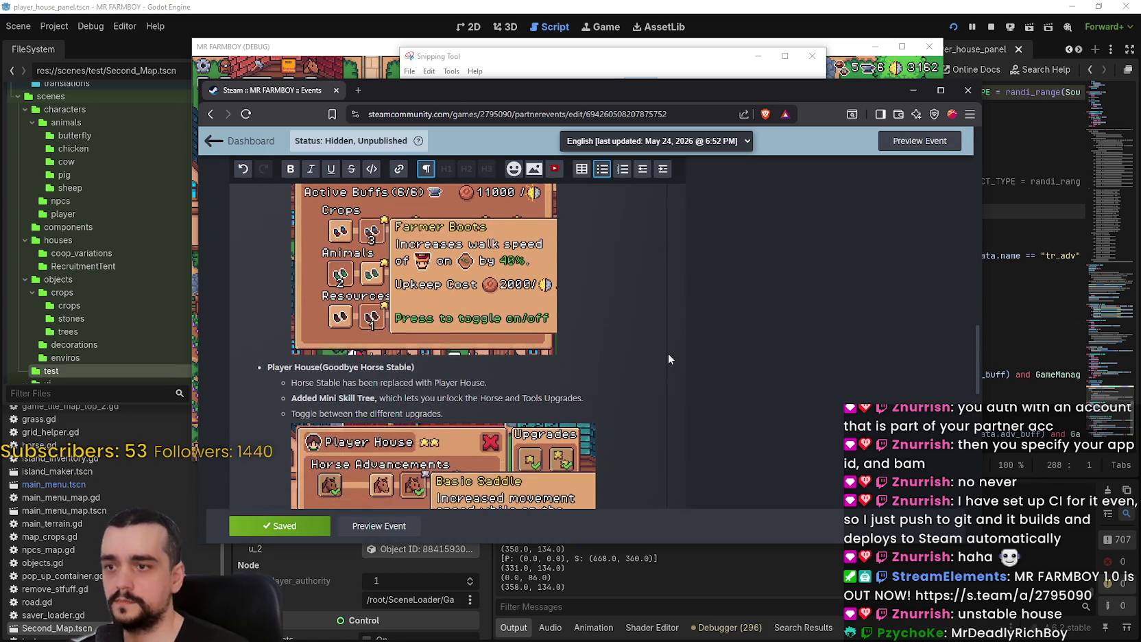
scroll(668, 359, "down", 3)
scroll(666, 354, "up", 2)
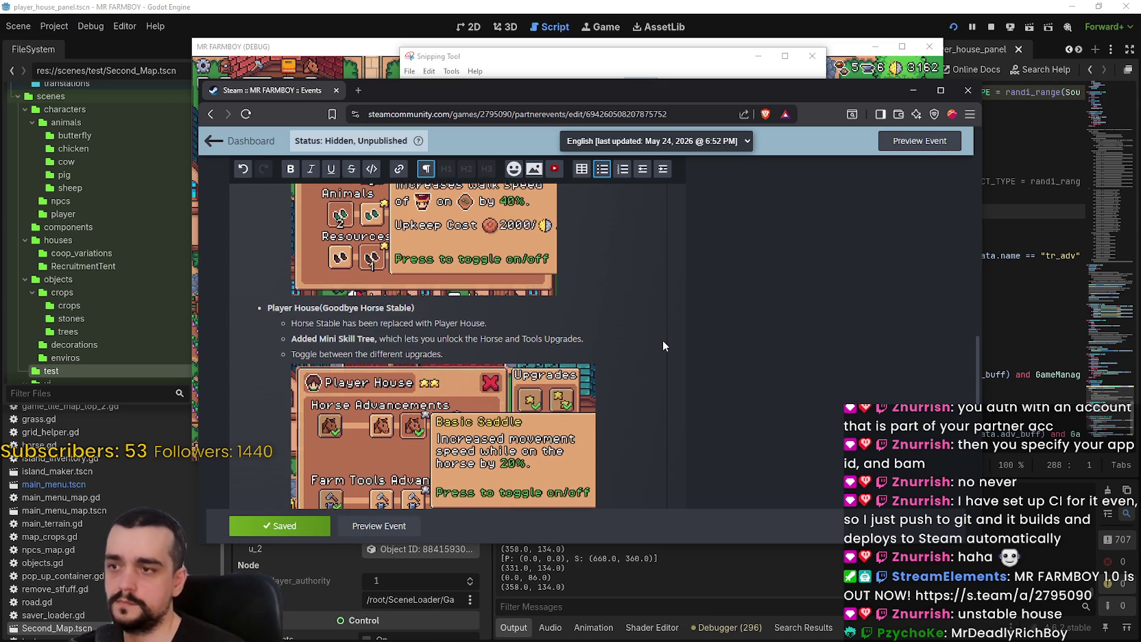
scroll(663, 347, "down", 4)
scroll(663, 345, "up", 3)
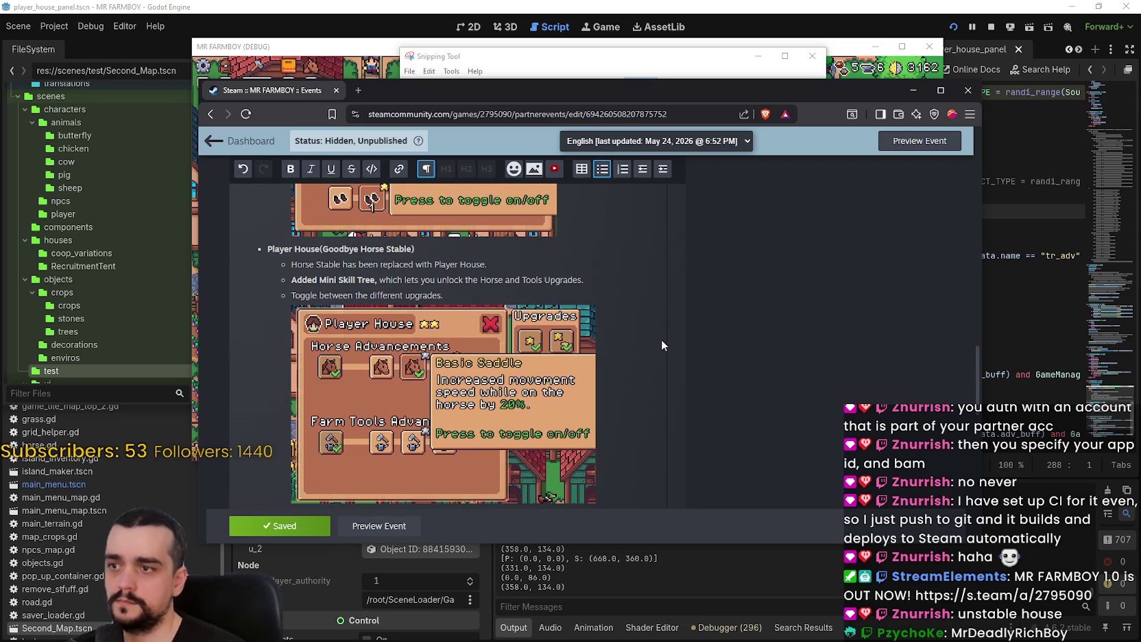
left_click(484, 264)
Finish the replacement sentence under Player House and start a new line below it
type(".")
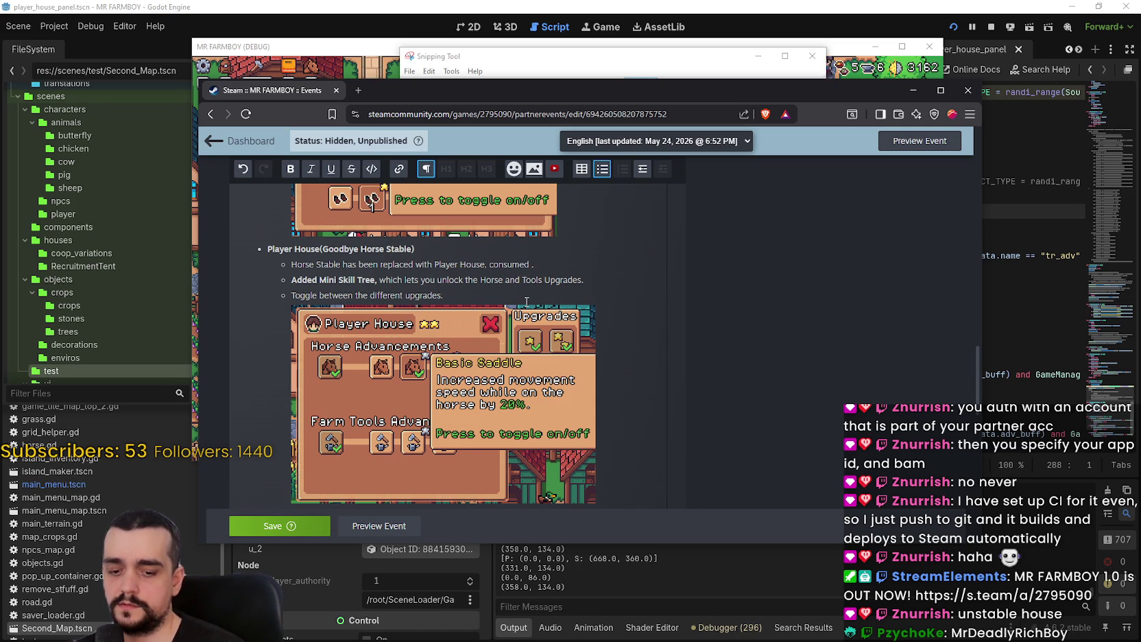
key("BackSpace")
key("BackSpace")
key("BackSpace")
key("BackSpace")
key("BackSpace")
key("BackSpace")
type(".")
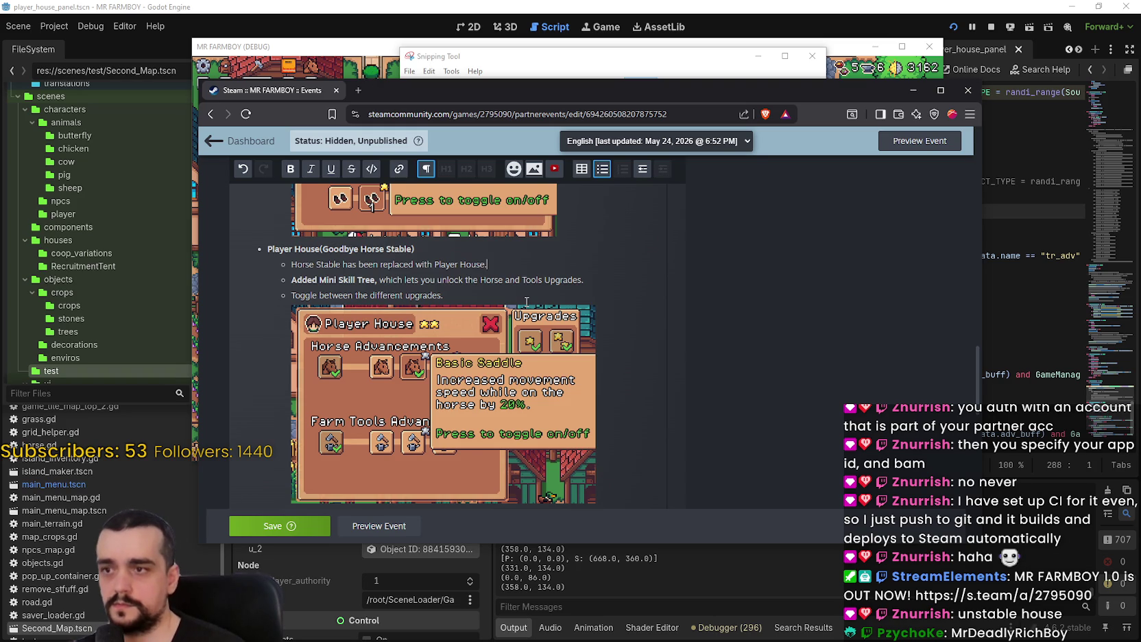
key("Return")
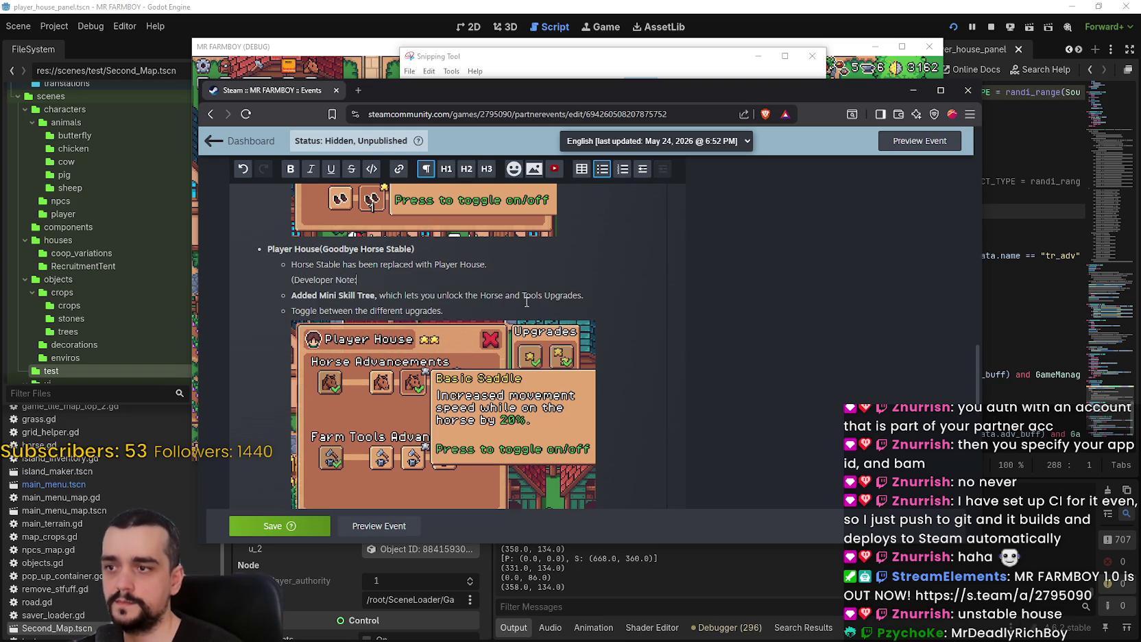
type("(Developer Note: You")
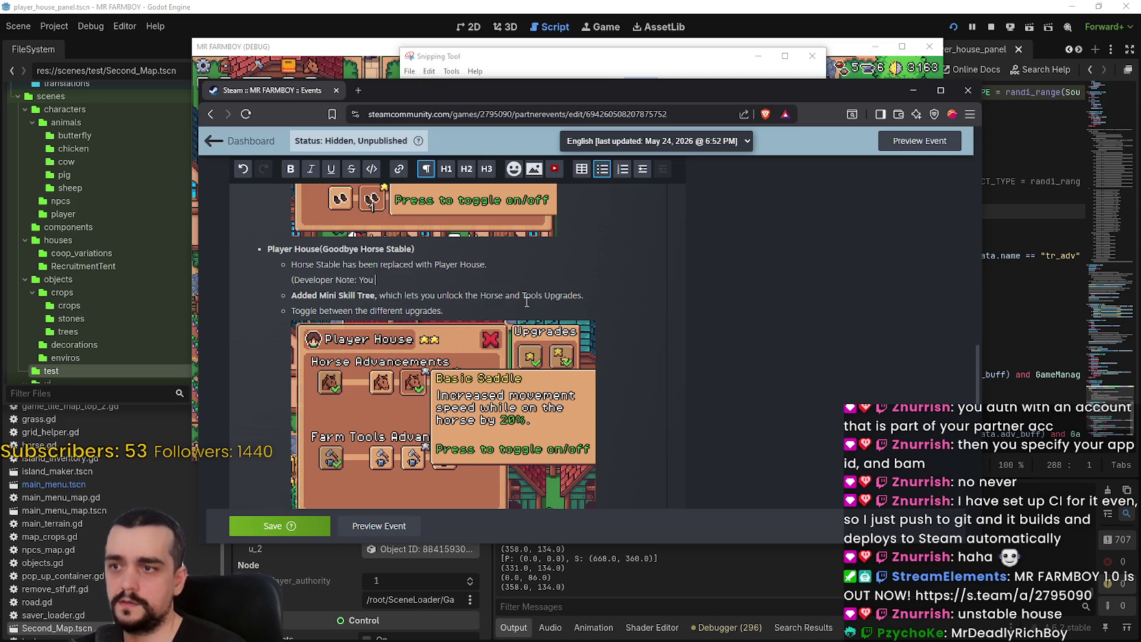
Write the developer note 'Consumed fruits are returned to your In…' on the new line
key("BackSpace")
key("BackSpace")
key("BackSpace")
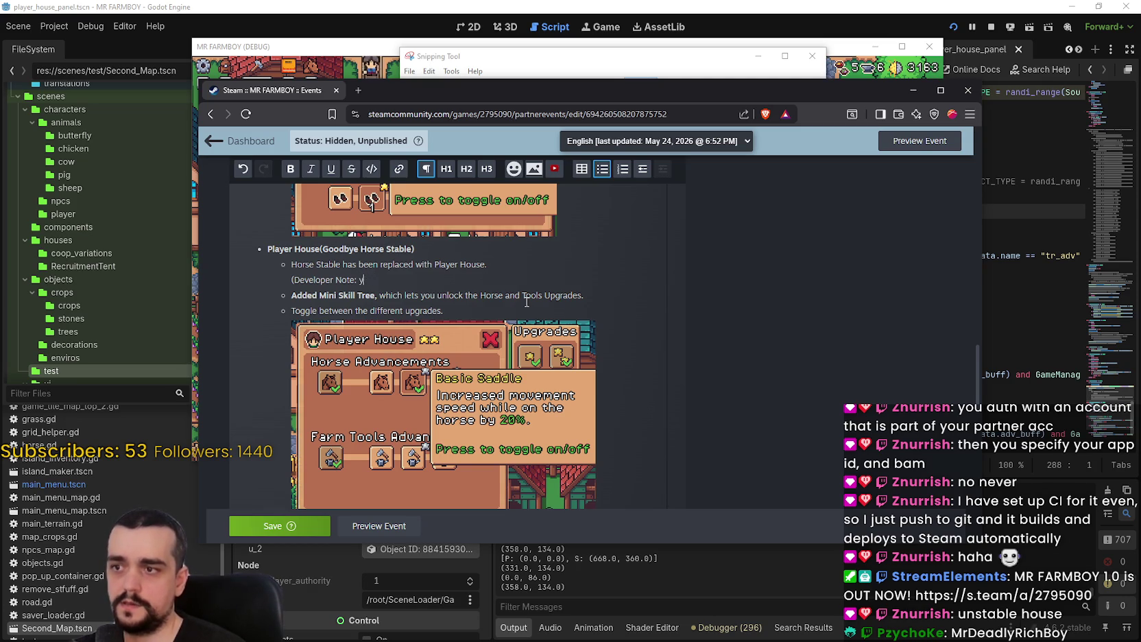
type("You should")
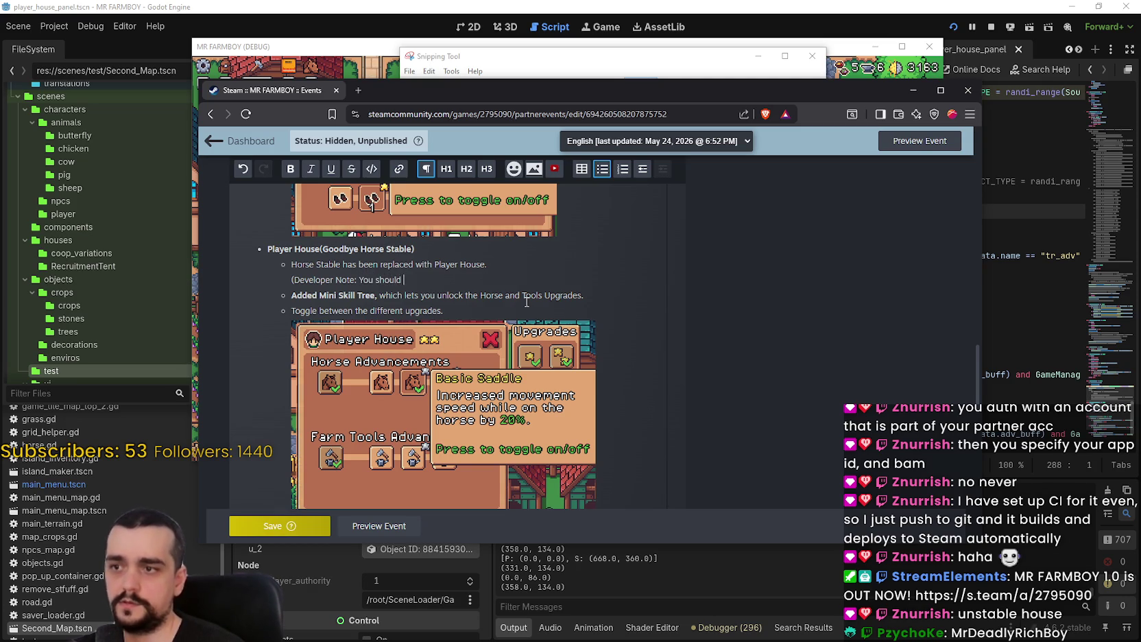
key("BackSpace")
key("BackSpace")
key("BackSpace")
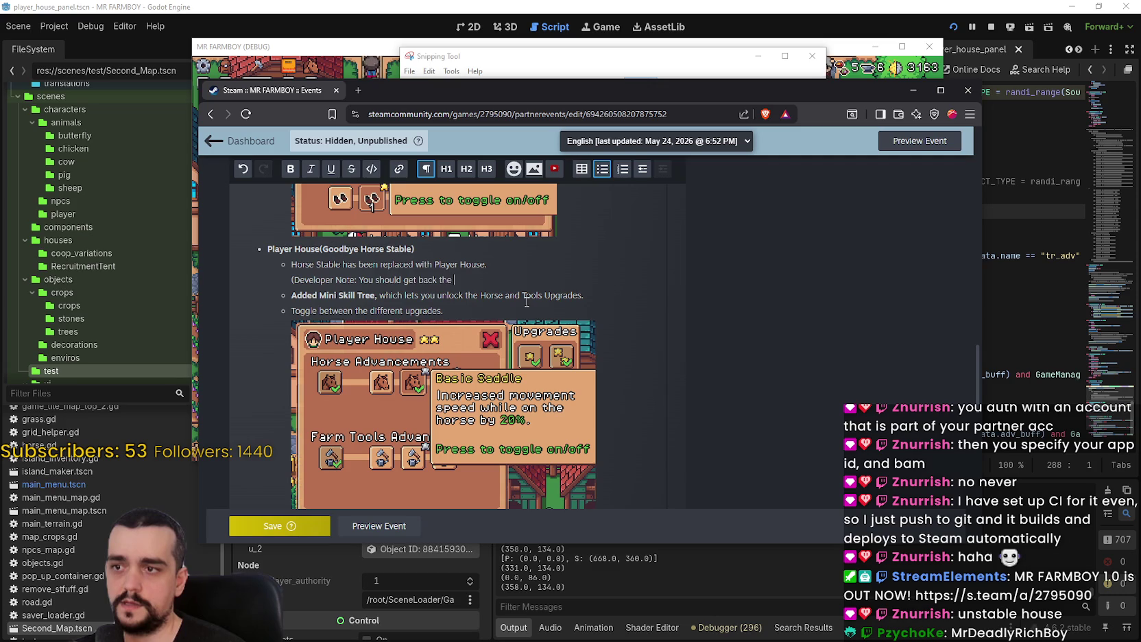
type("d")
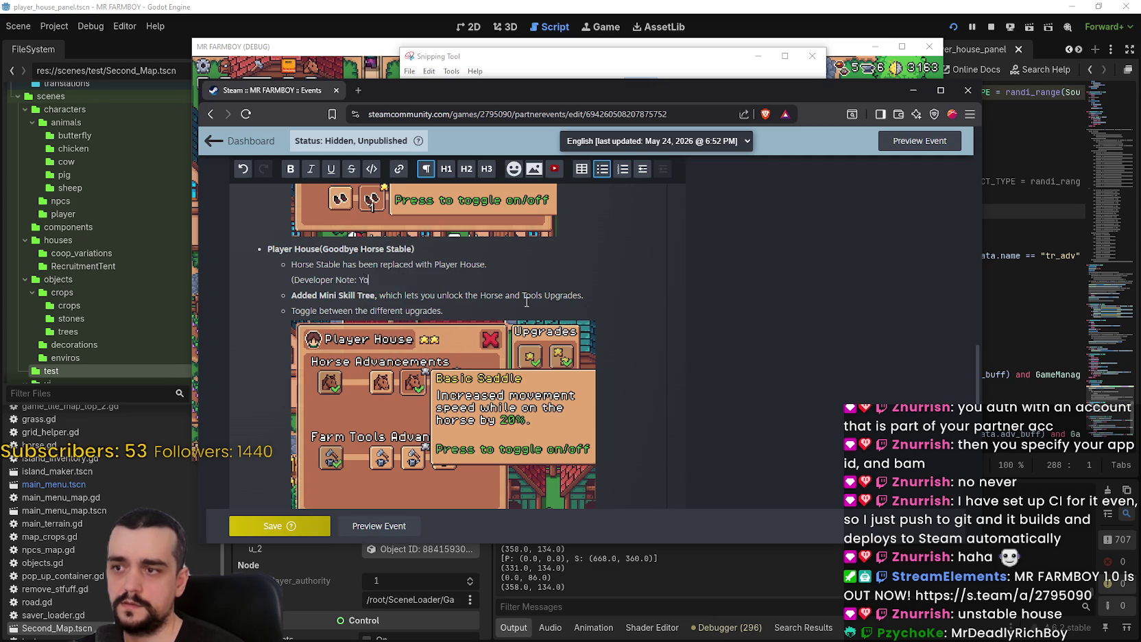
type(" get back the fruits")
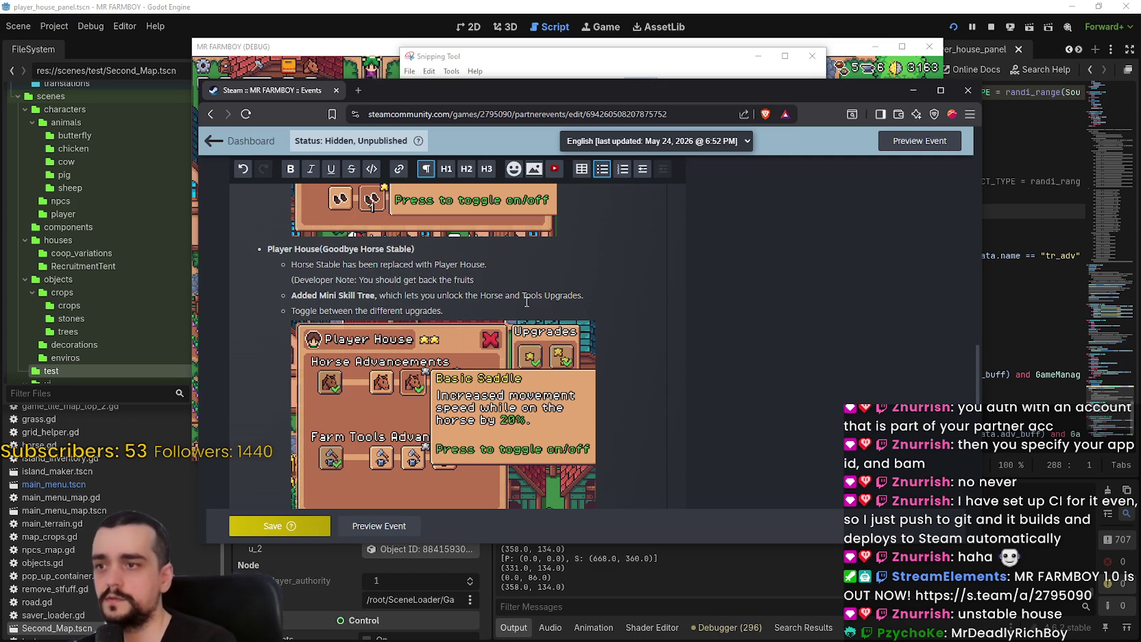
double_click(454, 280)
left_click_drag(447, 277, 368, 285)
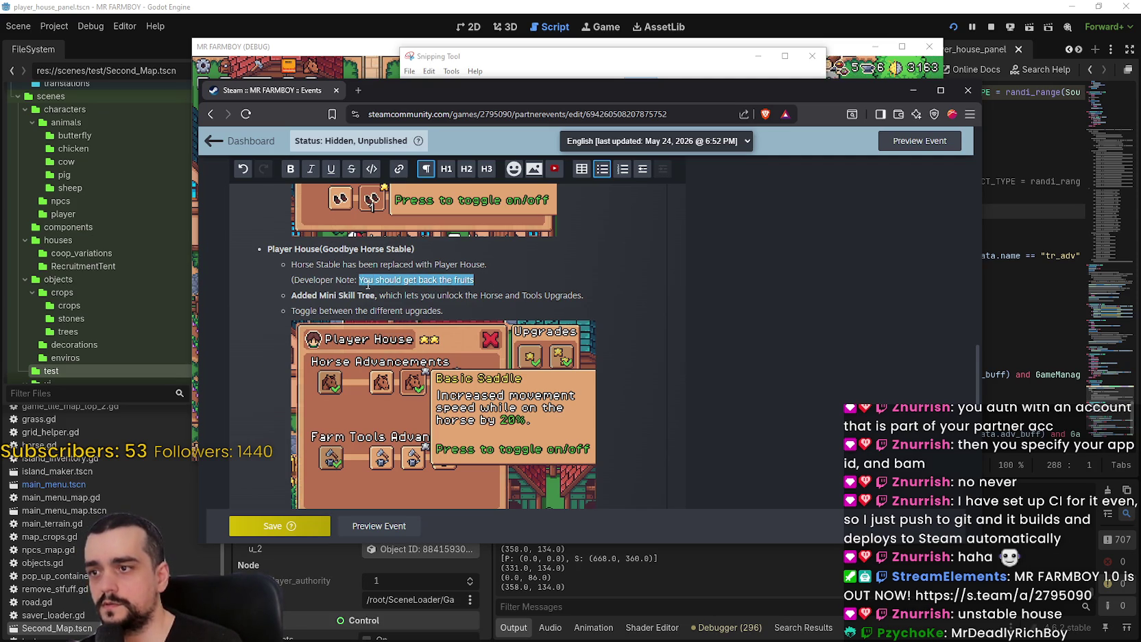
type("Consume")
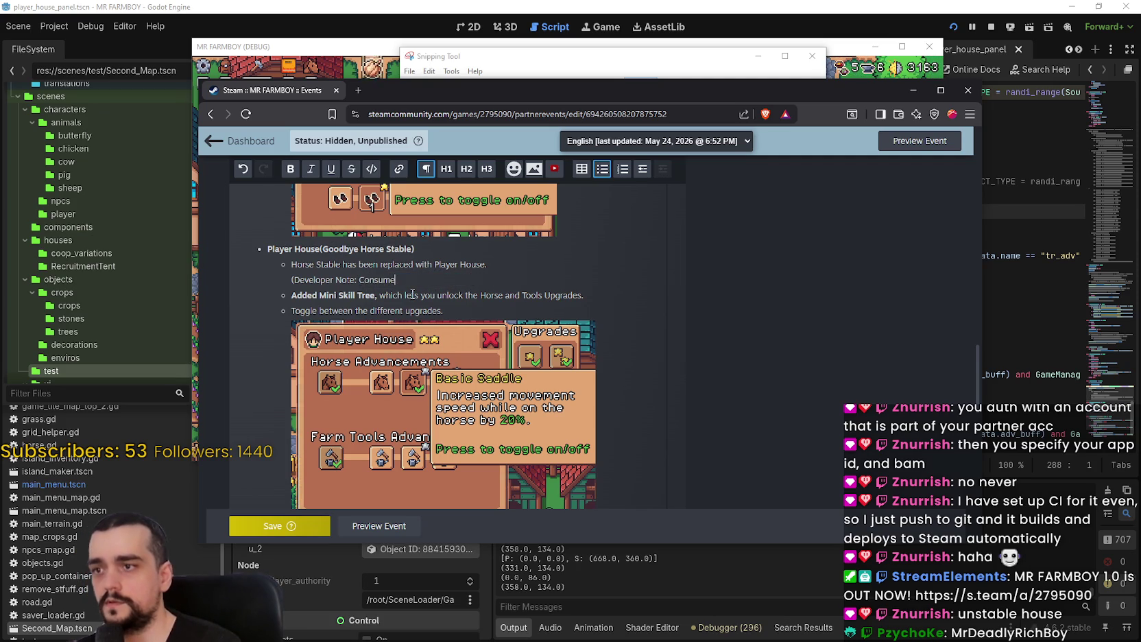
type("d fruits are retu")
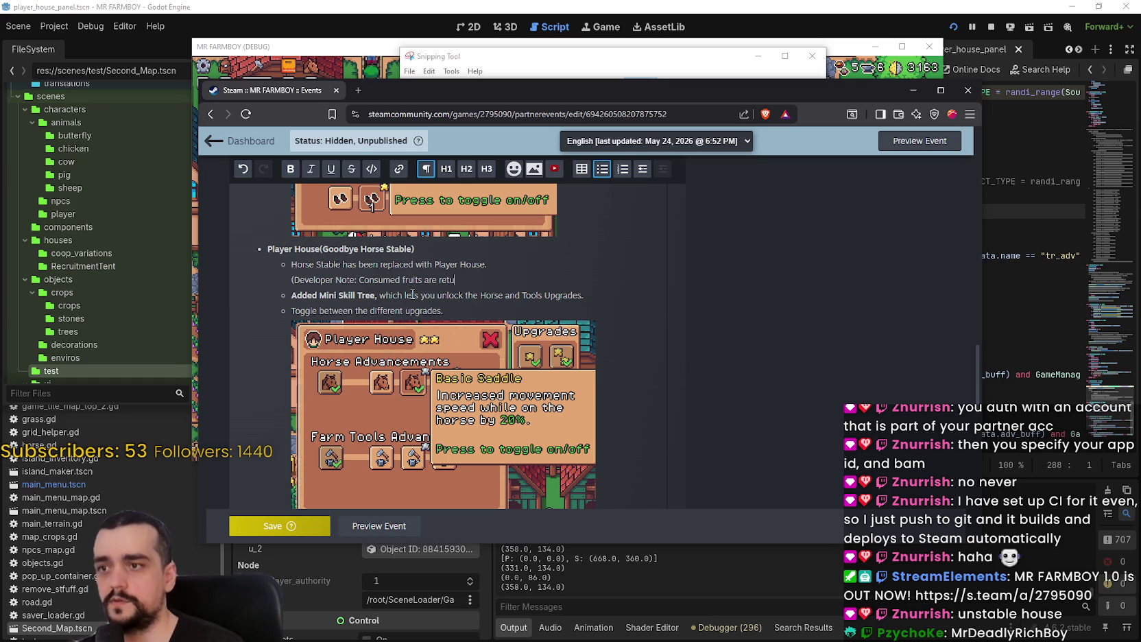
type("rned to your Inventory.")
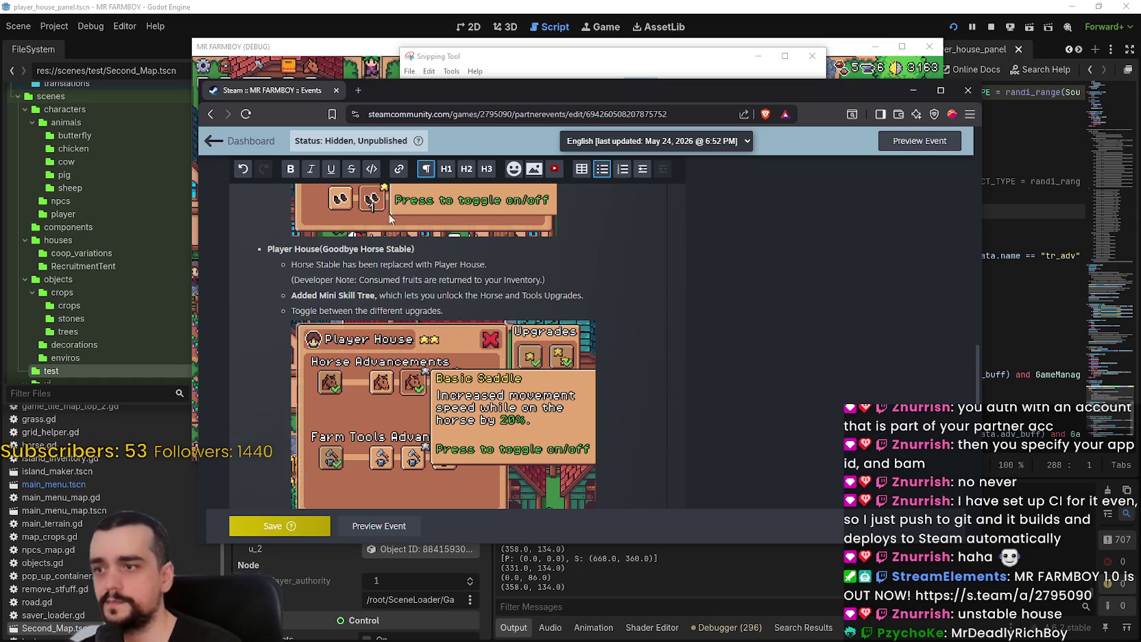
Bold the note, prefix it with 'Previously', lowercase 'consumed', and save the event
mouse_move(292, 280)
left_mouse_down()
mouse_move(583, 297)
mouse_move(546, 281)
left_mouse_up()
left_click(339, 279)
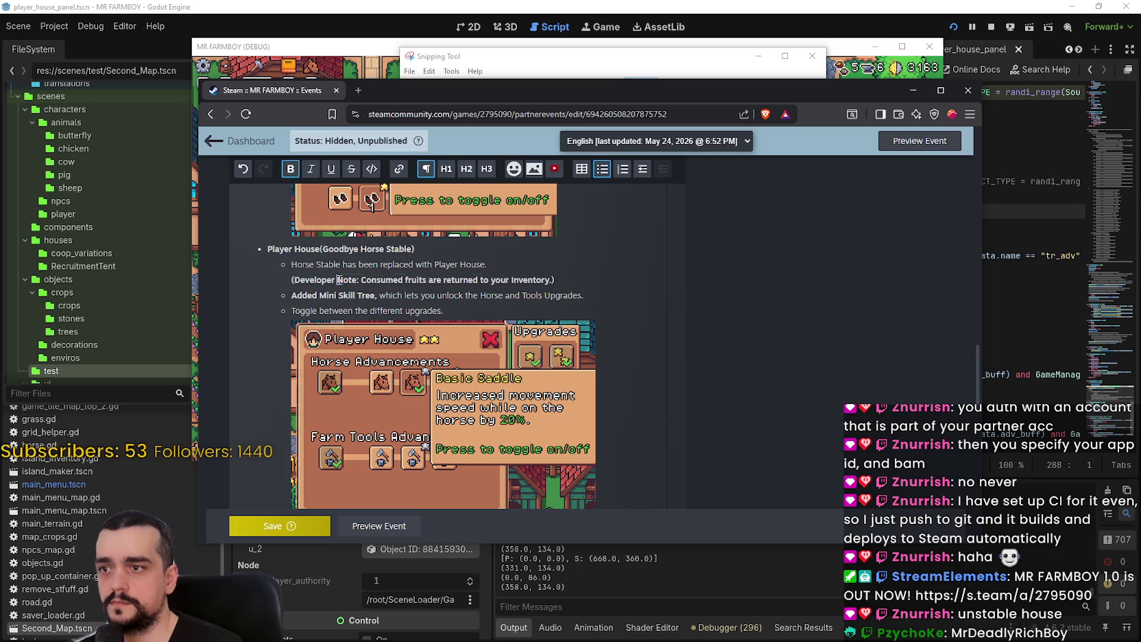
type("Preveusly")
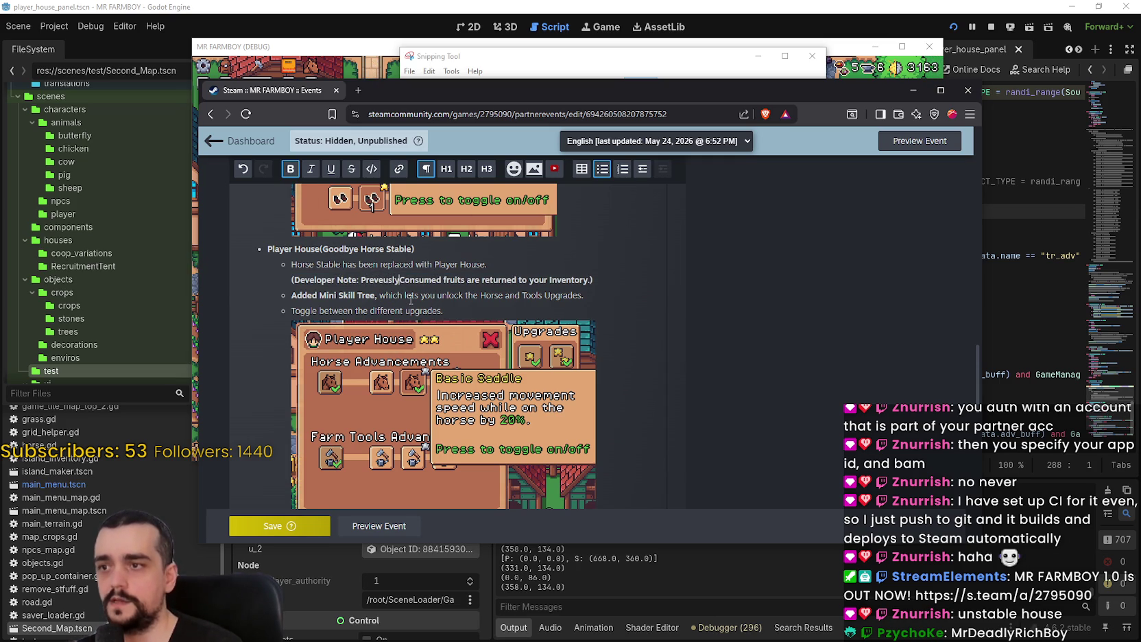
right_click(364, 277)
left_click(407, 291)
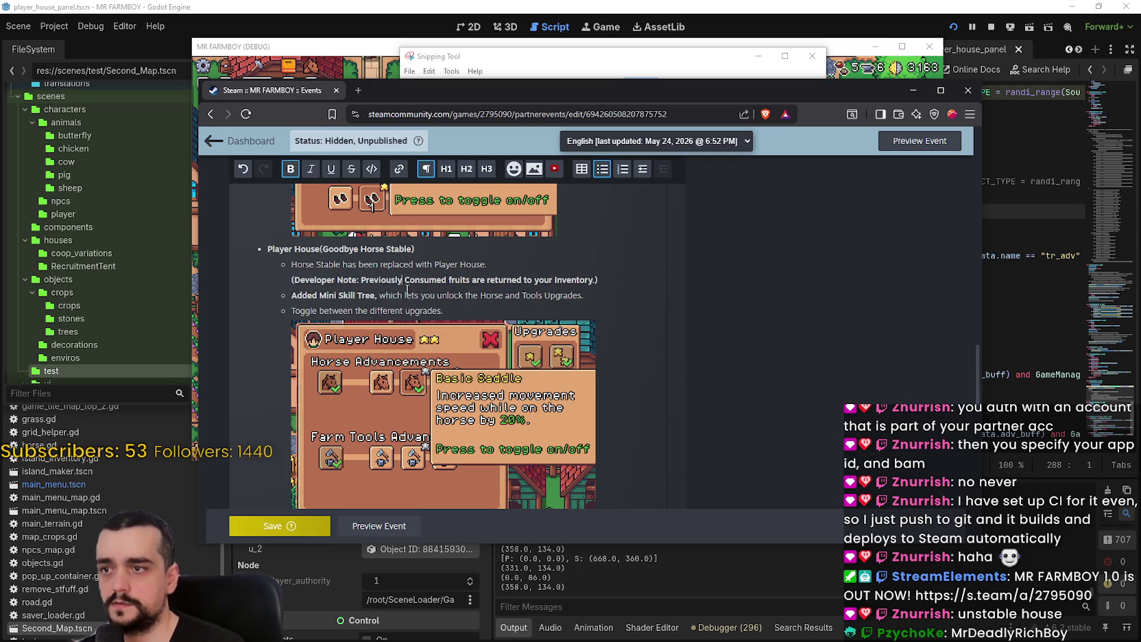
left_click(406, 295)
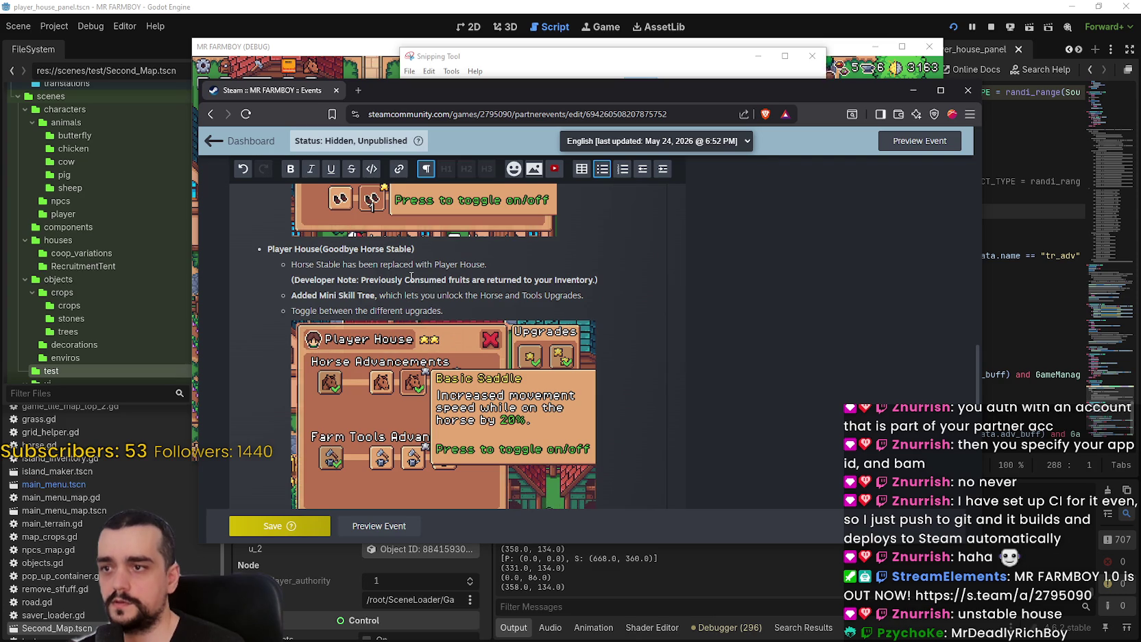
left_click(412, 278)
key("BackSpace")
type("c")
left_click(286, 533)
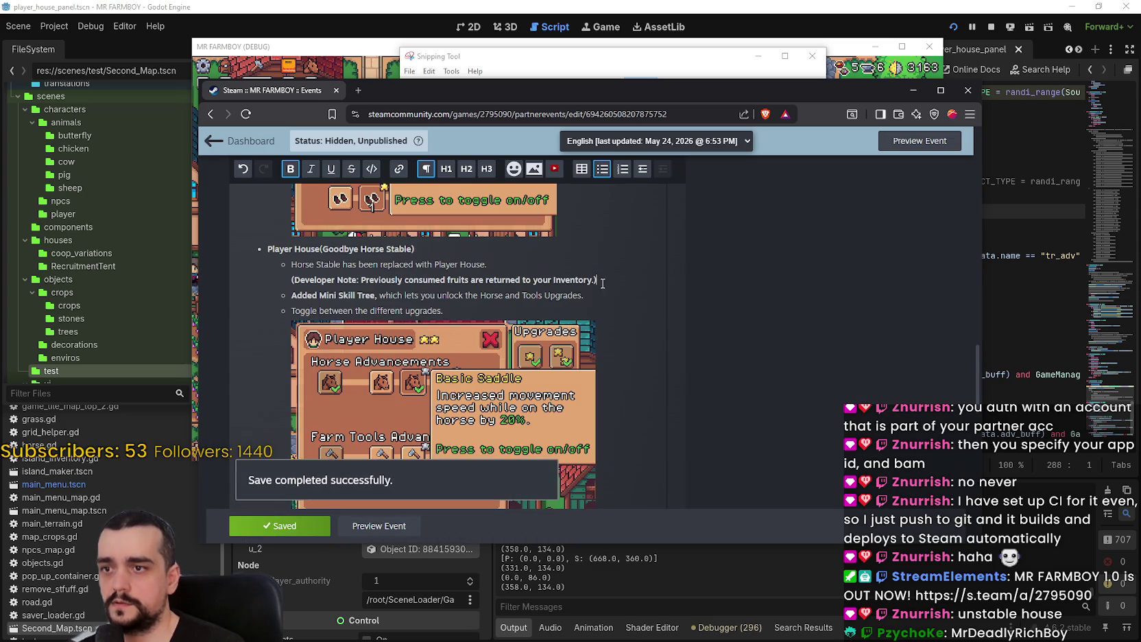
scroll(616, 351, "down", 8)
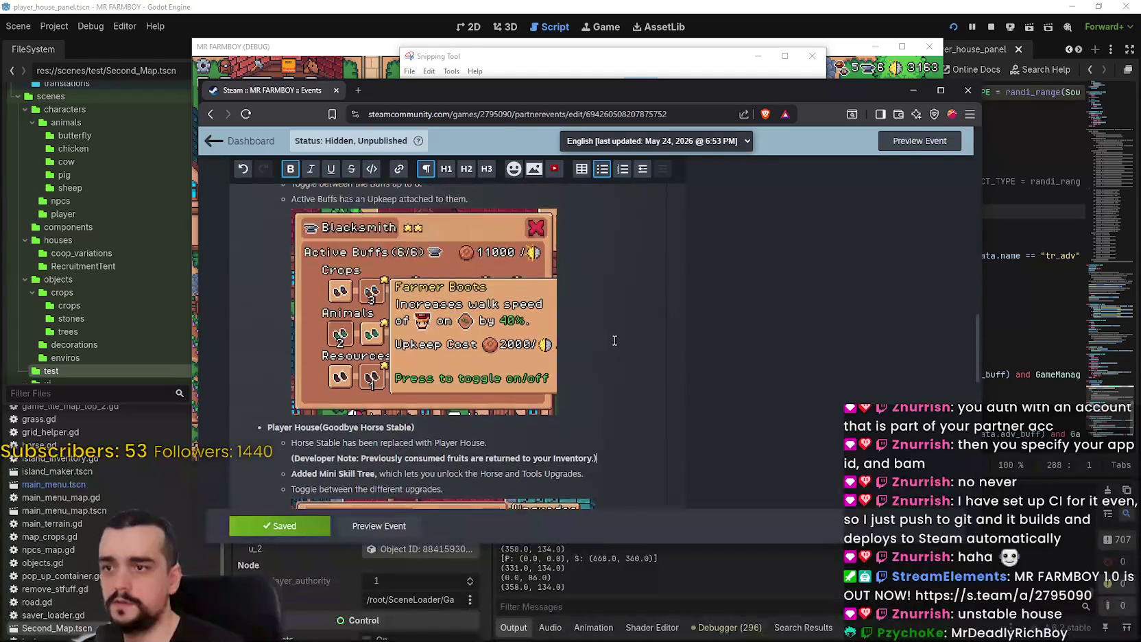
scroll(614, 338, "up", 2)
scroll(509, 350, "up", 10)
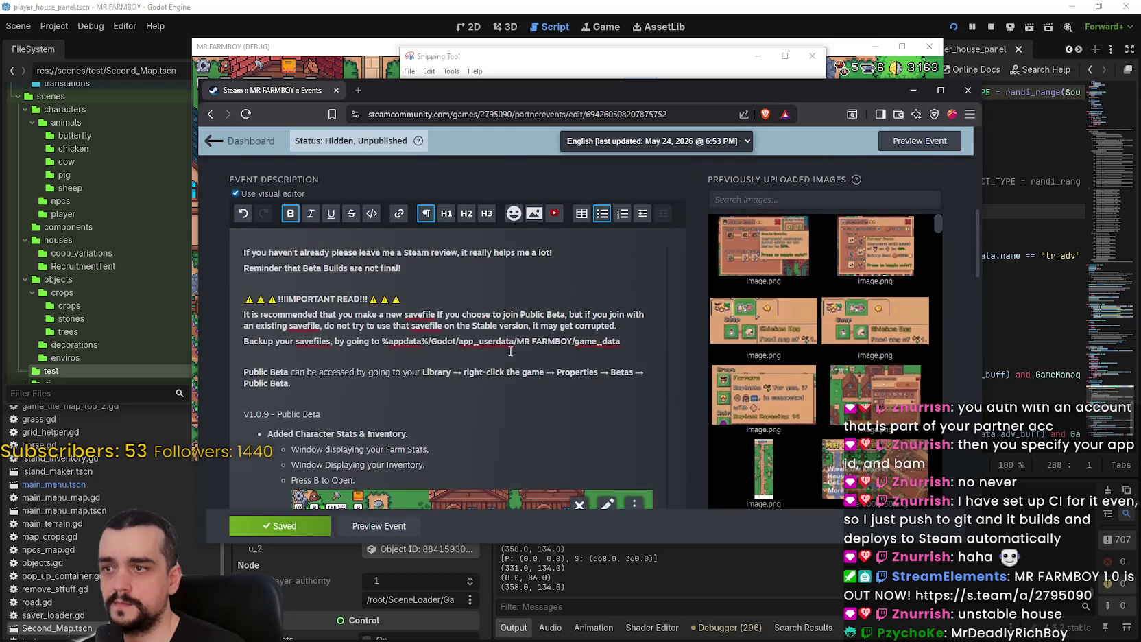
scroll(507, 347, "down", 15)
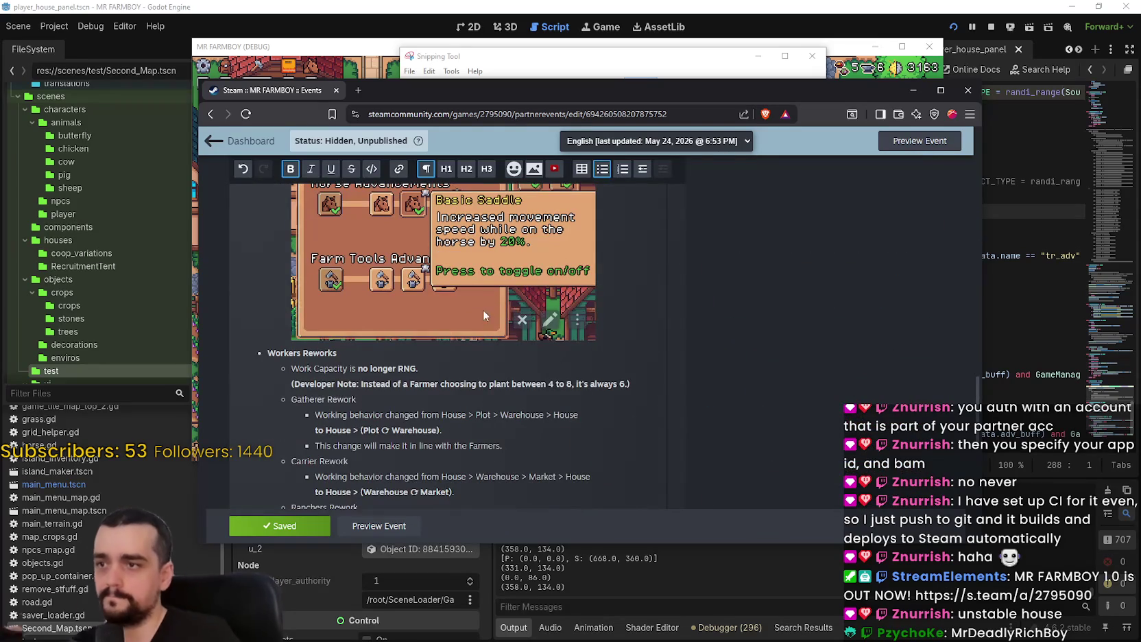
scroll(582, 320, "down", 2)
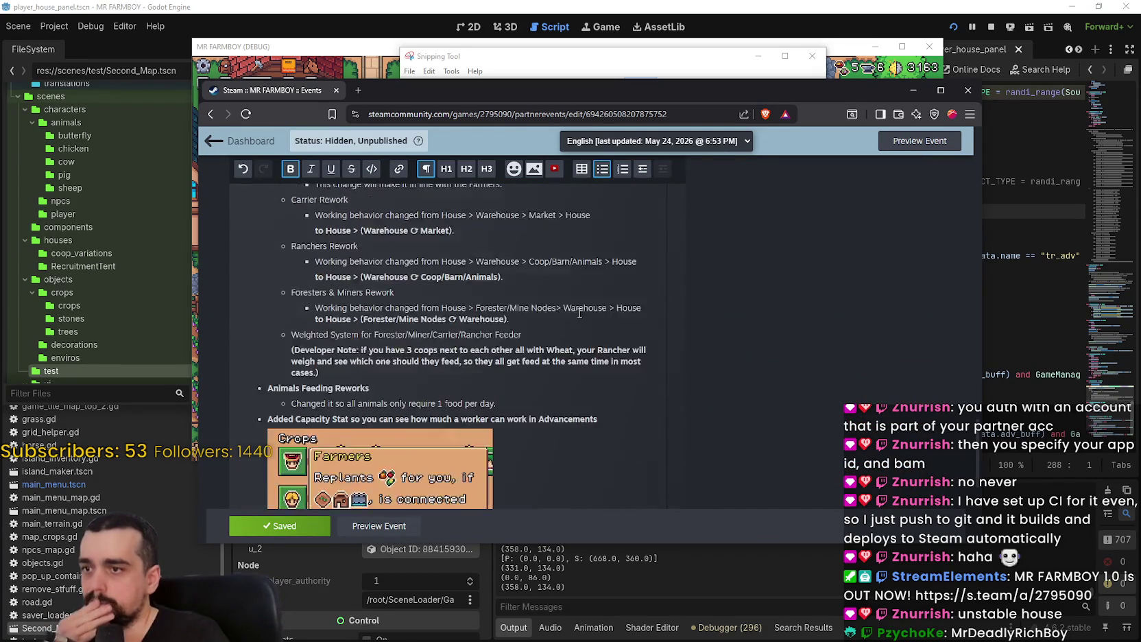
scroll(582, 320, "down", 4)
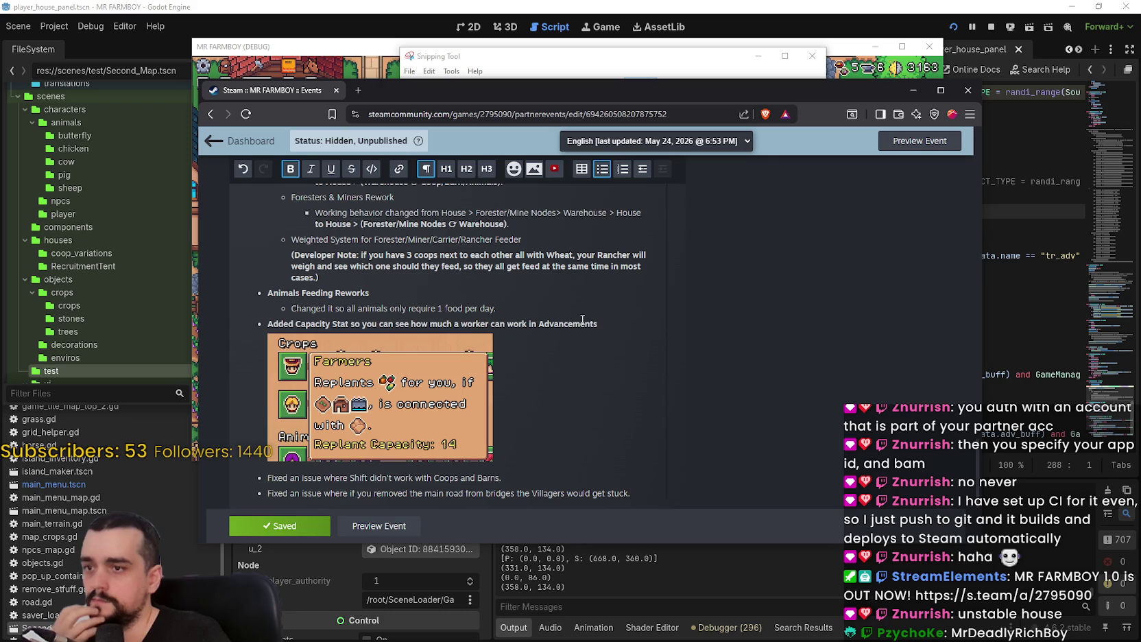
scroll(582, 320, "down", 3)
scroll(482, 365, "up", 20)
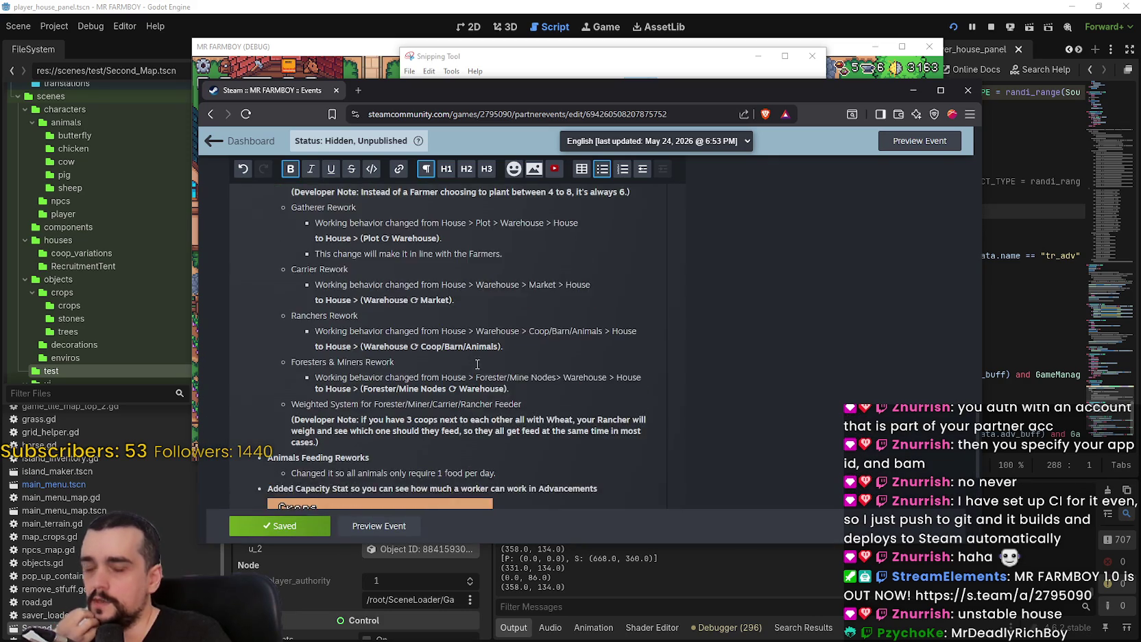
scroll(482, 365, "up", 1)
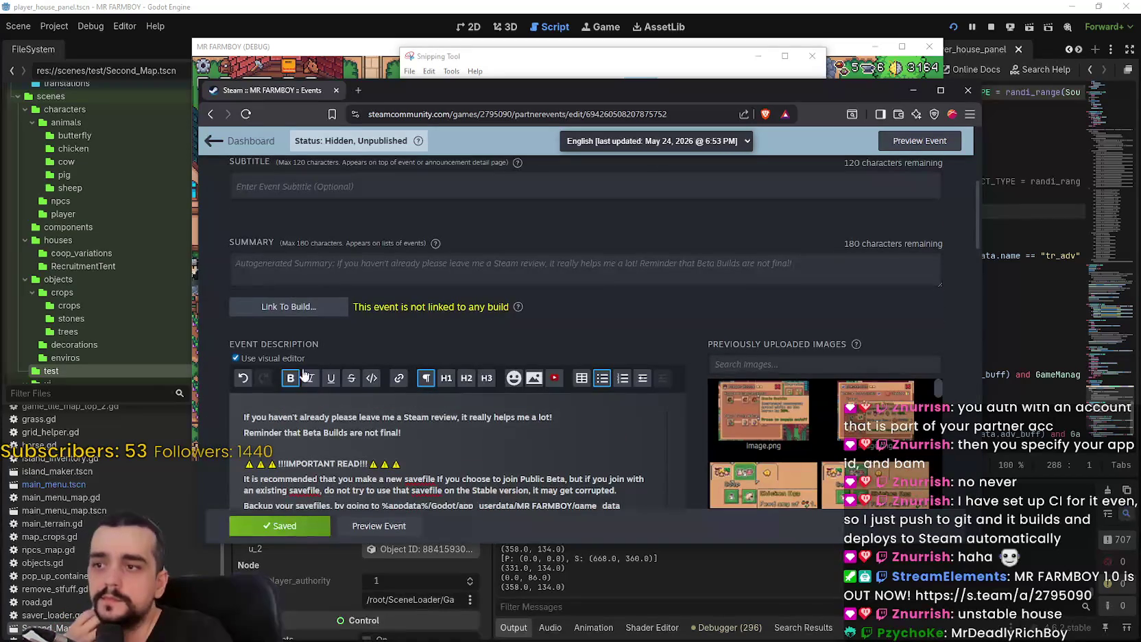
left_click(304, 314)
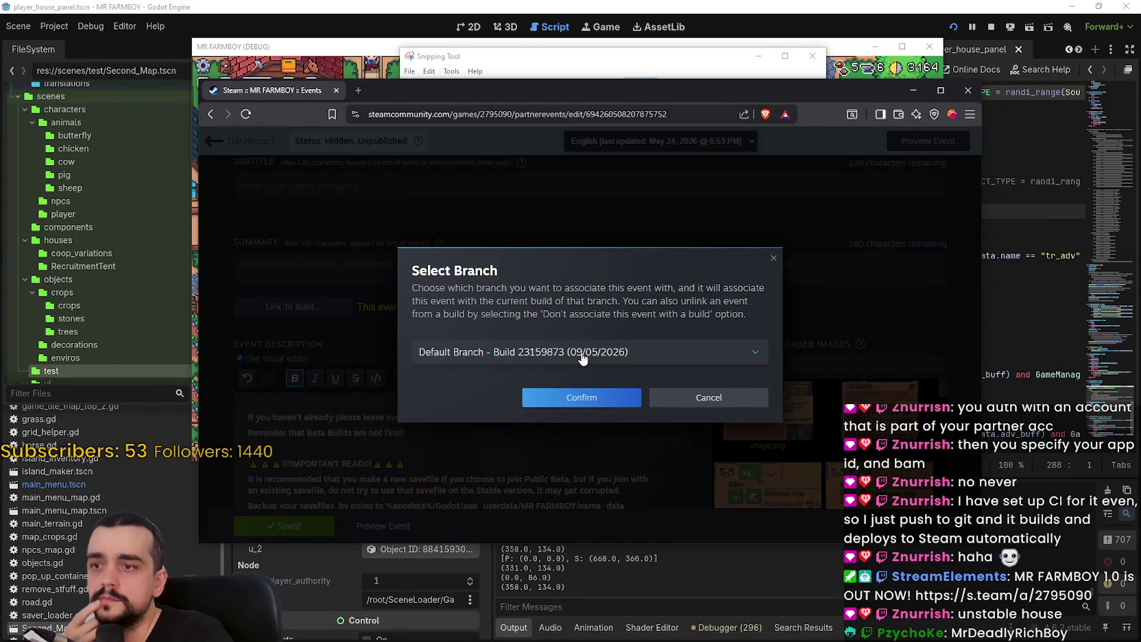
left_click(582, 358)
left_click(511, 411)
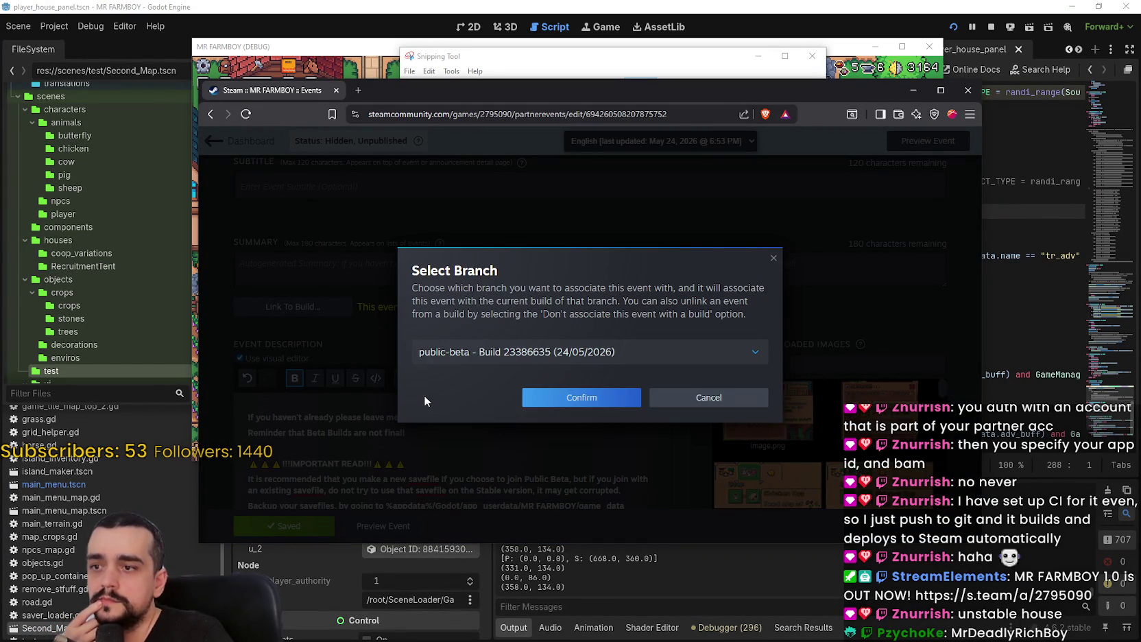
left_click(567, 405)
scroll(459, 416, "up", 5)
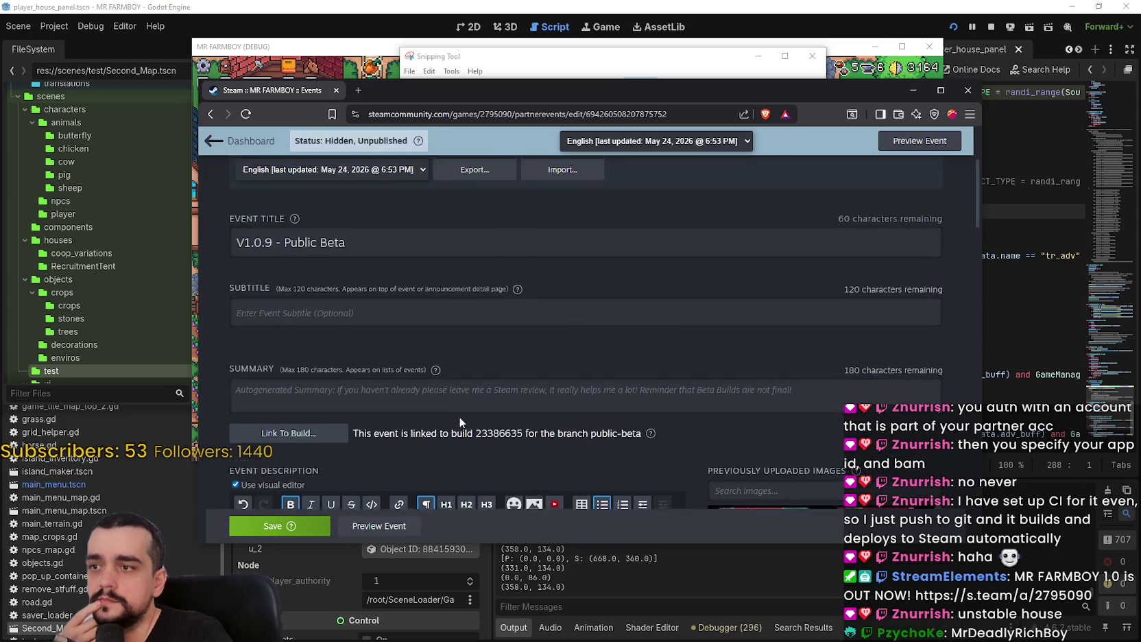
scroll(460, 415, "down", 1)
scroll(456, 408, "down", 1)
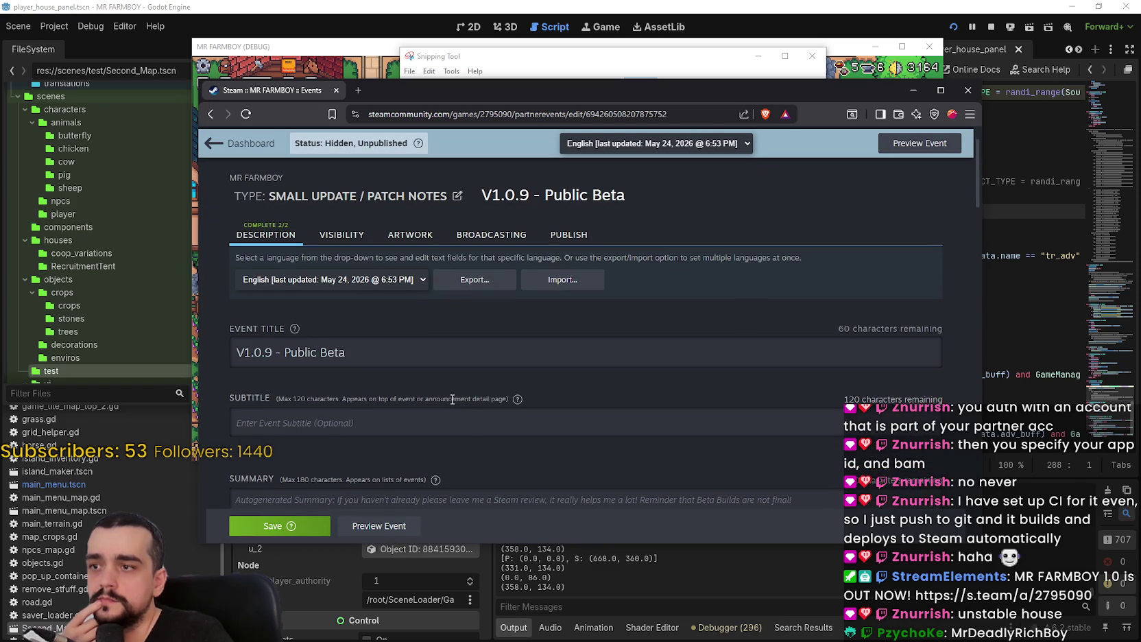
triple_click(401, 355)
left_click(470, 367)
scroll(452, 371, "down", 10)
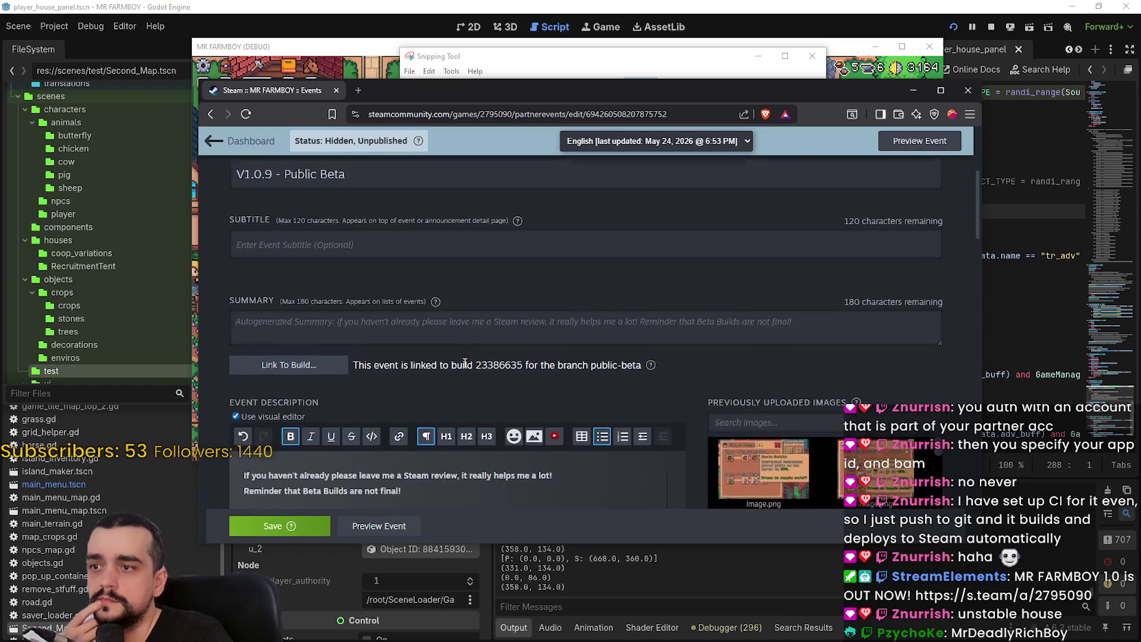
scroll(461, 360, "down", 10)
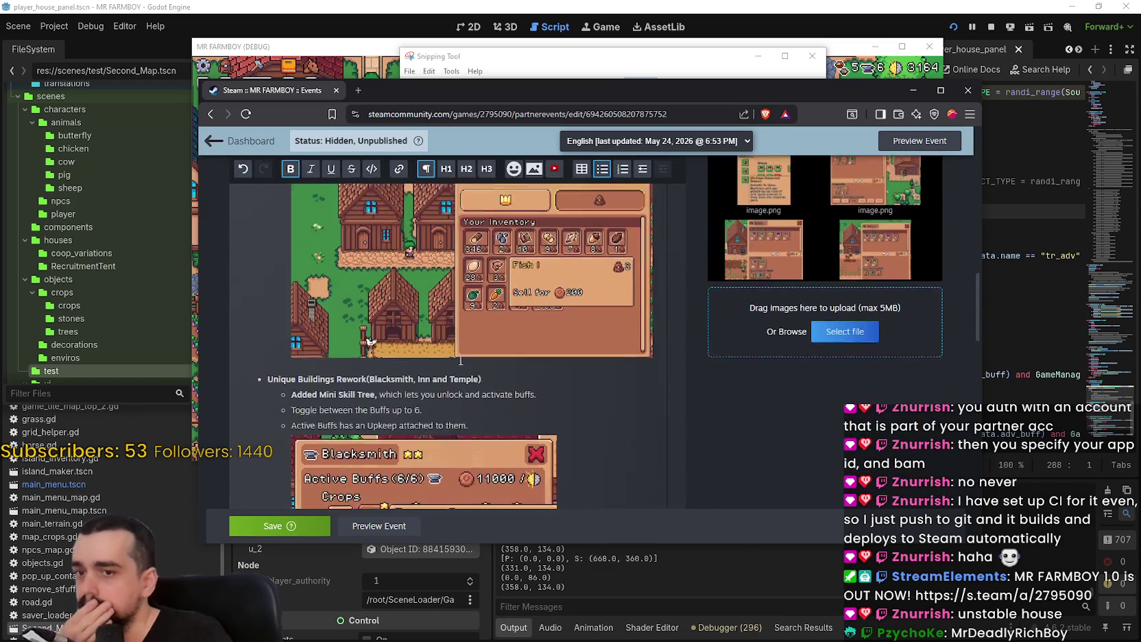
scroll(460, 360, "down", 10)
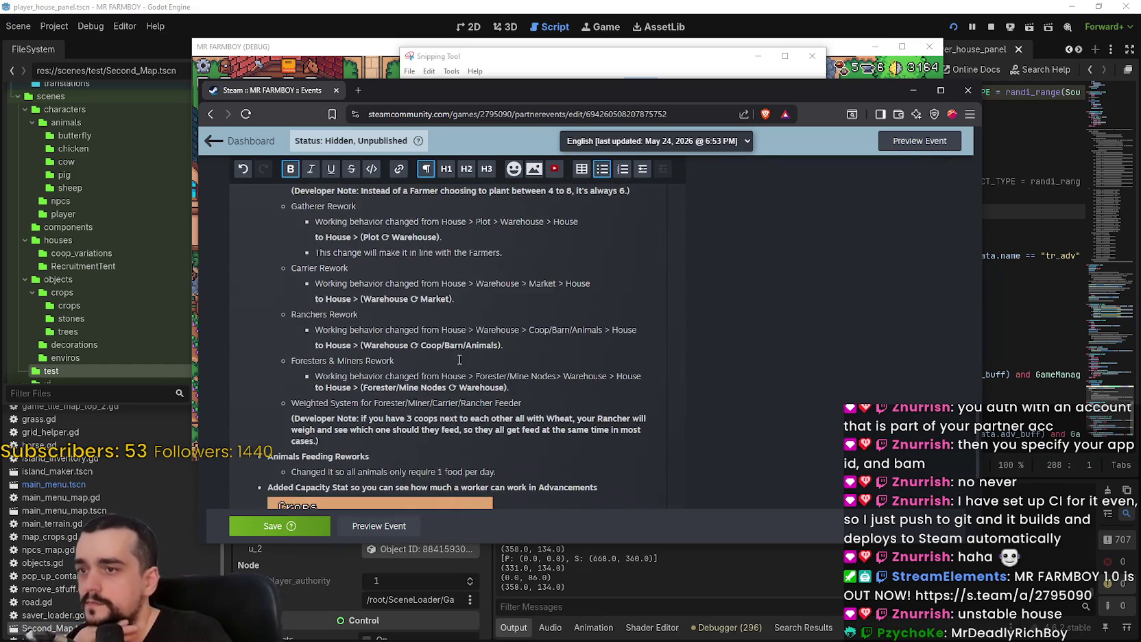
scroll(394, 395, "down", 3)
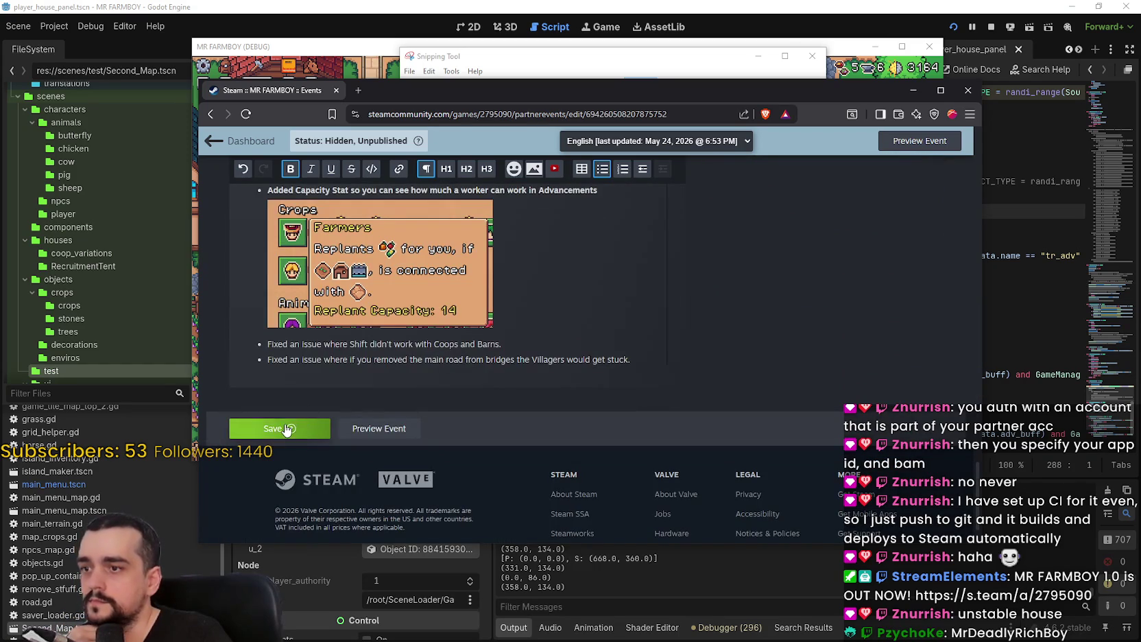
scroll(393, 394, "up", 8)
scroll(394, 394, "down", 3)
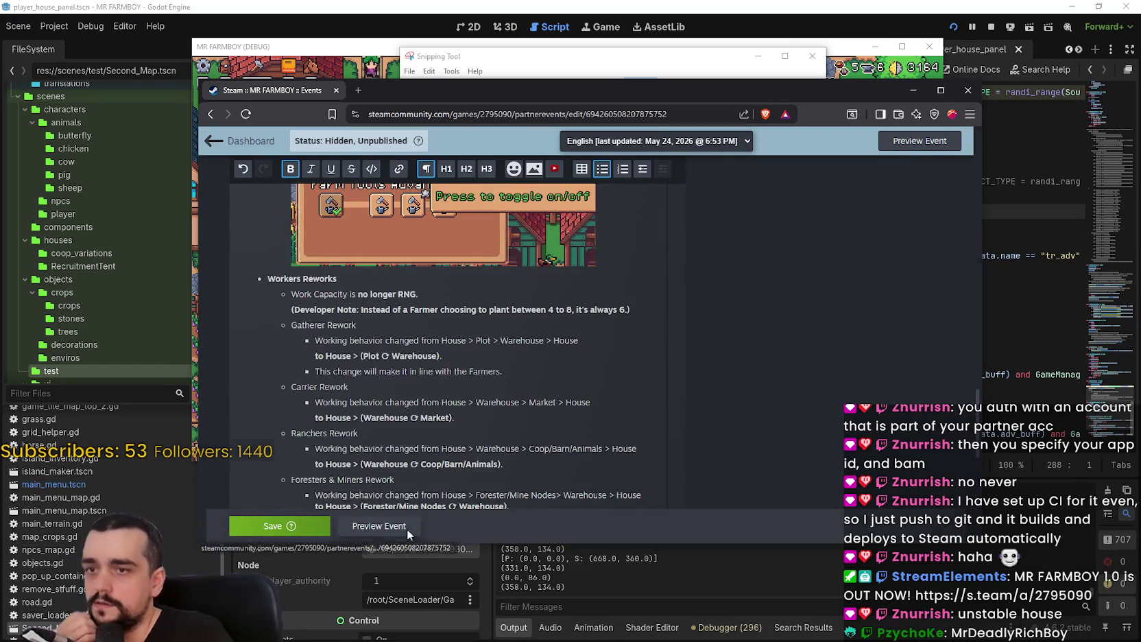
Preview the V1.0.9 - Public Beta event and scroll through its content
left_click(379, 525)
scroll(683, 393, "down", 10)
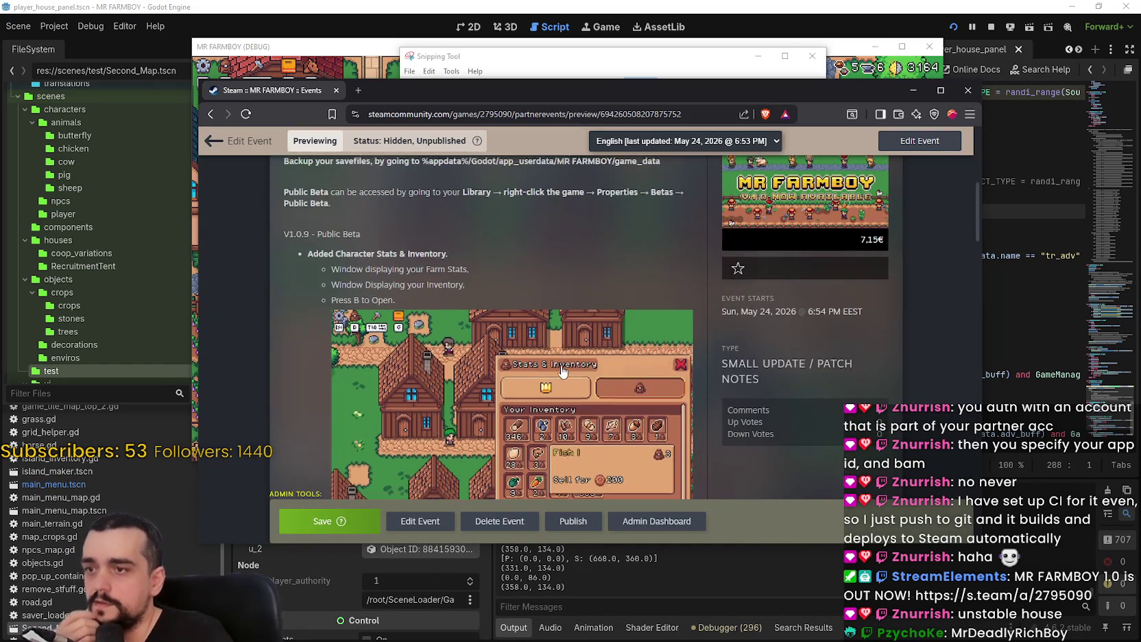
scroll(563, 365, "down", 3)
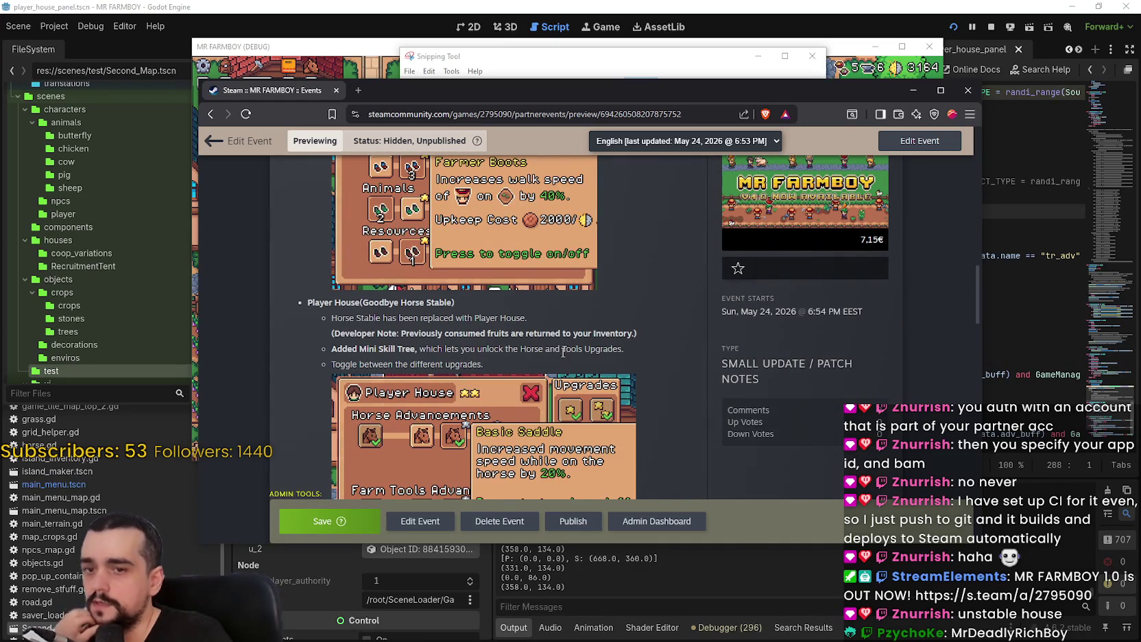
scroll(563, 352, "down", 10)
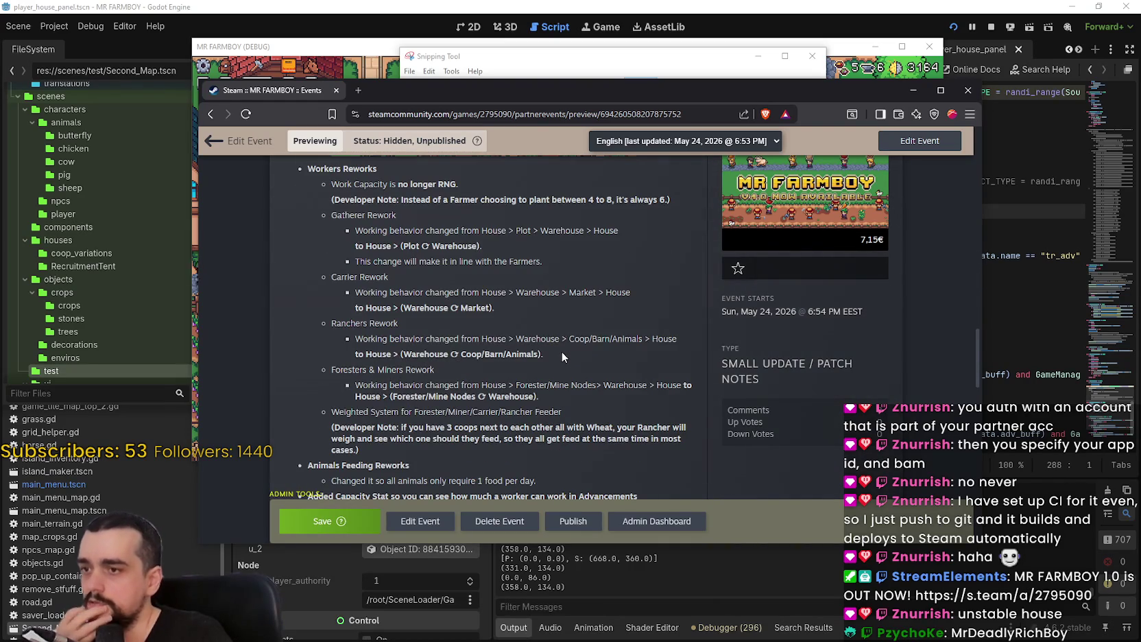
scroll(561, 351, "down", 8)
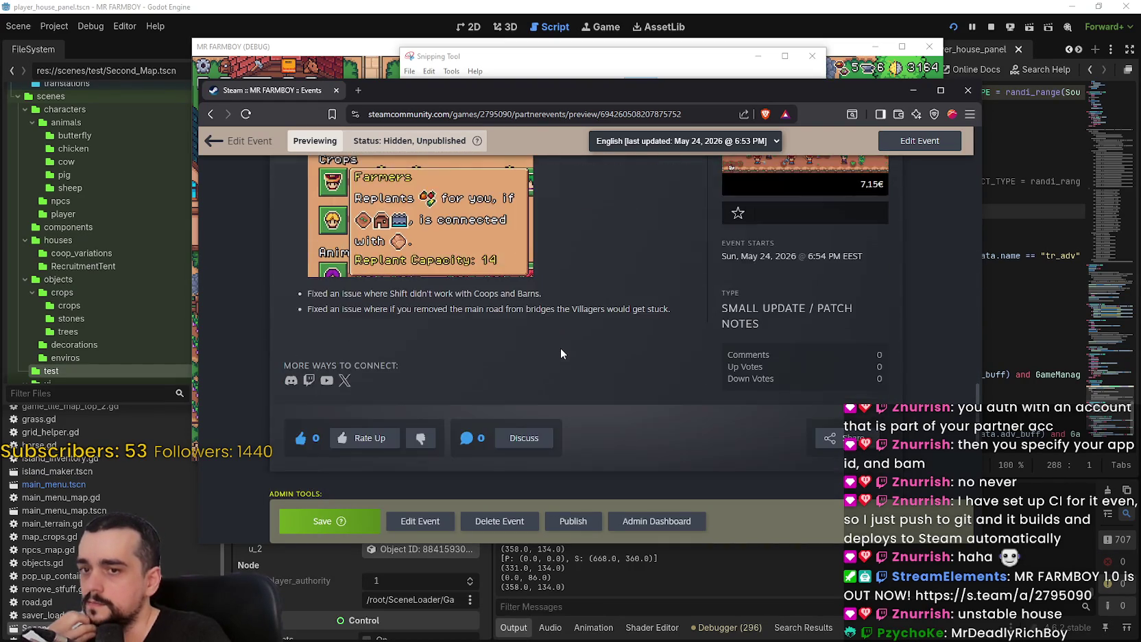
scroll(559, 348, "down", 2)
scroll(559, 346, "up", 18)
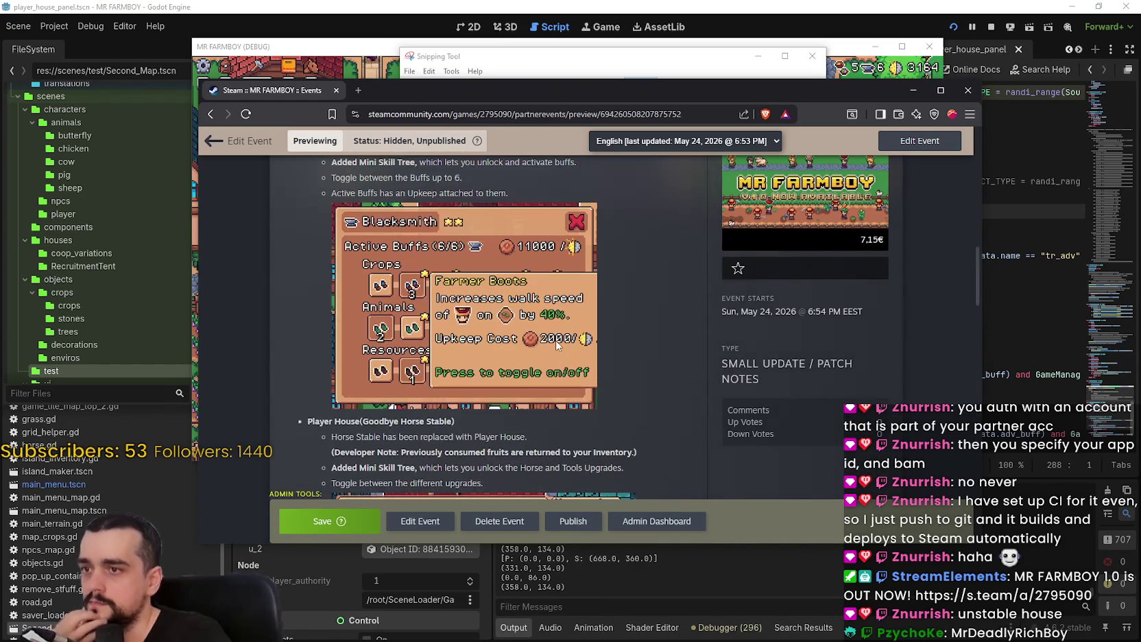
scroll(557, 345, "up", 2)
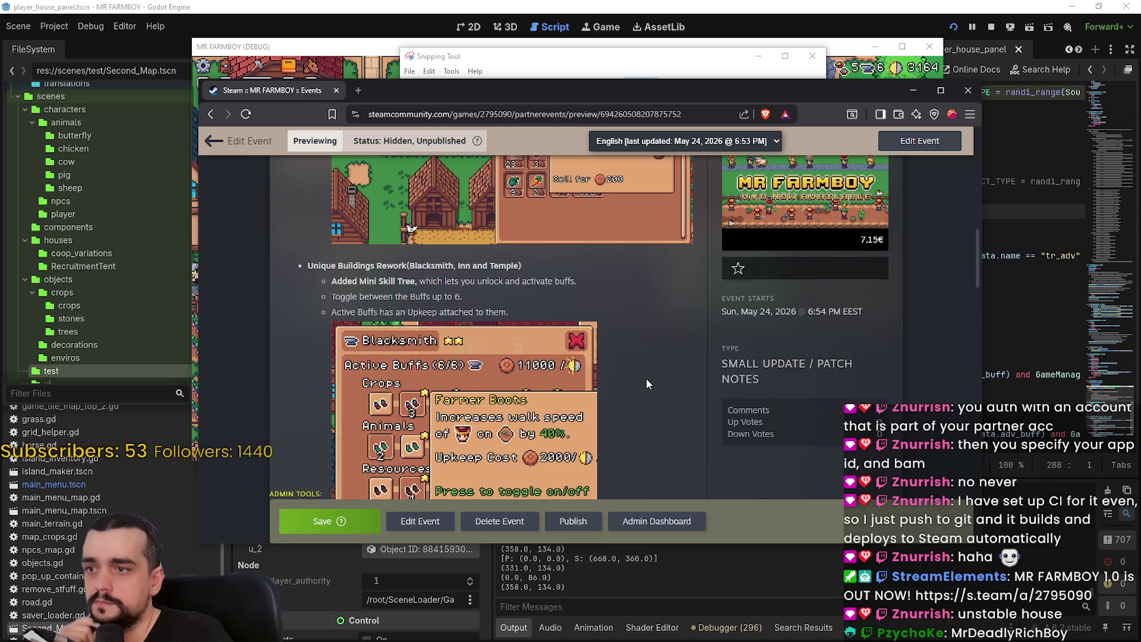
scroll(646, 379, "down", 3)
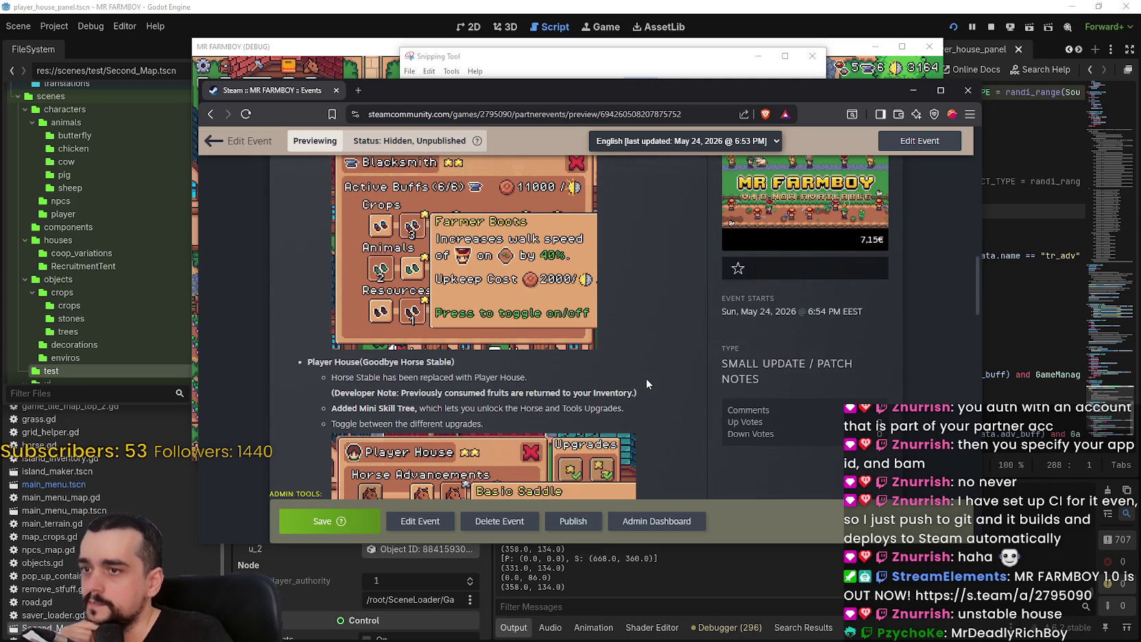
scroll(646, 380, "down", 1)
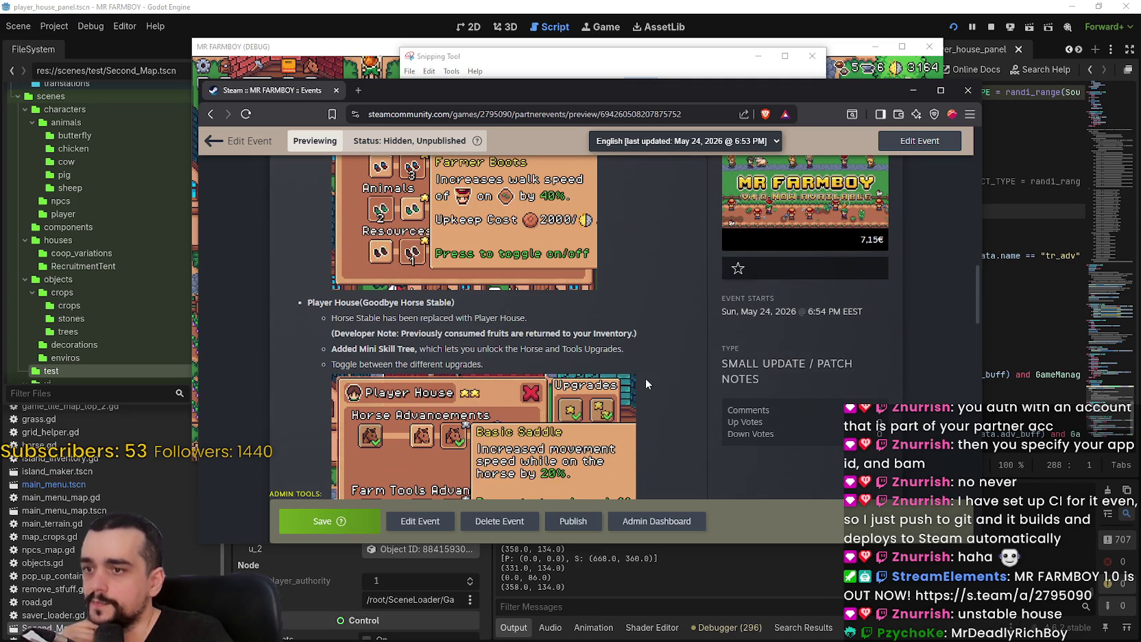
scroll(646, 378, "down", 8)
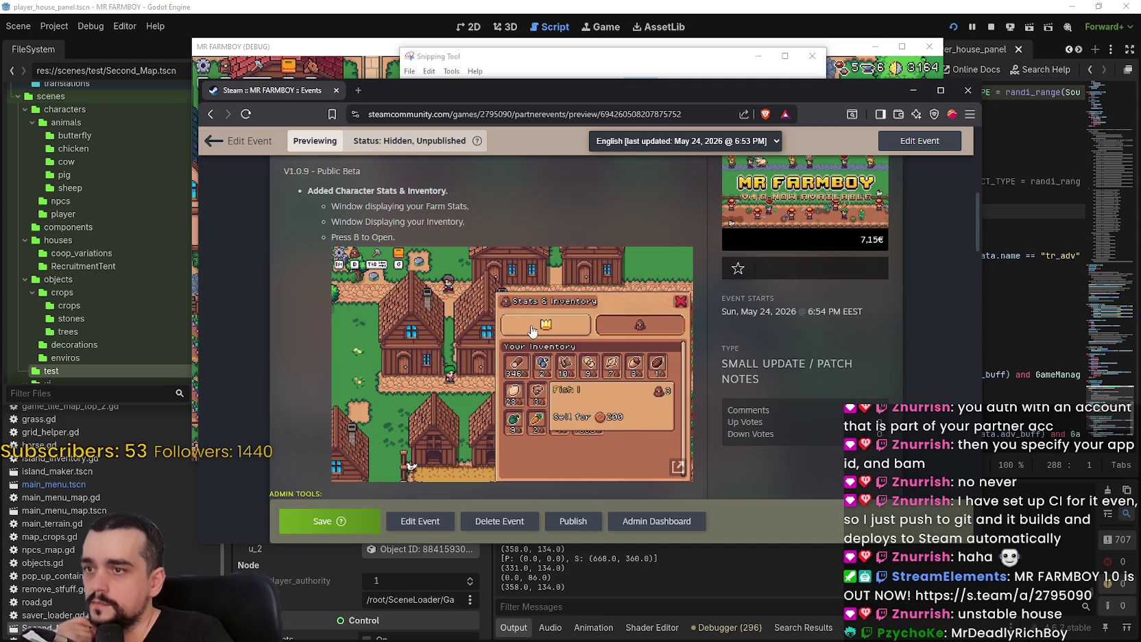
scroll(532, 331, "up", 3)
scroll(532, 331, "down", 4)
scroll(534, 331, "up", 10)
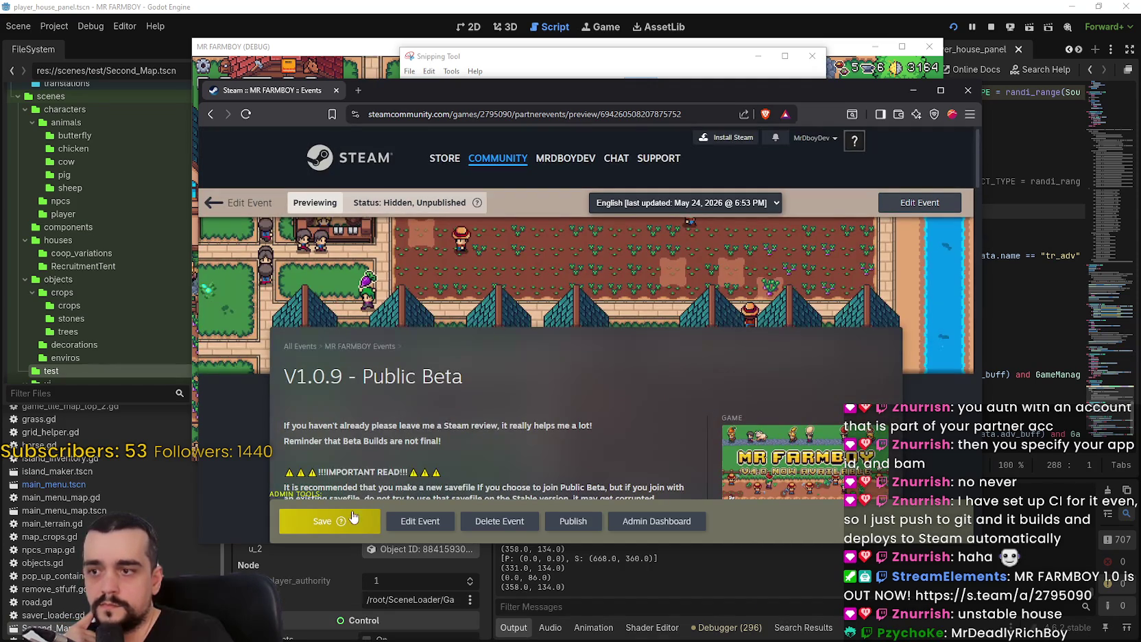
Save the event from the preview and bring up its publish settings
left_click(354, 510)
scroll(429, 442, "down", 3)
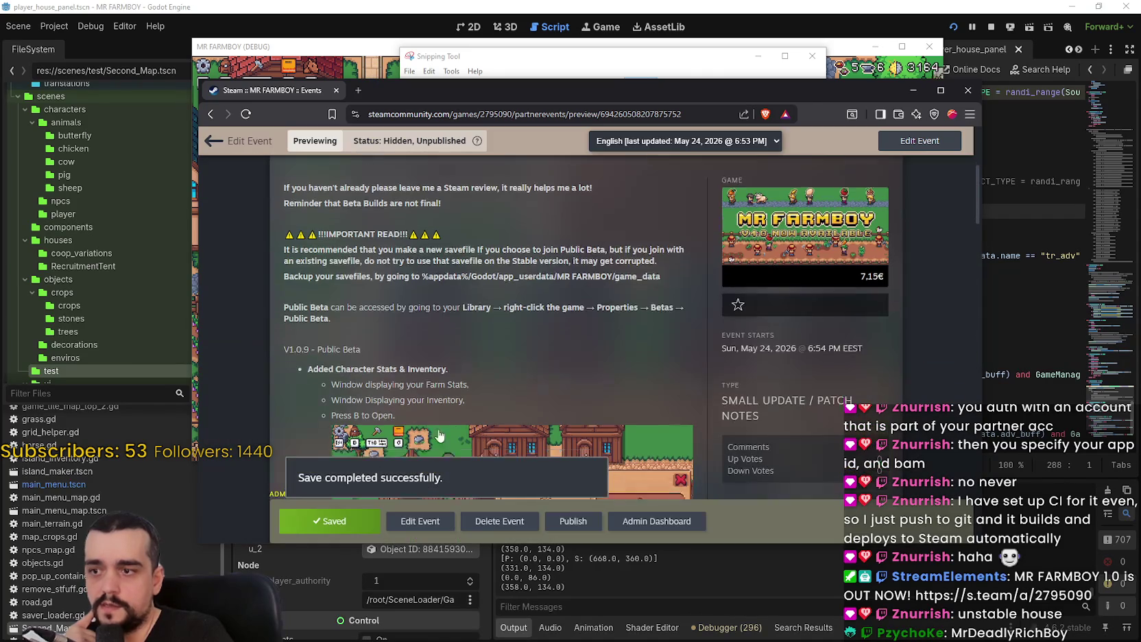
scroll(565, 417, "up", 3)
left_click(578, 524)
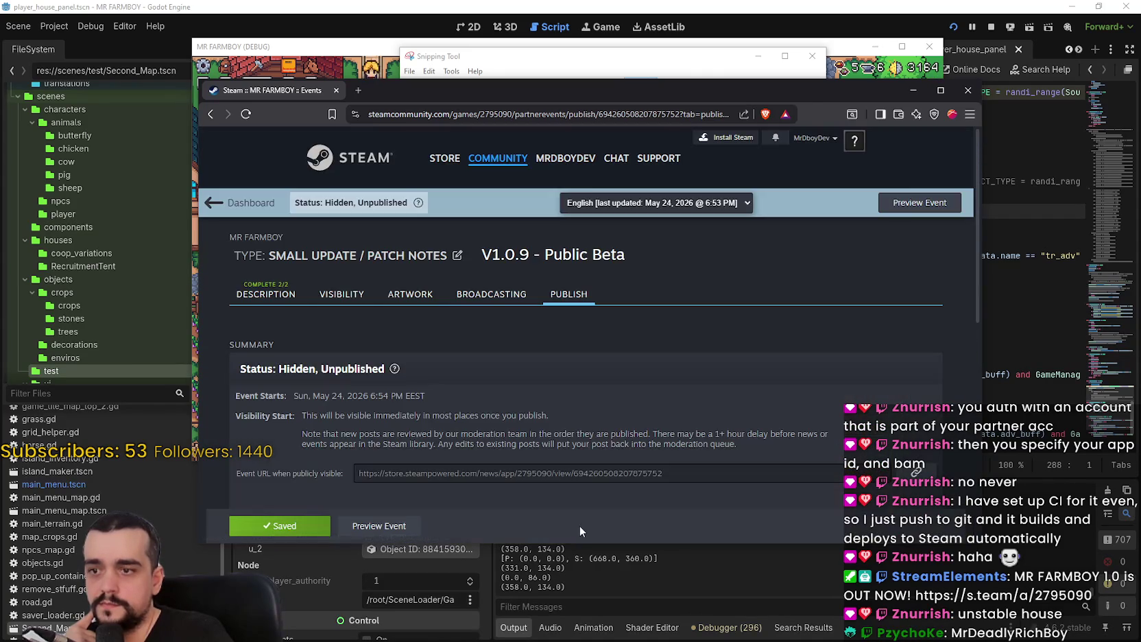
Publish the event, skipping the missing-artwork warning and confirming
scroll(545, 403, "down", 4)
scroll(379, 362, "down", 3)
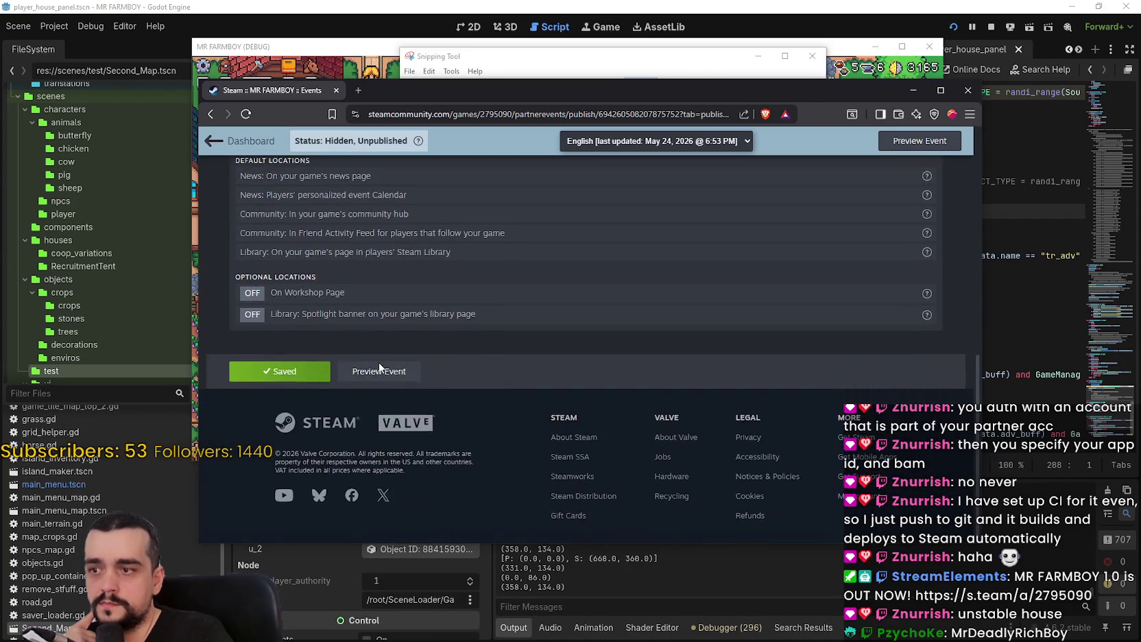
scroll(379, 362, "up", 4)
left_click(322, 310)
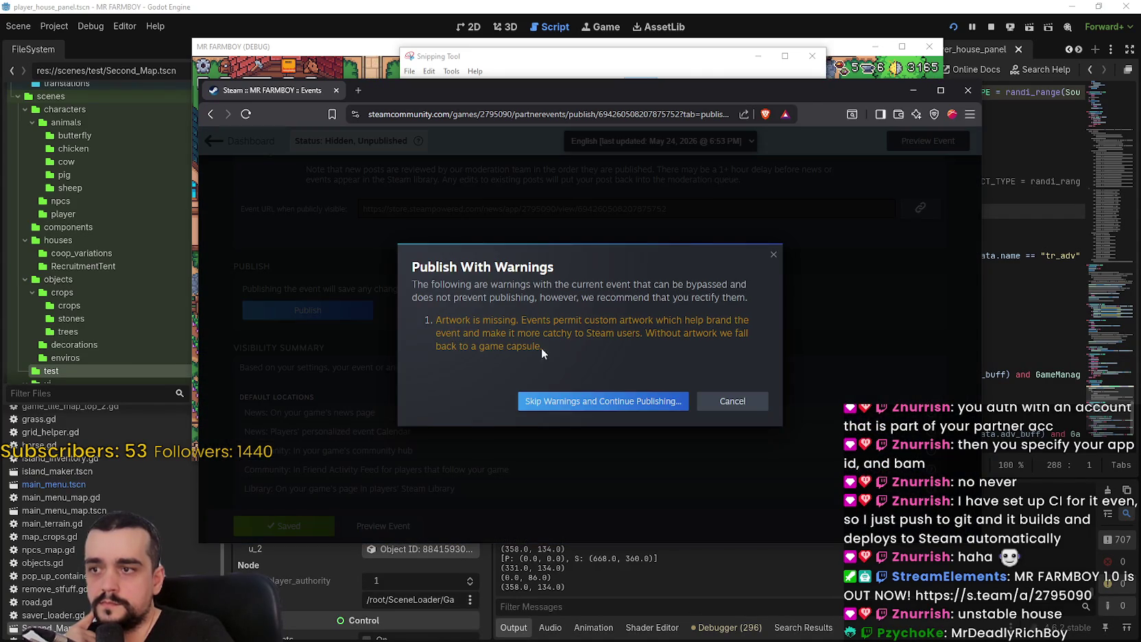
left_click(600, 401)
left_click(666, 406)
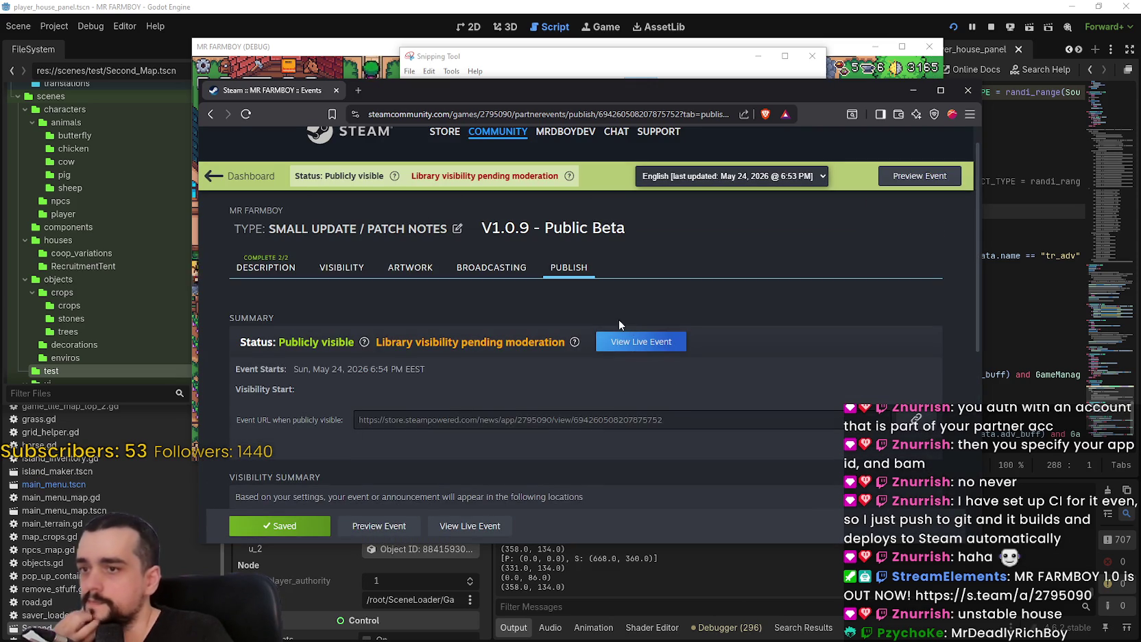
Open the live event news page and copy its public share link
left_click(635, 343)
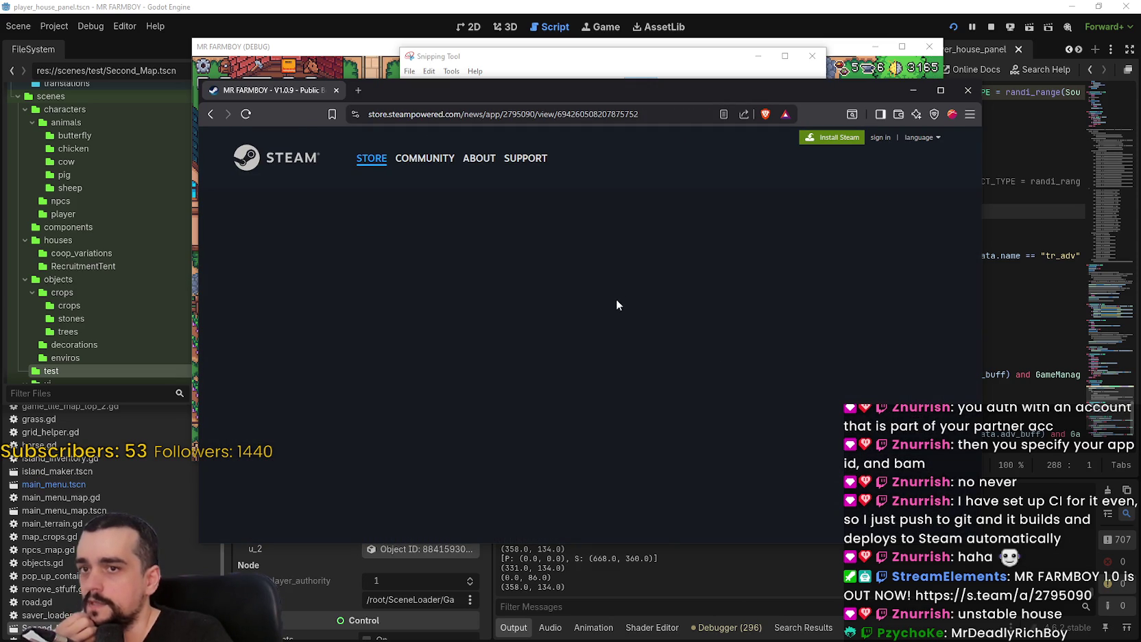
scroll(520, 348, "down", 15)
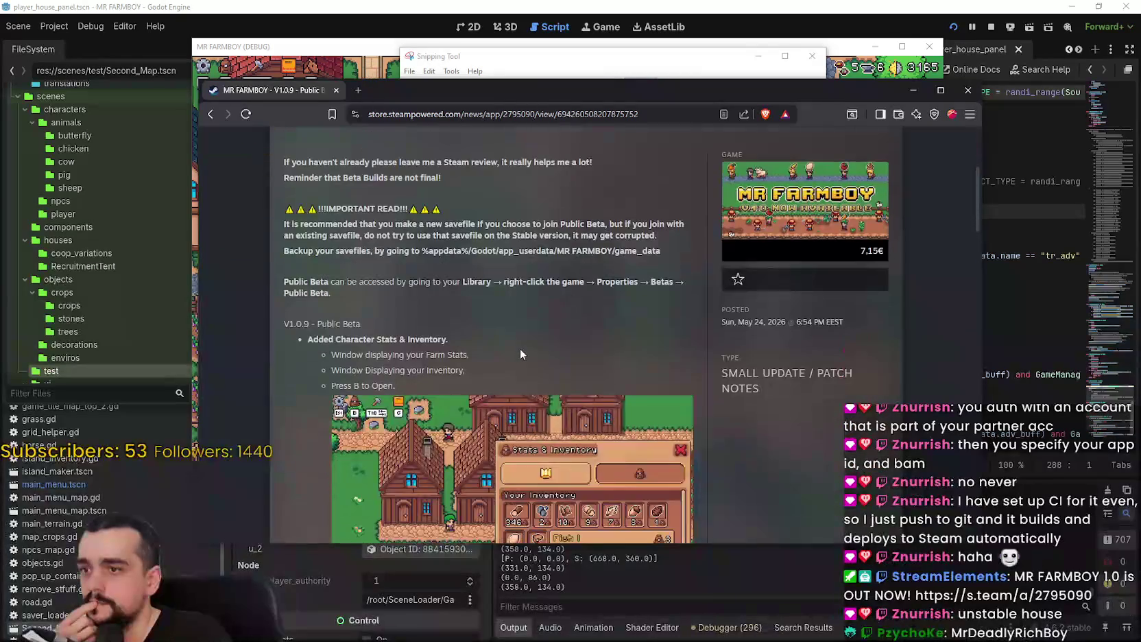
scroll(556, 368, "down", 10)
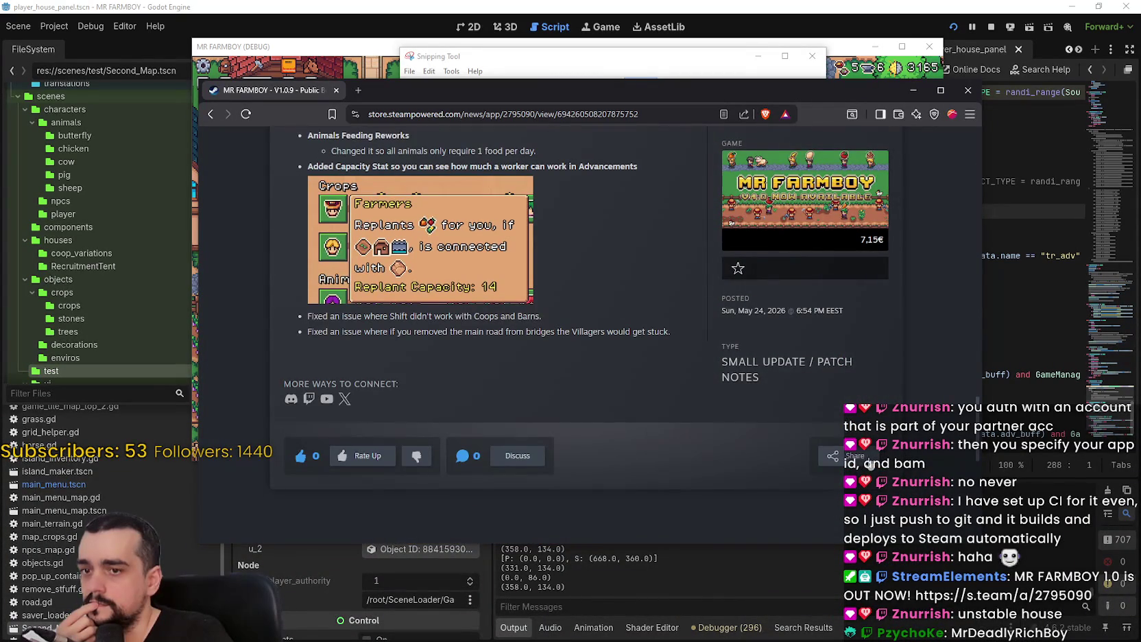
left_click(836, 455)
left_click(745, 364)
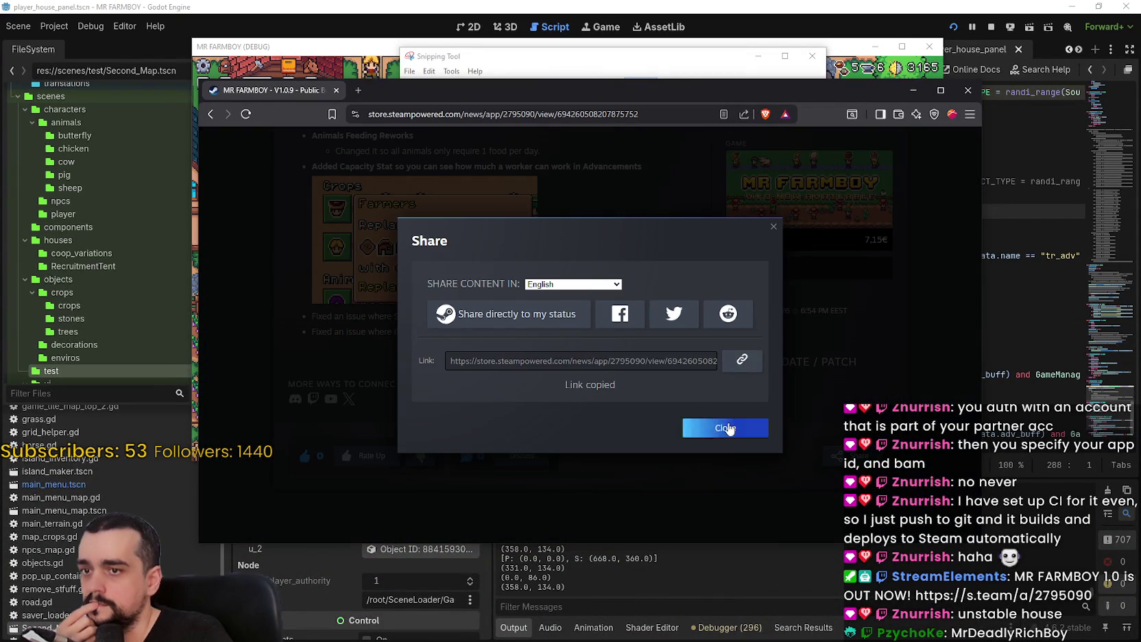
left_click(726, 428)
left_click(21, 629)
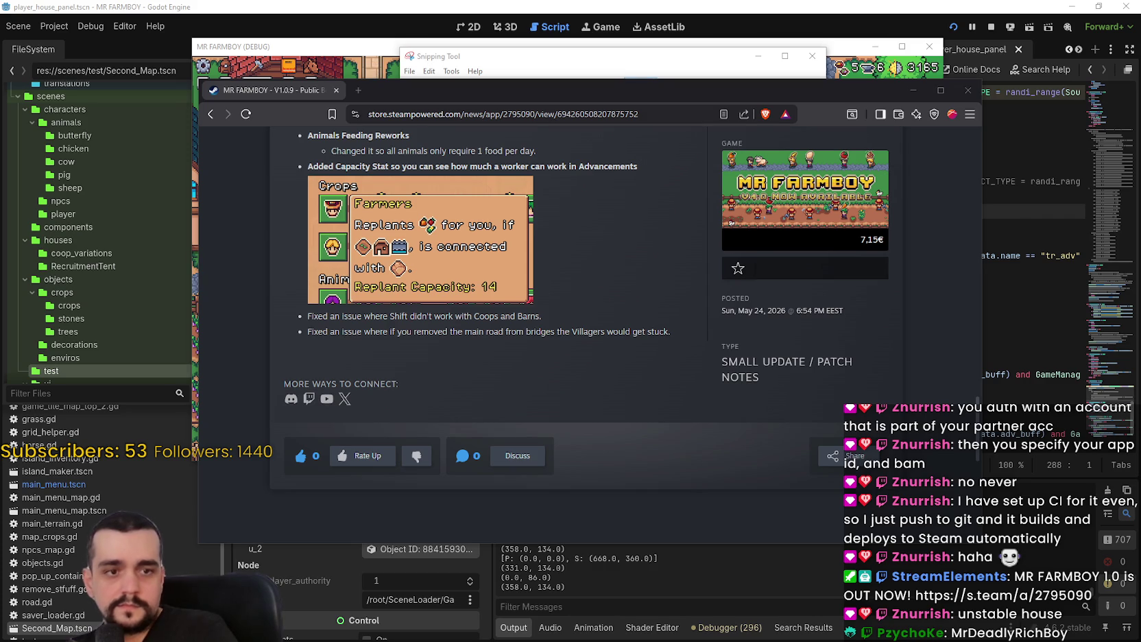
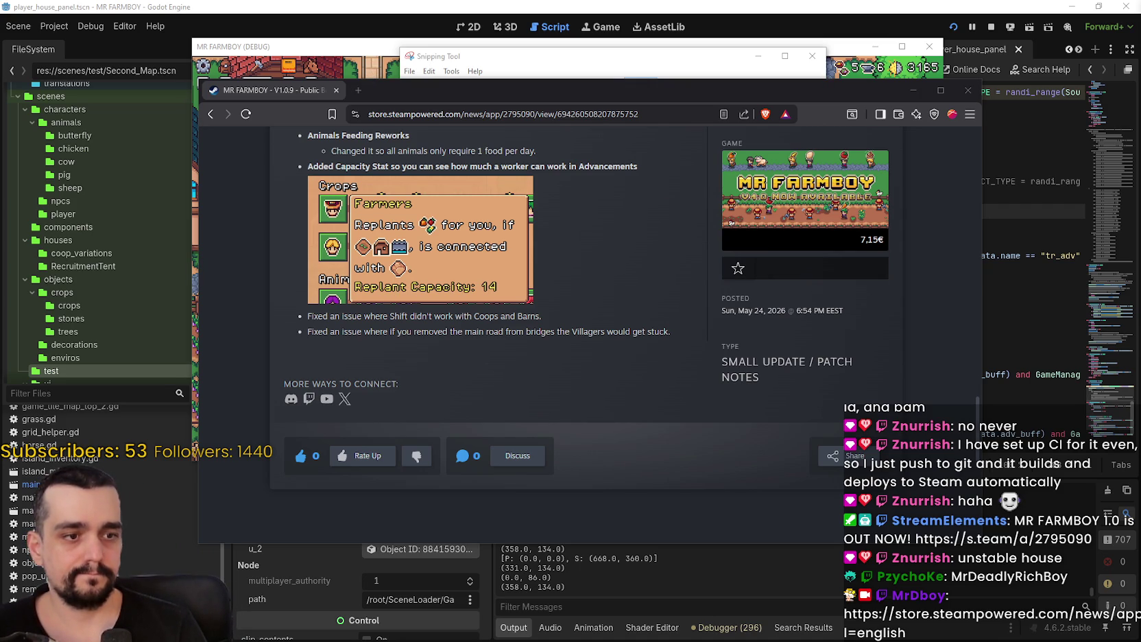
Quit the running debug game and open MR FARMBOY in the Steam library
left_click(194, 453)
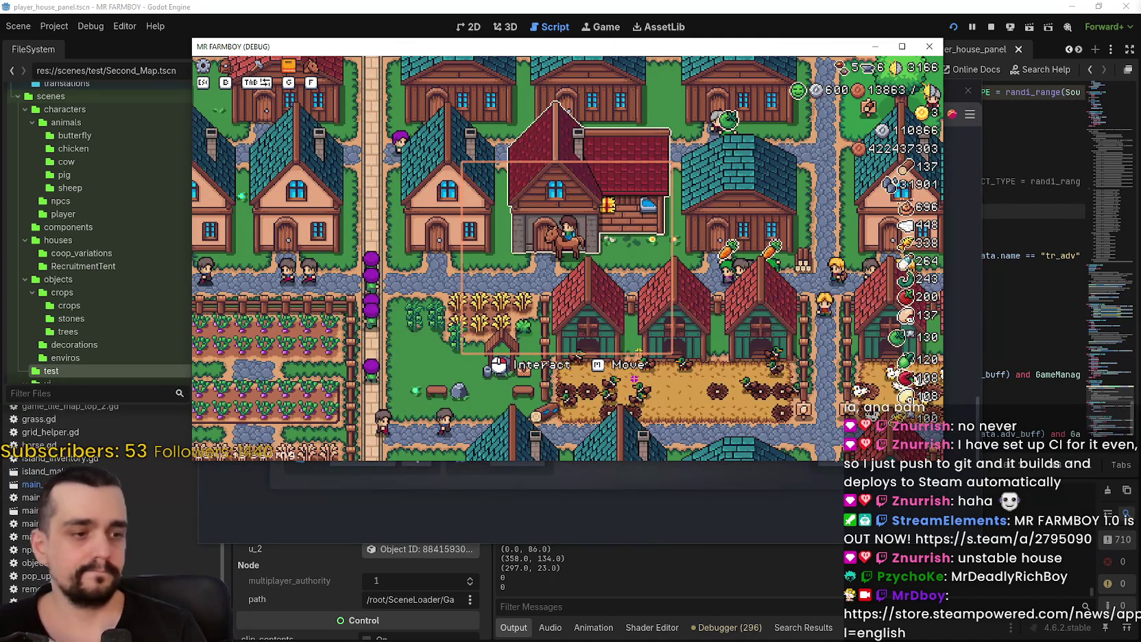
key("alt+F4")
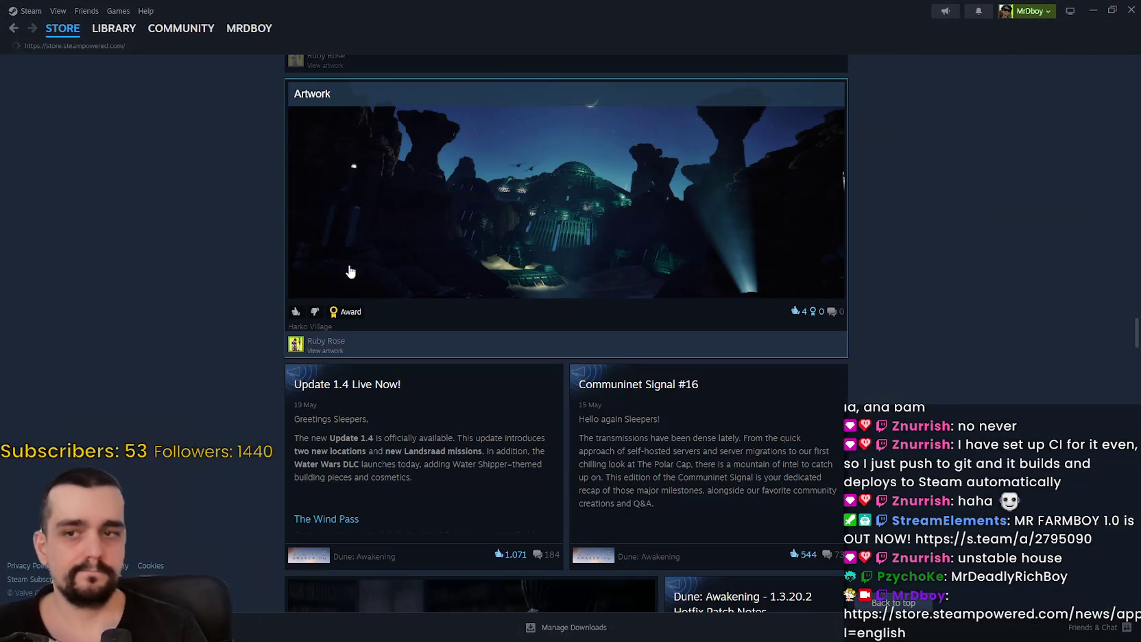
left_click(114, 29)
left_click(134, 150)
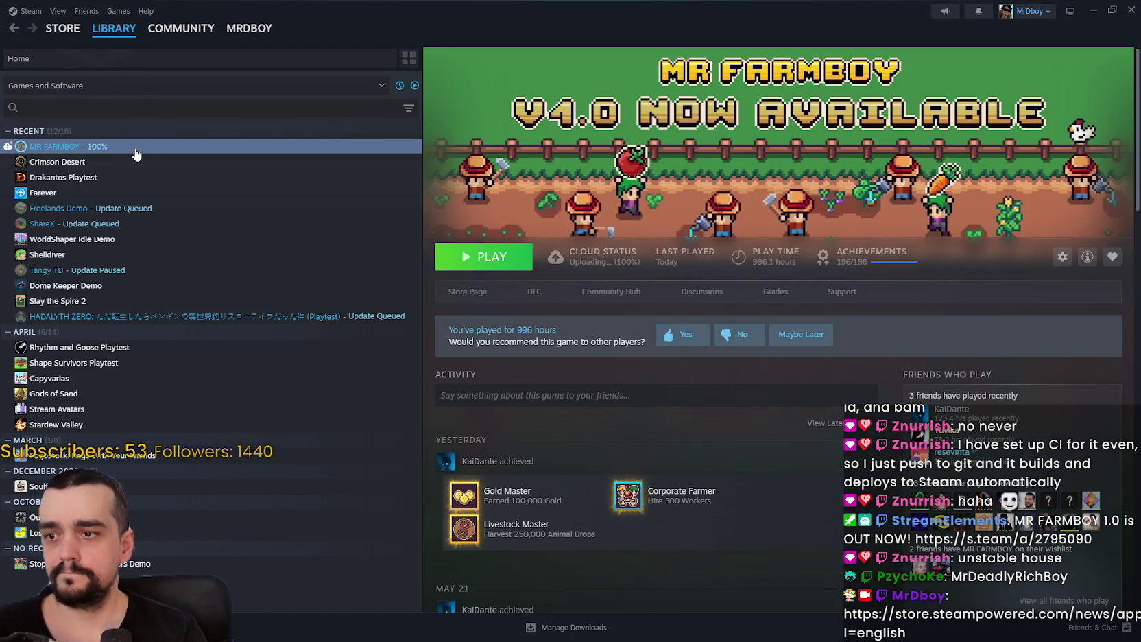
Set MR FARMBOY to the public-beta branch in Game Versions & Betas, then play it
right_click(136, 152)
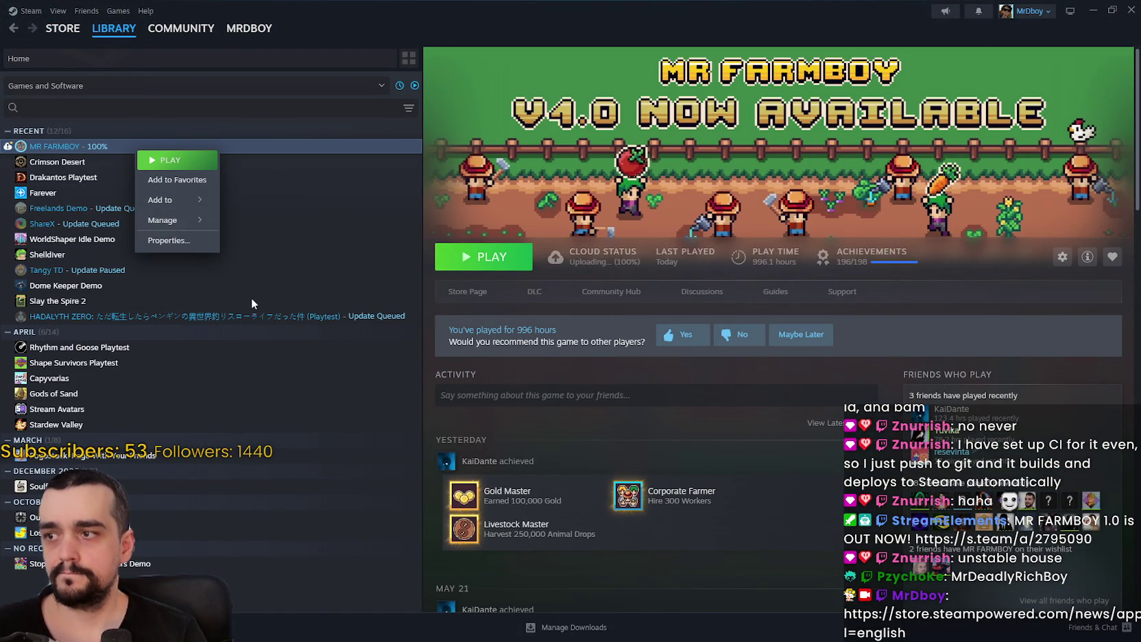
left_click(167, 240)
left_click(405, 222)
left_click(360, 243)
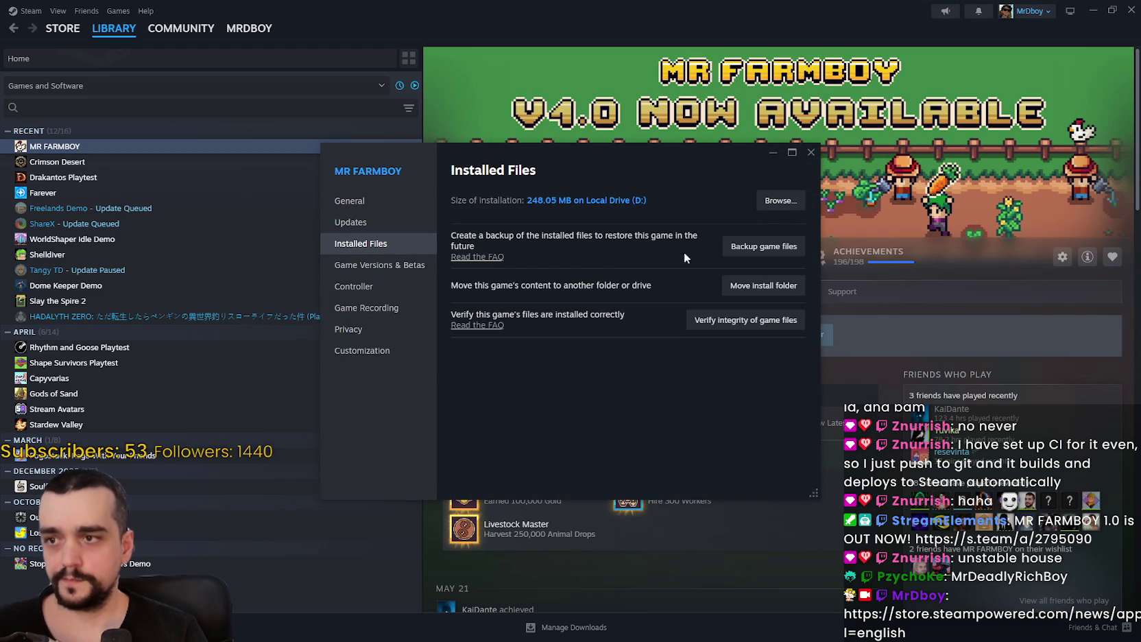
left_click(416, 267)
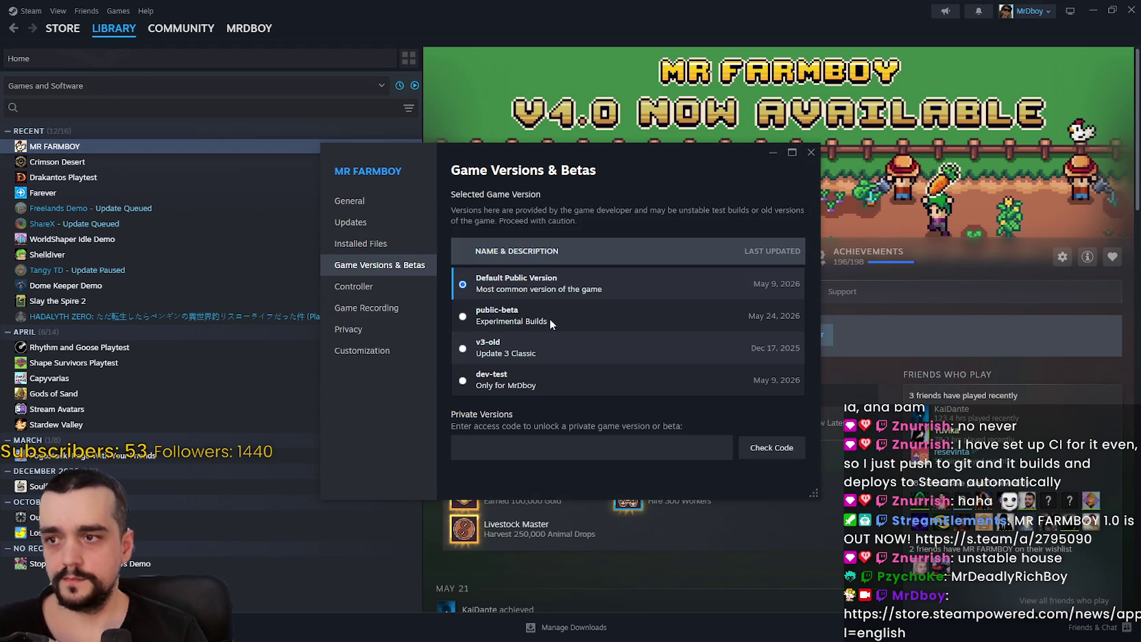
left_click(710, 316)
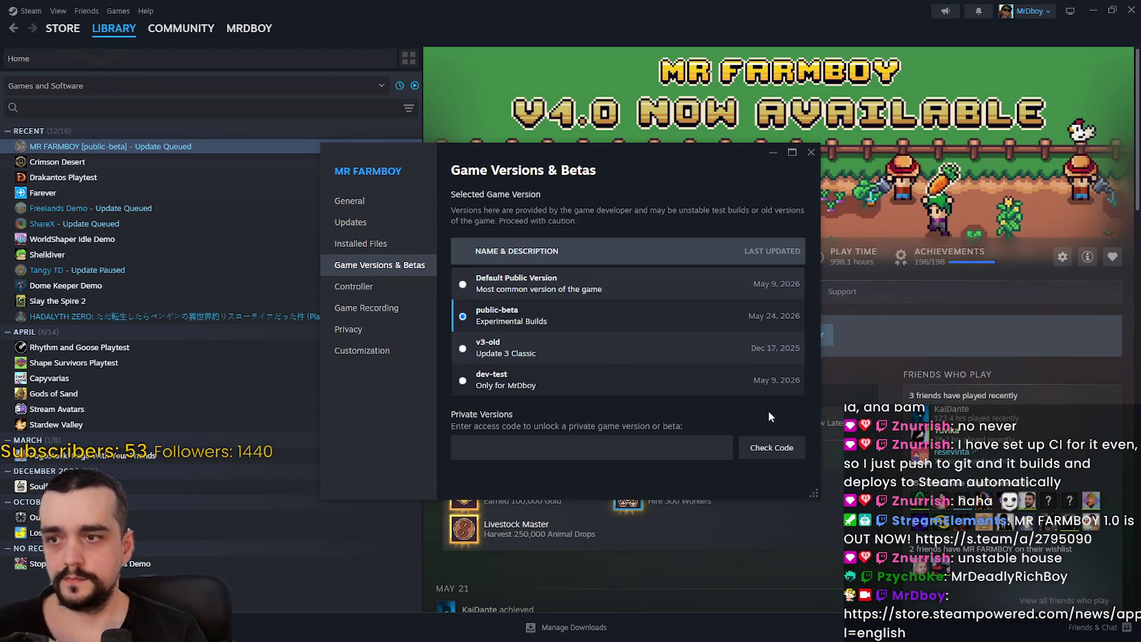
left_click(810, 153)
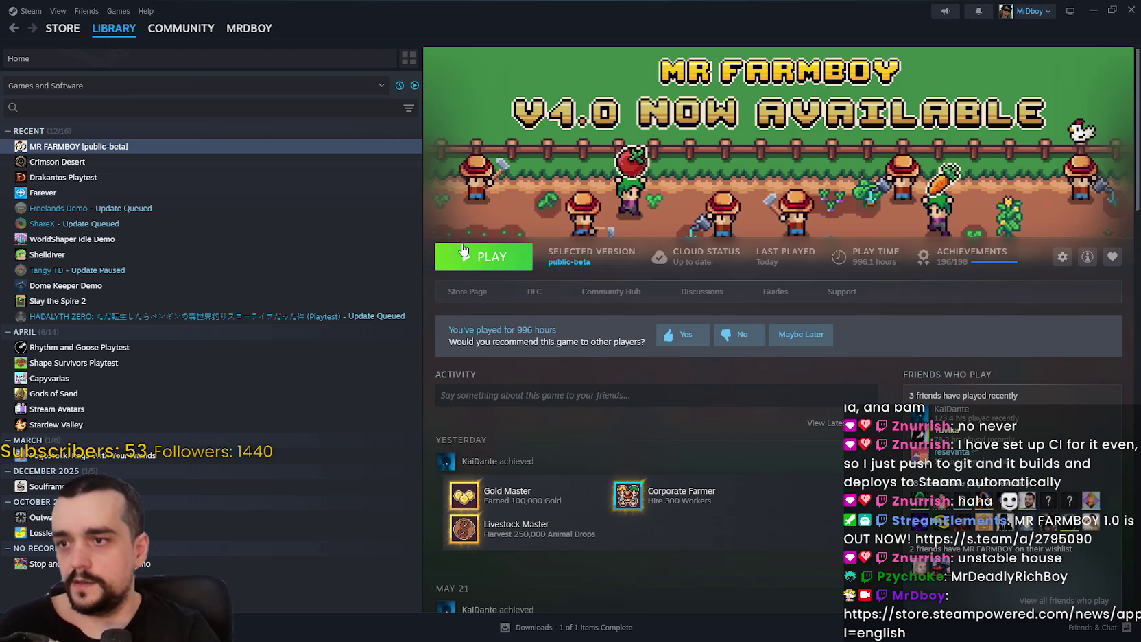
left_click(491, 257)
left_click(582, 291)
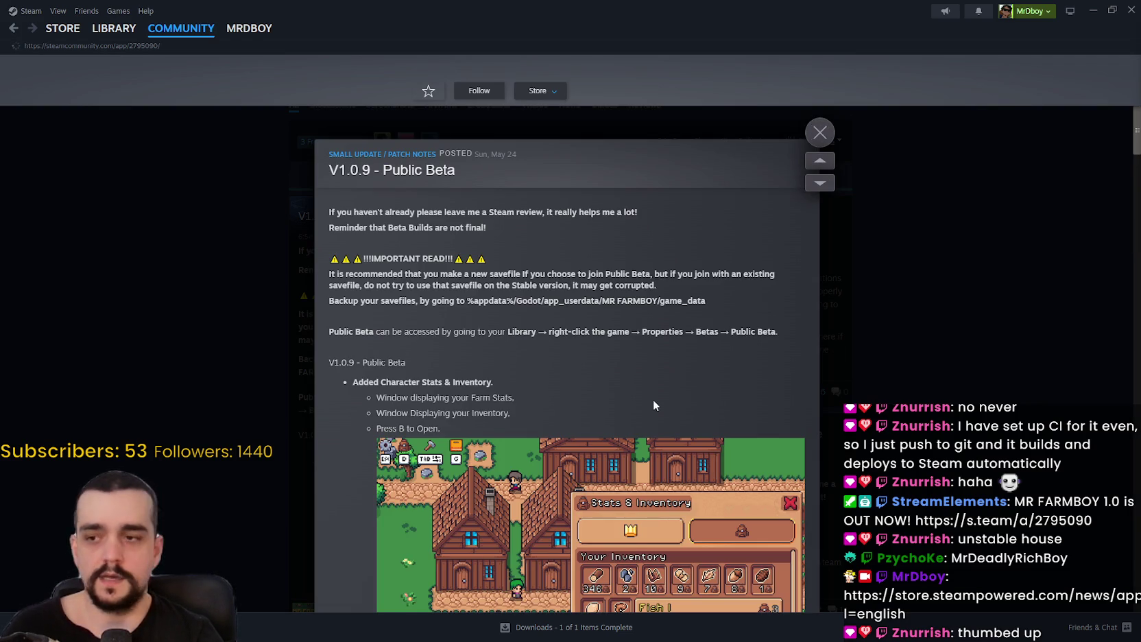
Scroll the MR FARMBOY community hub and expand the V1.0.9 Public Beta announcement
scroll(312, 463, "down", 10)
scroll(339, 478, "down", 15)
left_click(838, 393)
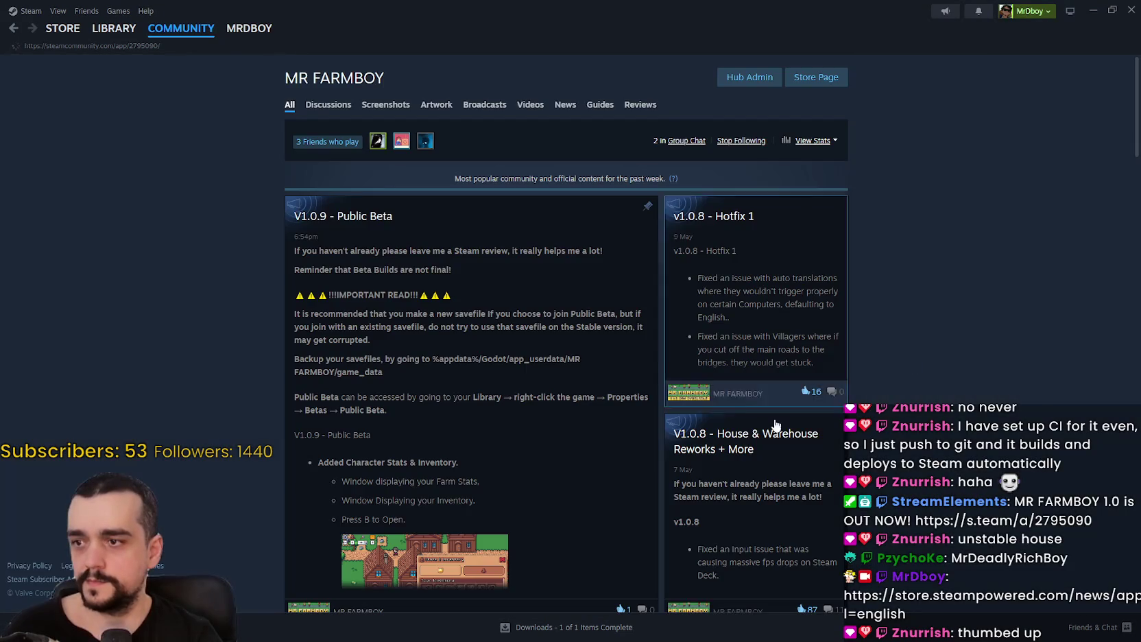
scroll(892, 371, "down", 2)
scroll(994, 333, "up", 2)
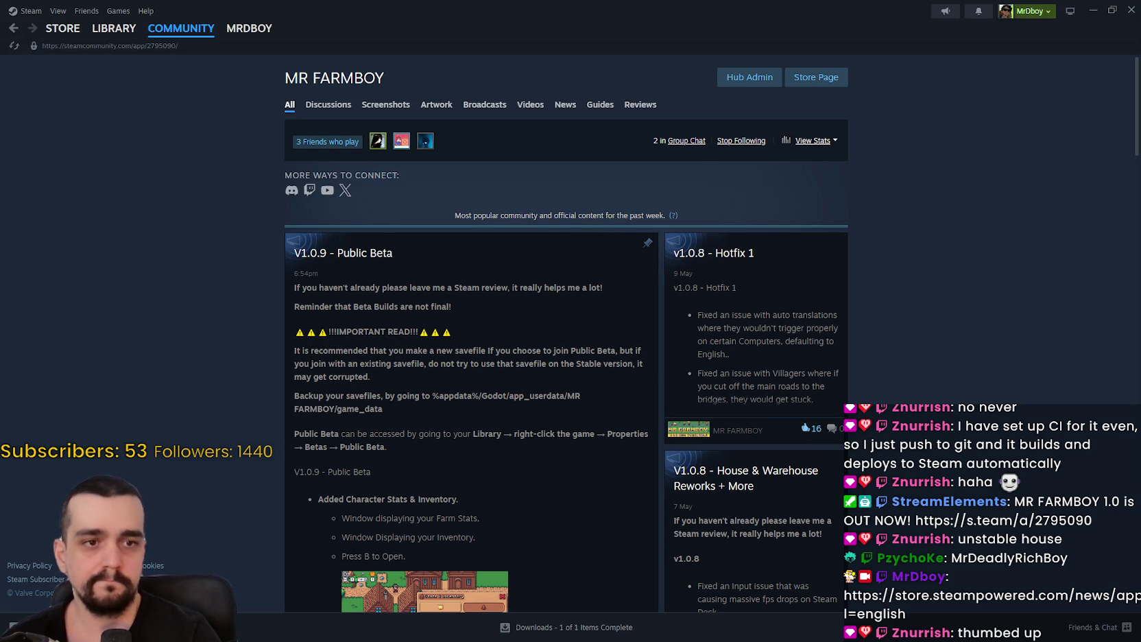
scroll(483, 331, "down", 3)
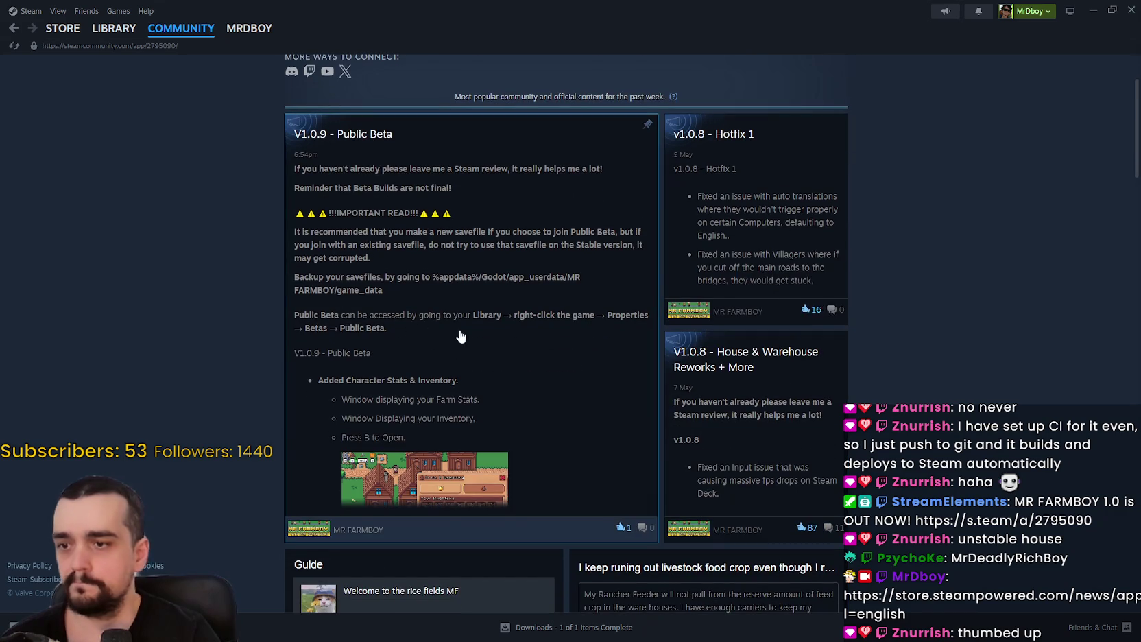
left_click(461, 336)
scroll(669, 434, "down", 3)
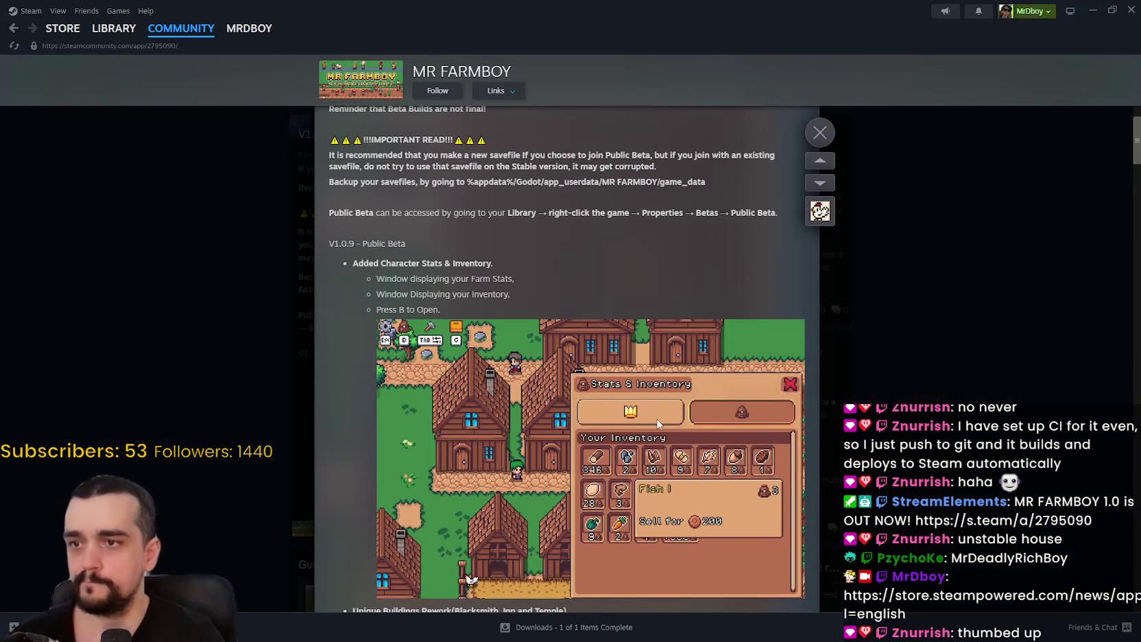
Scroll through the full V1.0.9 Public Beta notes, then close the announcement overlay
scroll(657, 423, "down", 6)
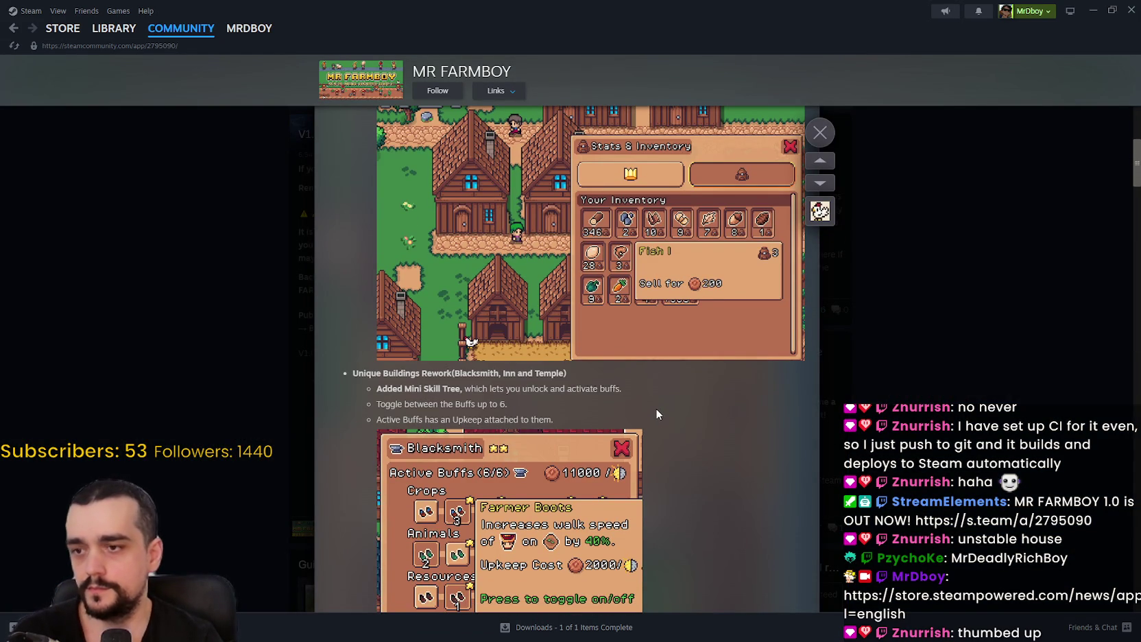
scroll(656, 413, "down", 6)
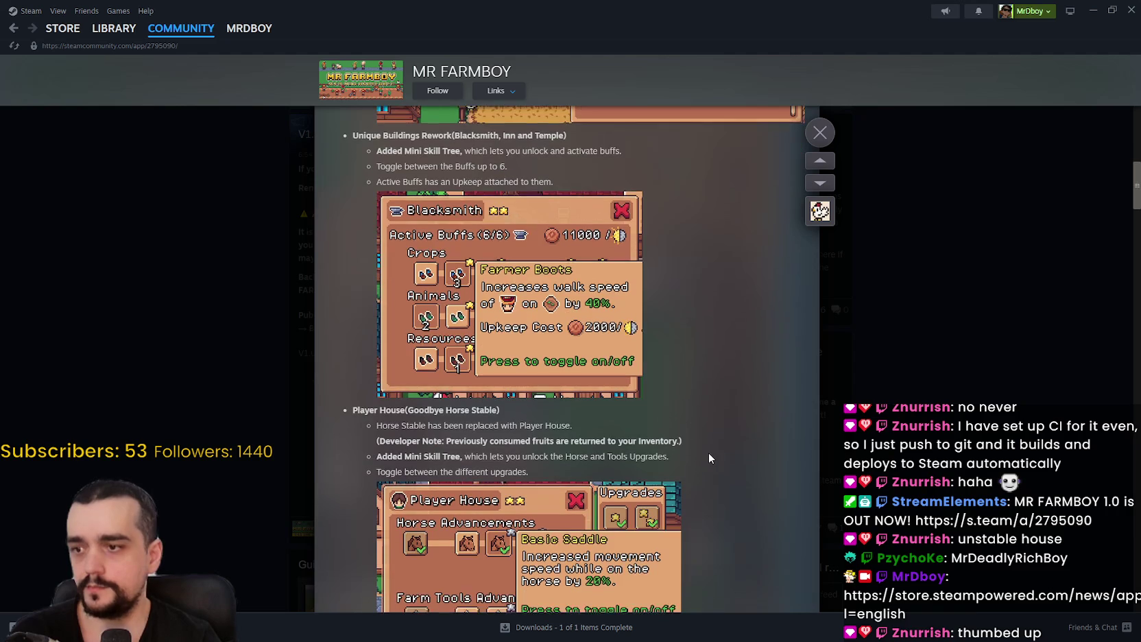
scroll(703, 459, "down", 3)
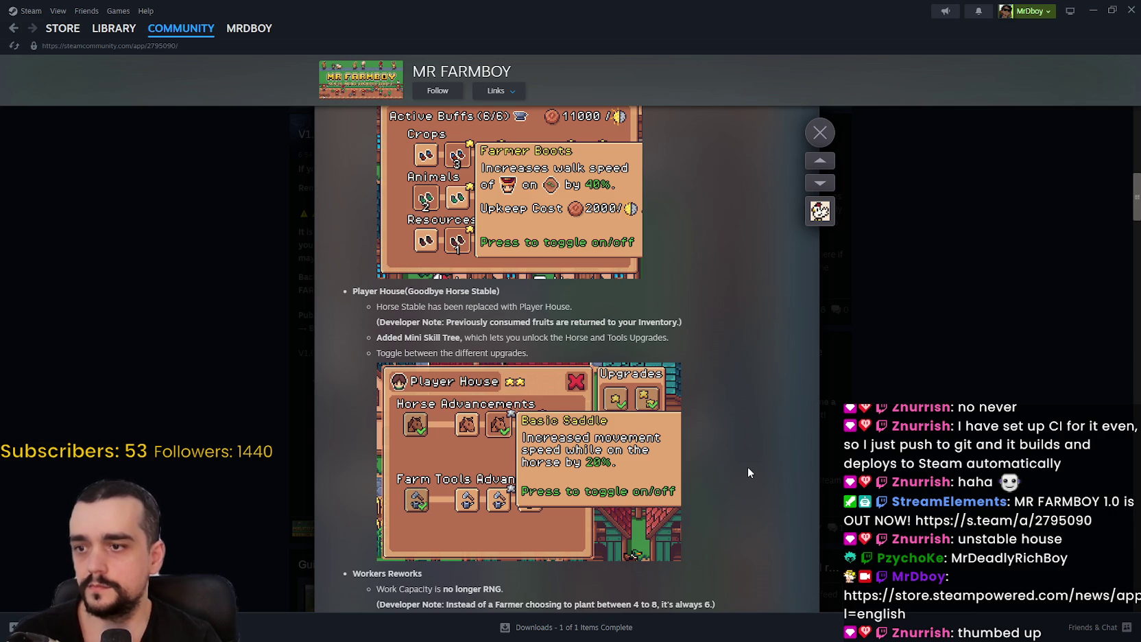
scroll(749, 473, "down", 1)
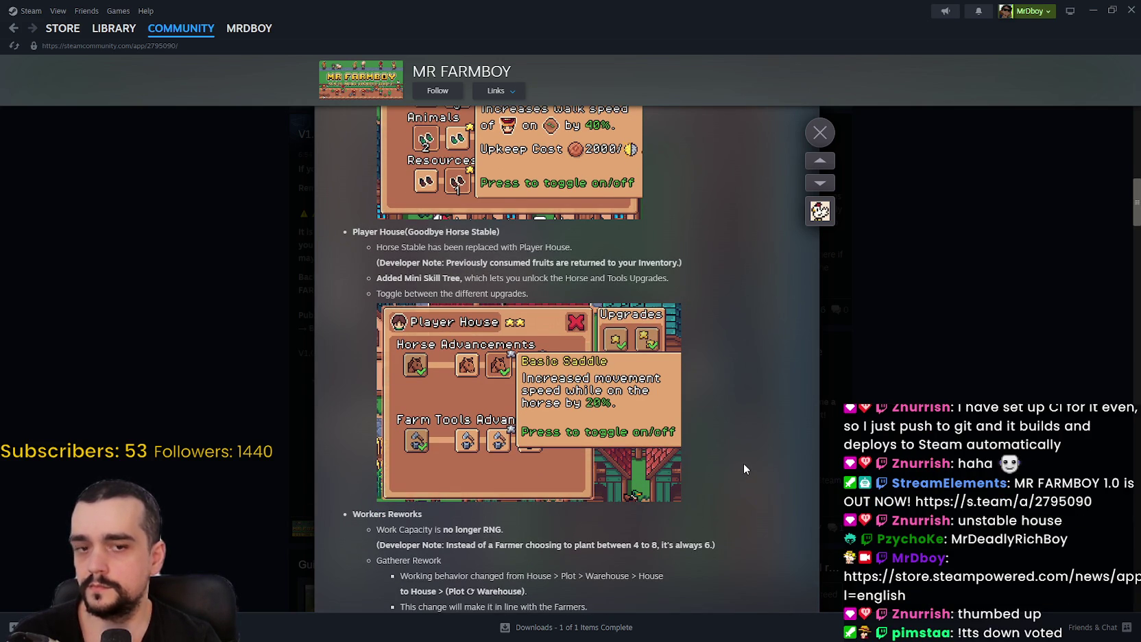
scroll(743, 463, "down", 4)
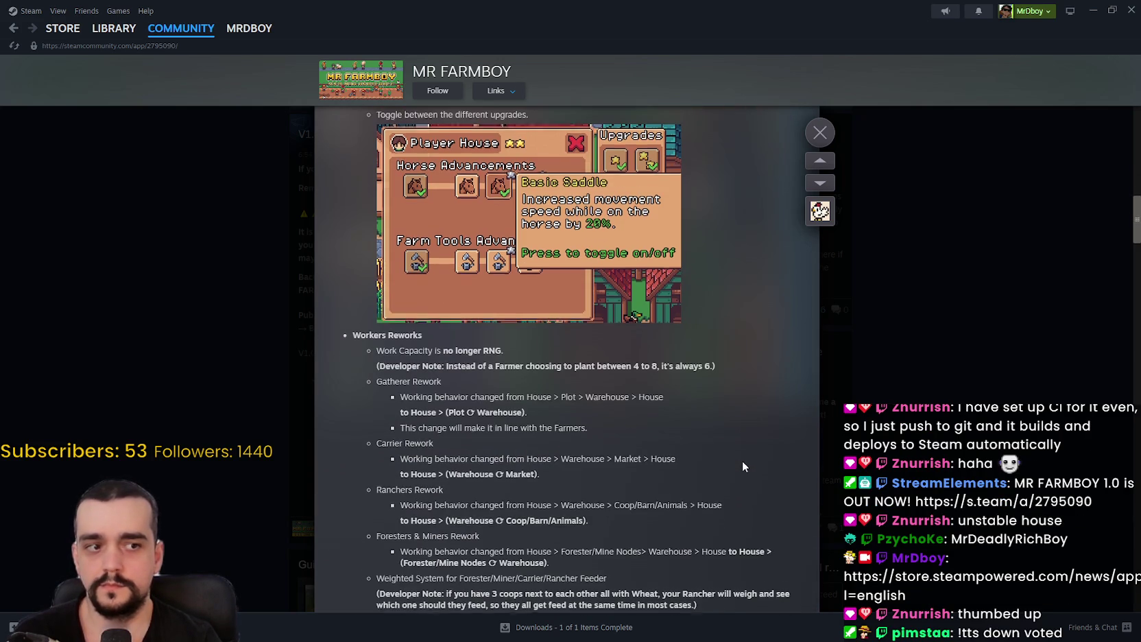
scroll(742, 460, "down", 2)
scroll(735, 459, "down", 4)
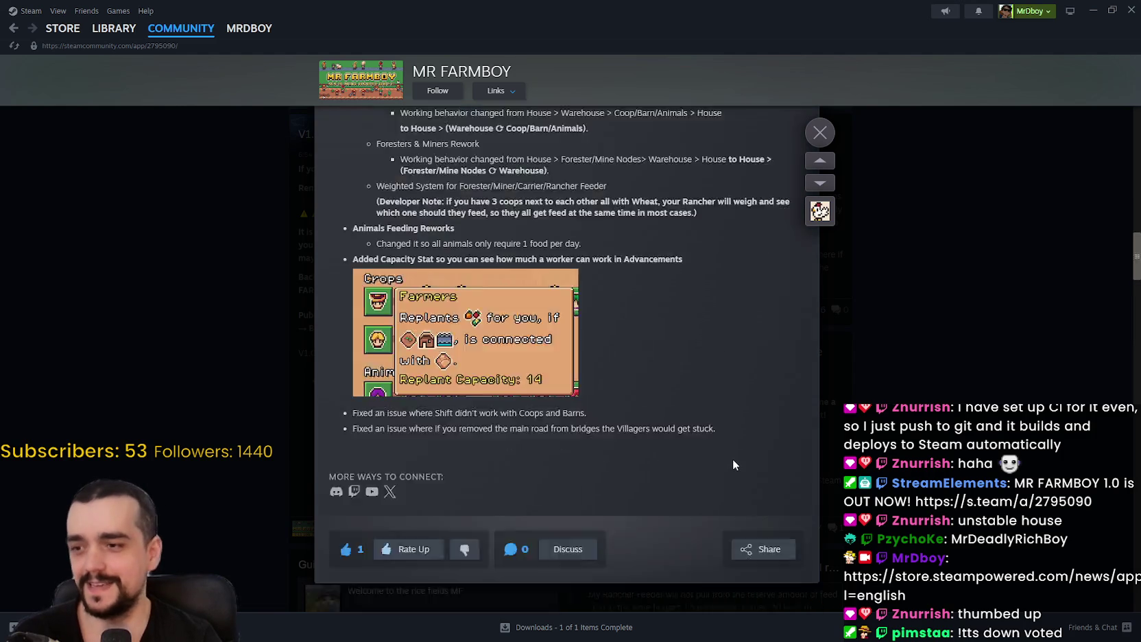
scroll(710, 439, "up", 4)
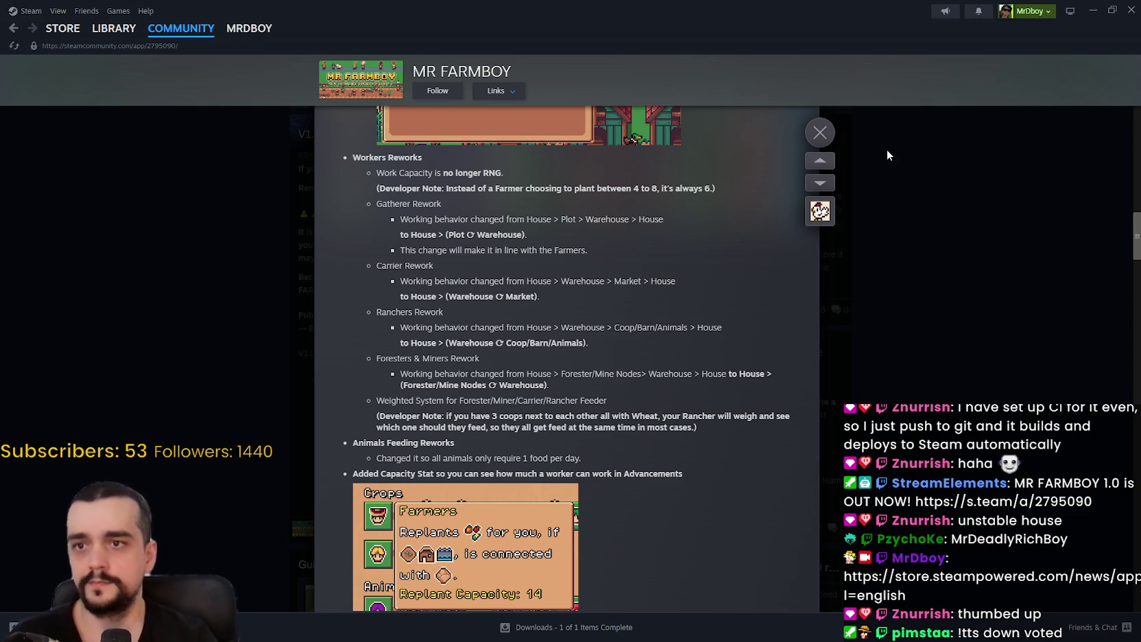
left_click(830, 137)
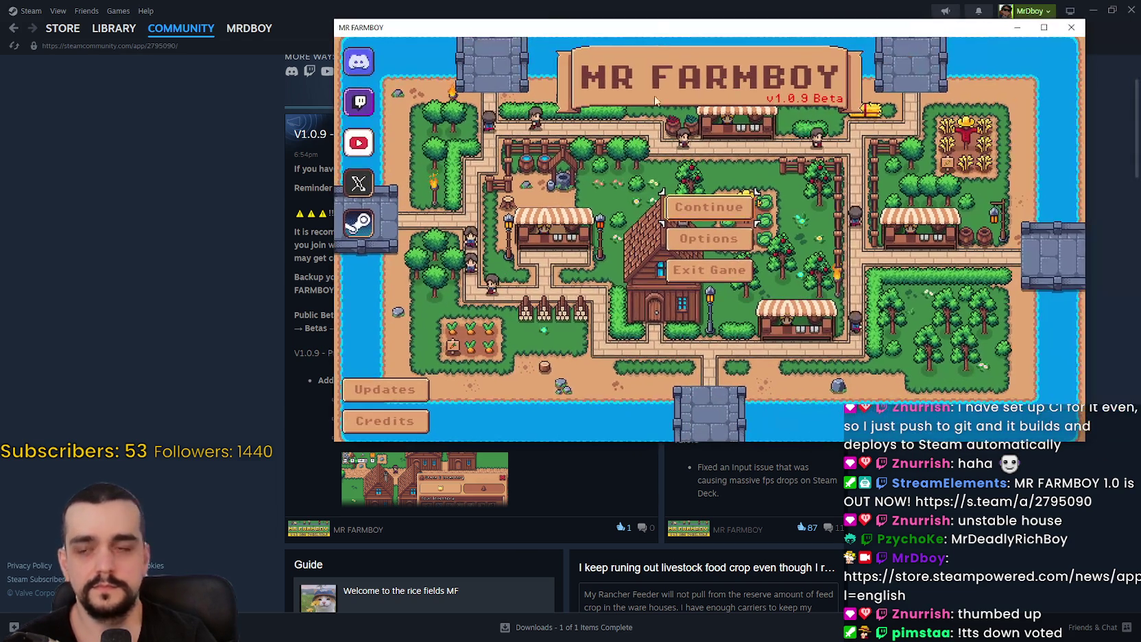
Load Save 1 from the Play menu and open the Player House's Horse and Farm Tools Advancements
left_click(704, 209)
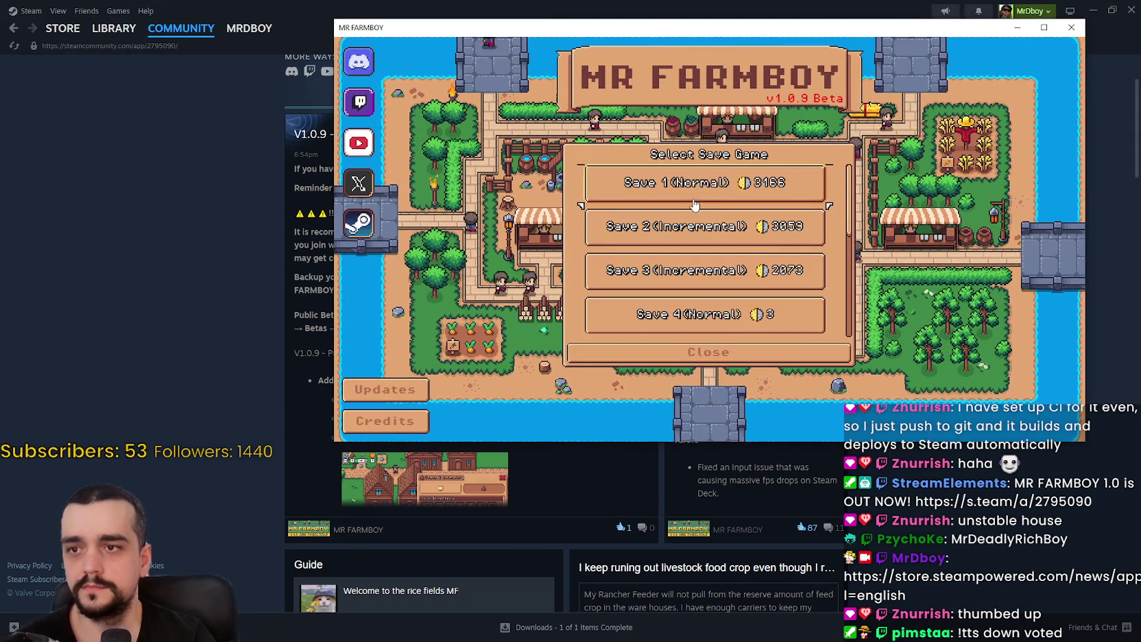
left_click(703, 192)
left_click(645, 182)
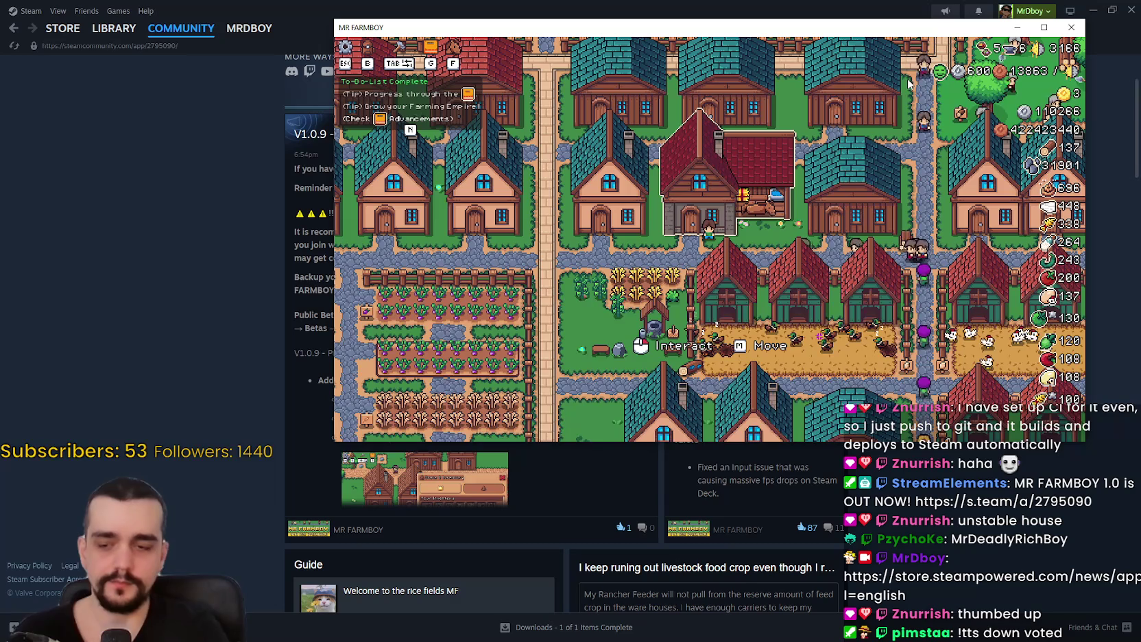
left_click(813, 176)
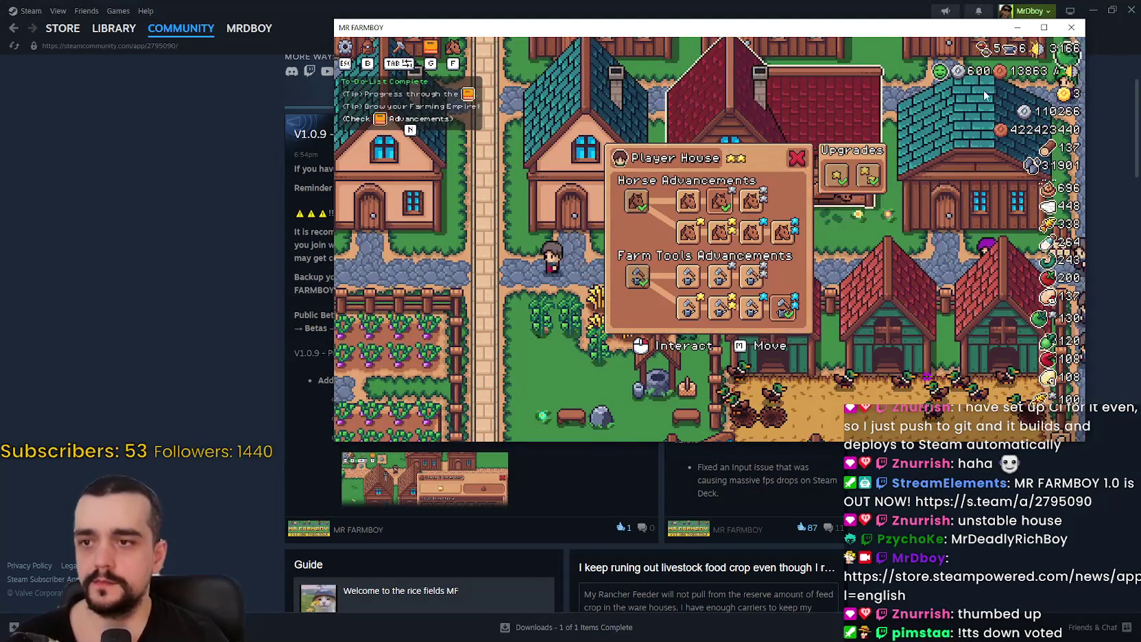
Make the game full-screen, close the Player House advancements, and walk around the village
left_click(1042, 28)
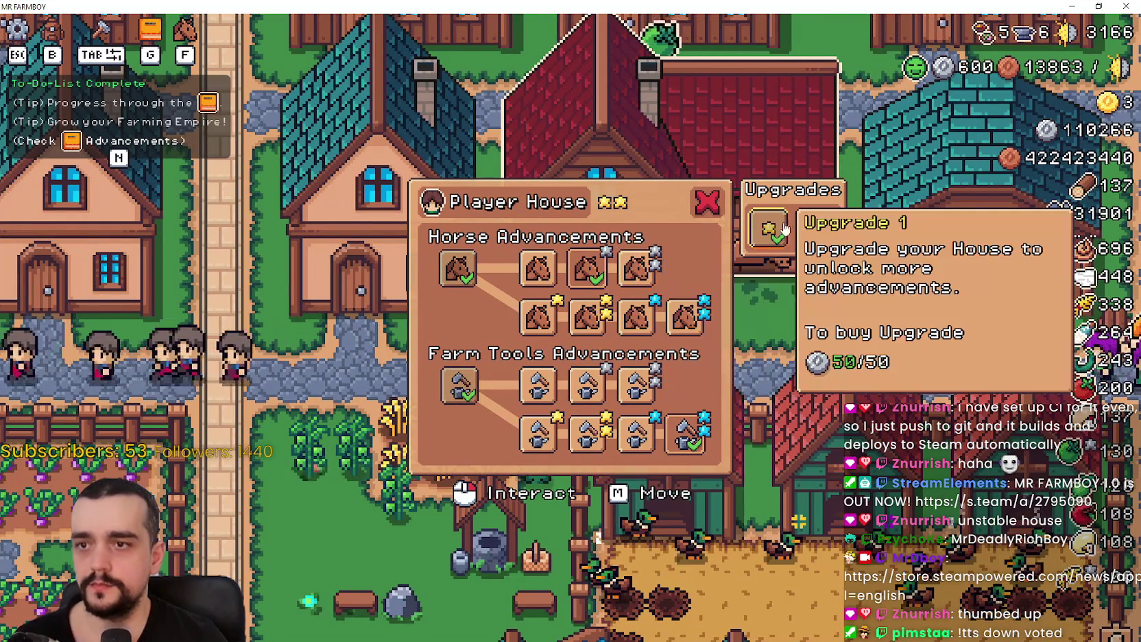
left_click(707, 203)
key("a")
key("w")
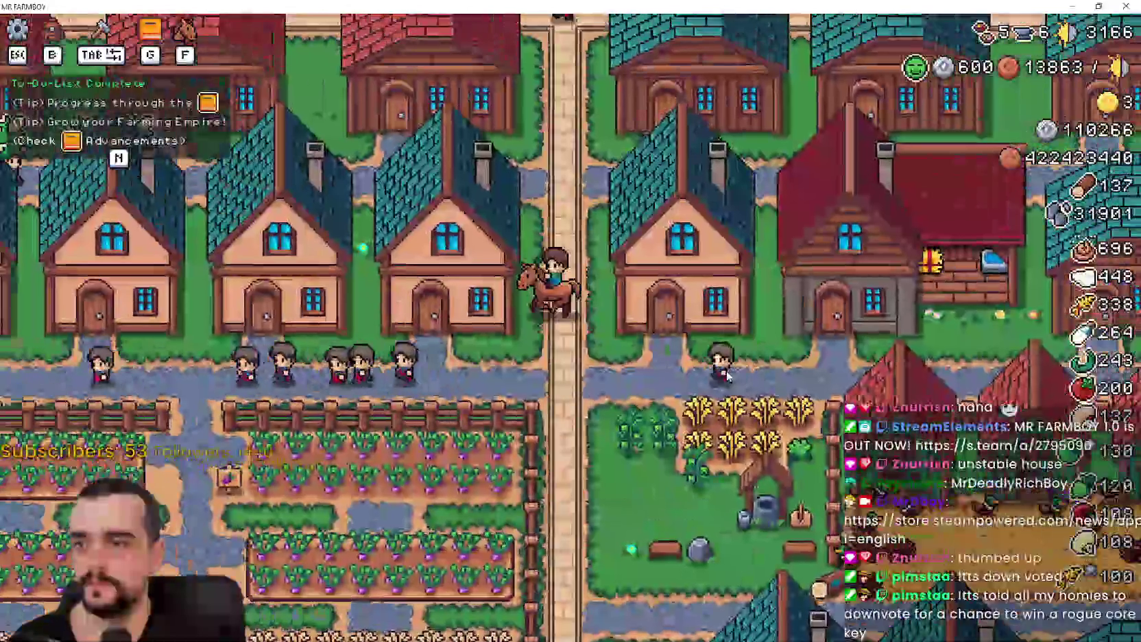
key("s")
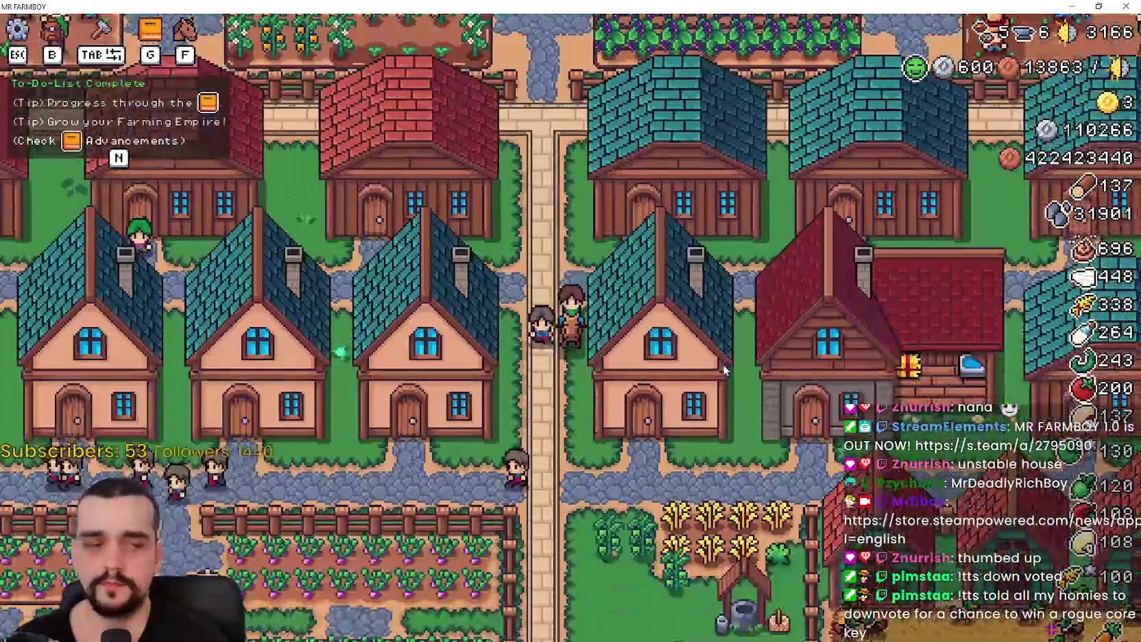
key("d")
key("n")
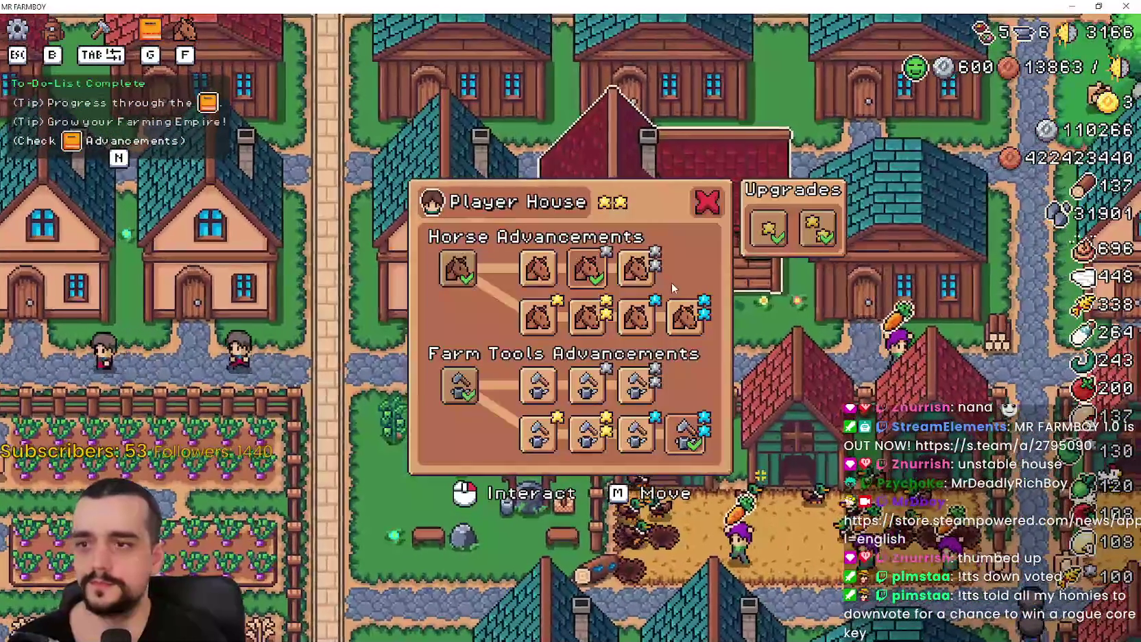
key("a")
Ride the horse along the village roads past the houses to the well
key("a")
key("w")
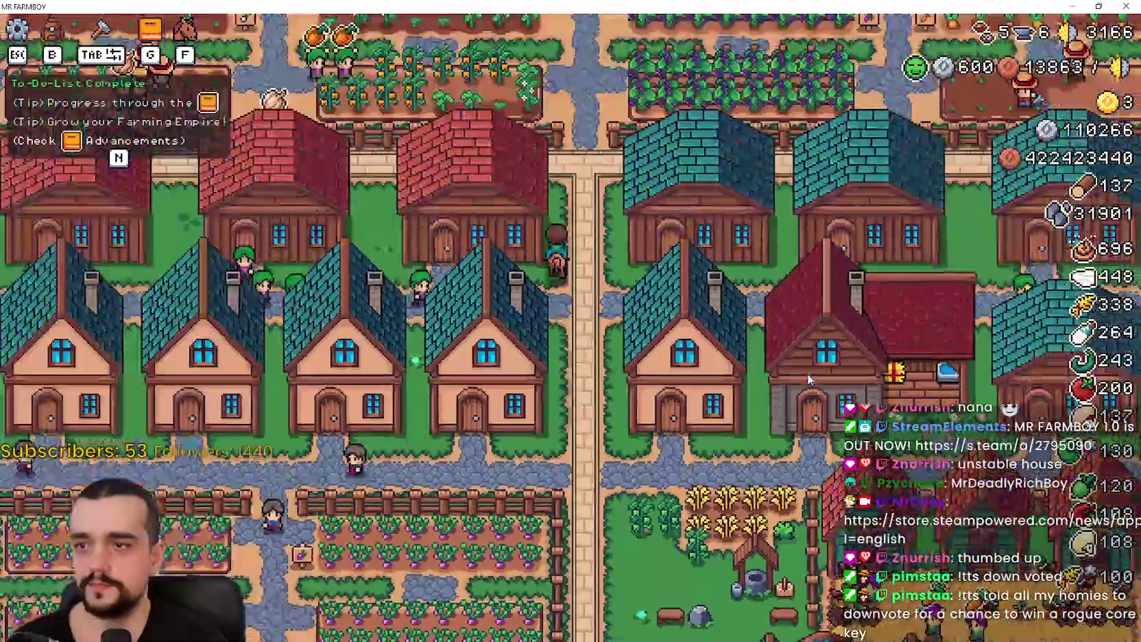
key("s")
key("a")
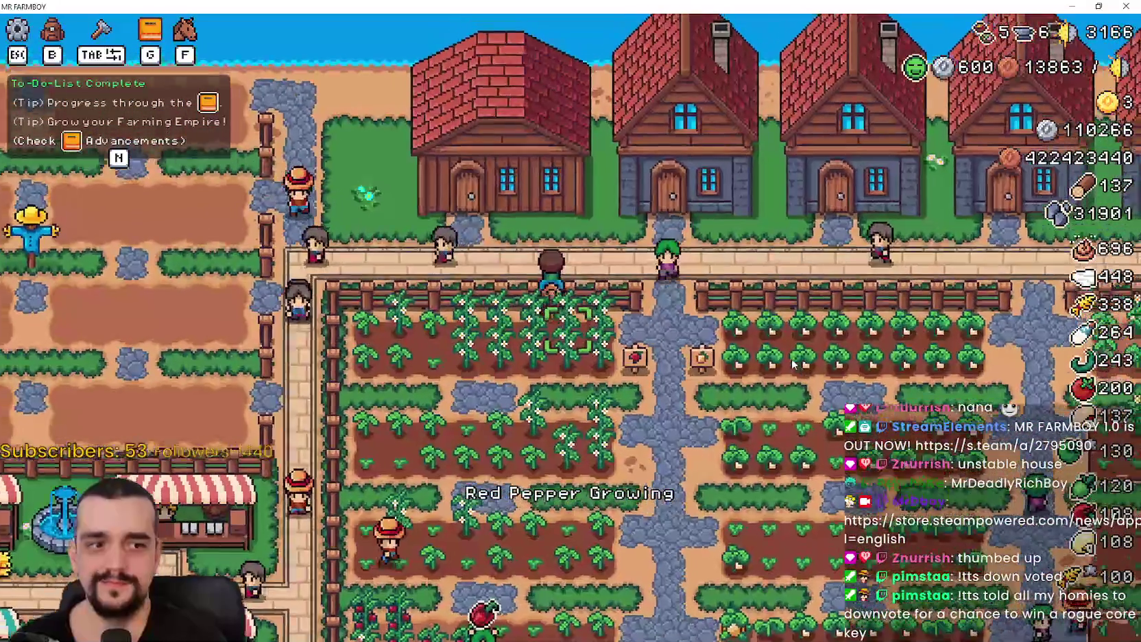
scroll(795, 366, "up", 2)
scroll(793, 363, "down", 3)
key("w")
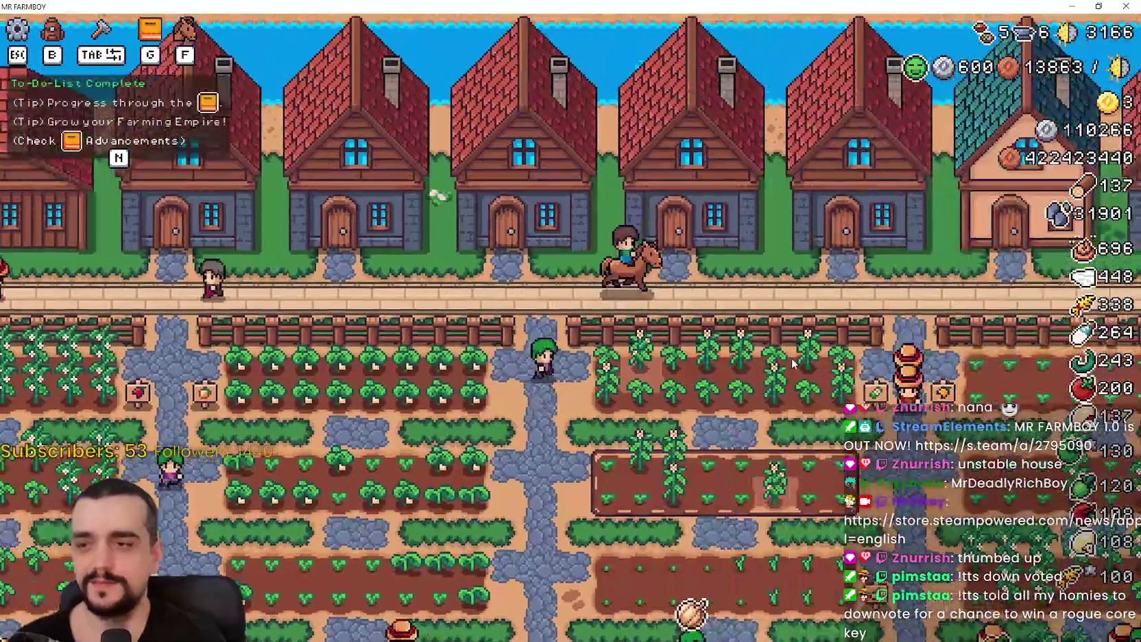
key("d")
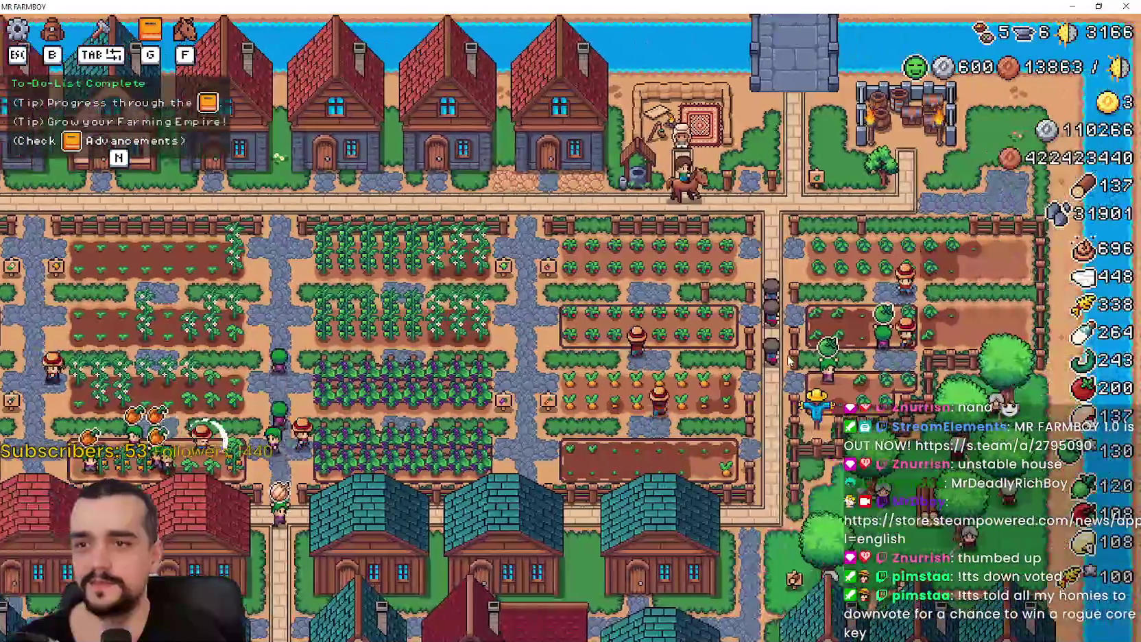
scroll(788, 362, "up", 1)
key("a")
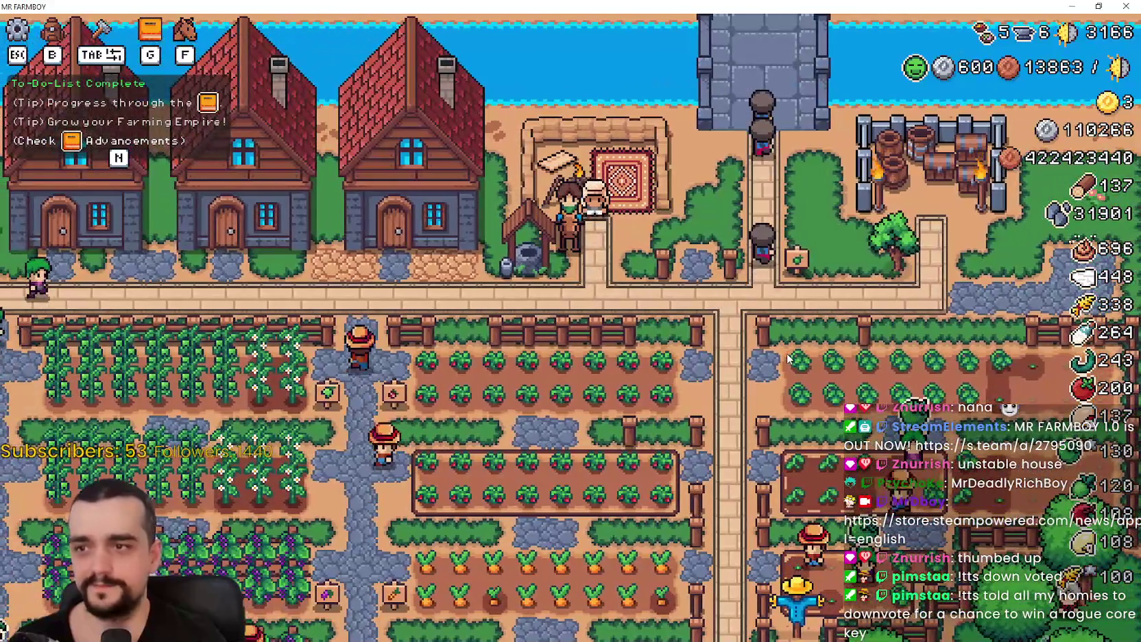
Ride up to the Merchant Seller and briefly open its trade panel
key("d")
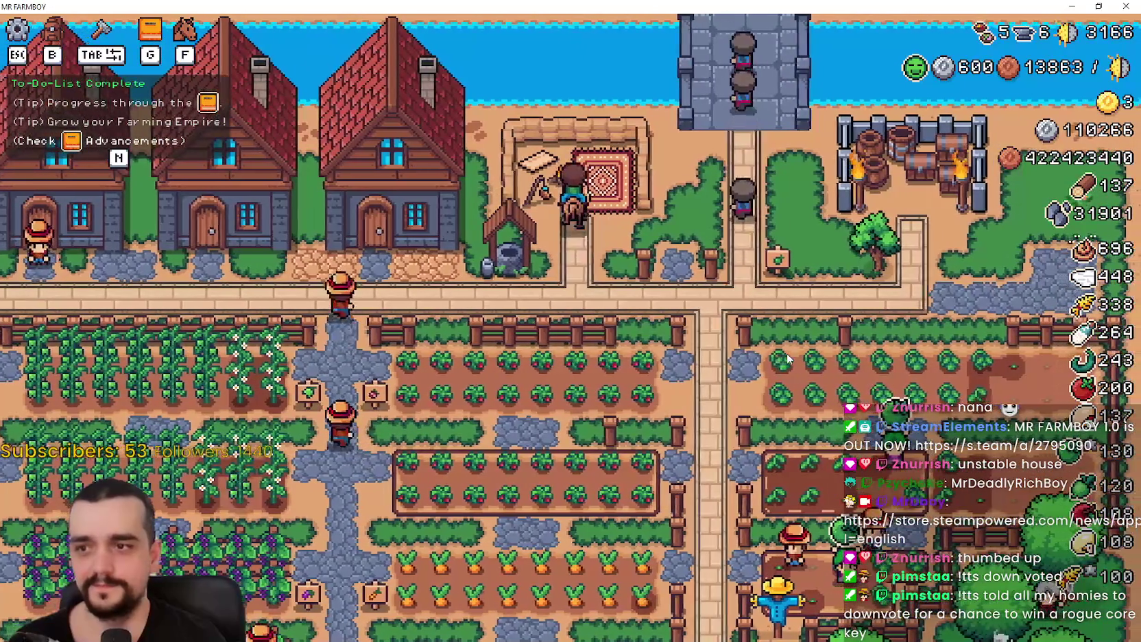
key("e")
key("Escape")
scroll(787, 359, "down", 4)
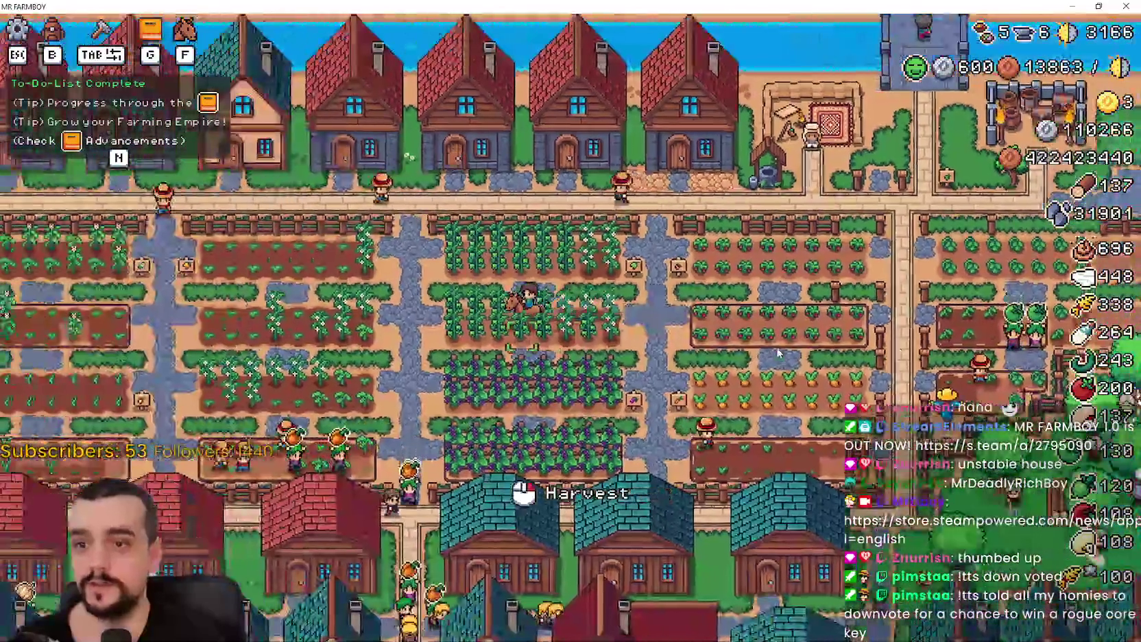
Ride west past the market stalls to the church and open the Temple panel
key("a")
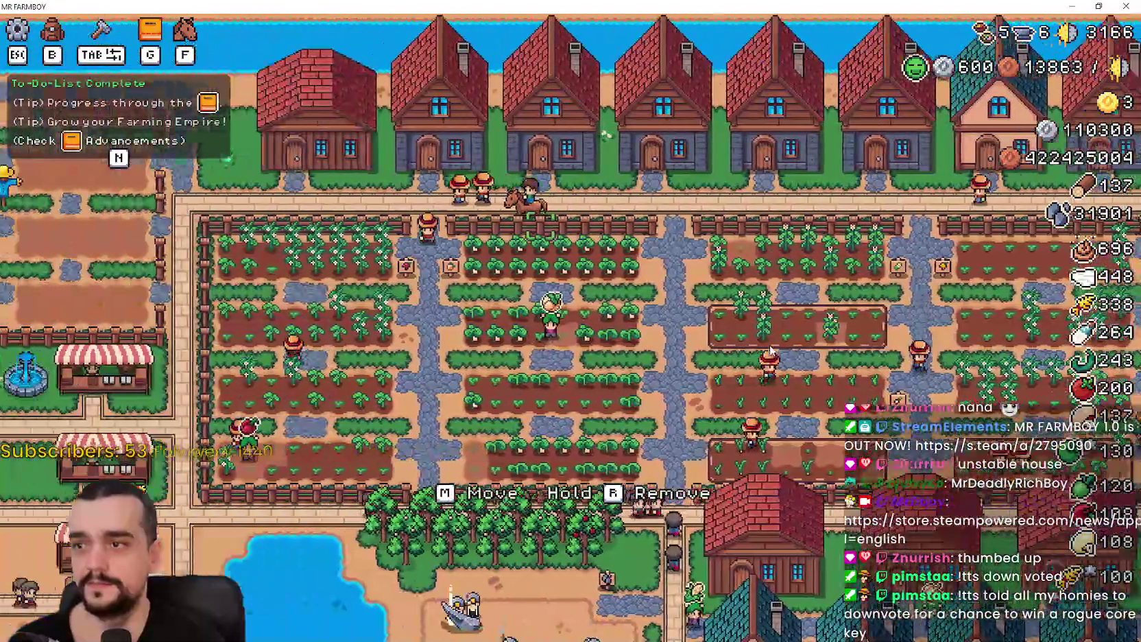
key("a")
key("s")
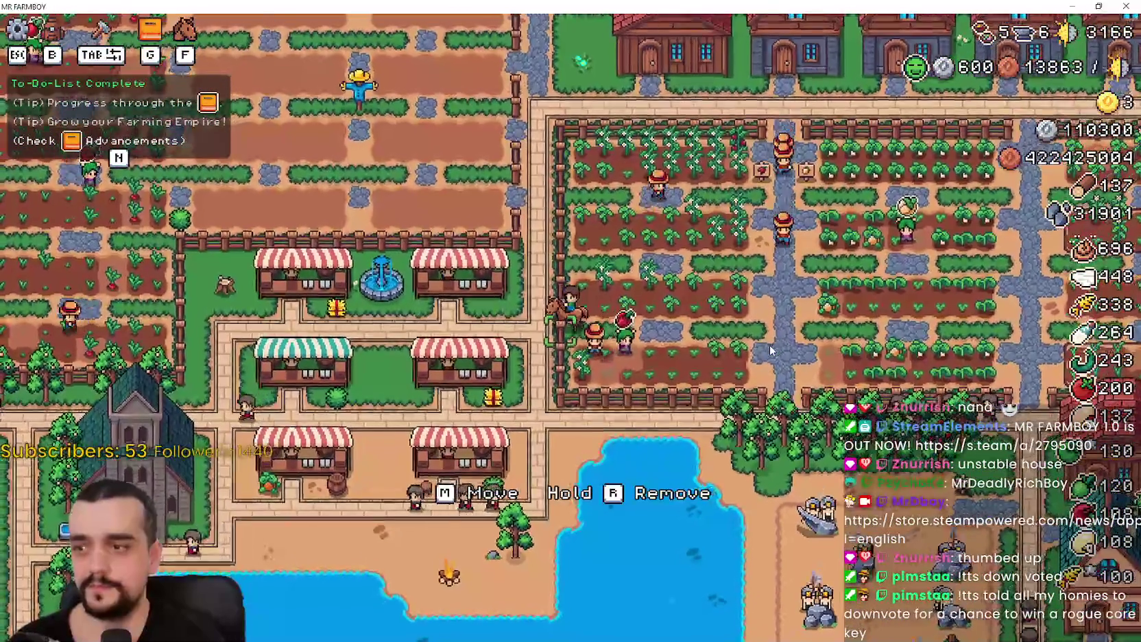
key("a")
key("s")
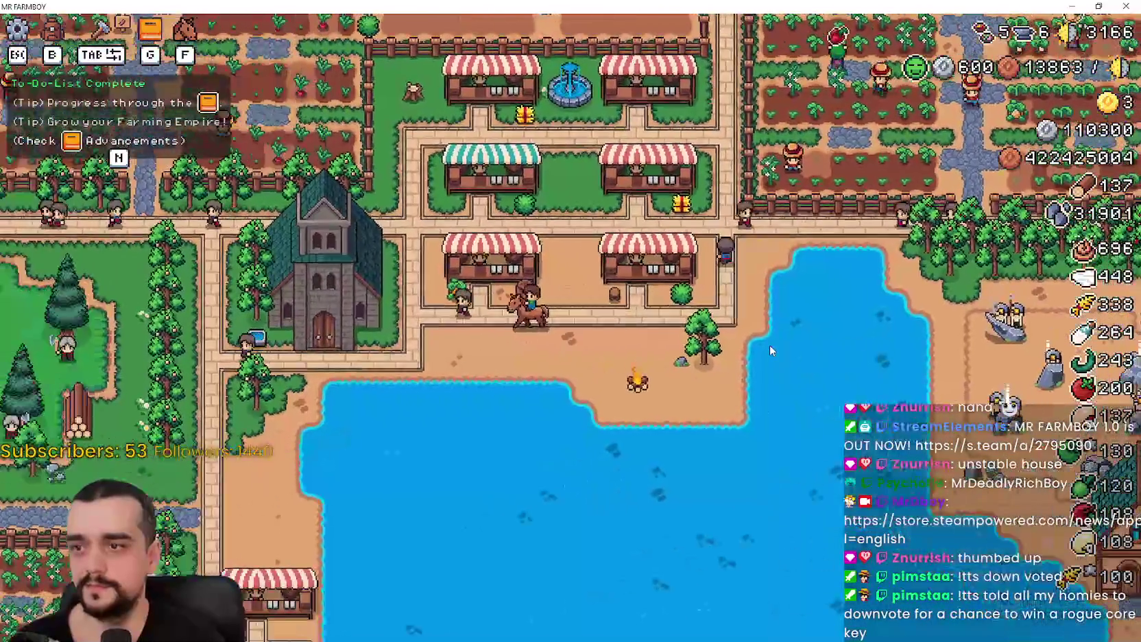
key("e")
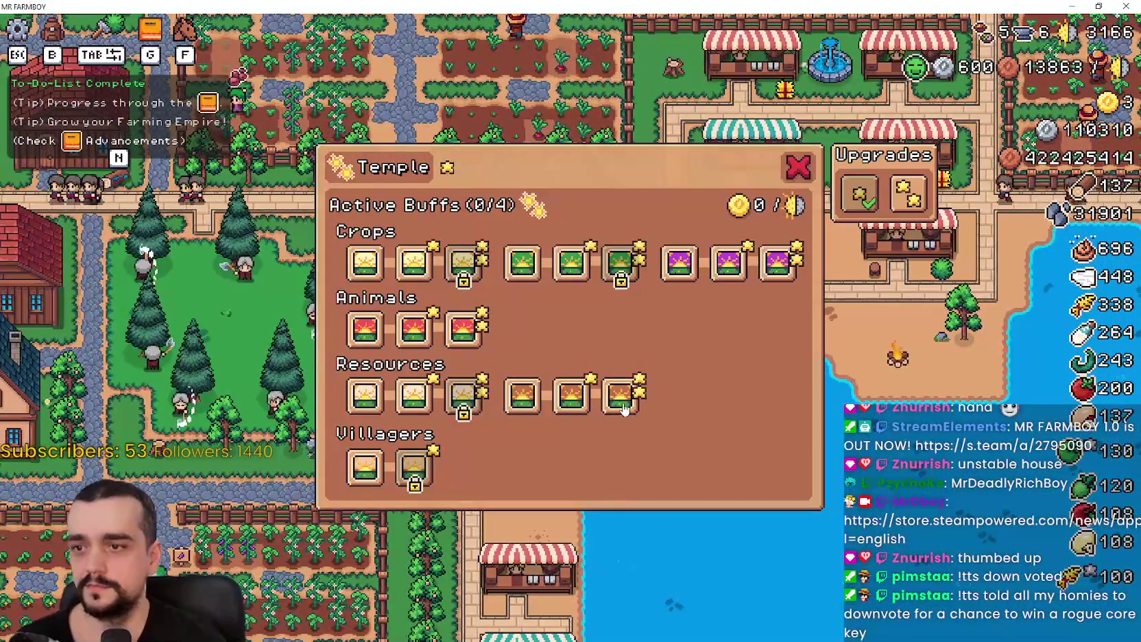
Toggle Crops, Animals and resource buffs to 3/4 active with upkeep 30, then close the Temple
left_click(571, 263)
left_click(728, 263)
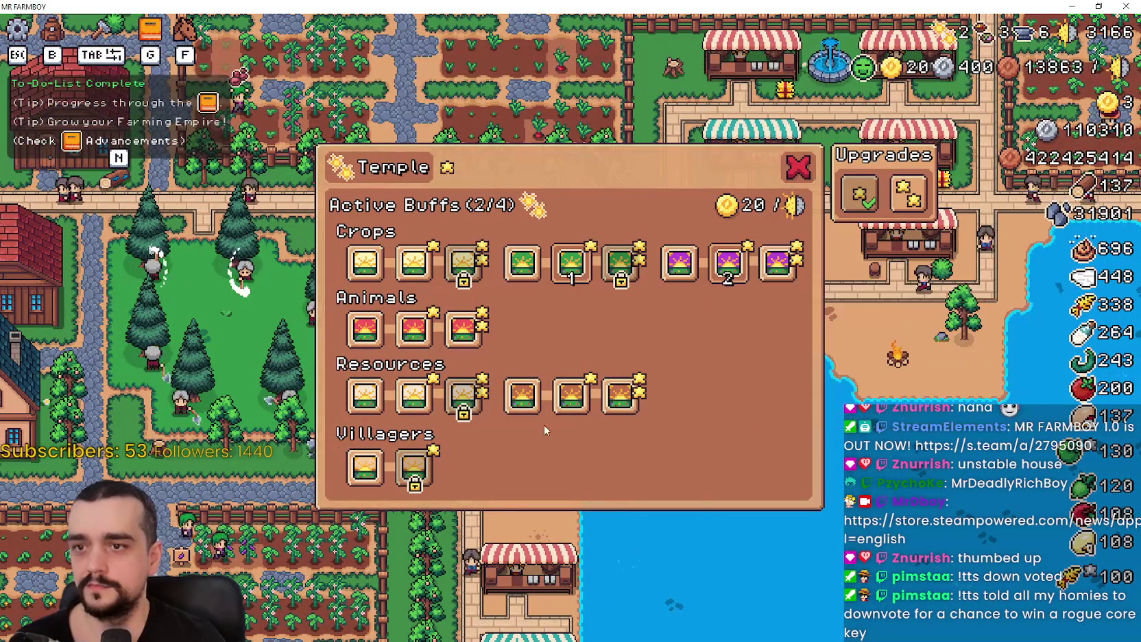
left_click(413, 329)
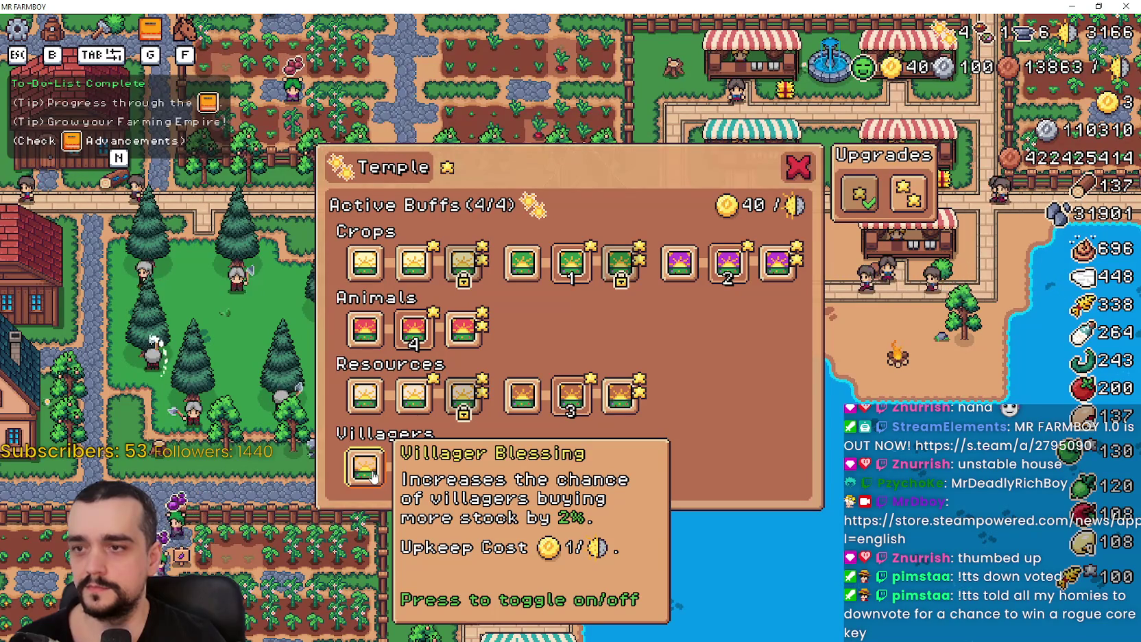
left_click(572, 263)
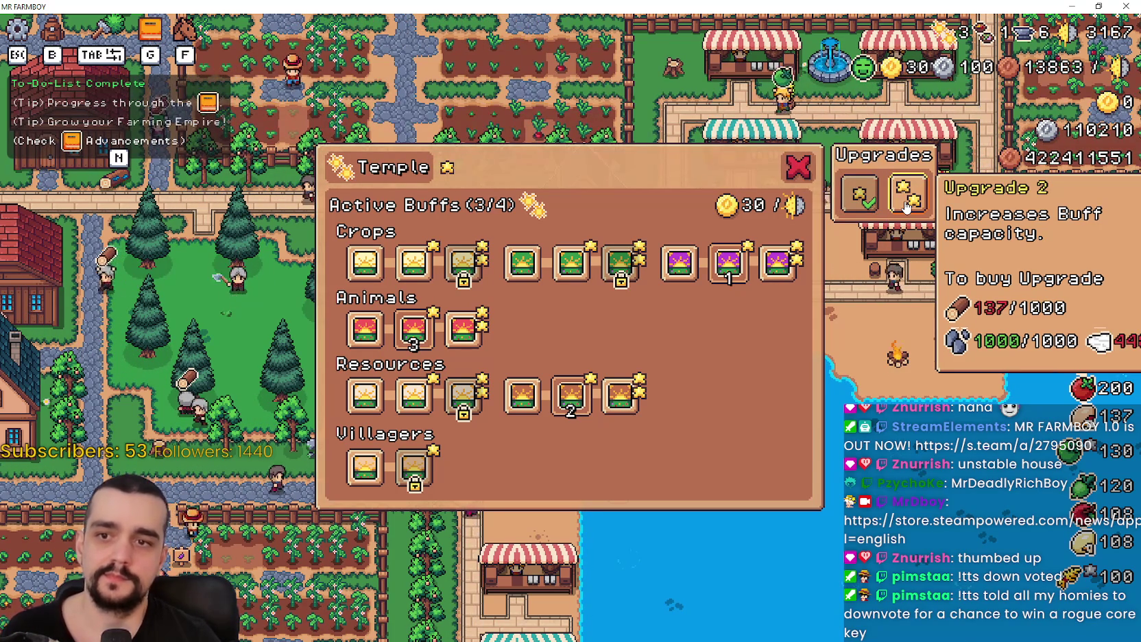
left_click(688, 277)
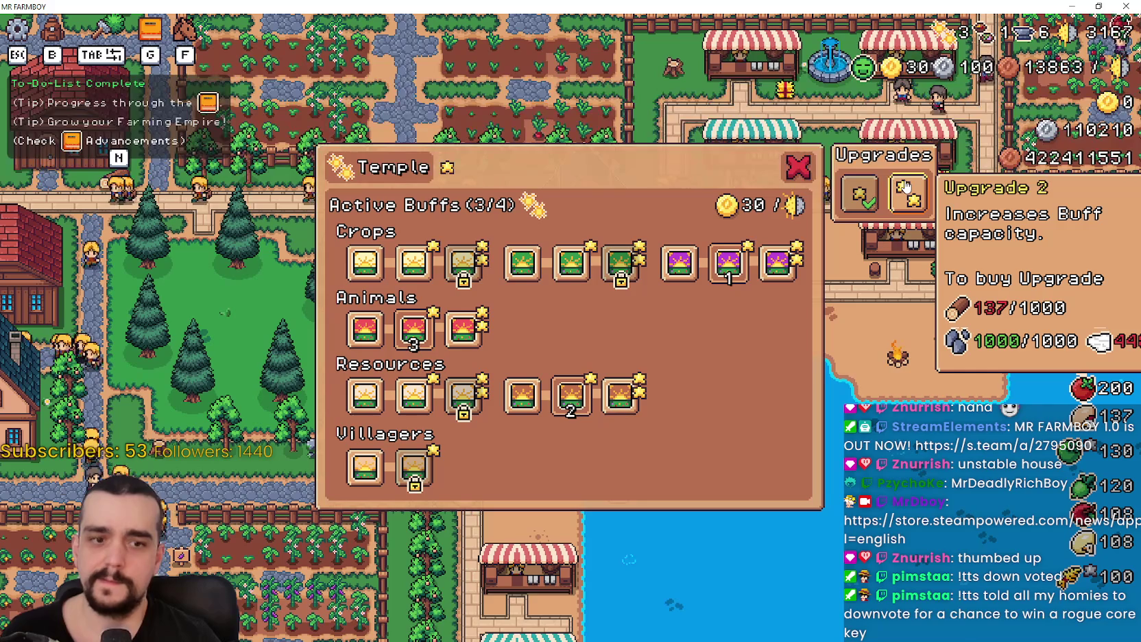
left_click(802, 168)
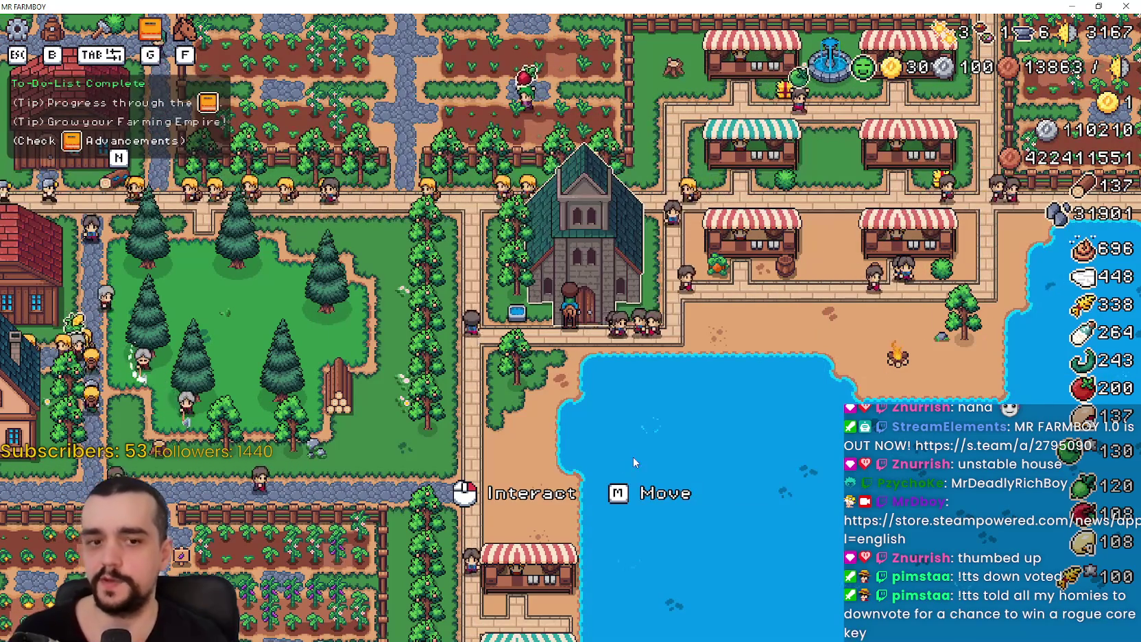
Open the House workers and beds panel to check Upgrade 2 costs, then close it
key("a")
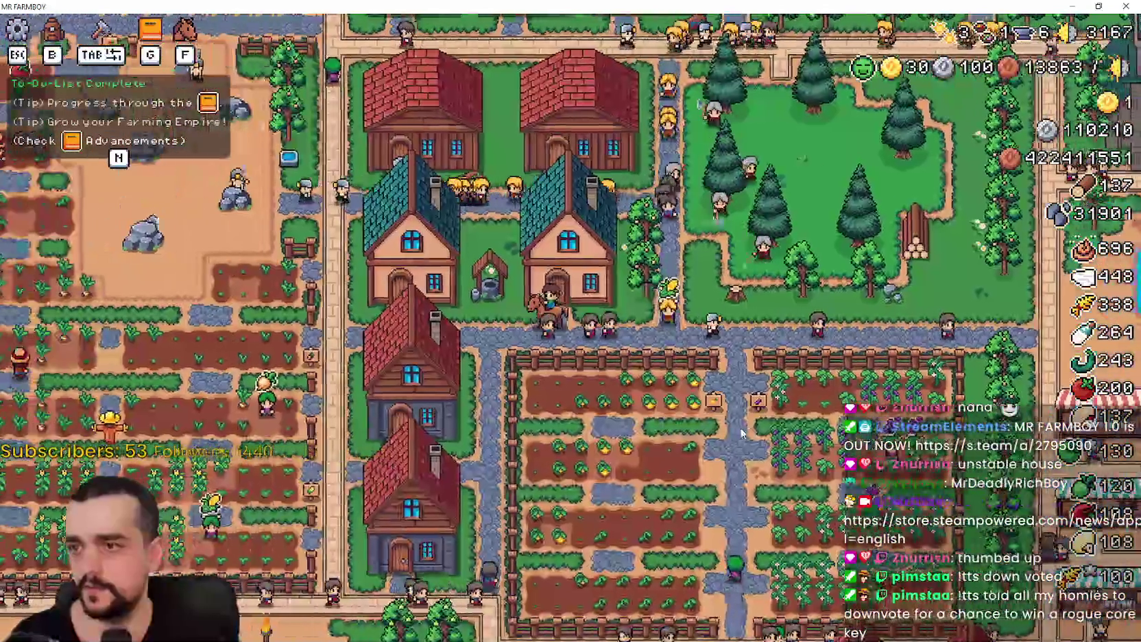
left_click(569, 261)
mouse_move(828, 166)
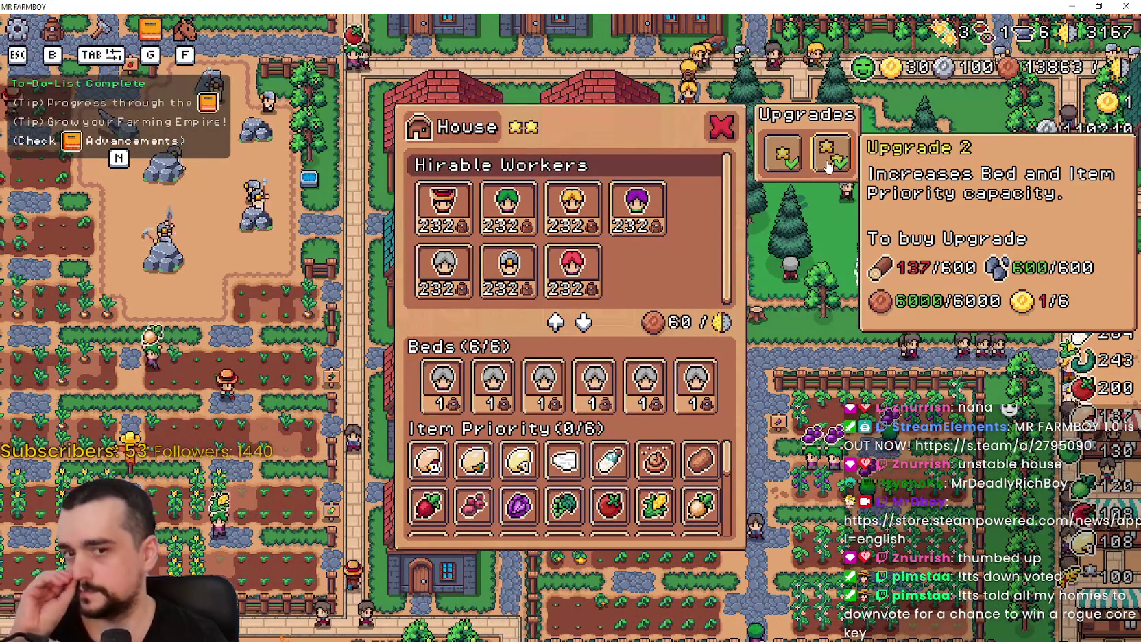
key("Escape")
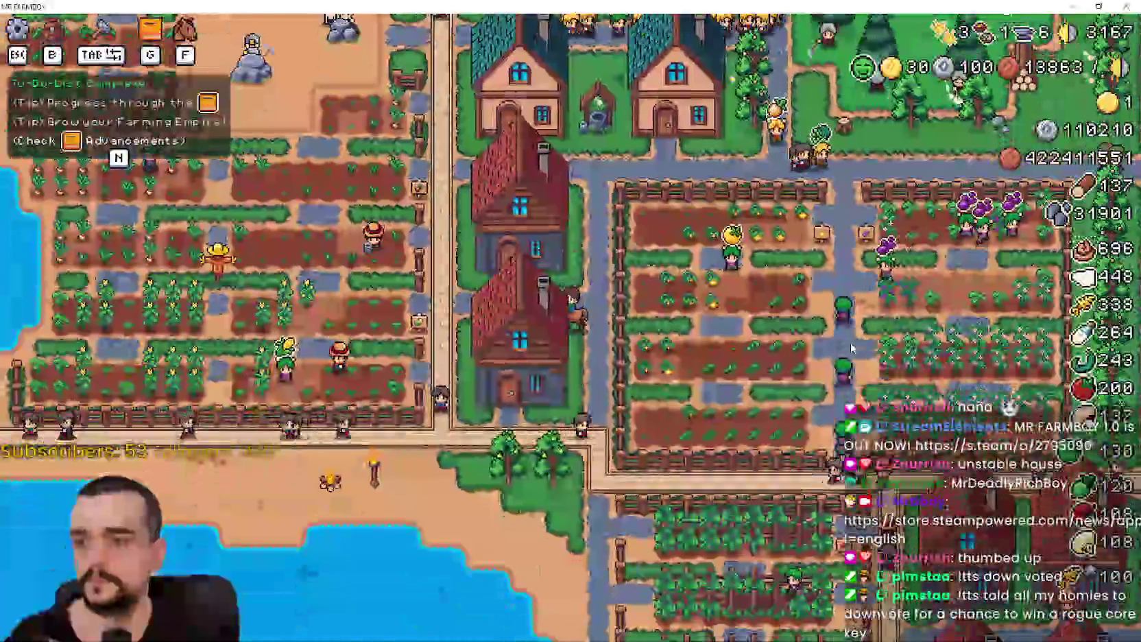
key("e")
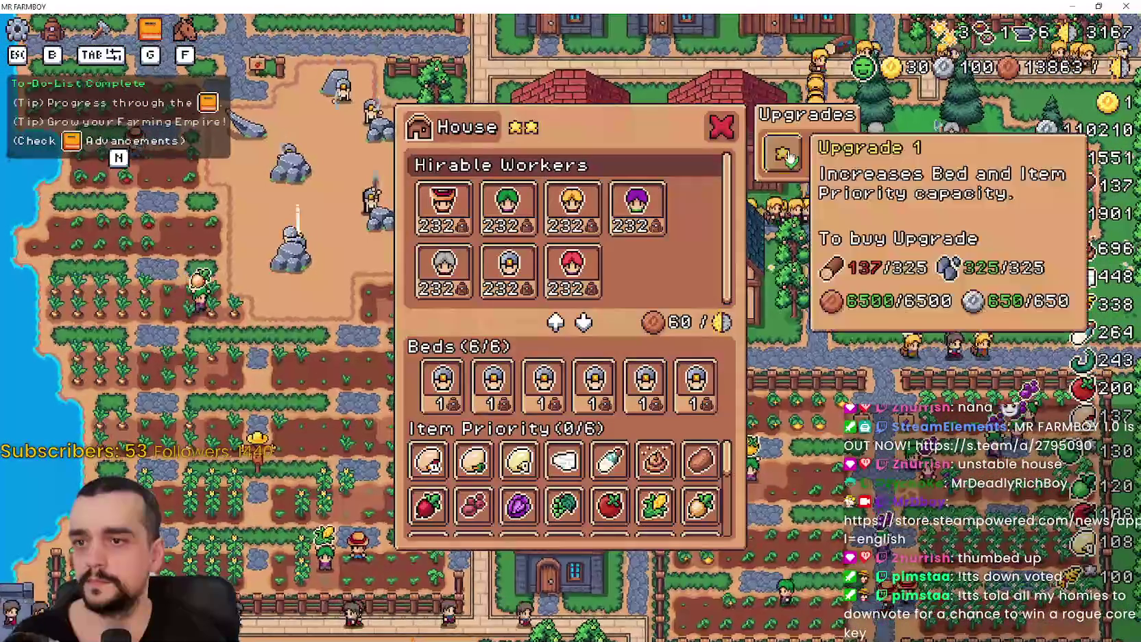
key("Escape")
Ride past the lake to the Inn and open its buff panel (1/6 active, upkeep 100)
key("d")
key("s")
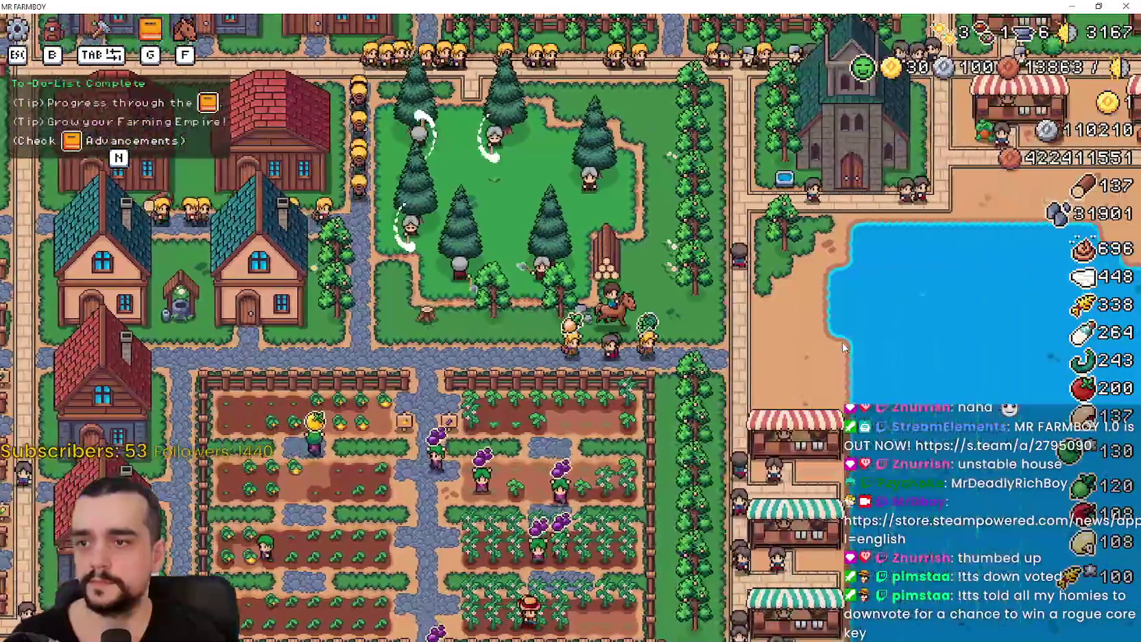
key("a")
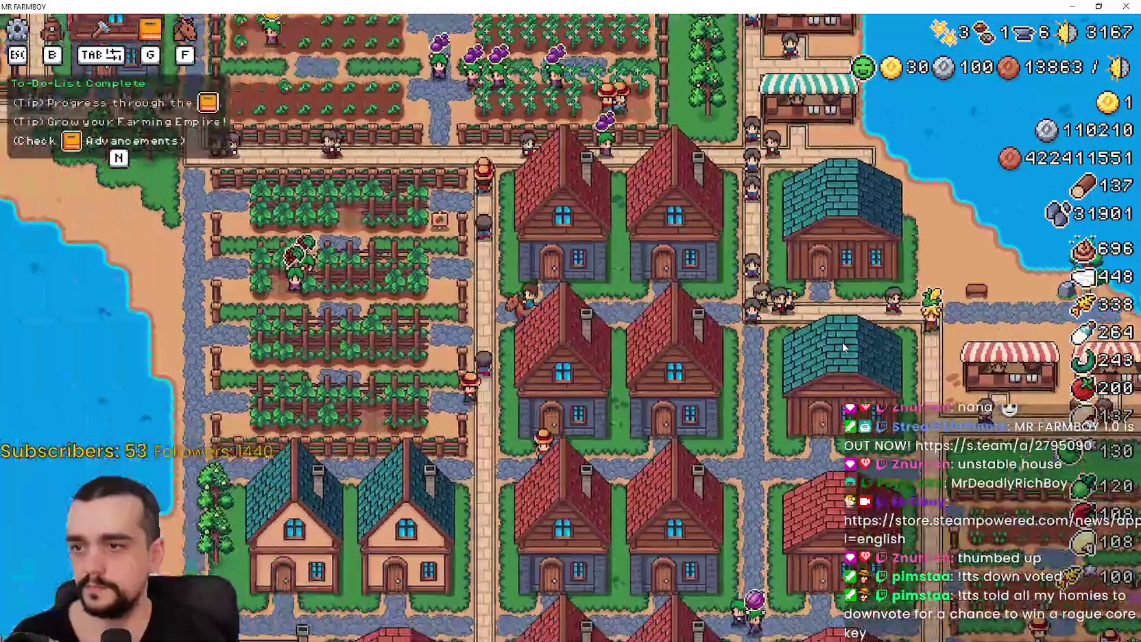
key("s")
key("d")
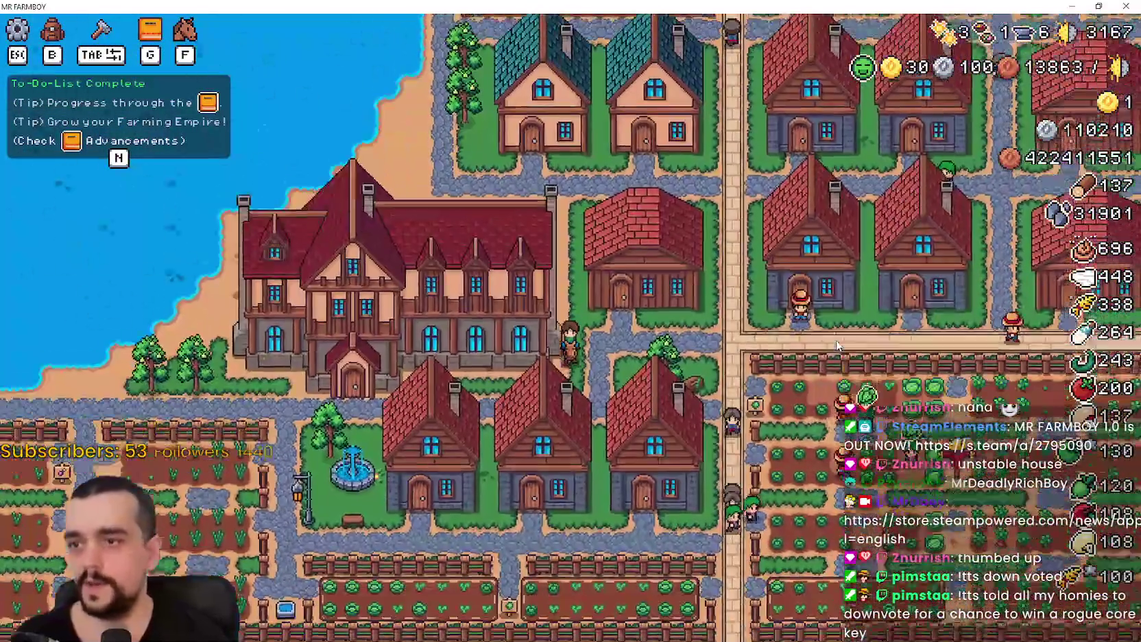
key("a")
left_click(832, 336)
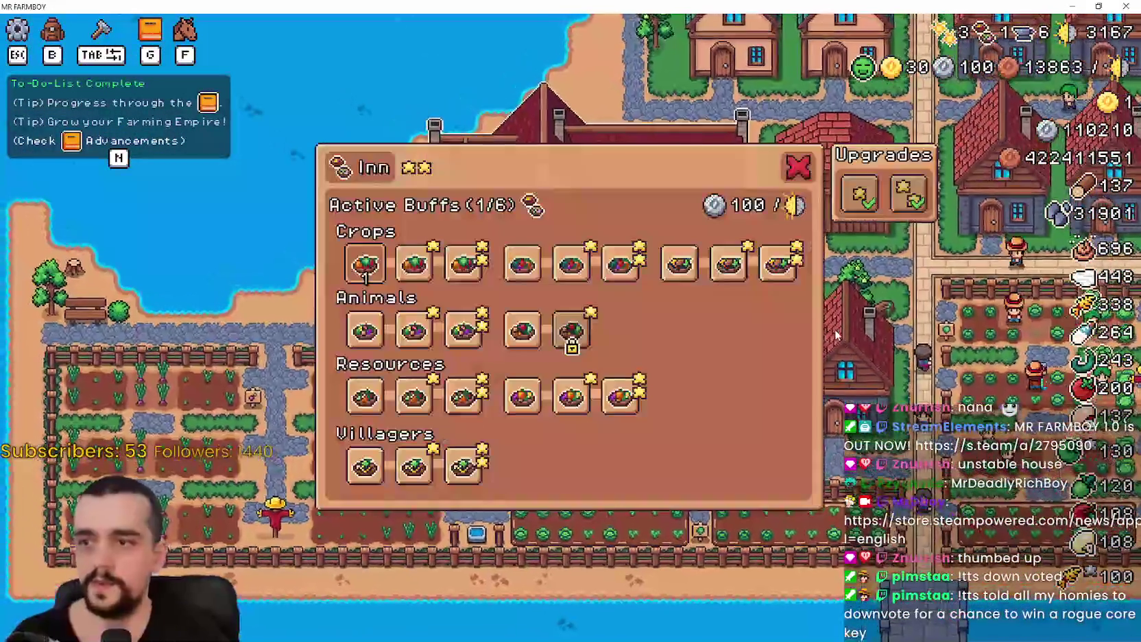
Turn on the Carrier Dishes buff, buy Inn Upgrade 1, and close the Inn
left_click(748, 261)
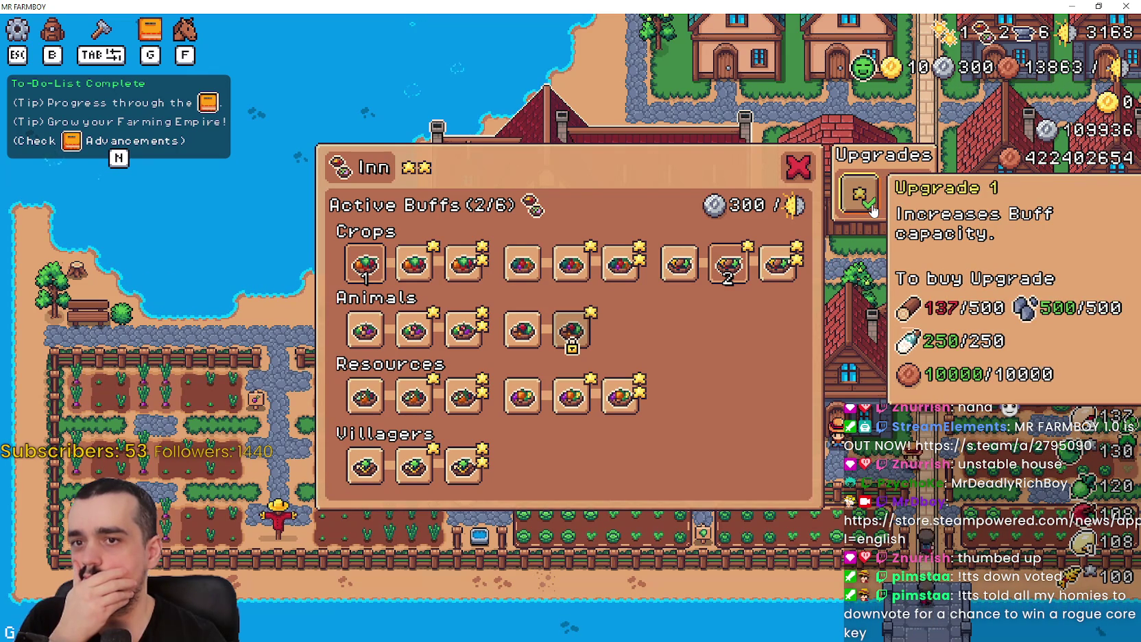
left_click(871, 206)
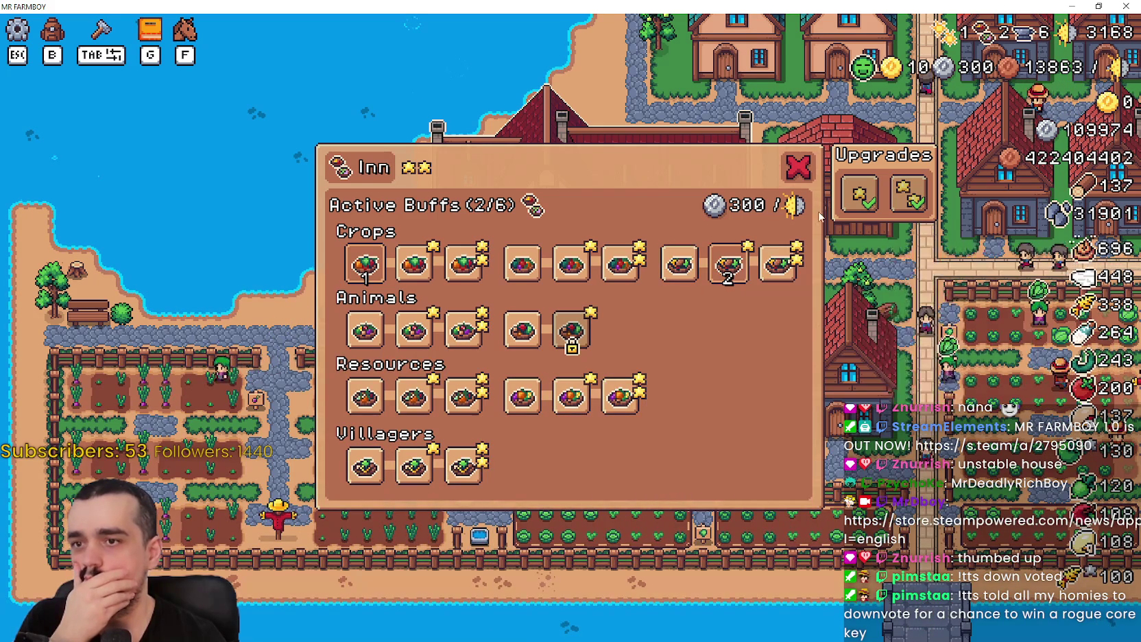
key("Escape")
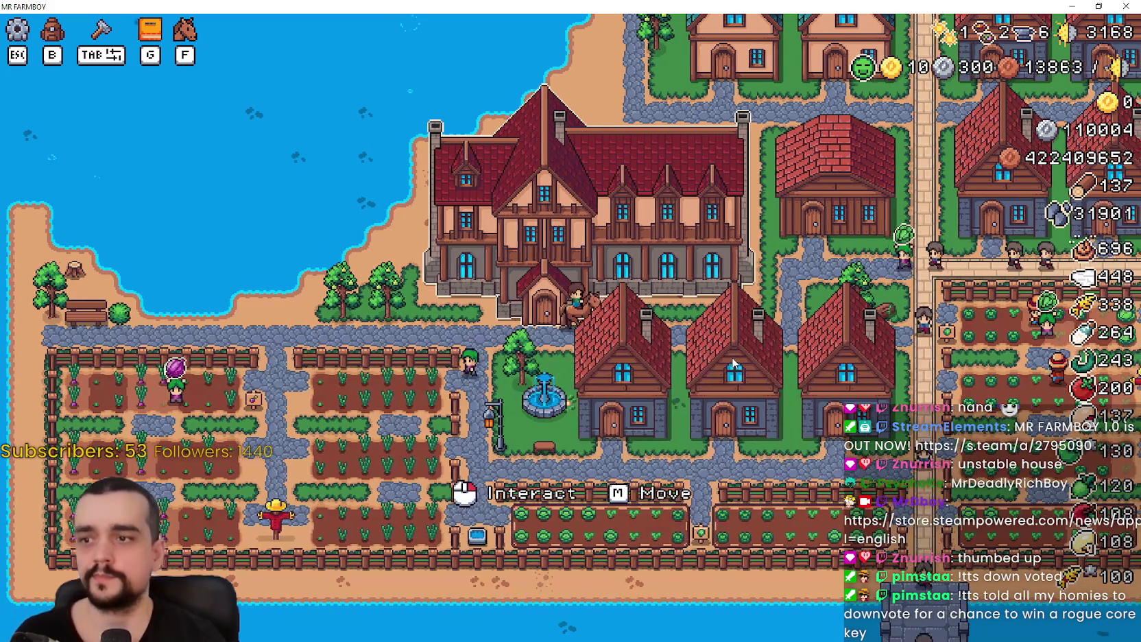
Ride back to the crop fields, dismount by the fence, and switch to Steam's community hub
key("d")
key("w")
key("d")
key("w")
key("w")
key("d")
key("s")
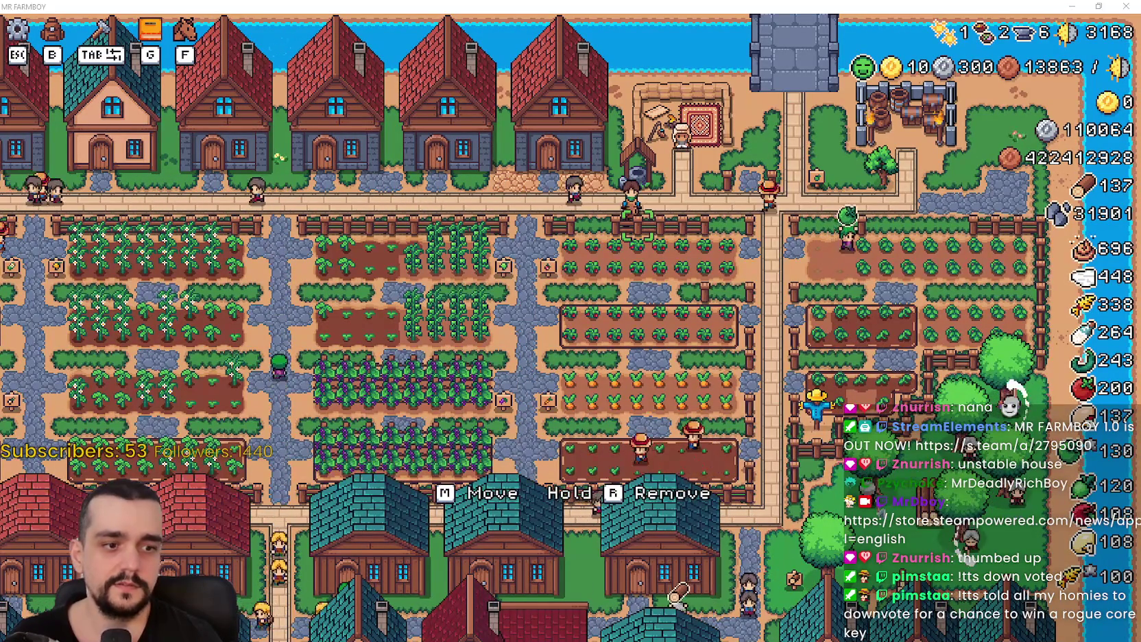
key("alt+Tab")
right_click(890, 352)
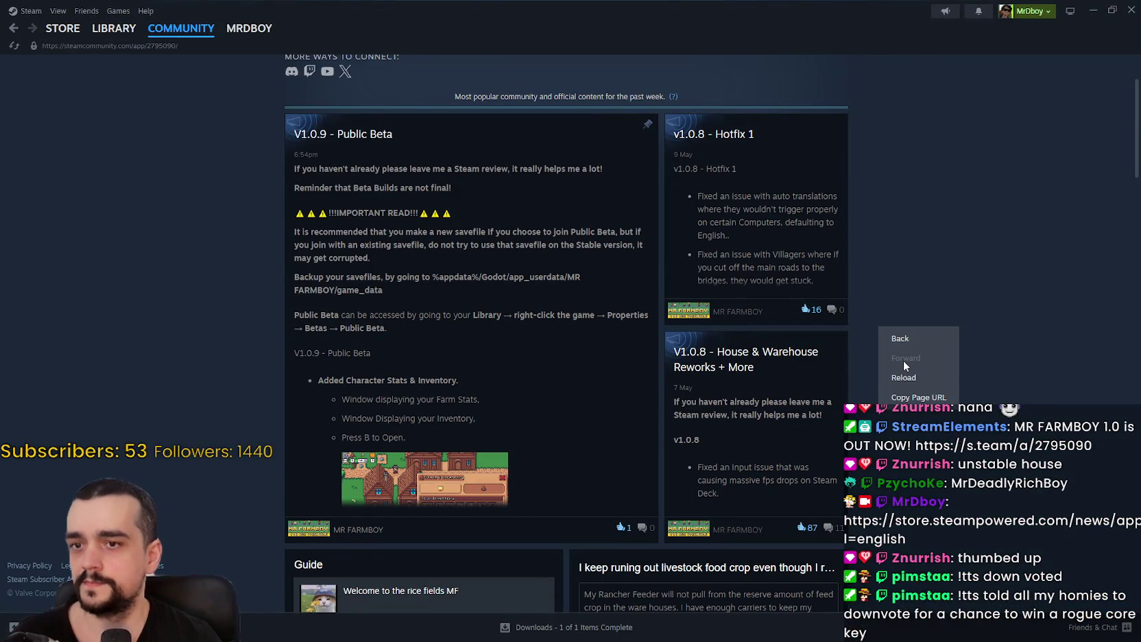
Reload the hub and open the V1.0.8 House & Warehouse Reworks topic in Events & Announcements
left_click(907, 374)
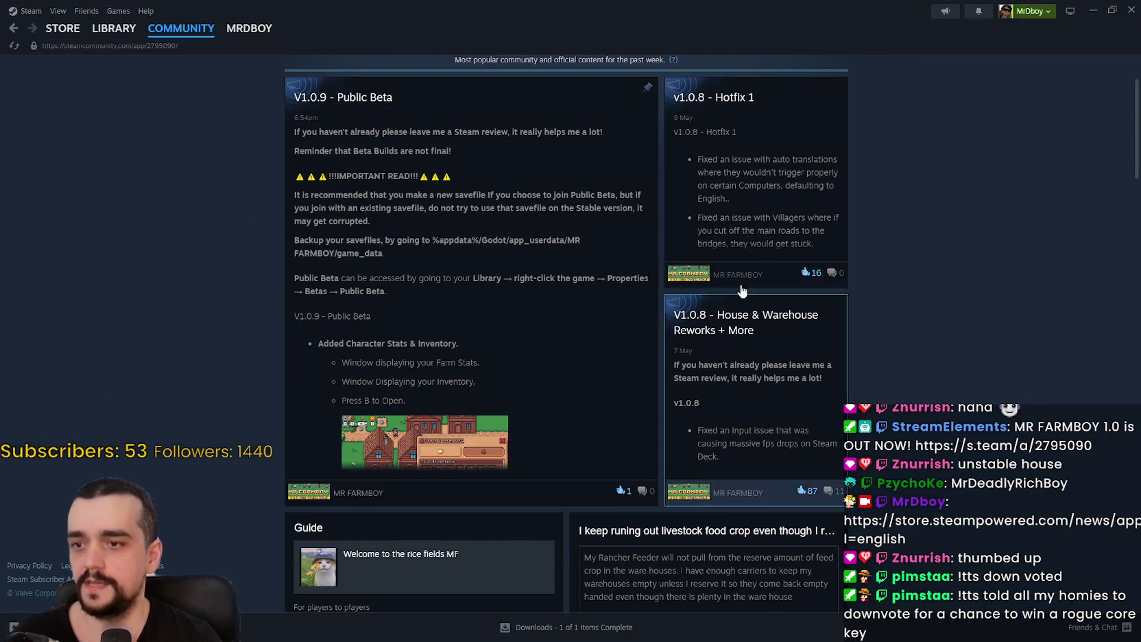
left_click(331, 110)
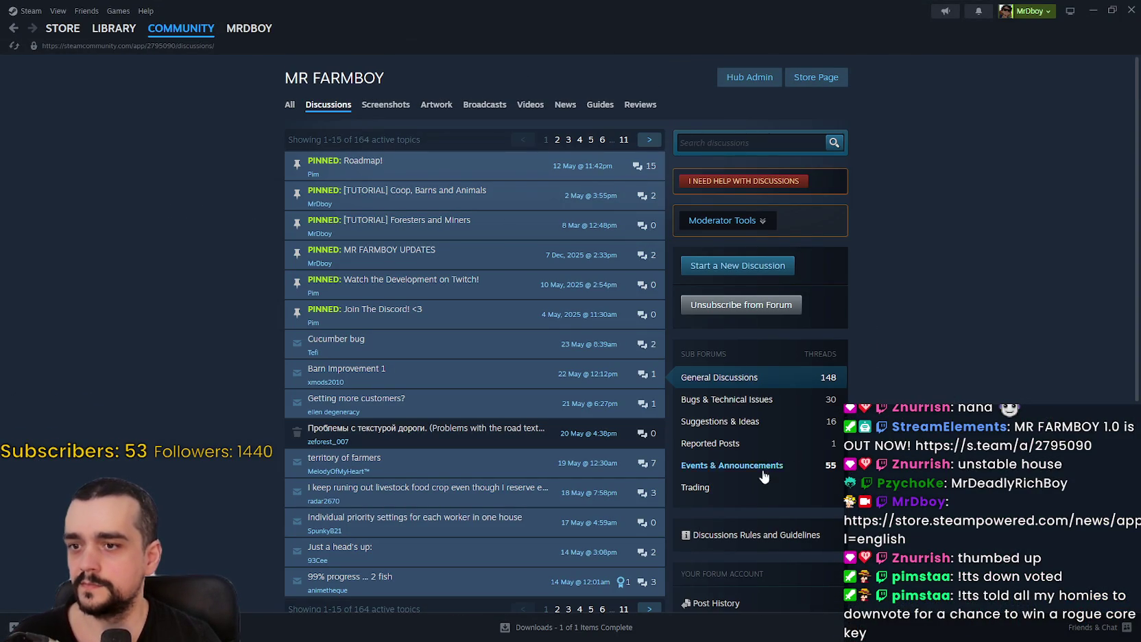
left_click(774, 463)
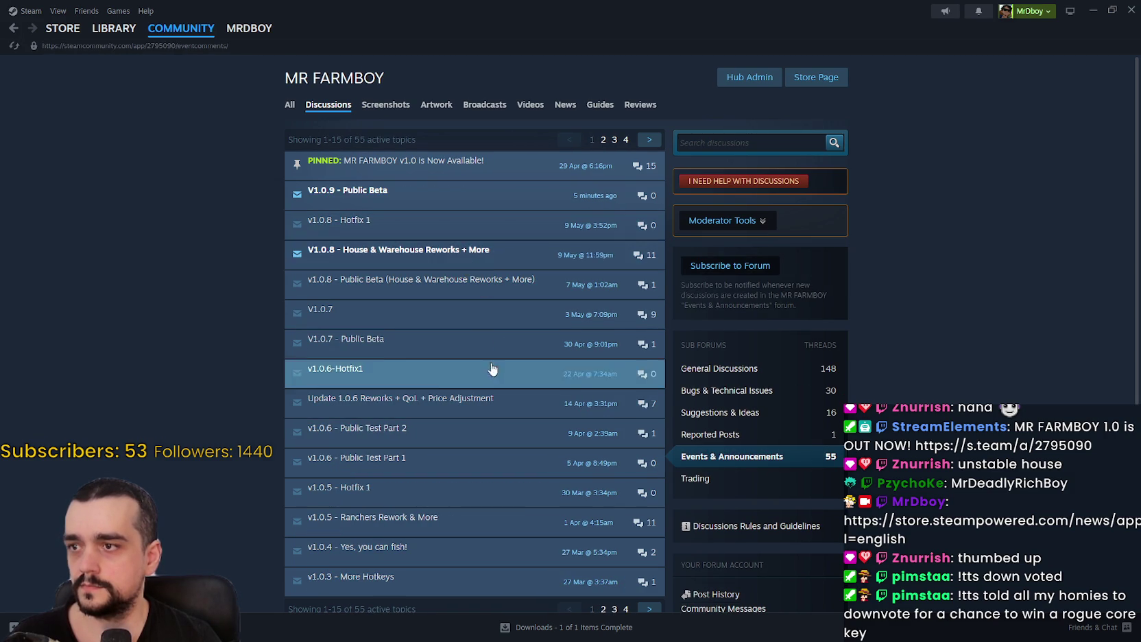
left_click(485, 256)
Read the V1.0.8 comments, highlighting the one about multiple priorities
scroll(533, 357, "down", 15)
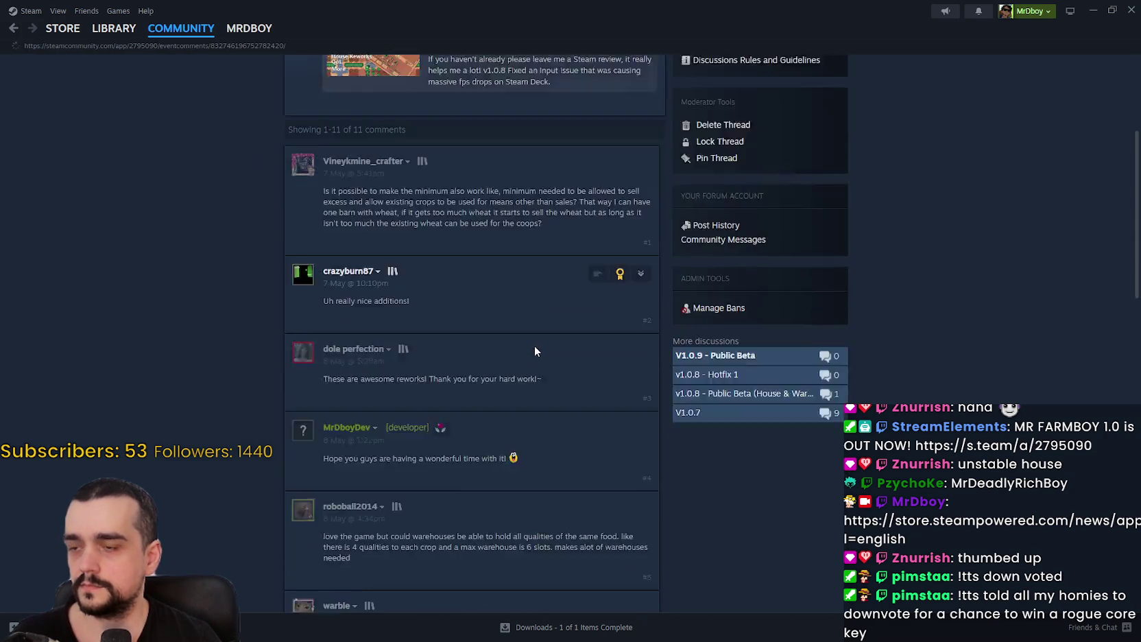
scroll(554, 426, "down", 3)
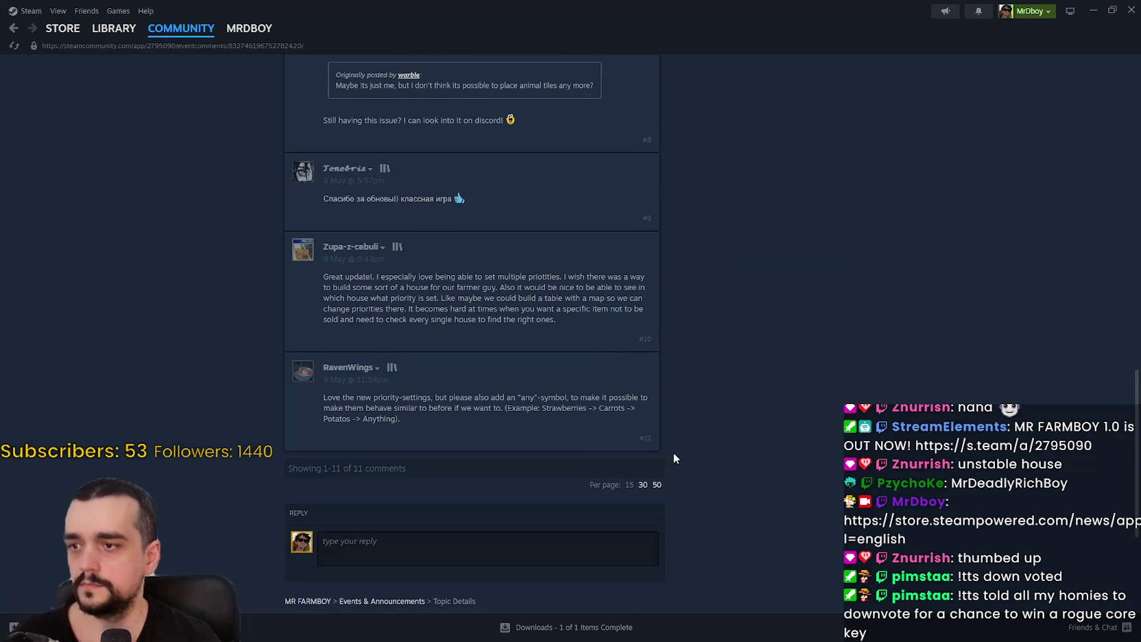
left_click_drag(321, 399, 394, 427)
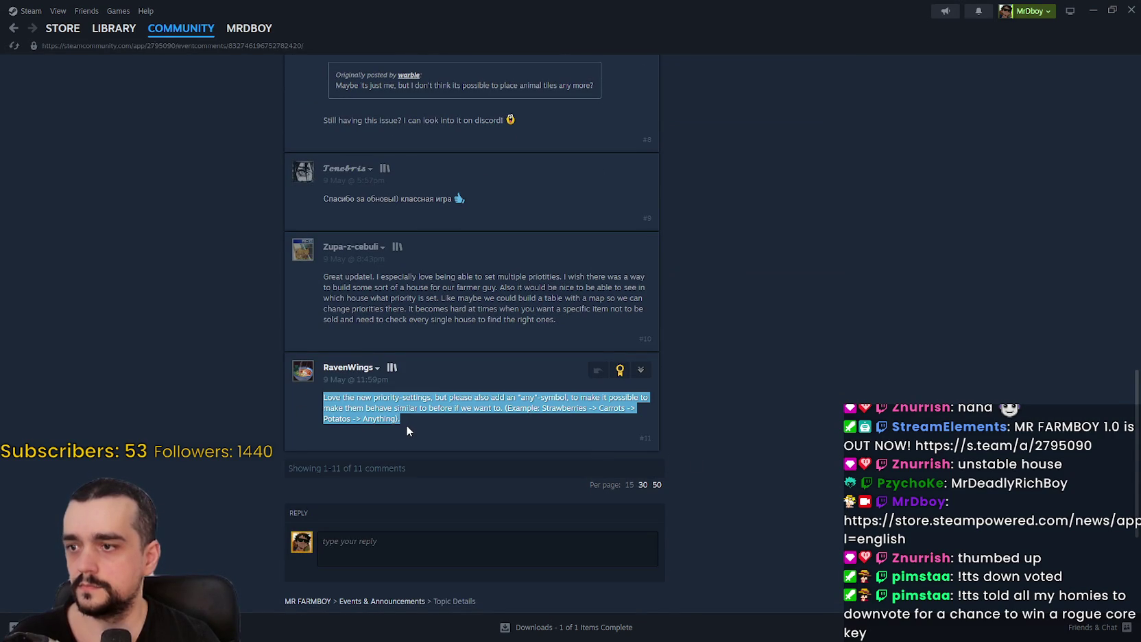
mouse_move(323, 277)
left_mouse_down()
mouse_move(402, 301)
mouse_move(649, 287)
mouse_move(410, 300)
mouse_move(360, 289)
mouse_move(453, 289)
left_mouse_up()
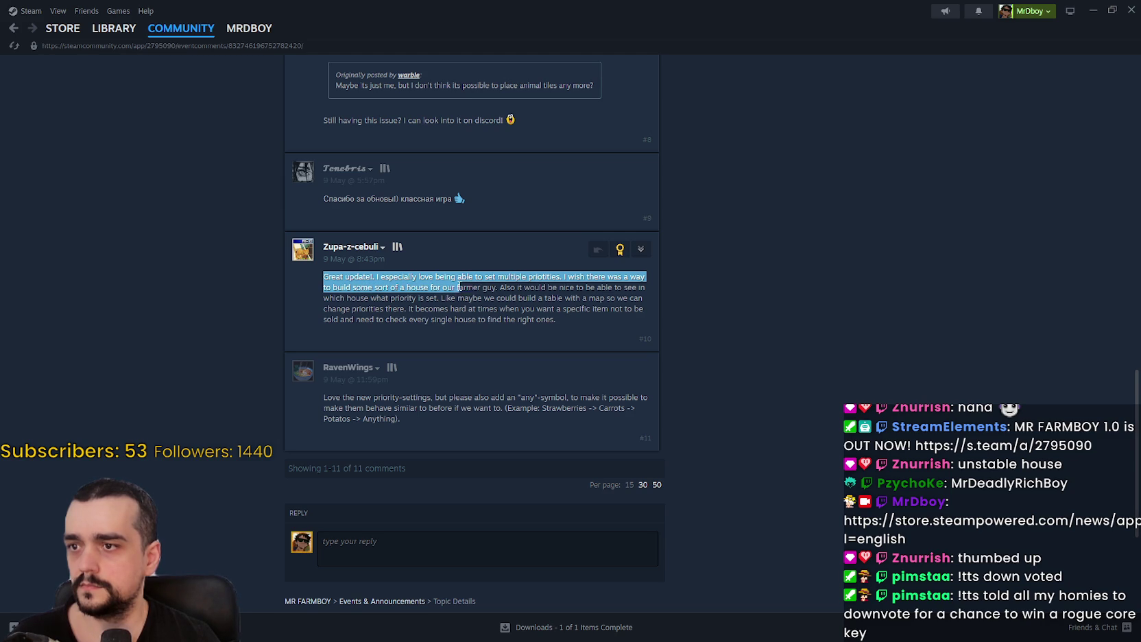
mouse_move(509, 289)
left_mouse_down()
mouse_move(646, 288)
mouse_move(474, 298)
mouse_move(657, 289)
mouse_move(381, 296)
left_mouse_up()
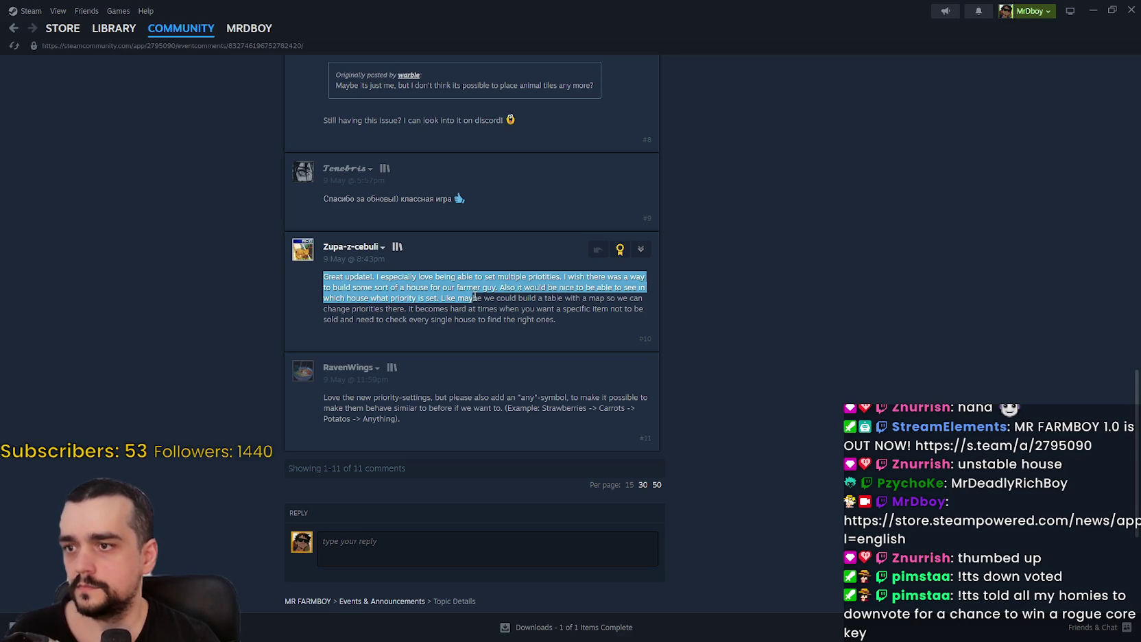
mouse_move(578, 297)
left_mouse_down()
mouse_move(638, 302)
mouse_move(662, 330)
left_mouse_up()
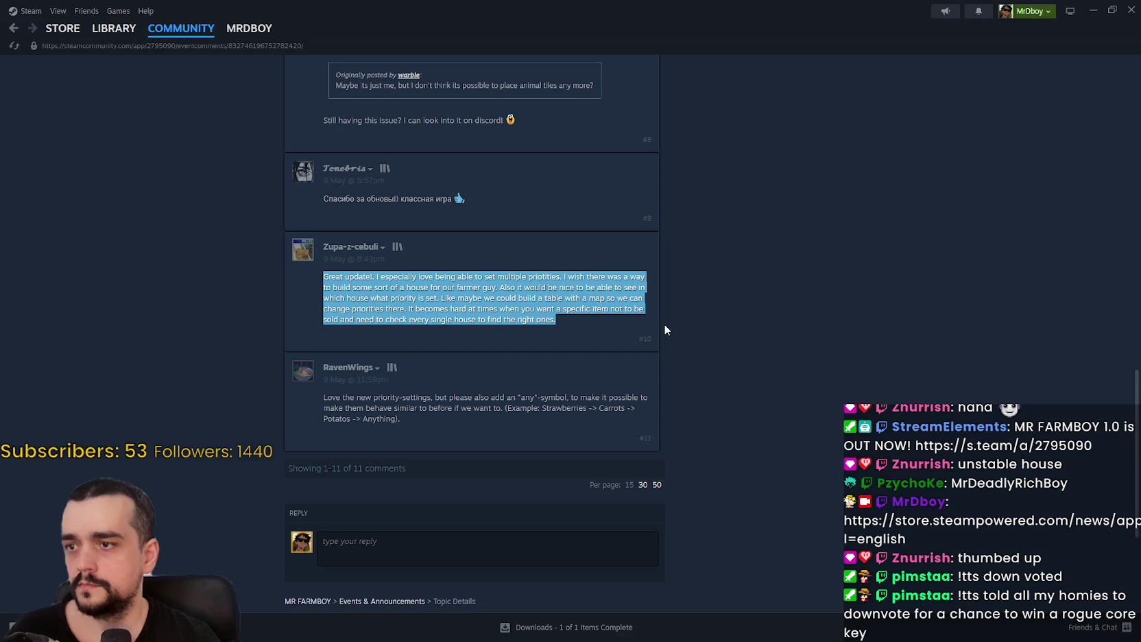
Highlight the comment suggesting an 'any' symbol, clear the highlight, and scroll the thread
scroll(671, 391, "down", 1)
left_click(372, 352)
left_click_drag(323, 338, 402, 338)
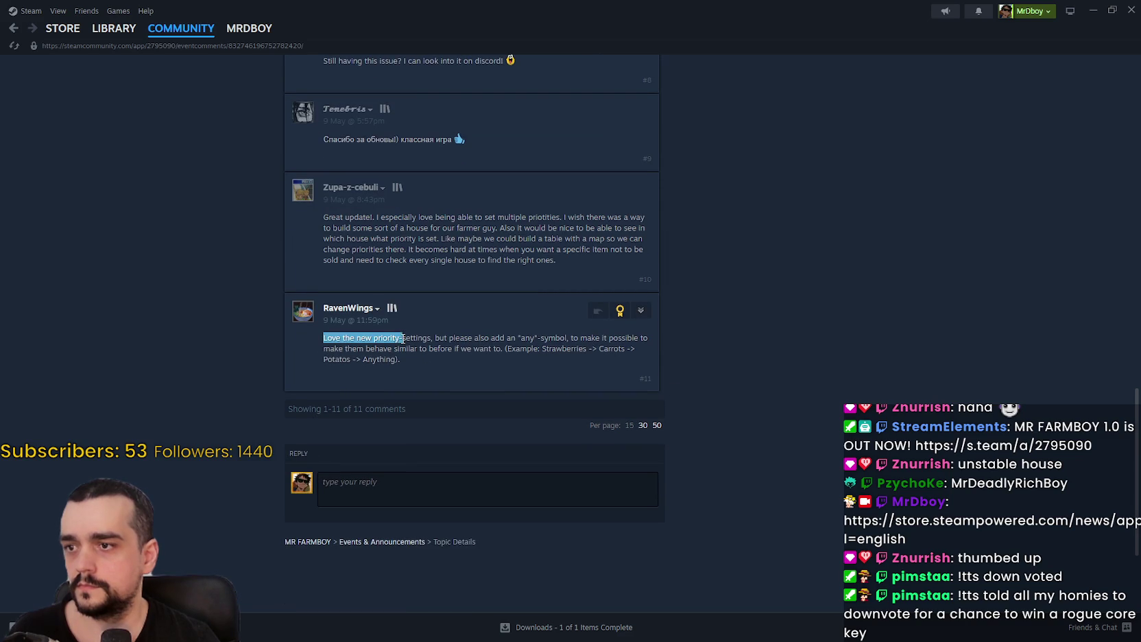
left_click_drag(496, 338, 589, 338)
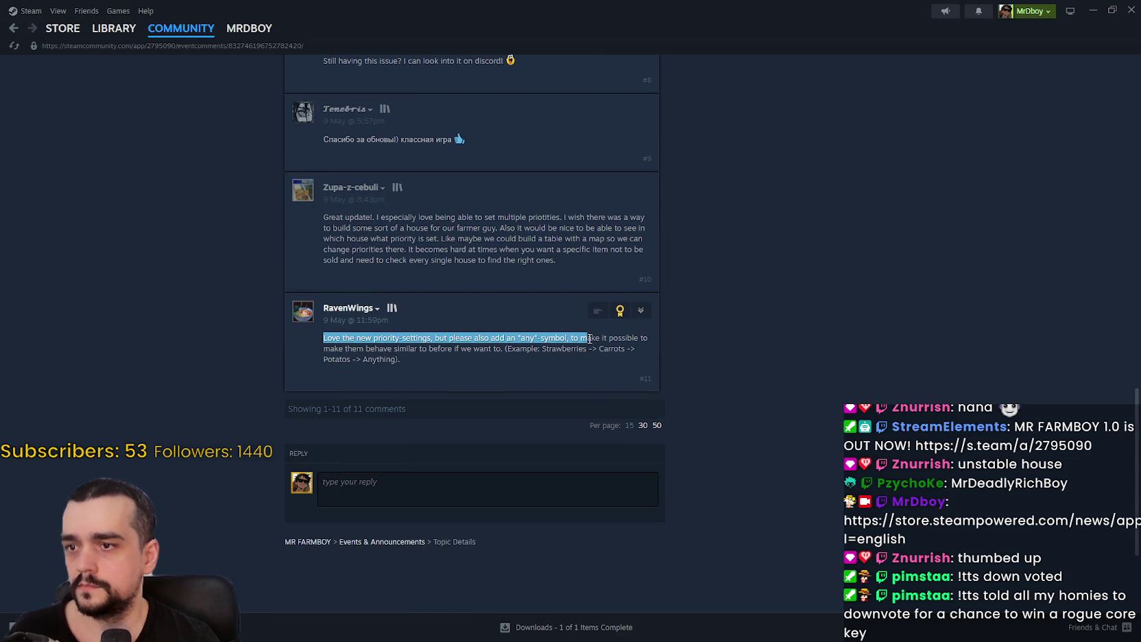
left_click(562, 371)
scroll(511, 378, "down", 1)
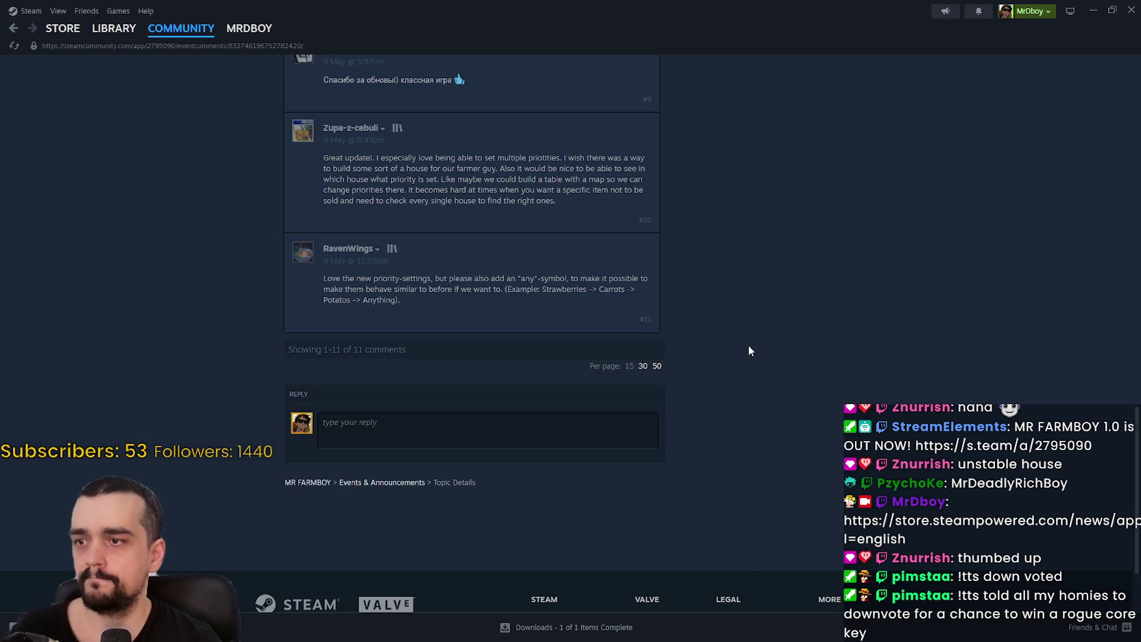
scroll(749, 345, "up", 10)
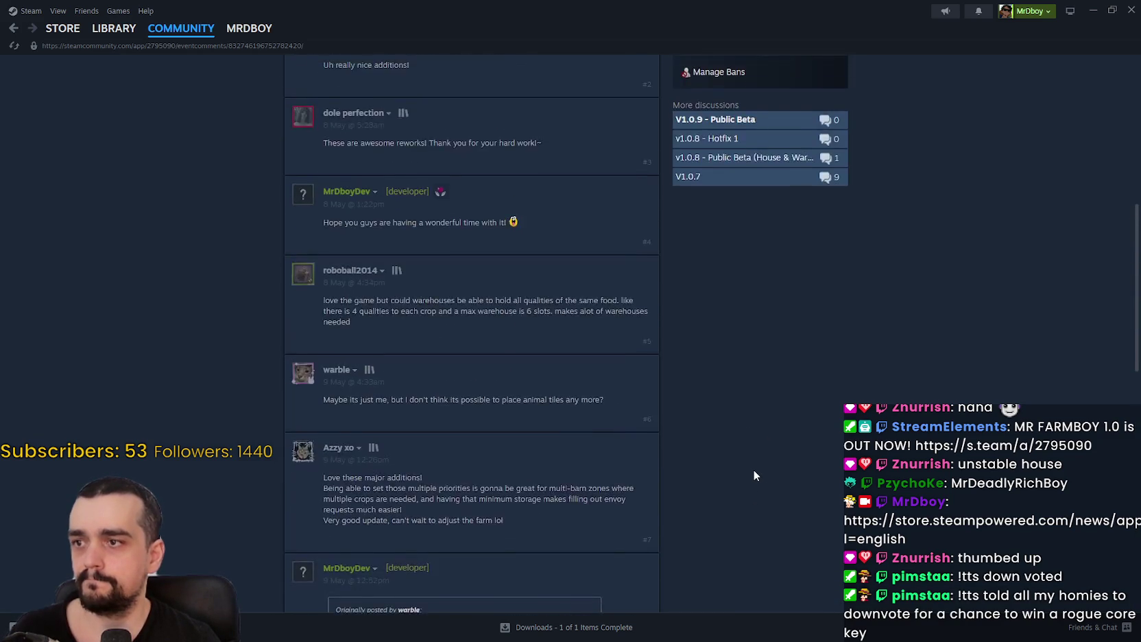
scroll(753, 469, "up", 7)
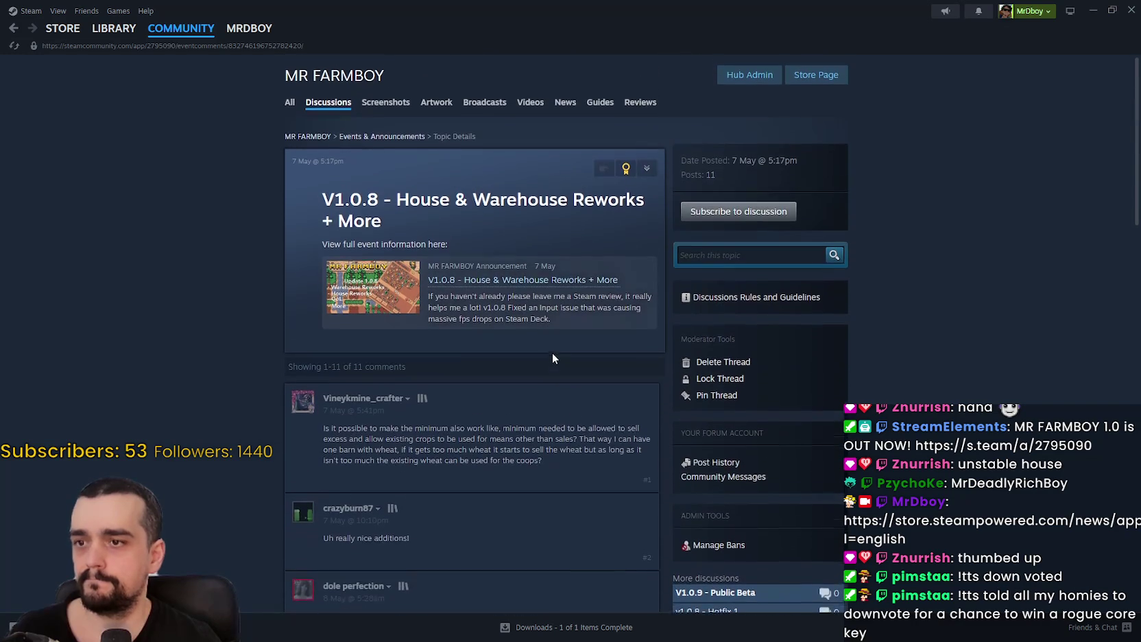
Return to the Events & Announcements list and open the V1.0.9 - Public Beta topic
scroll(552, 357, "up", 1)
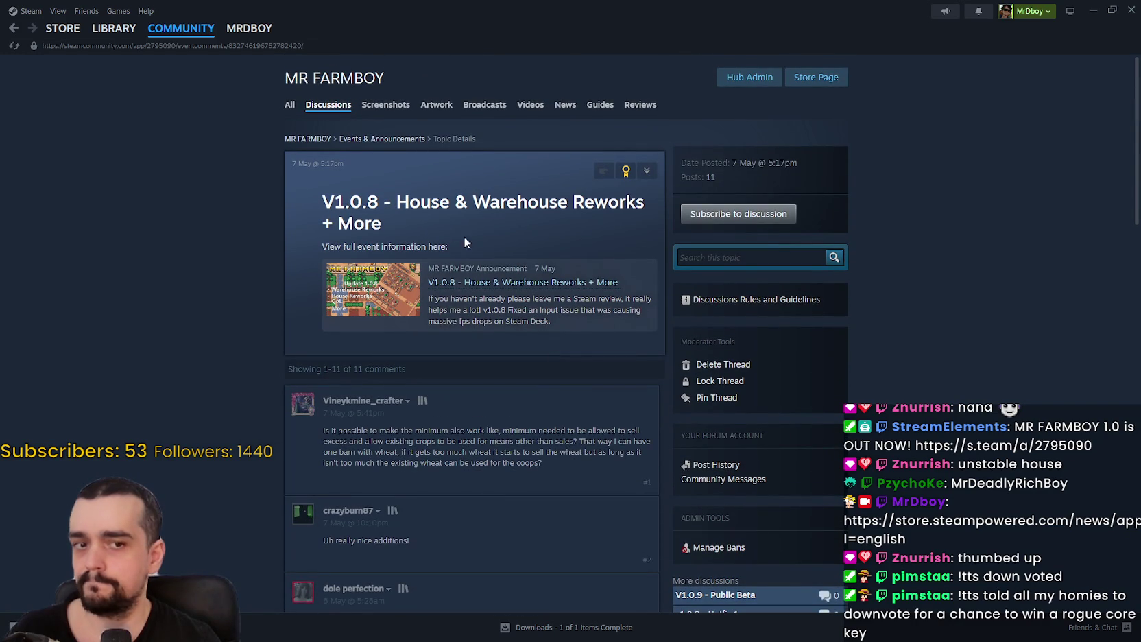
left_click(10, 30)
left_click(428, 197)
Scroll through the V1.0.9 patch notes overlay, then close it to reach the 0-post topic
scroll(670, 420, "down", 8)
scroll(670, 414, "up", 4)
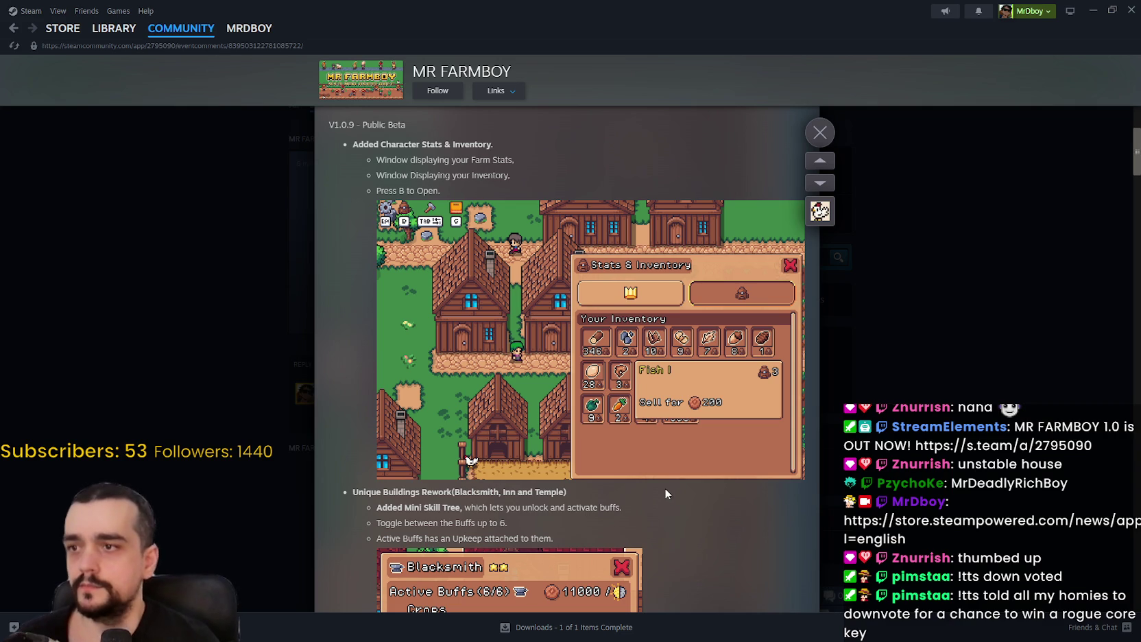
scroll(664, 487, "down", 3)
scroll(658, 460, "up", 2)
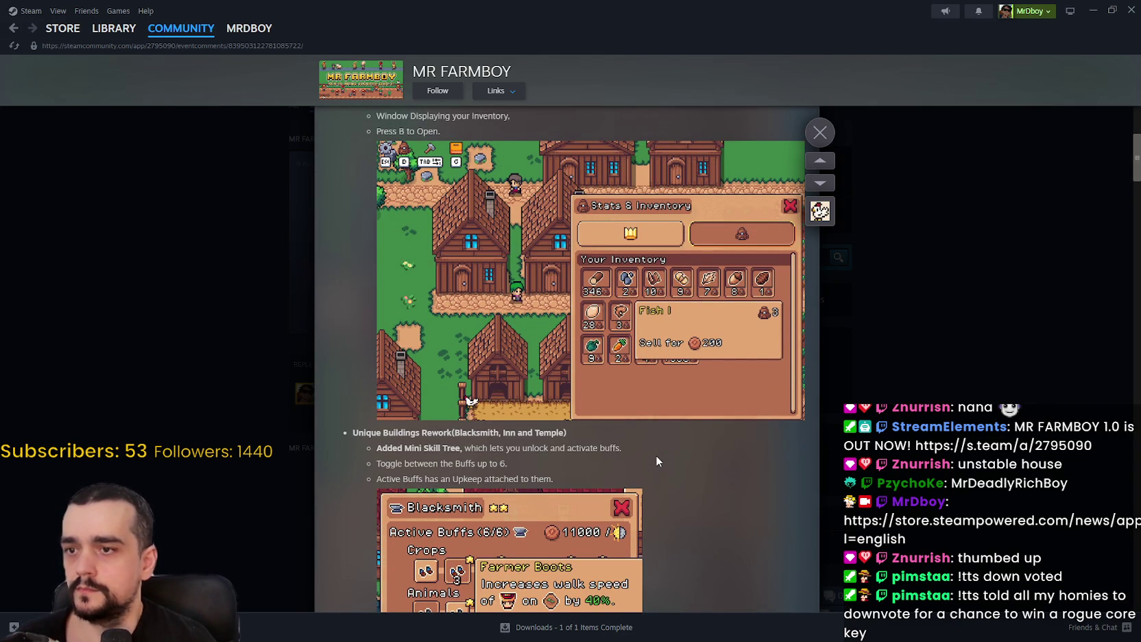
scroll(655, 455, "down", 1)
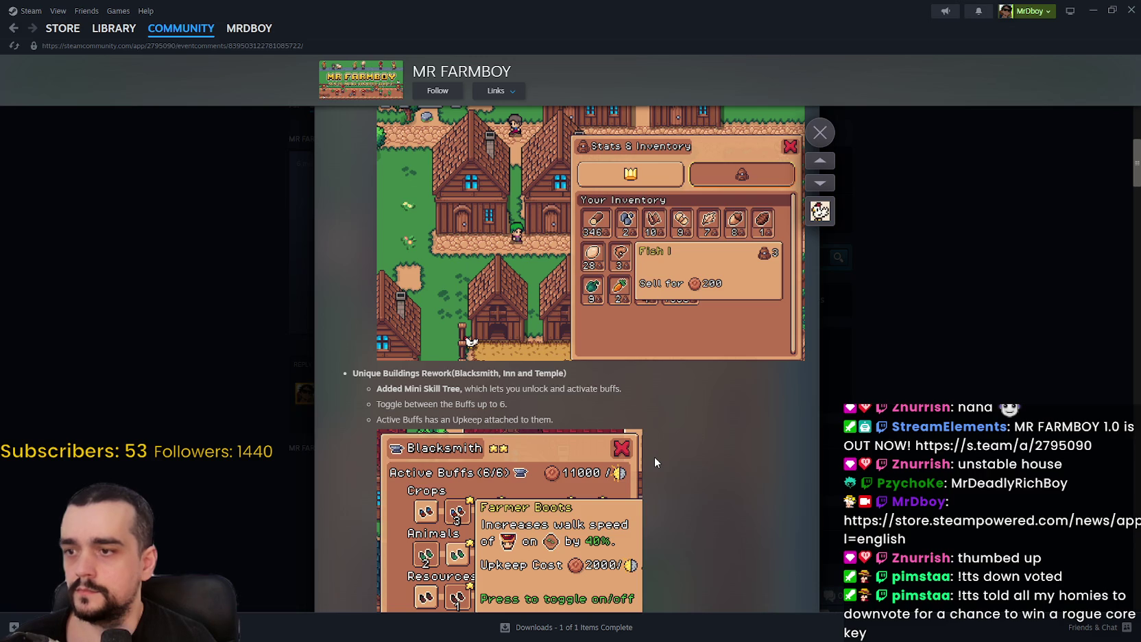
scroll(654, 458, "down", 2)
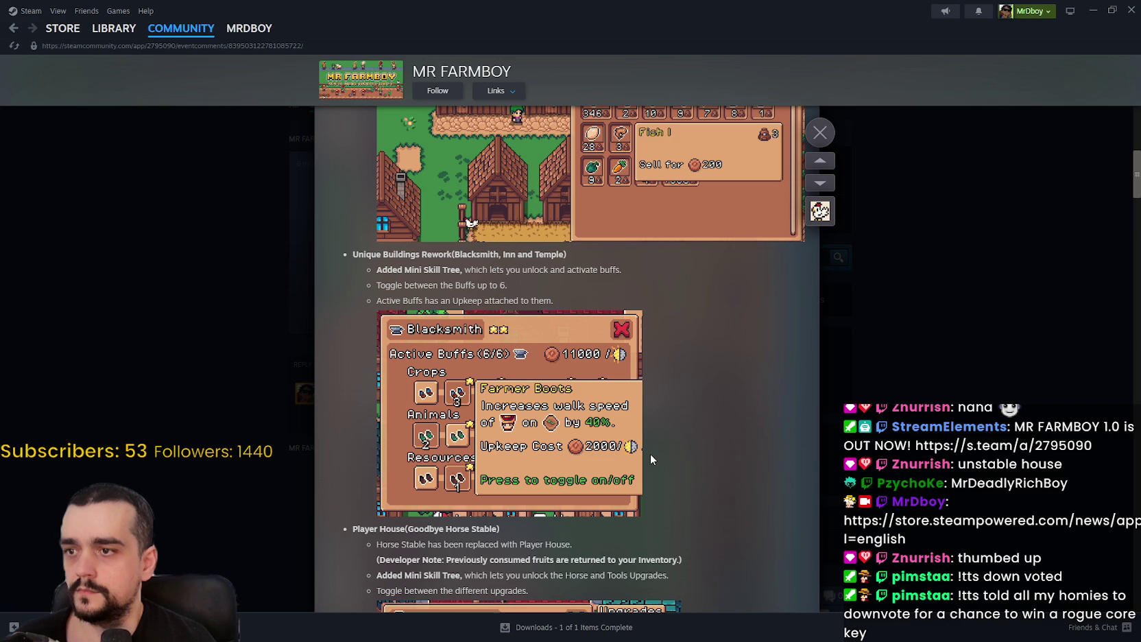
scroll(651, 455, "down", 2)
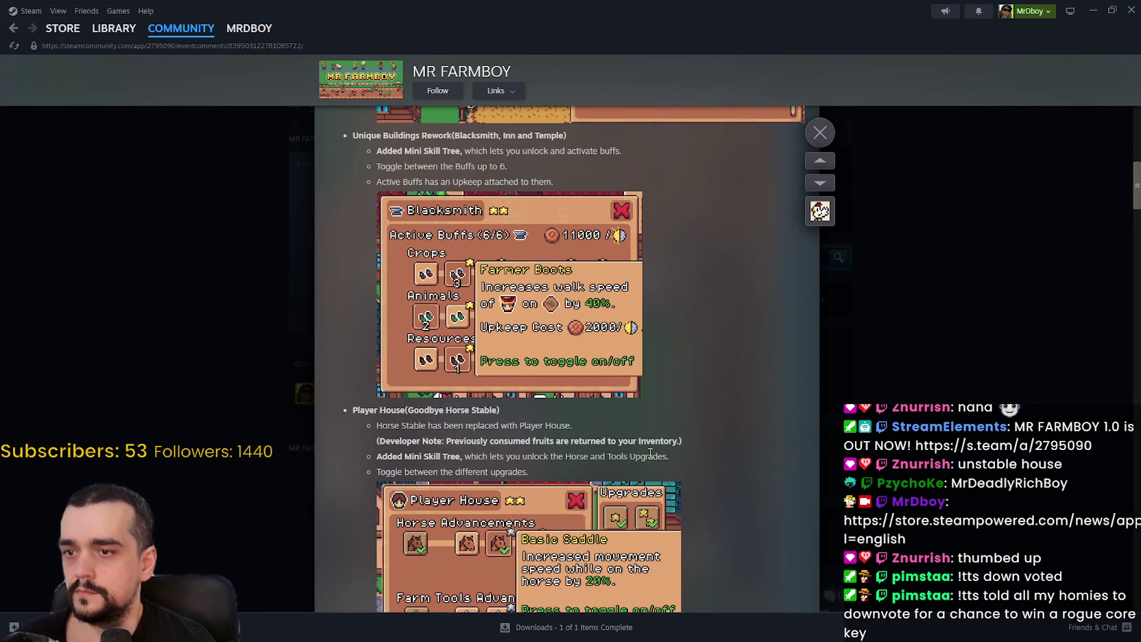
scroll(712, 402, "down", 4)
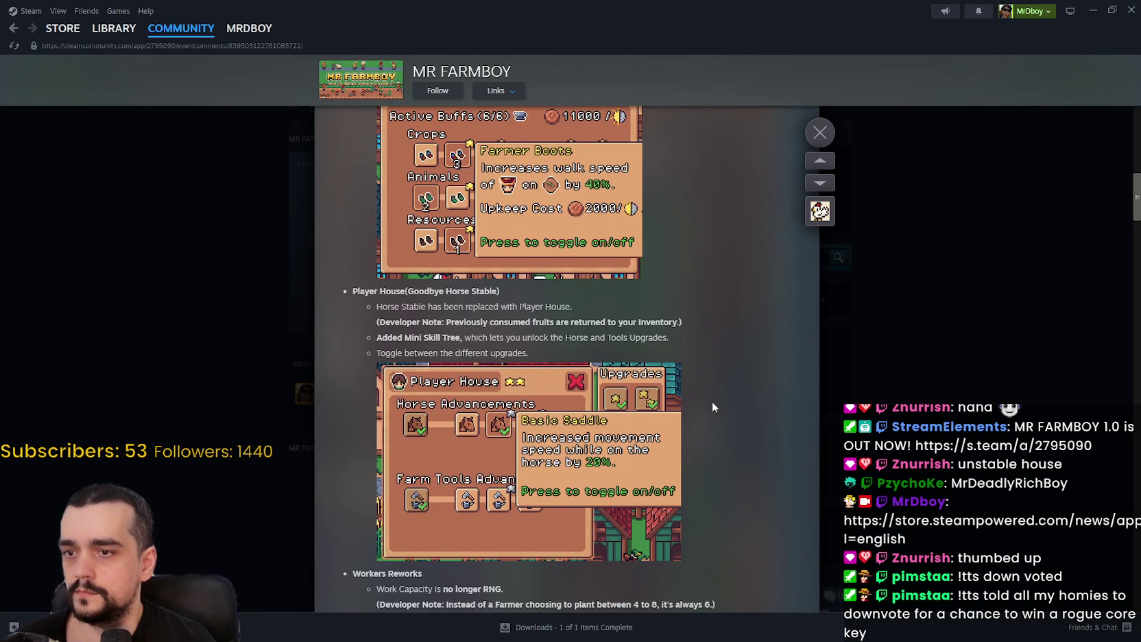
scroll(710, 399, "down", 2)
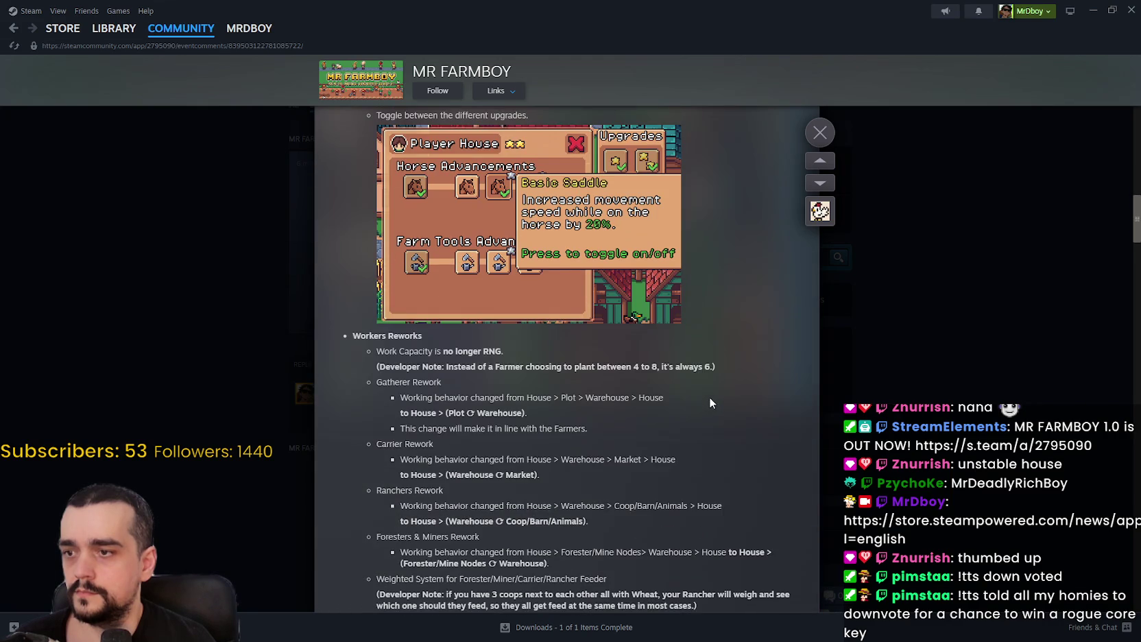
scroll(709, 396, "down", 2)
left_click(820, 132)
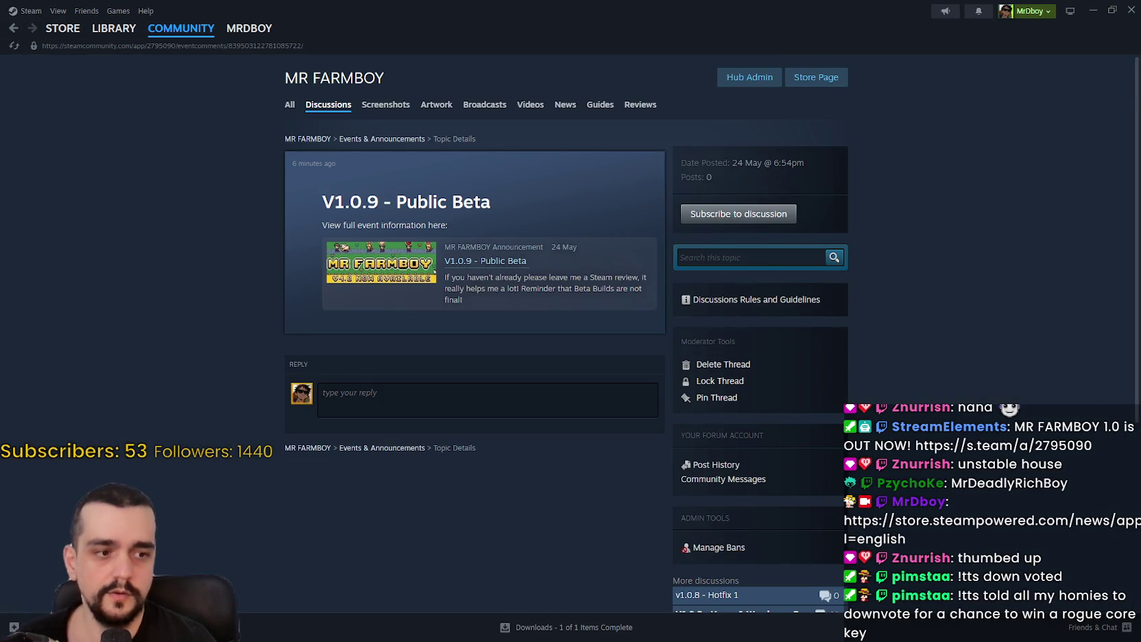
Switch to MR FARMBOY, quit to the title screen and open the save game list
key("alt+Tab")
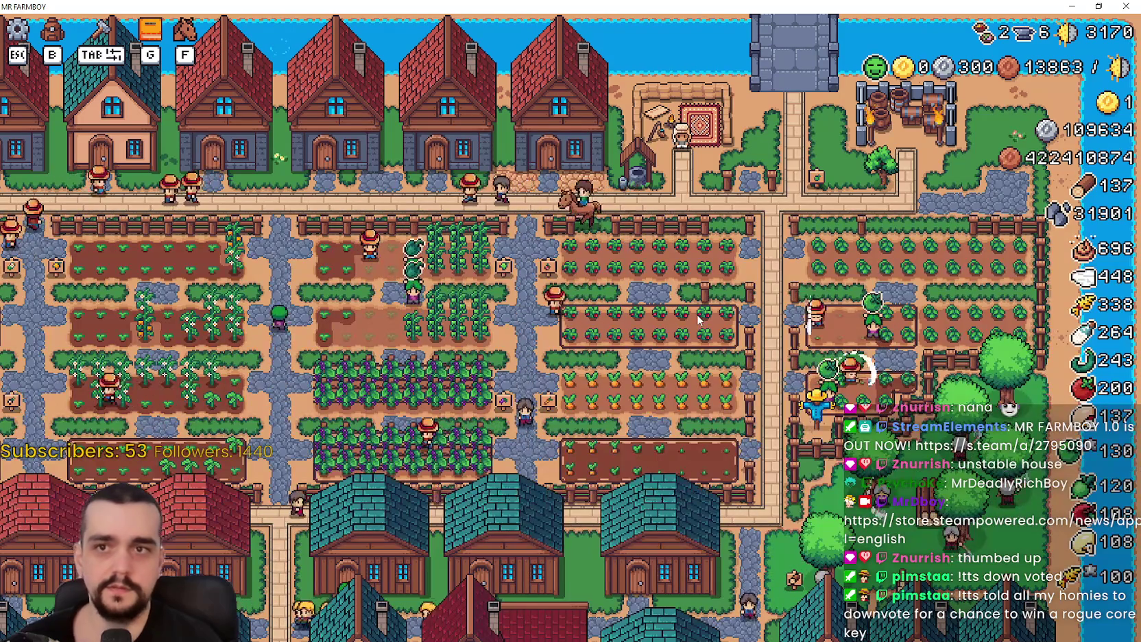
key("Escape")
left_click(569, 399)
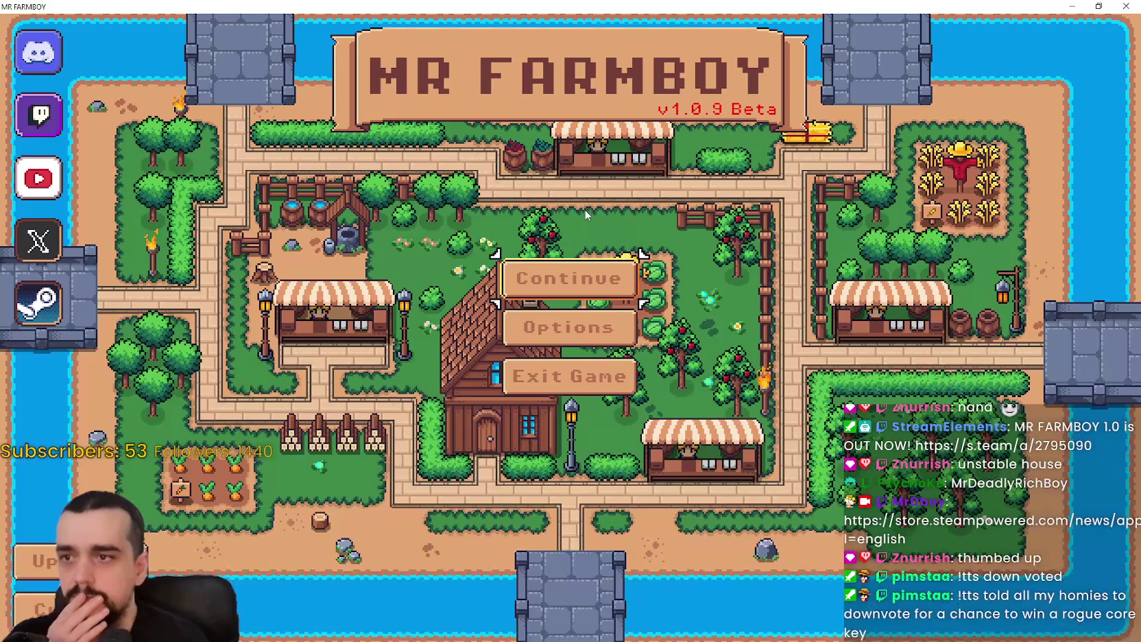
left_click(571, 278)
Find Save 7 (Normal) in the Select Save Game list and load it
scroll(604, 334, "down", 1)
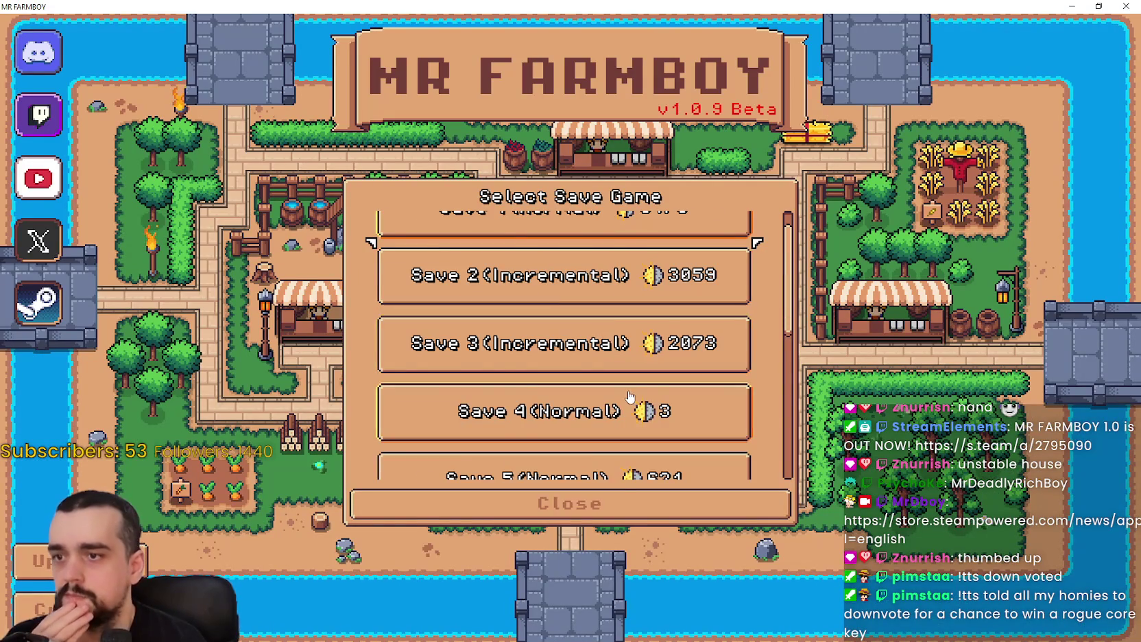
scroll(658, 405, "down", 5)
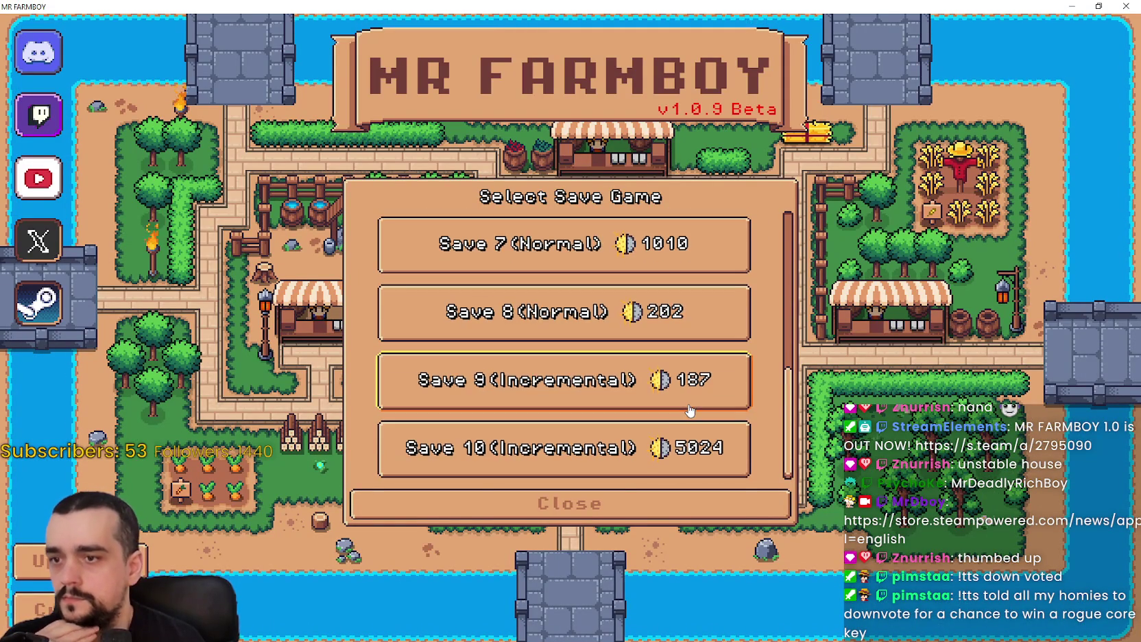
scroll(654, 446, "up", 5)
scroll(658, 411, "up", 1)
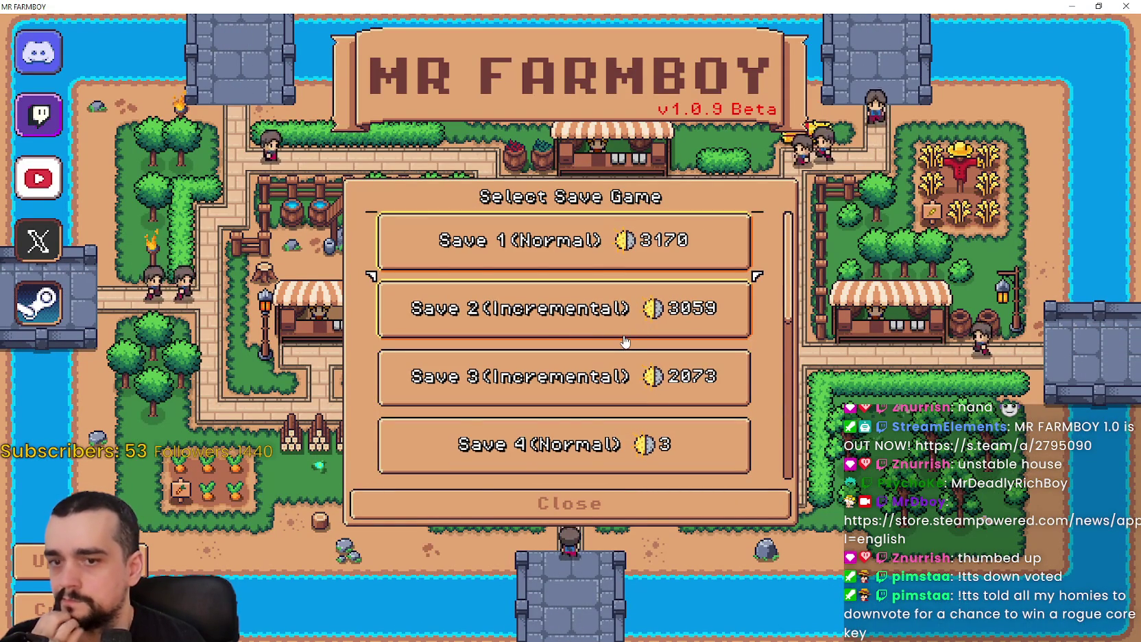
scroll(638, 322, "down", 2)
scroll(624, 343, "down", 1)
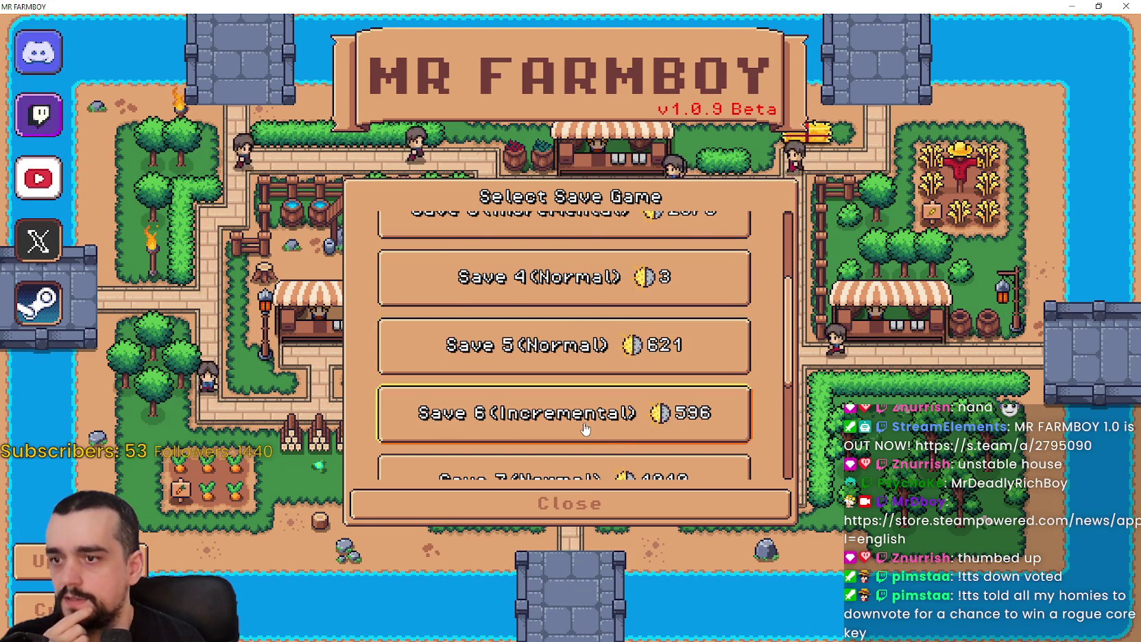
scroll(585, 437, "down", 2)
left_click(580, 369)
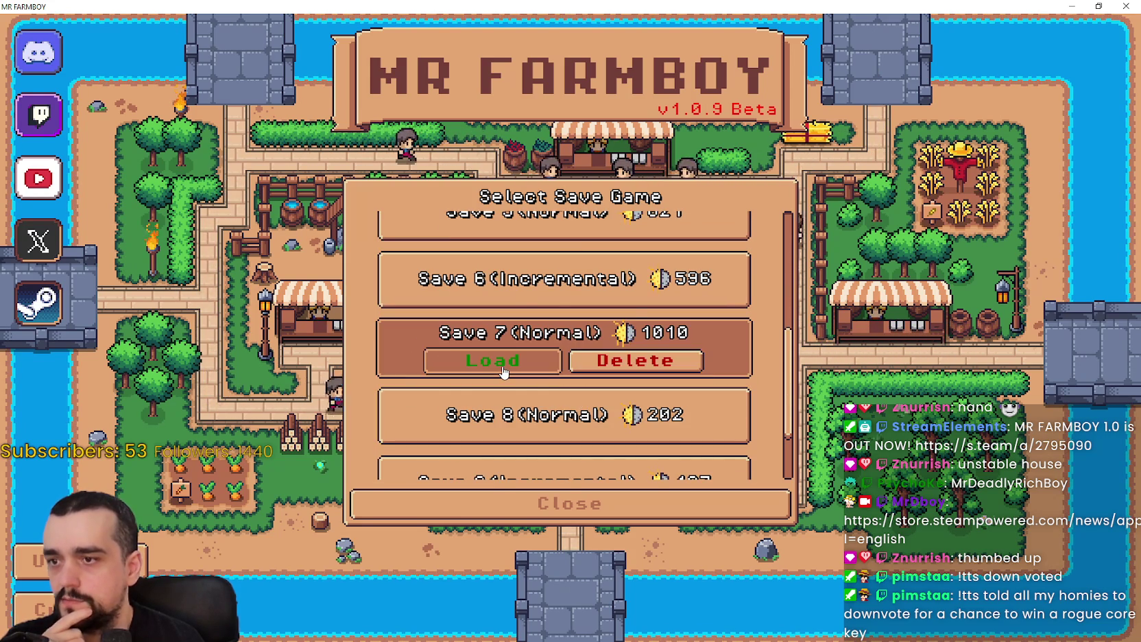
left_click(481, 359)
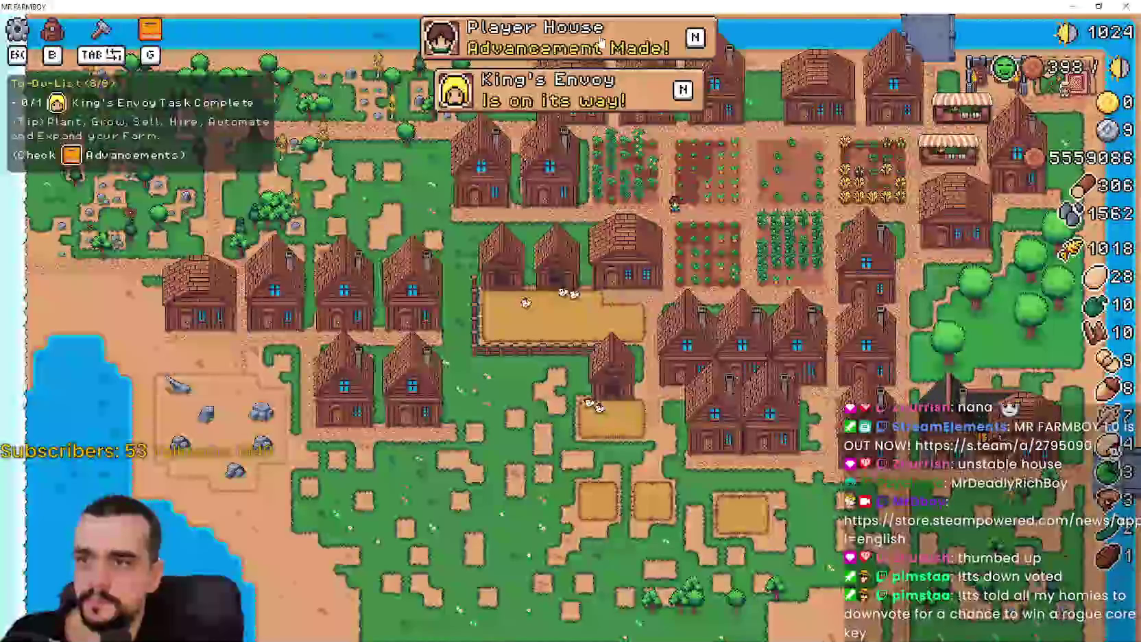
Glance at the advancements overview, close it, and zoom in on the farm
left_click(601, 45)
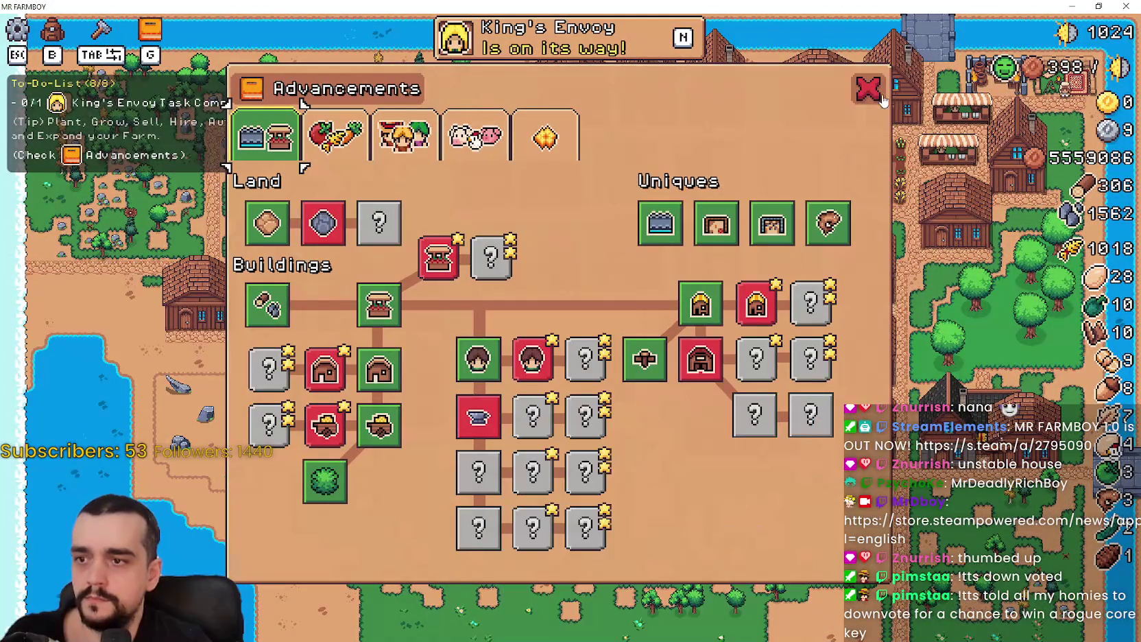
key("Escape")
scroll(771, 382, "up", 5)
scroll(771, 382, "down", 5)
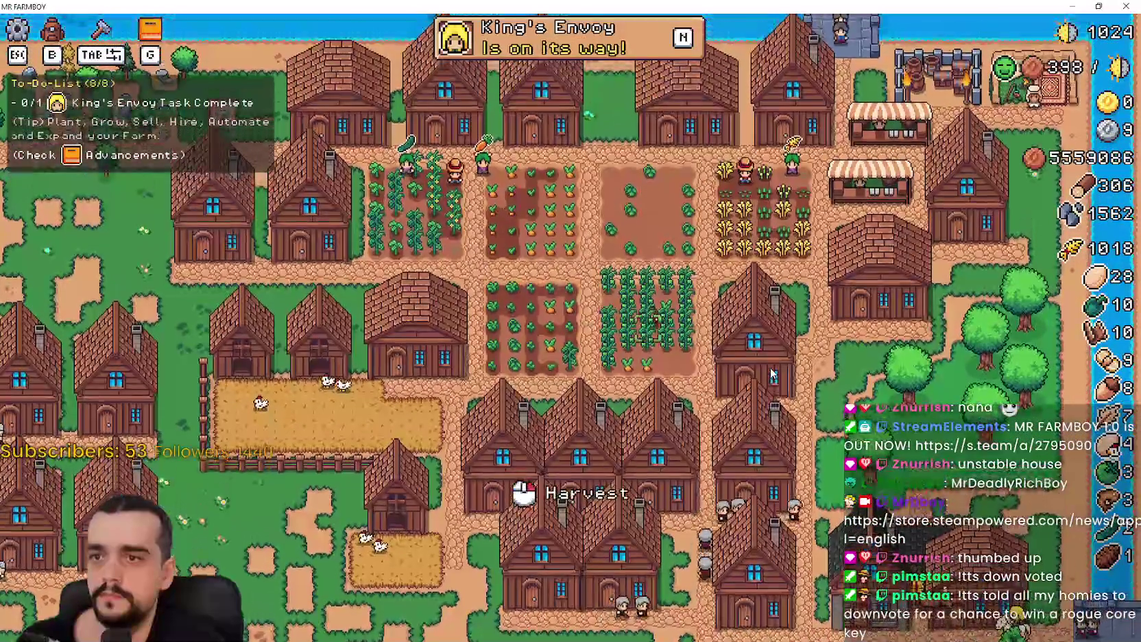
scroll(773, 376, "up", 5)
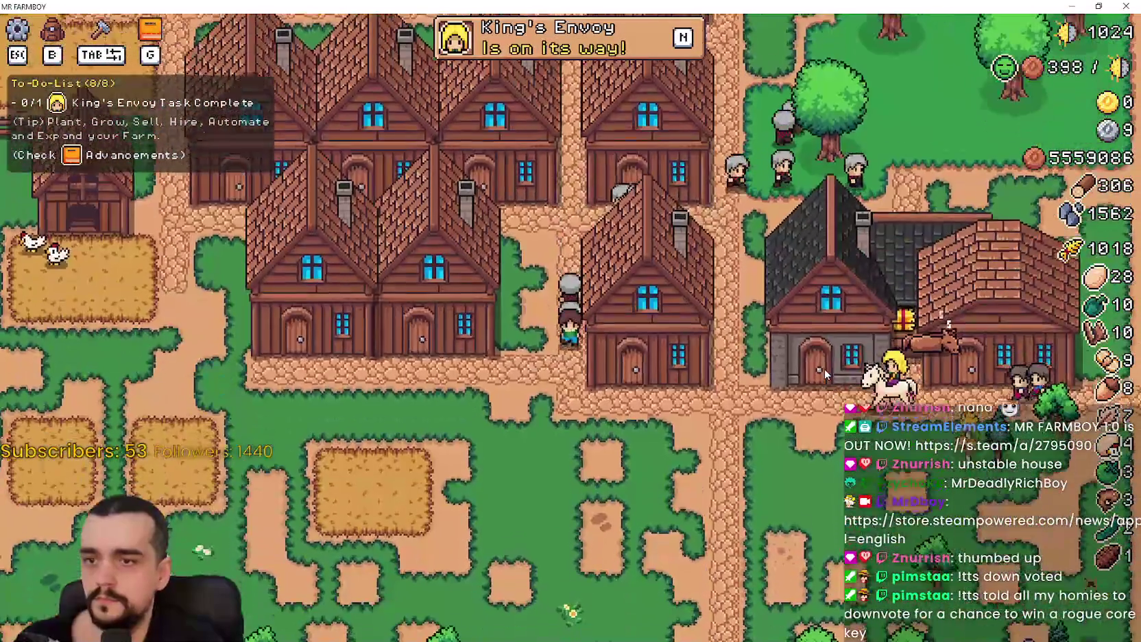
scroll(825, 371, "up", 3)
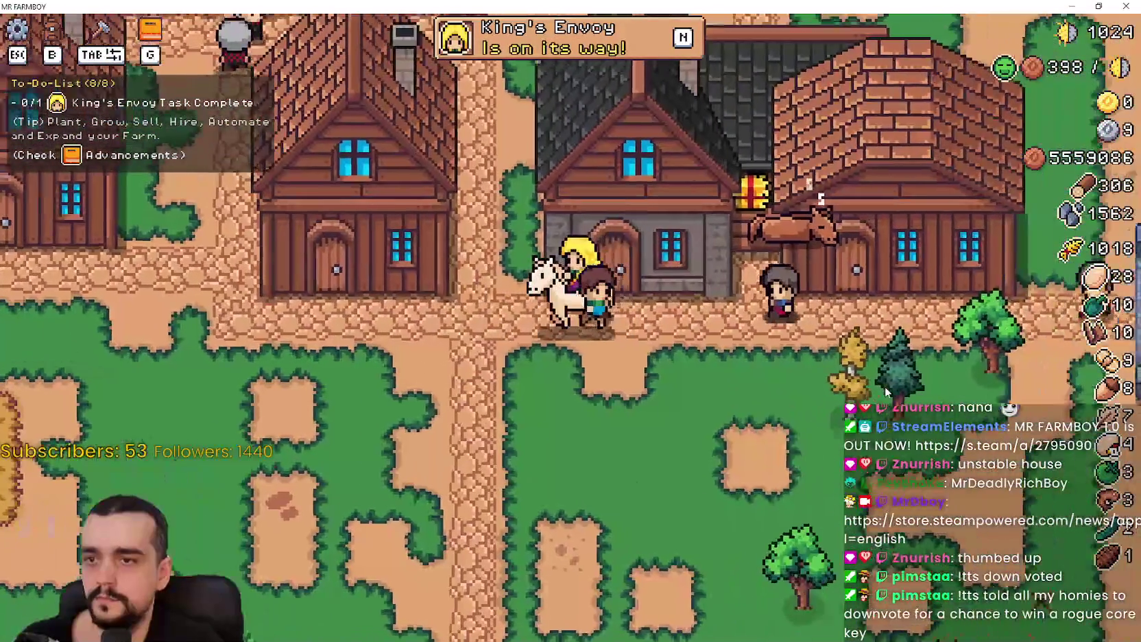
Check the Player House's Horse and Farm Tools advancements, then close them
left_click(886, 391)
mouse_move(466, 274)
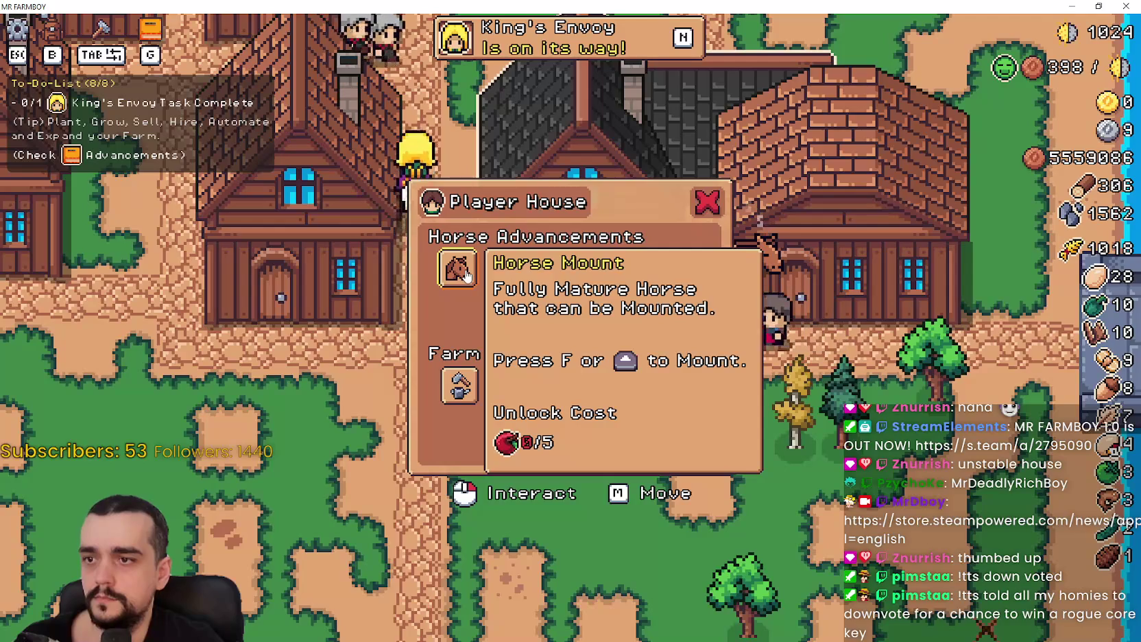
mouse_move(465, 374)
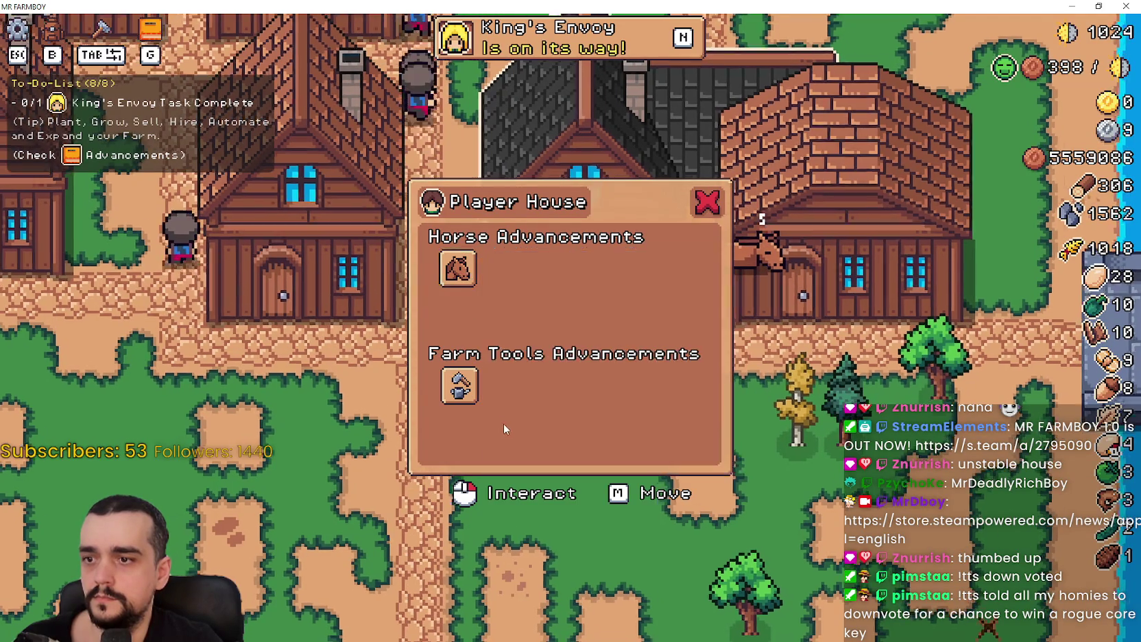
key("s")
Walk the farmer around the house front, reopen the Player House dialog, then walk away
key("w")
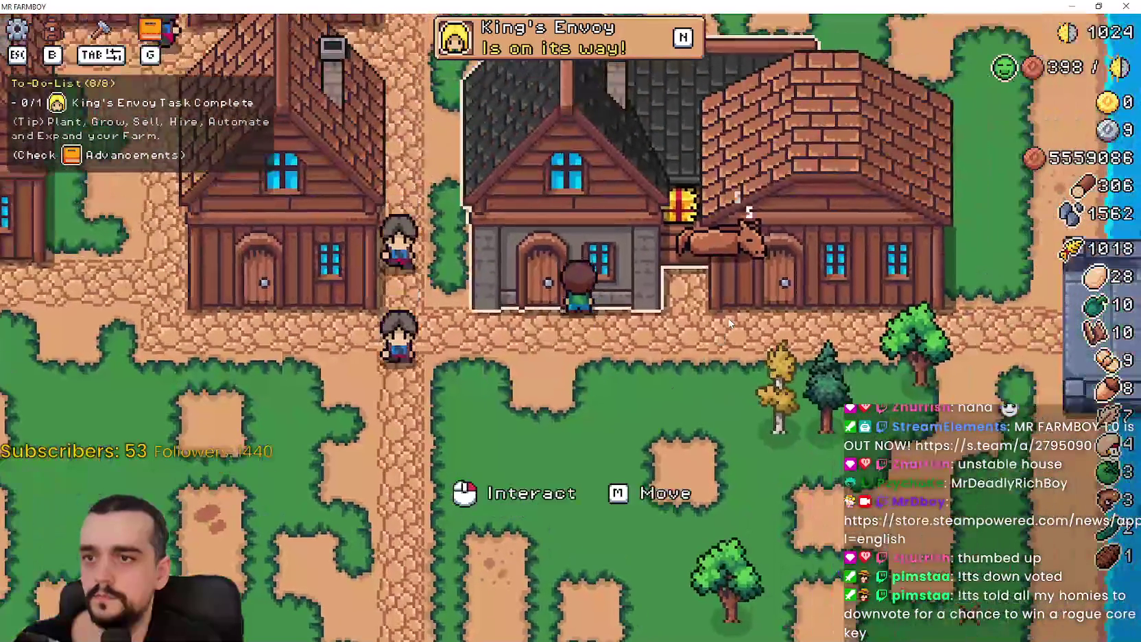
key("a")
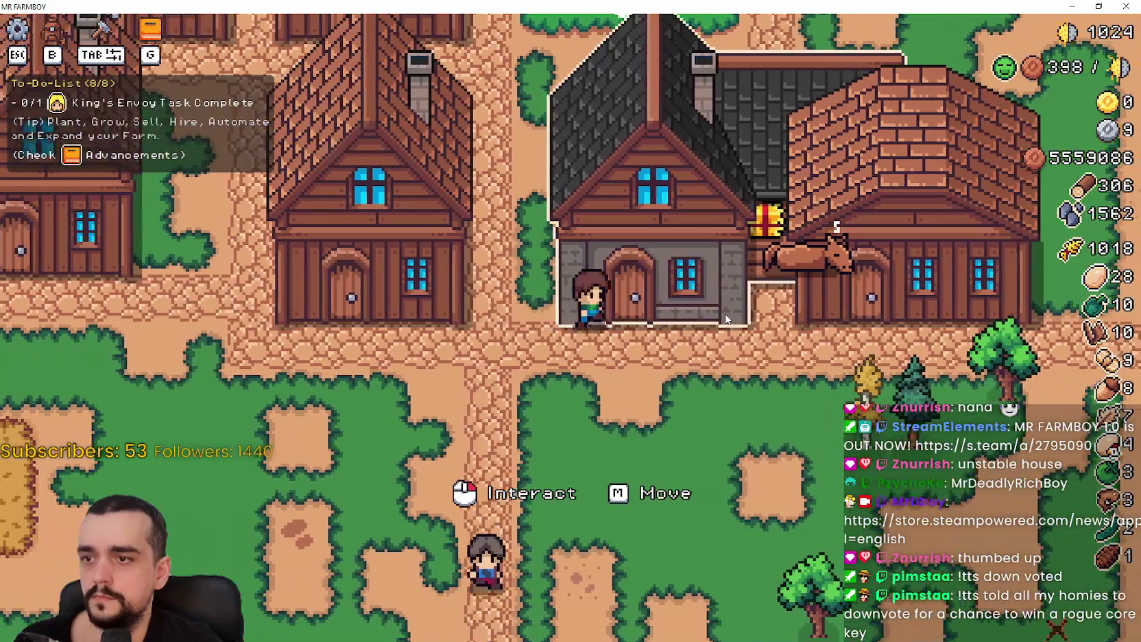
left_click(513, 263)
key("s")
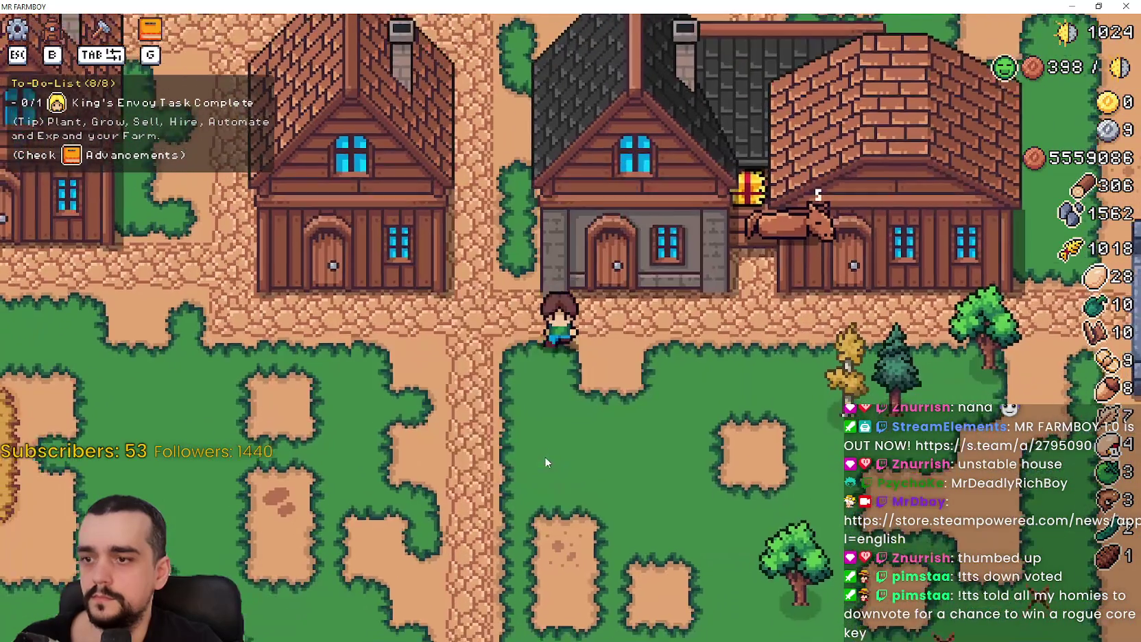
scroll(553, 427, "down", 3)
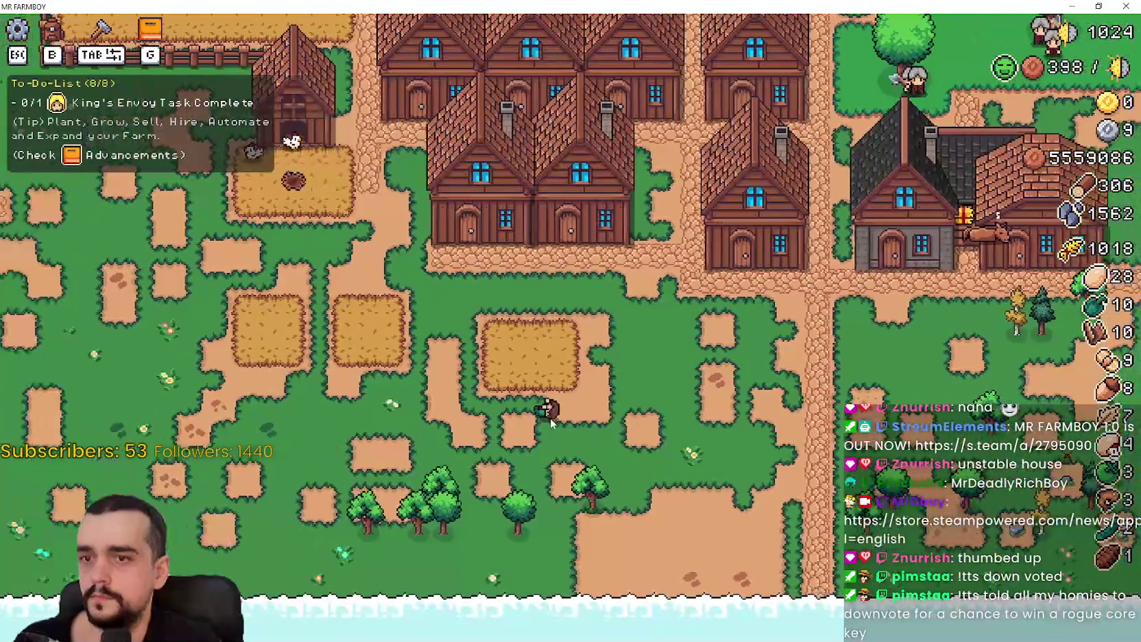
Reopen Advancements with G, inspect the Blacksmith and Barn nodes, then restore down the game window
scroll(550, 419, "down", 5)
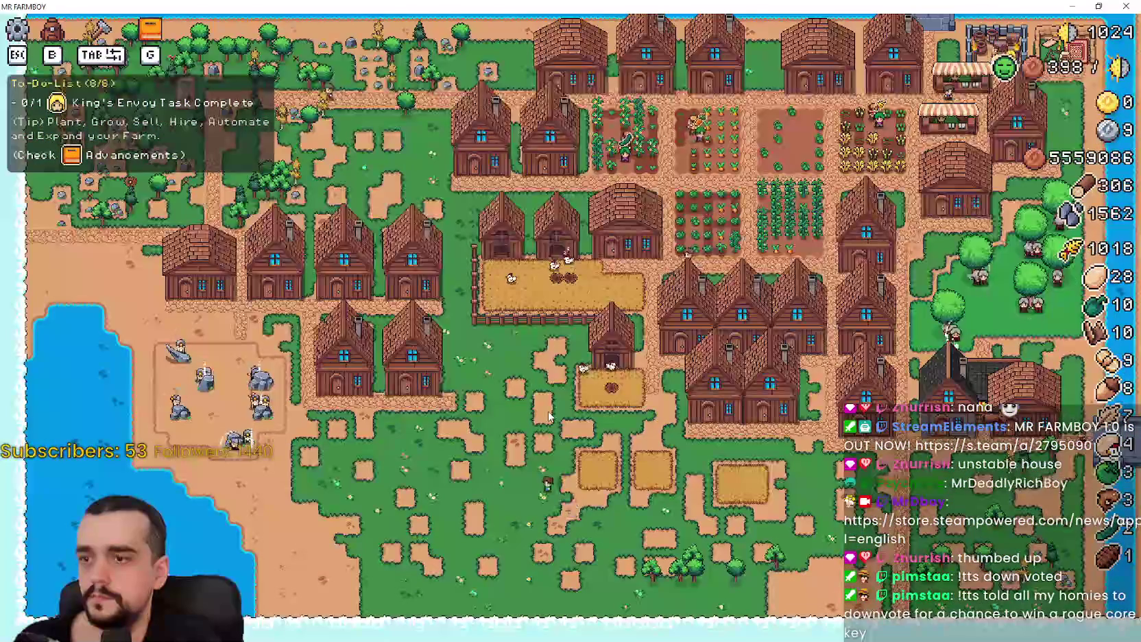
key("g")
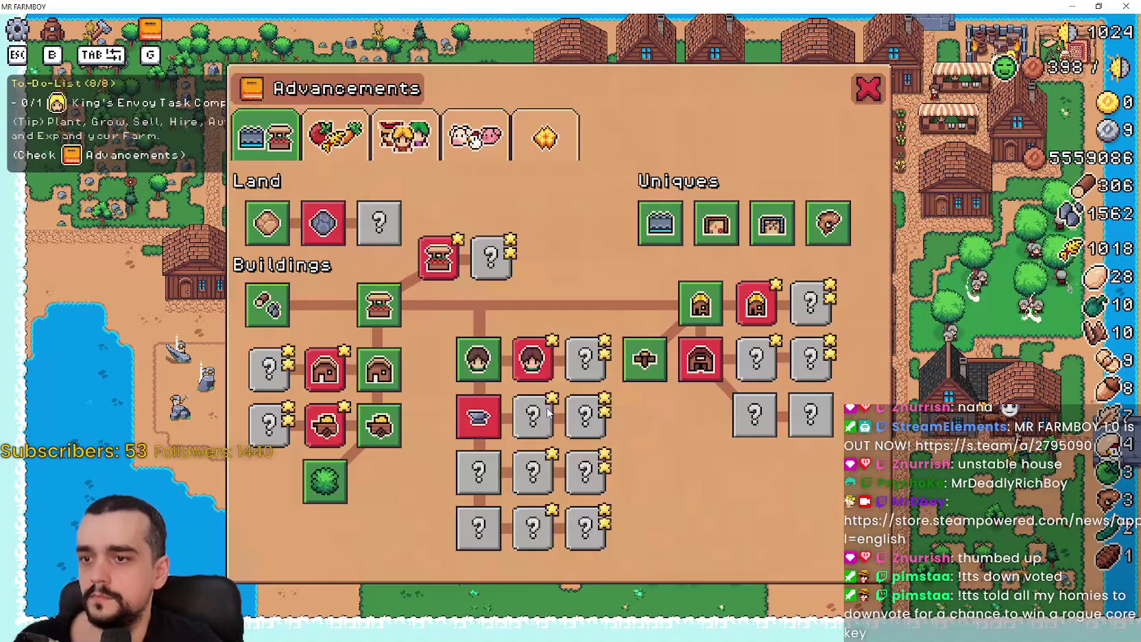
key("g")
key("g")
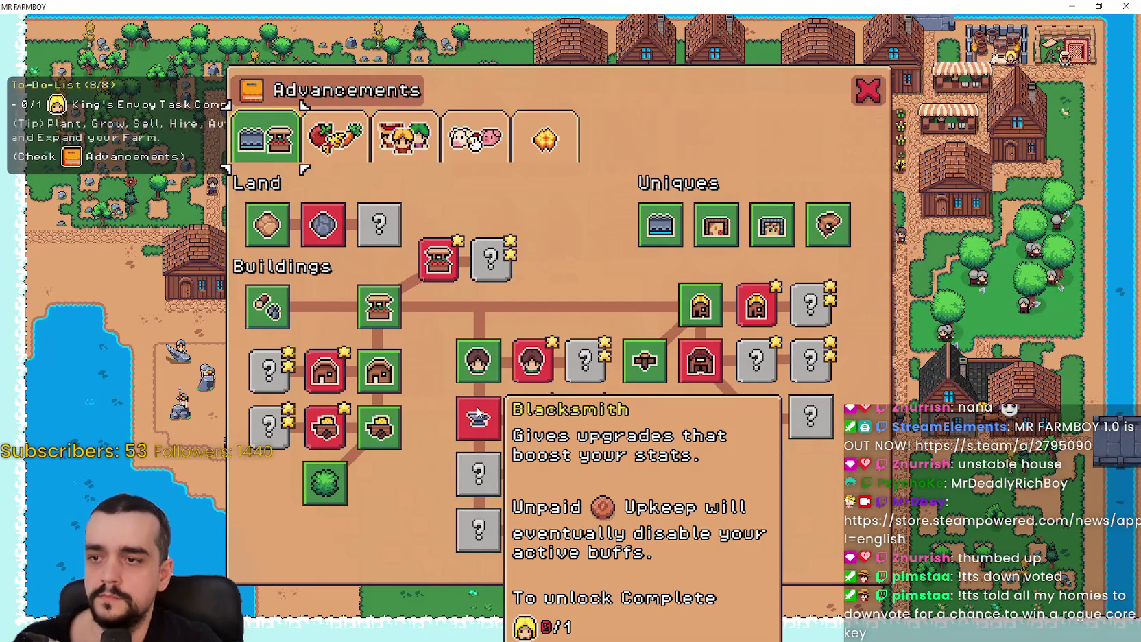
mouse_move(538, 366)
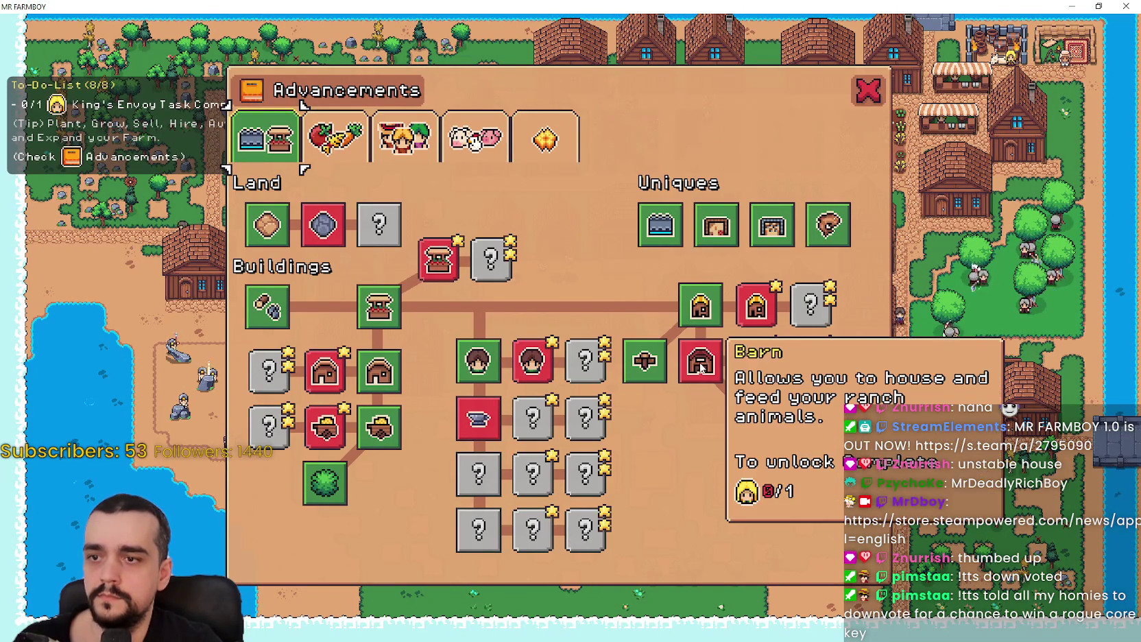
mouse_move(715, 338)
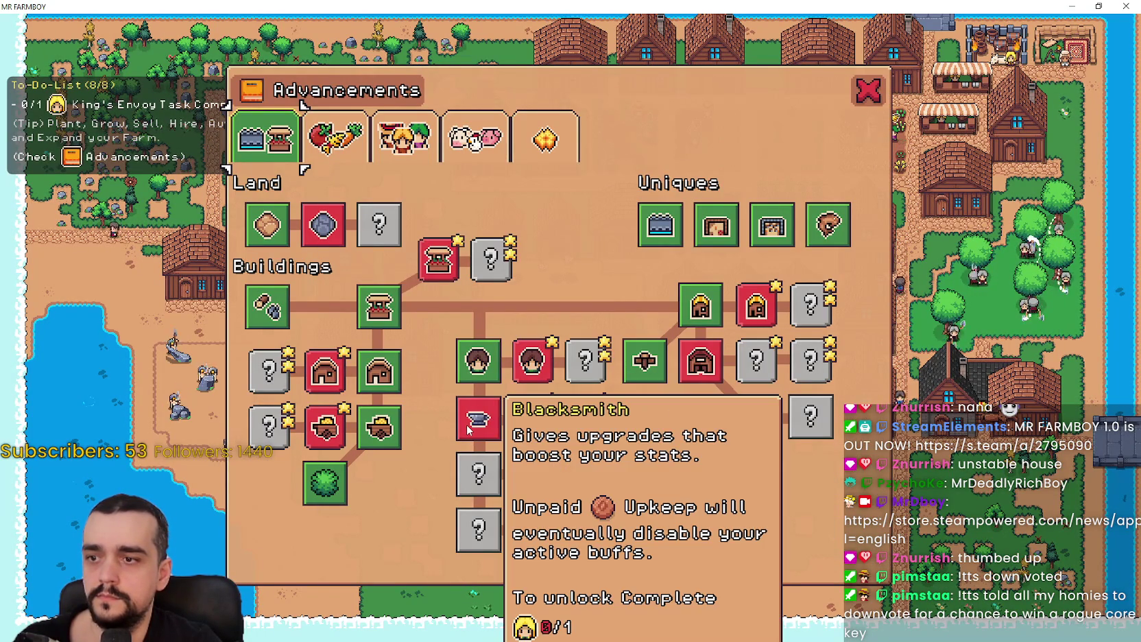
left_click(1099, 6)
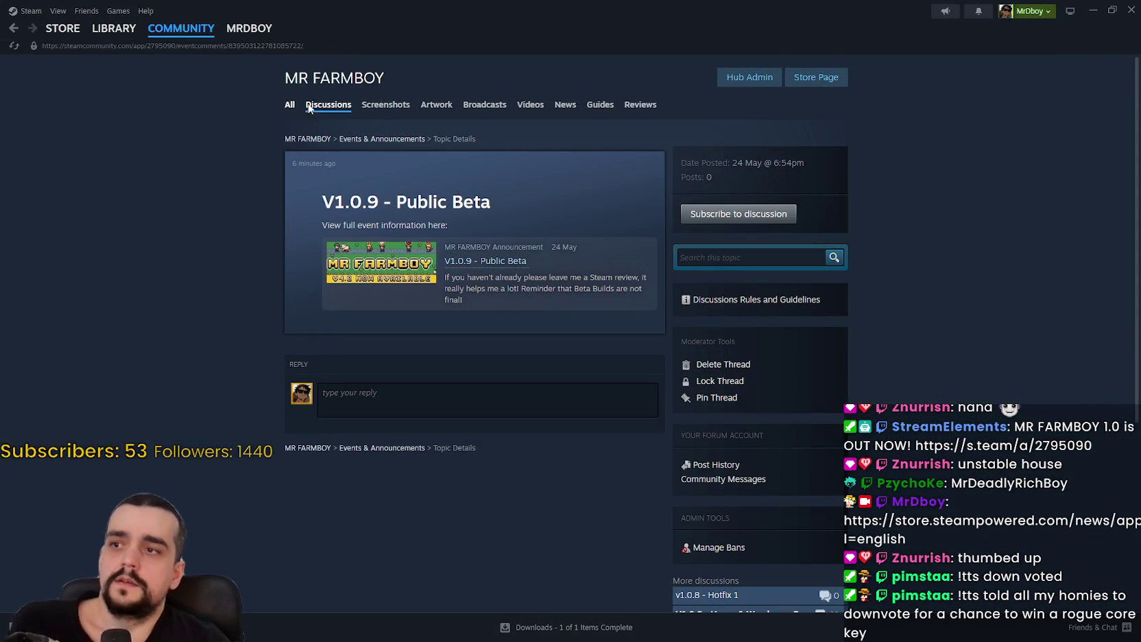
Close MR FARMBOY and go to the Steam Store front page
left_click(310, 106)
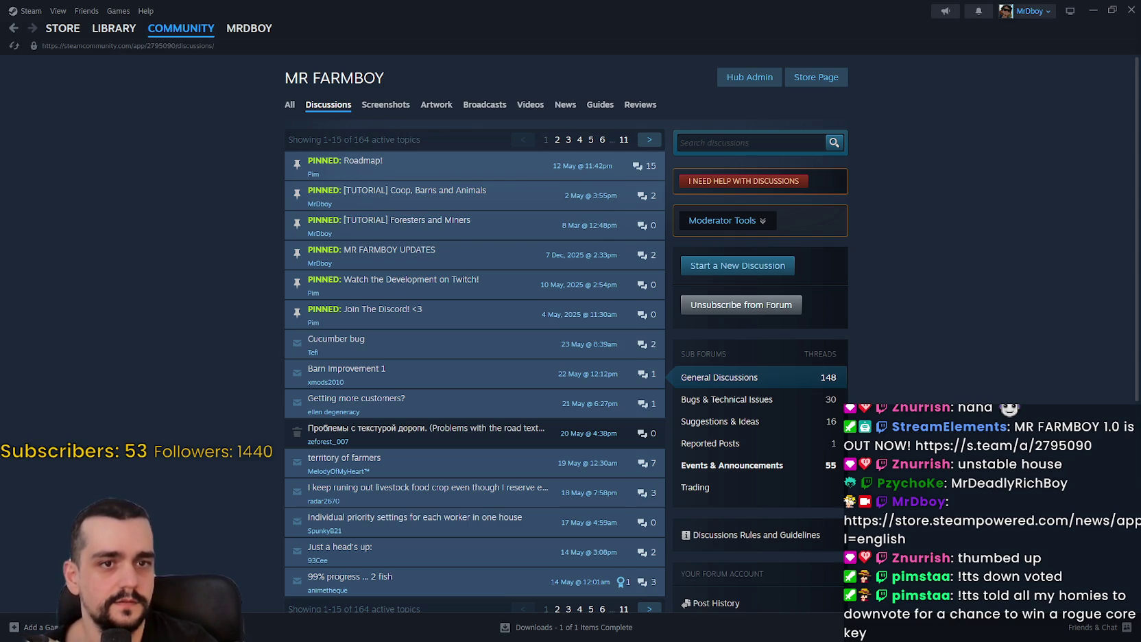
left_click(66, 31)
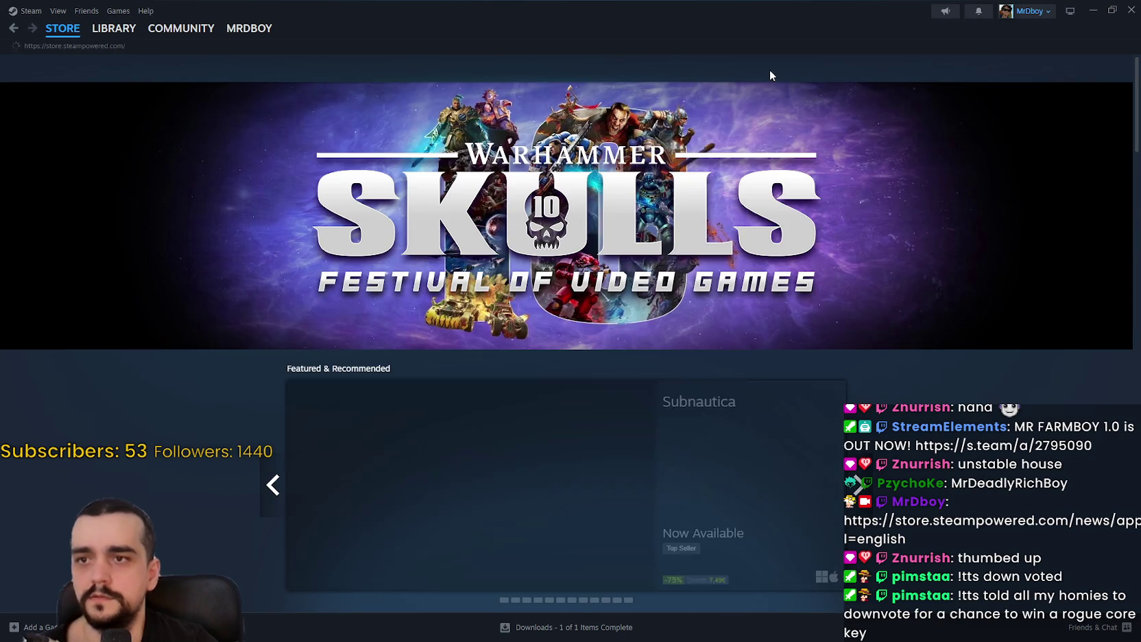
Search the store for SpiritVale and open its store page
left_click(772, 68)
type("itvale")
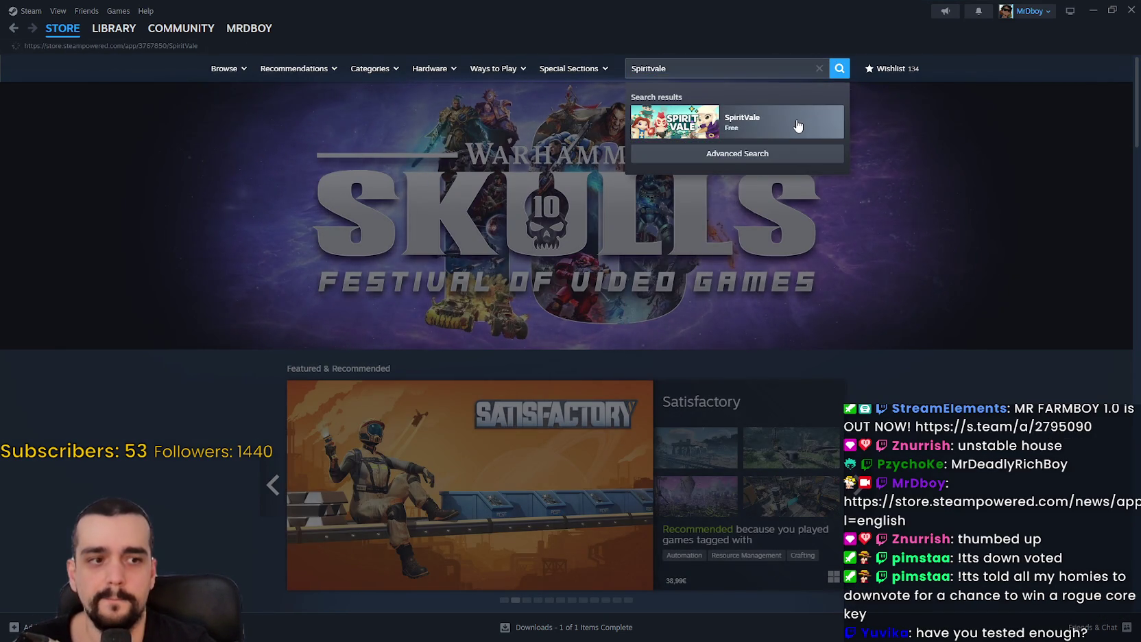
left_click(798, 125)
Browse the SpiritVale screenshots, including the town and lava shots, ending on the teal canyon
left_click(383, 424)
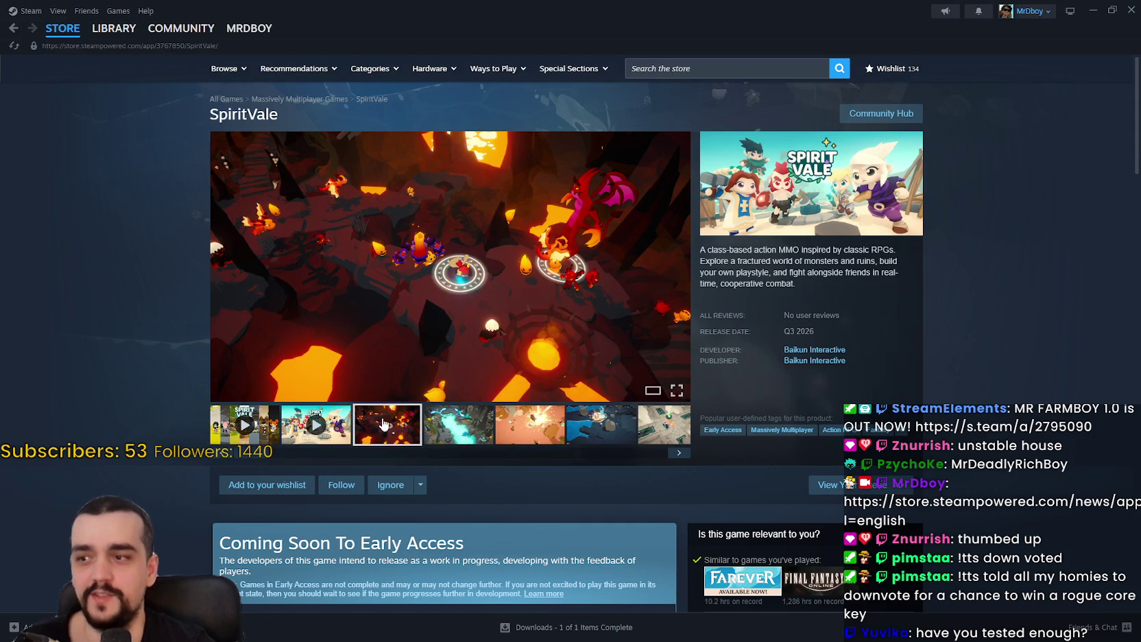
left_click(486, 438)
left_click(529, 434)
left_click(584, 432)
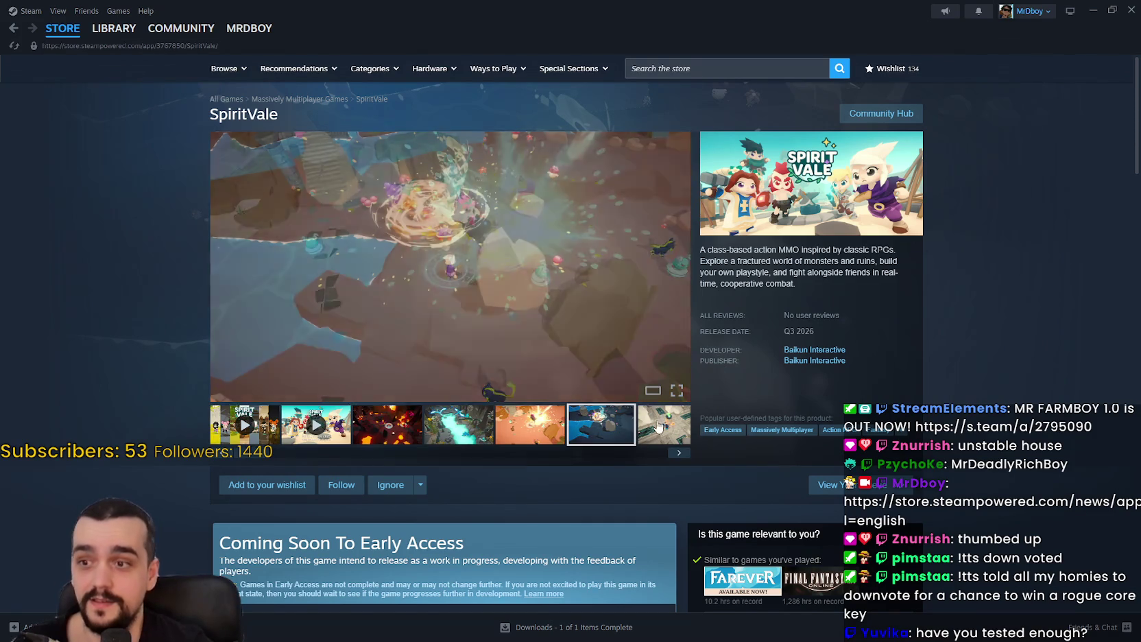
left_click(646, 425)
left_click(671, 425)
left_click(652, 429)
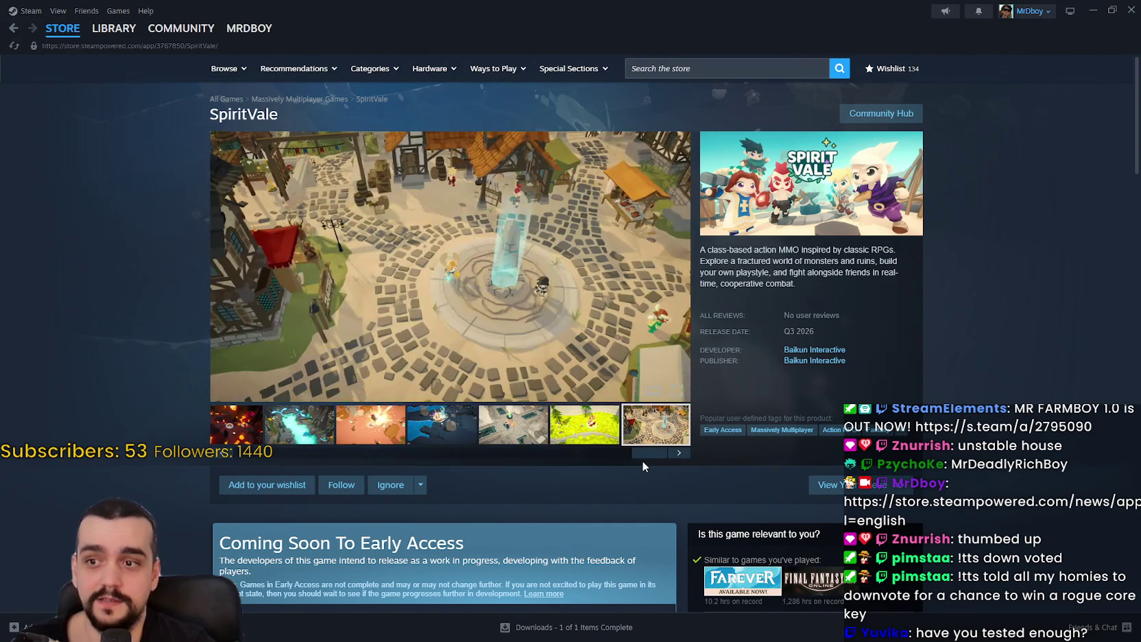
left_click_drag(624, 448, 307, 464)
left_click(374, 436)
left_click(447, 426)
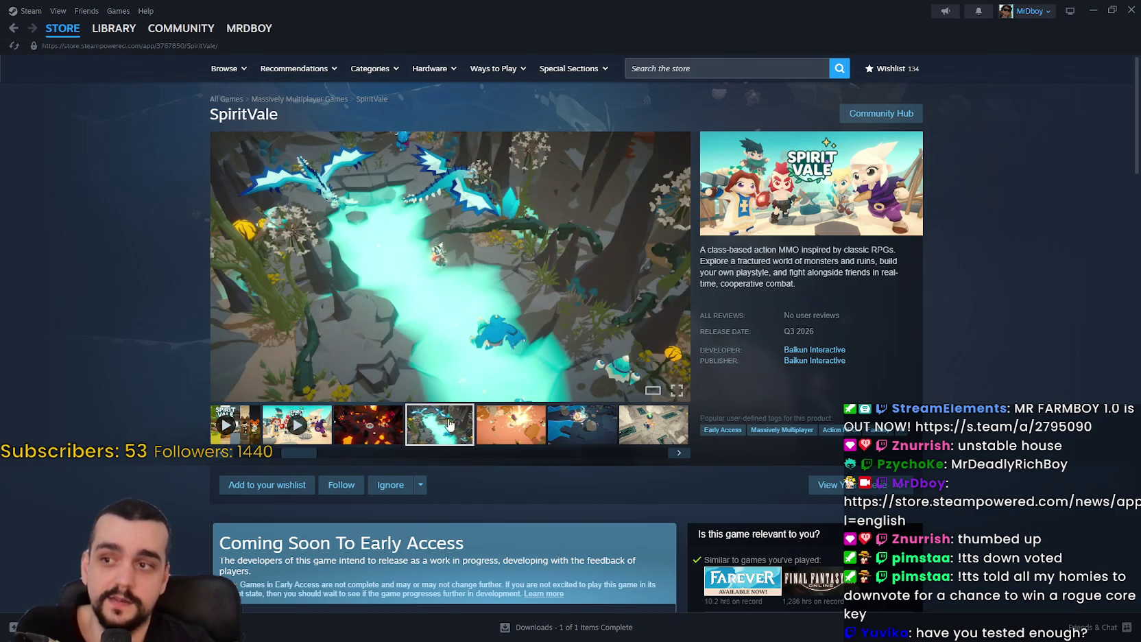